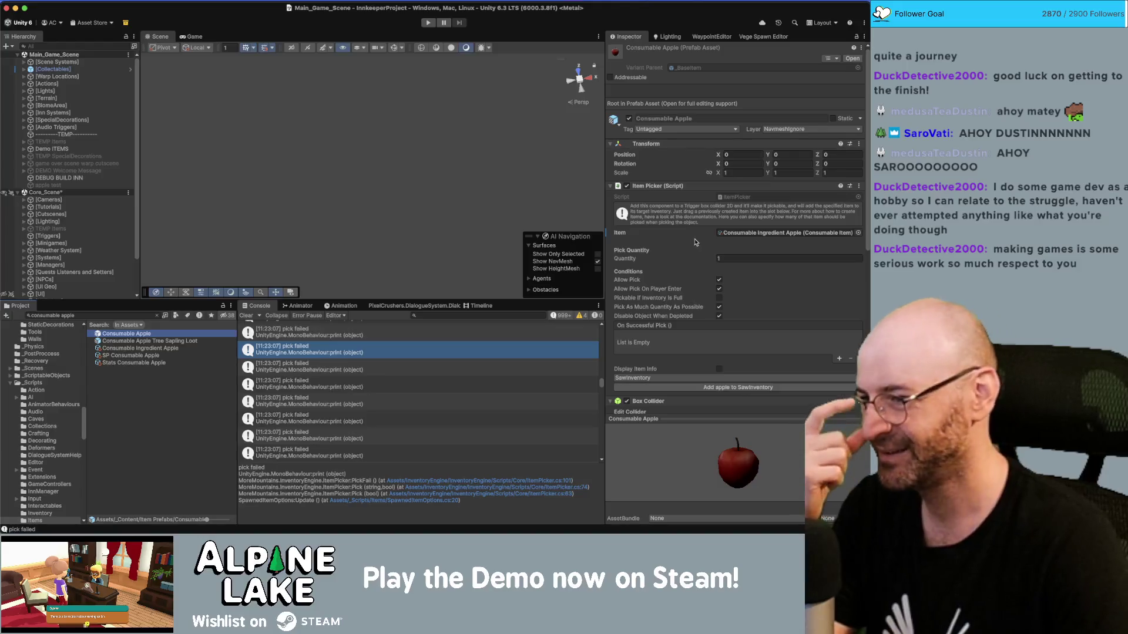
Review Consumable Apple's Inspector, then compare it with the Apple Tree Sapling Loot prefab.
scroll(705, 246, down, 5)
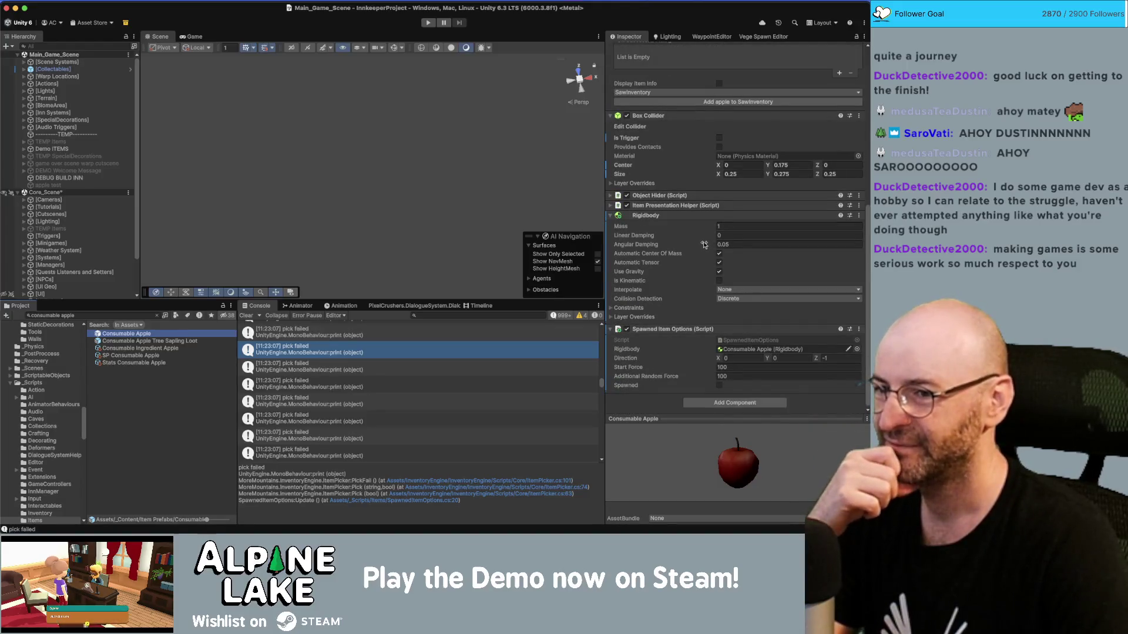
scroll(641, 216, up, 3)
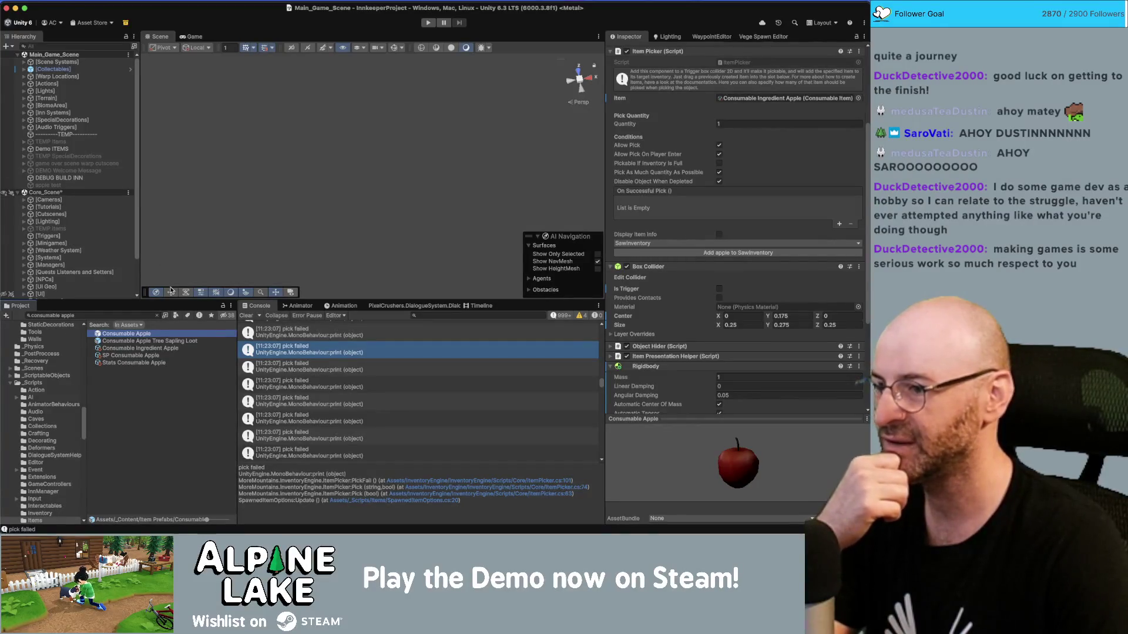
scroll(714, 235, down, 5)
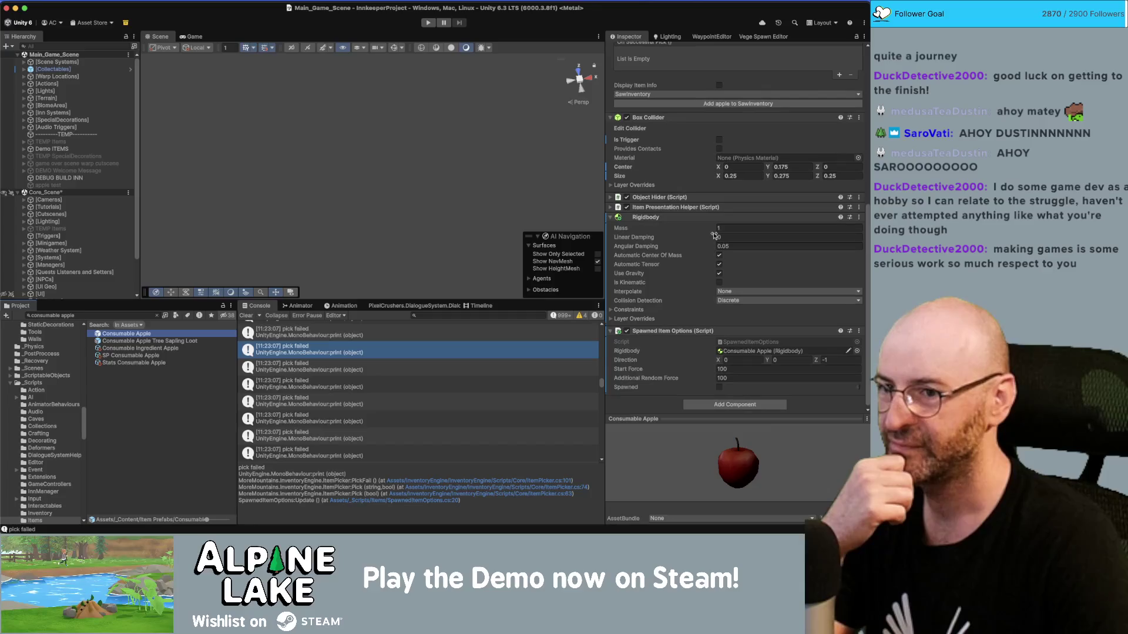
click(144, 342)
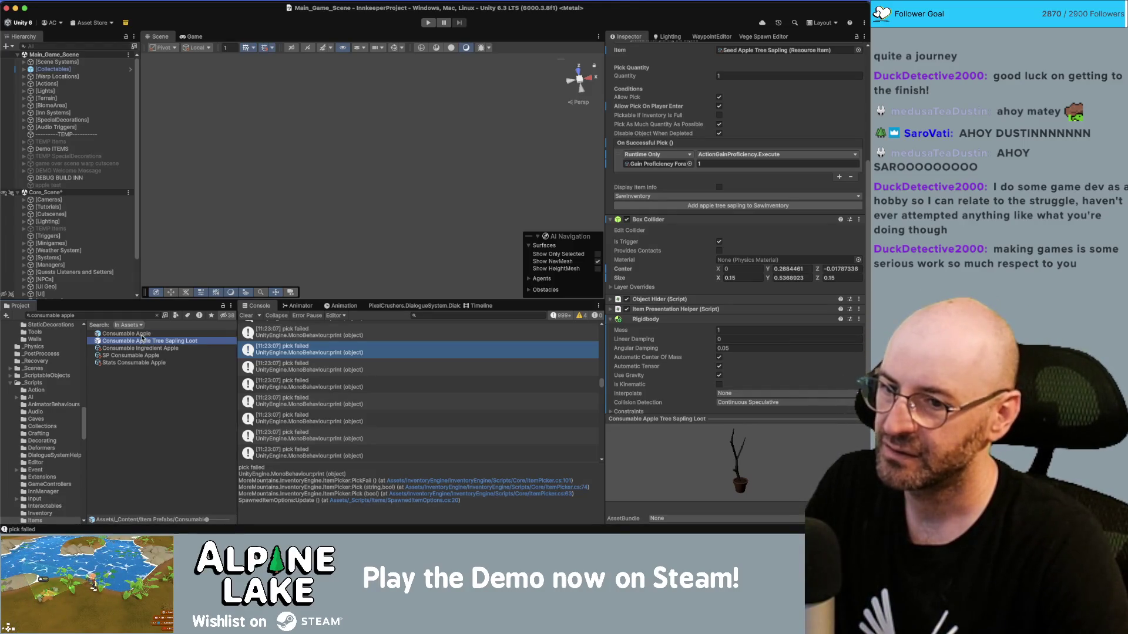
click(142, 334)
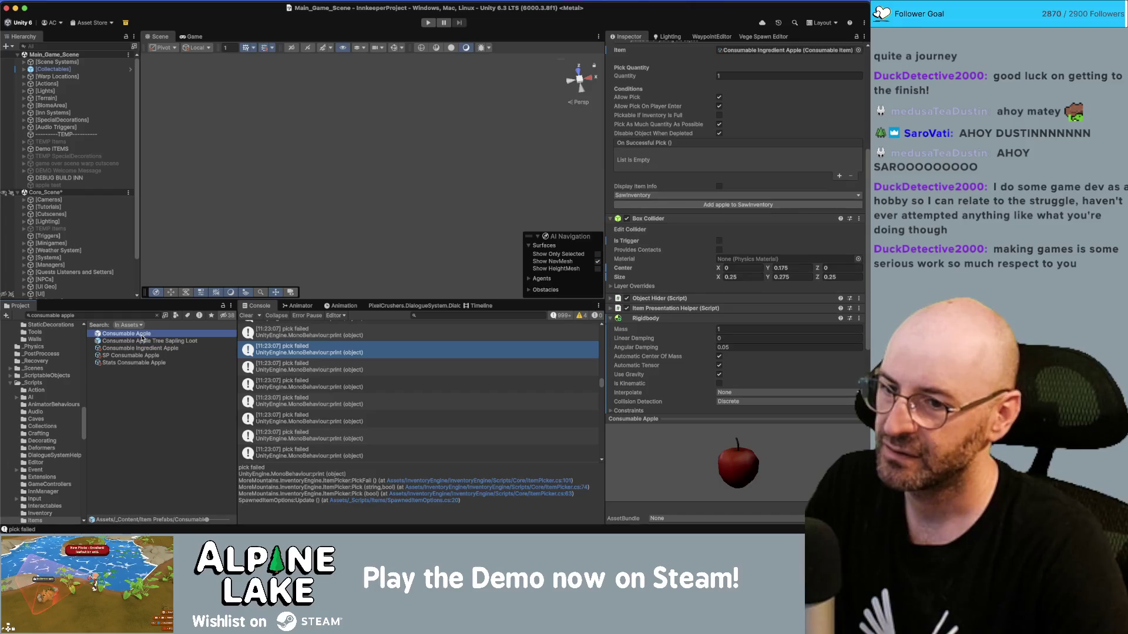
Check the apple's Collision Detection options unchanged, return to the sapling prefab, and clear the search.
click(726, 401)
click(200, 342)
click(199, 342)
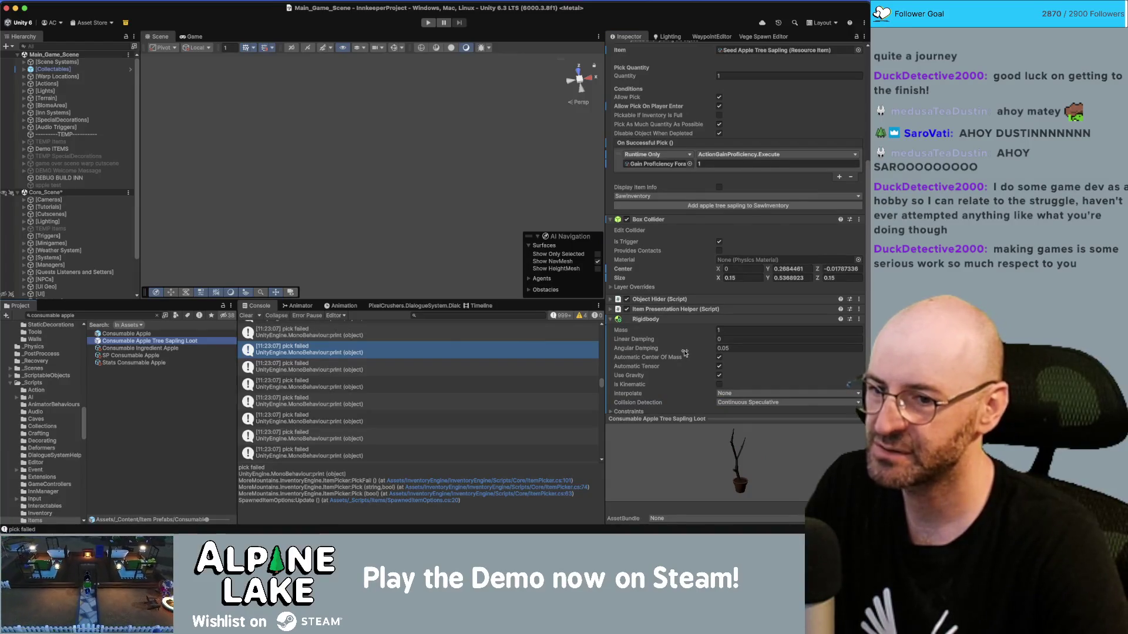
scroll(685, 353, down, 1)
click(88, 315)
key(BackSpace)
Check Resource Wood's Rigidbody, then set Consumable Apple's Collision Detection to Continuous Speculative.
text(esour)
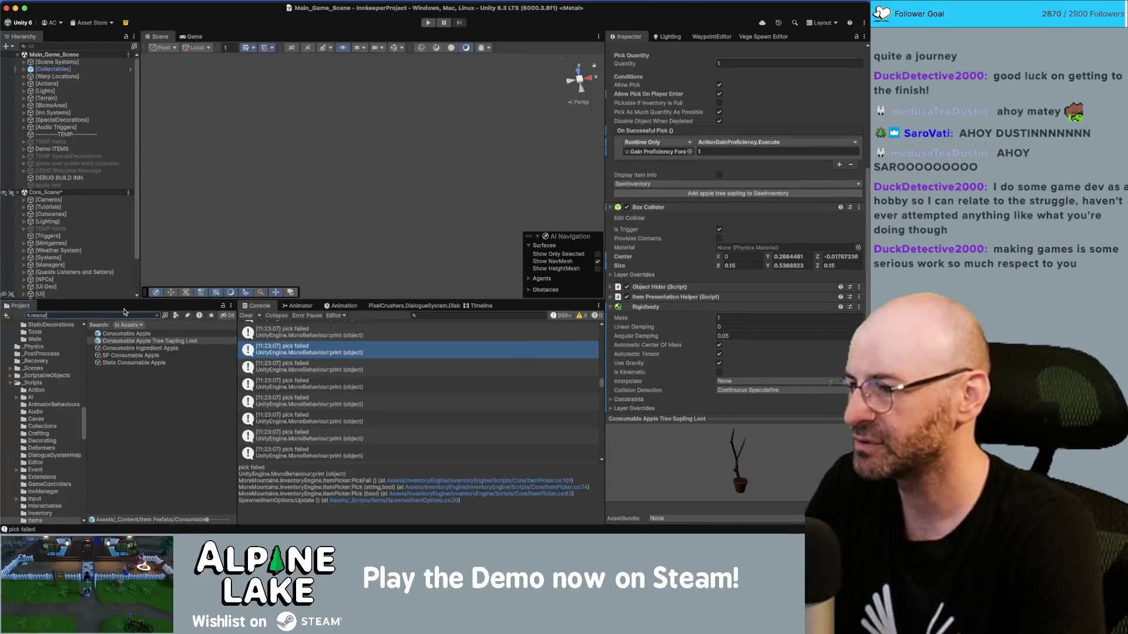
text(ce wood)
click(123, 370)
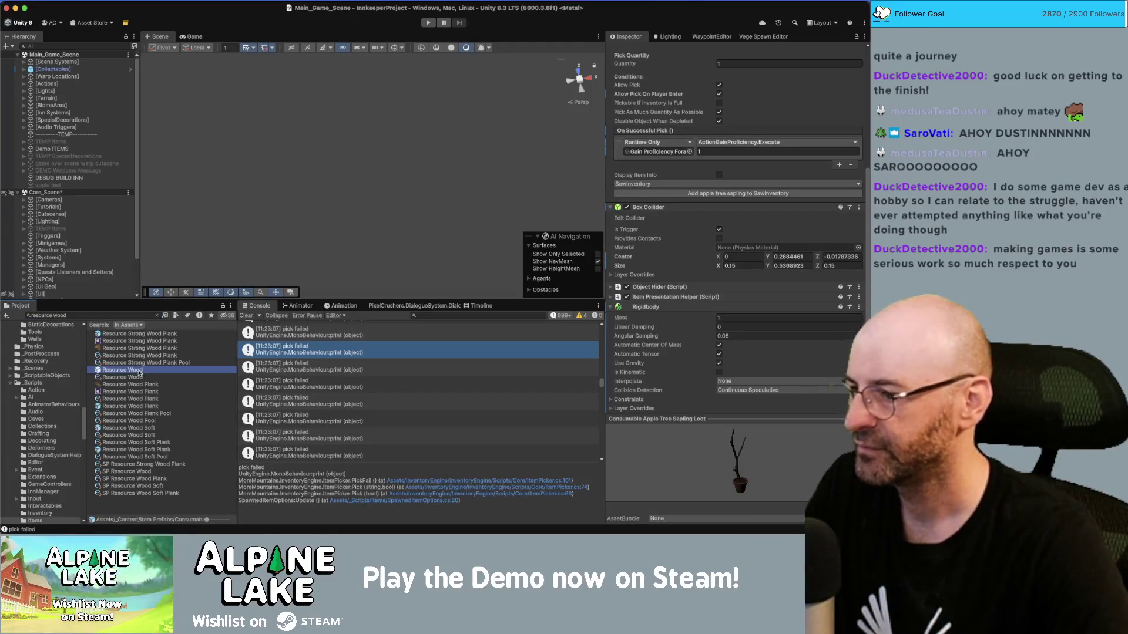
scroll(696, 320, down, 2)
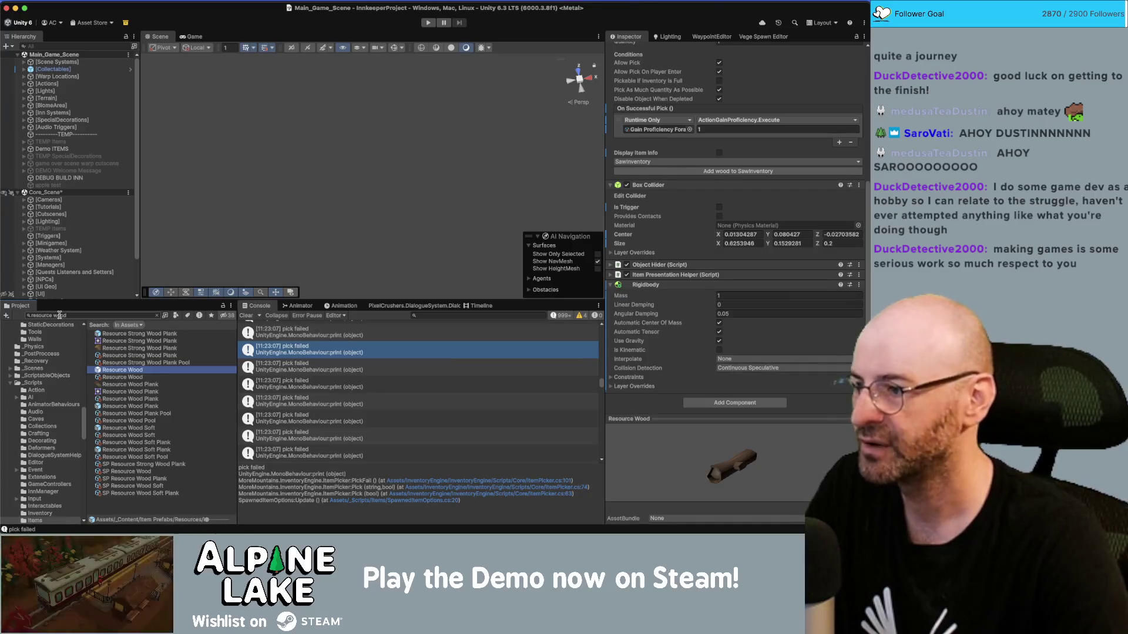
key(super+f)
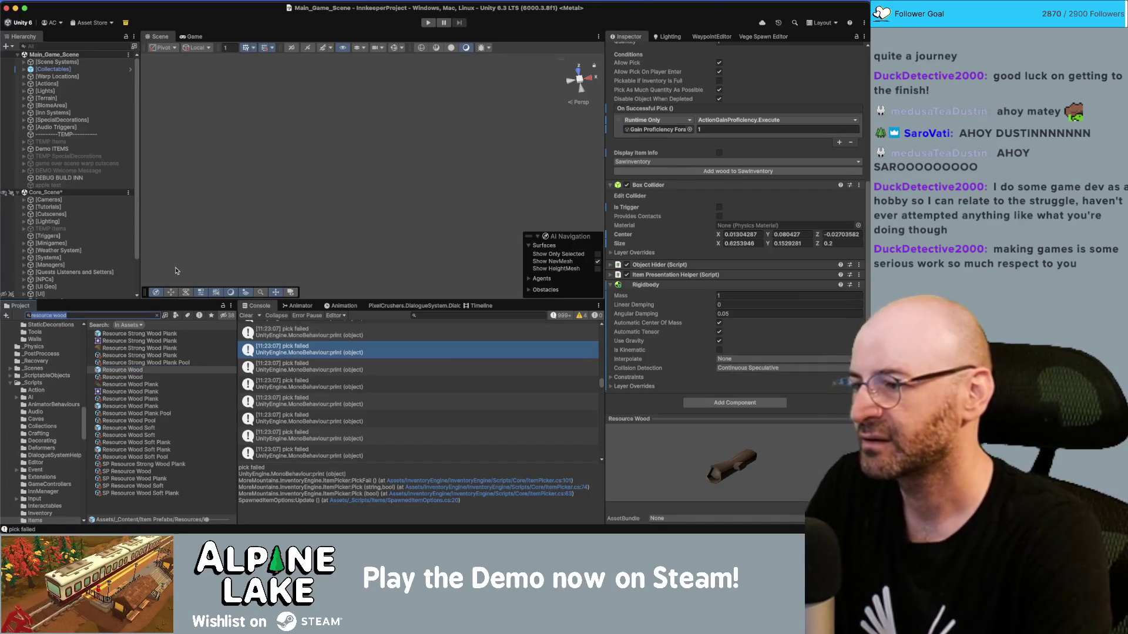
text(c)
text(ple)
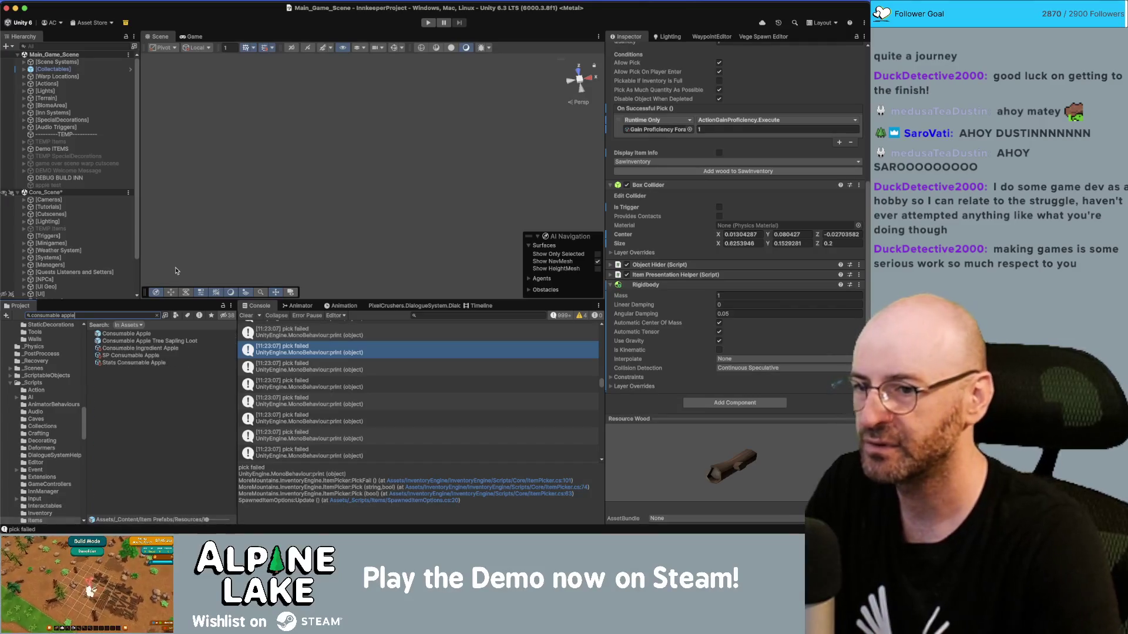
click(164, 333)
scroll(762, 373, down, 3)
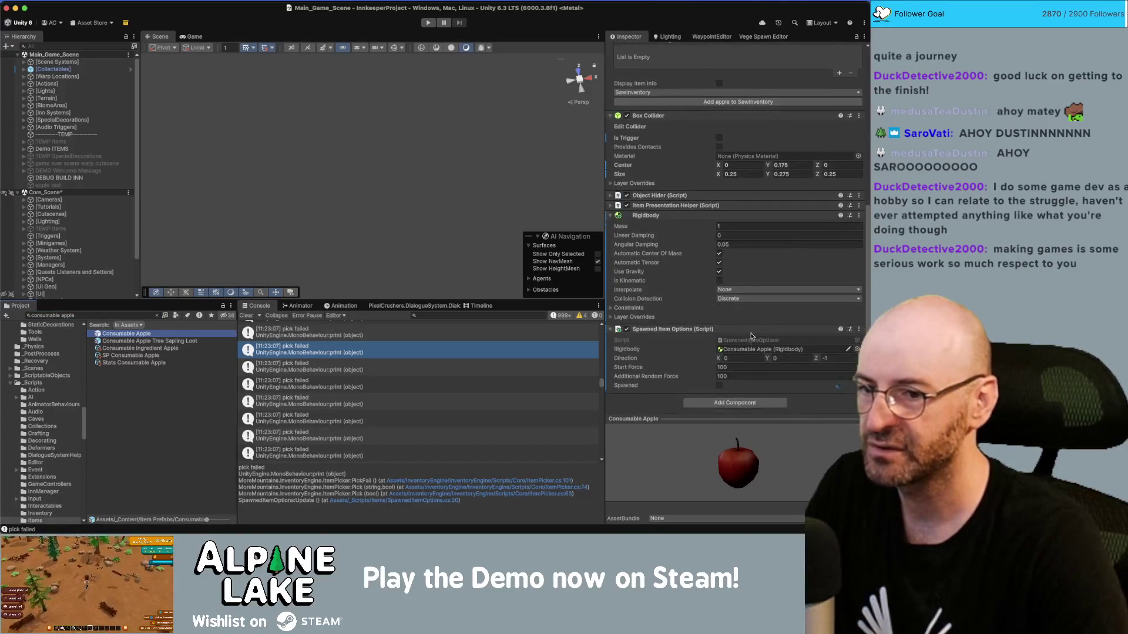
click(745, 298)
click(752, 342)
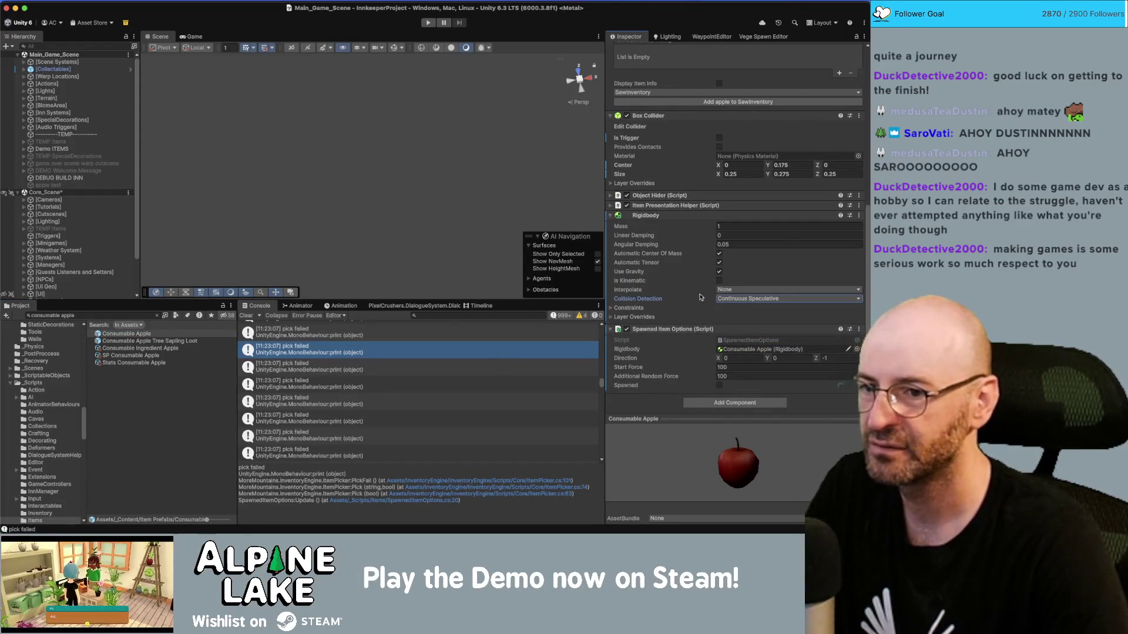
Compare the apple's Rigidbody constraints and layer overrides against the Apple Tree Sapling Loot prefab.
click(157, 342)
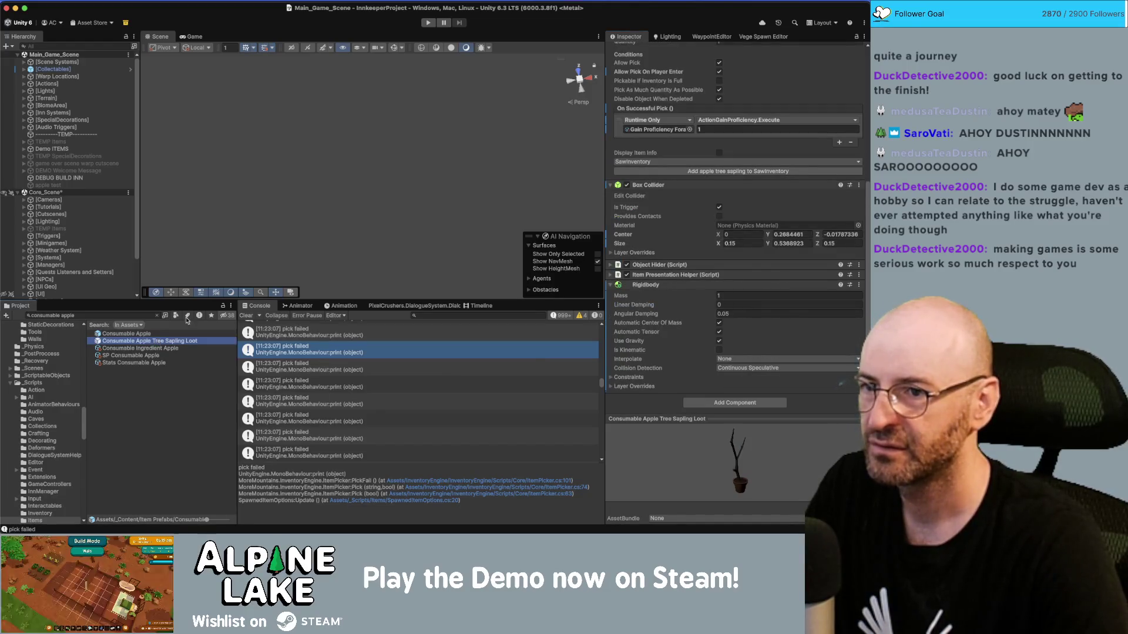
click(194, 336)
click(195, 343)
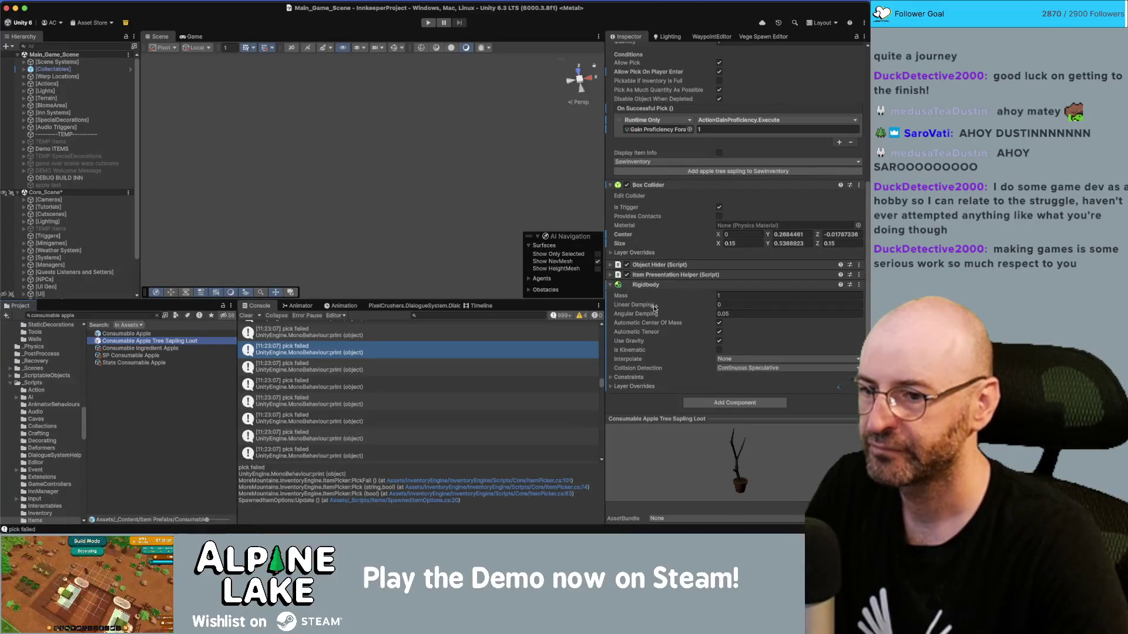
click(150, 334)
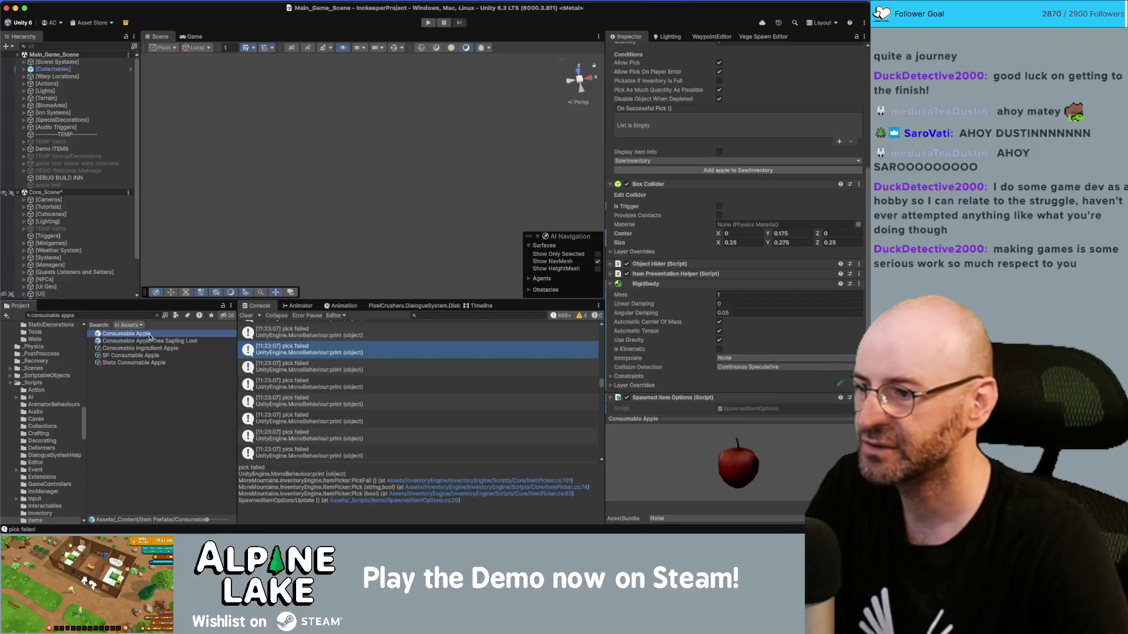
scroll(620, 374, down, 2)
click(613, 342)
click(618, 334)
click(160, 343)
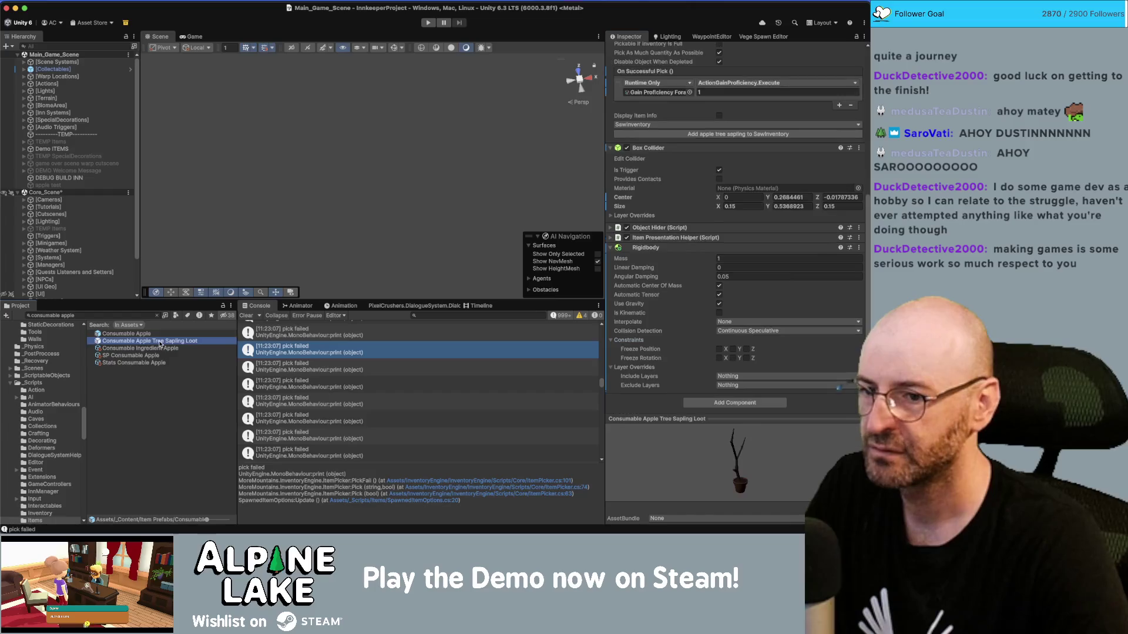
click(155, 334)
click(159, 342)
click(156, 333)
Search 'resource wood', review Resource Wood's Rigidbody with foldouts collapsed, and view the running game.
click(139, 316)
text(resource wood)
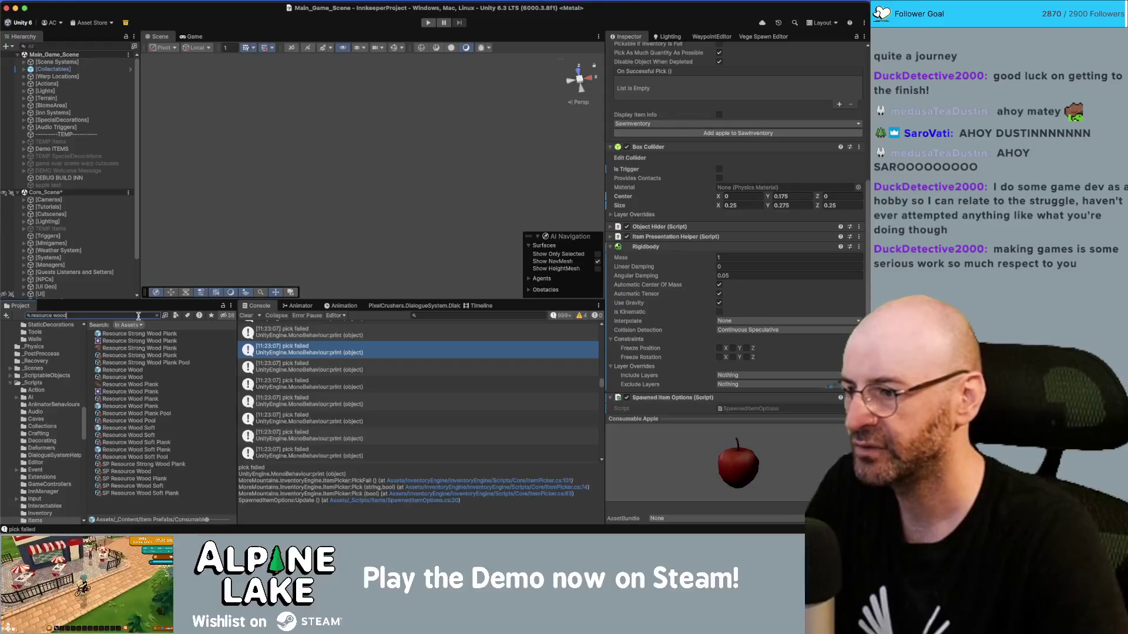
click(129, 370)
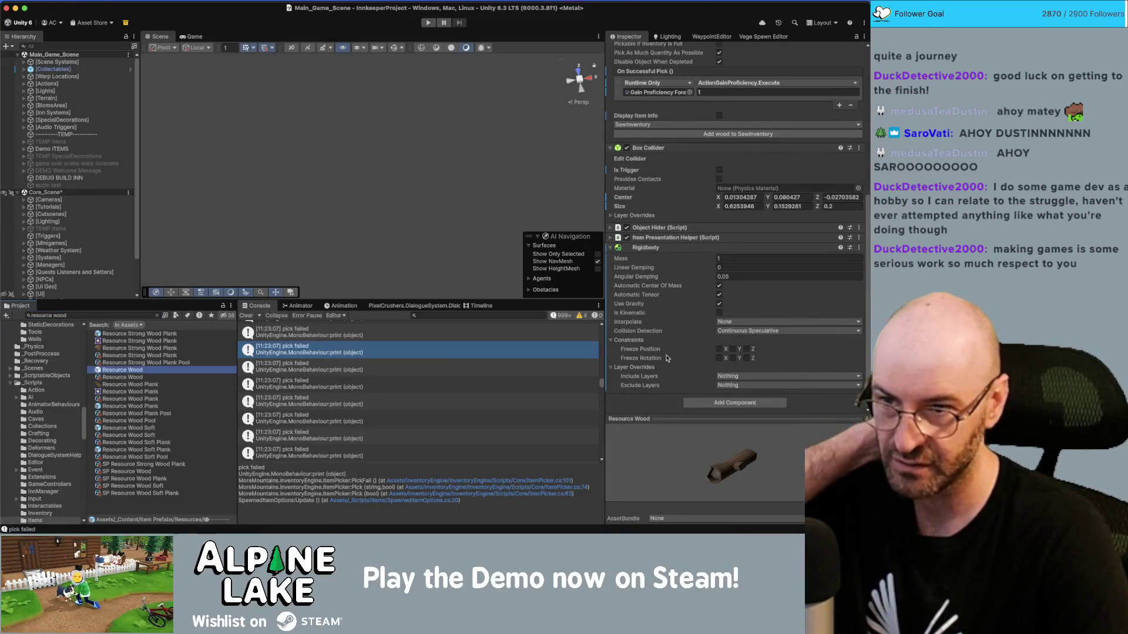
click(612, 367)
click(610, 359)
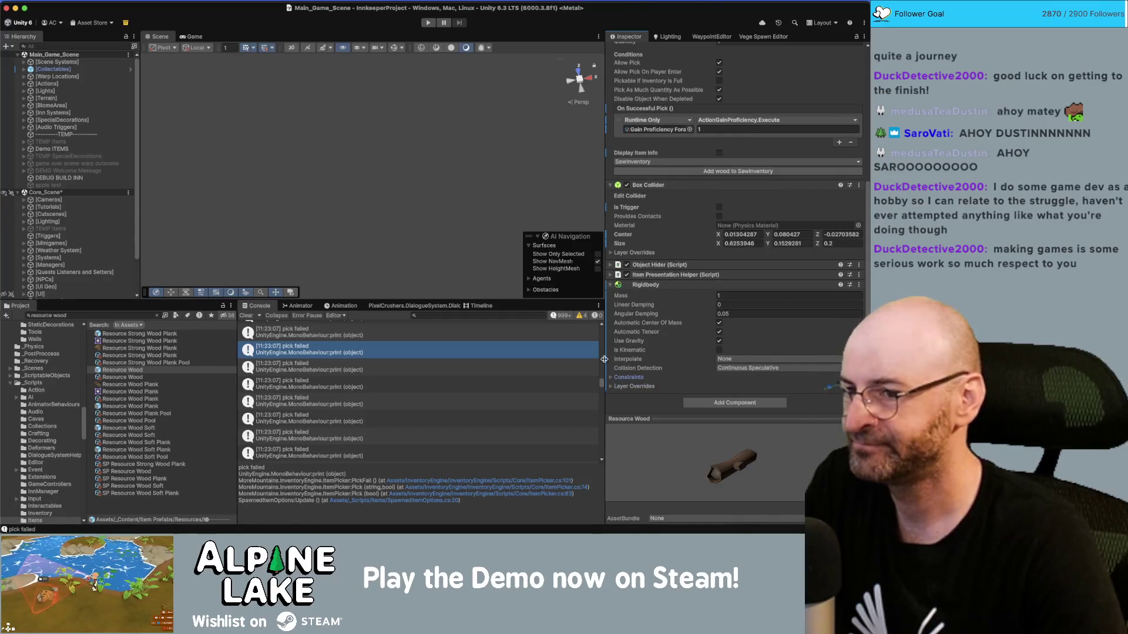
click(186, 35)
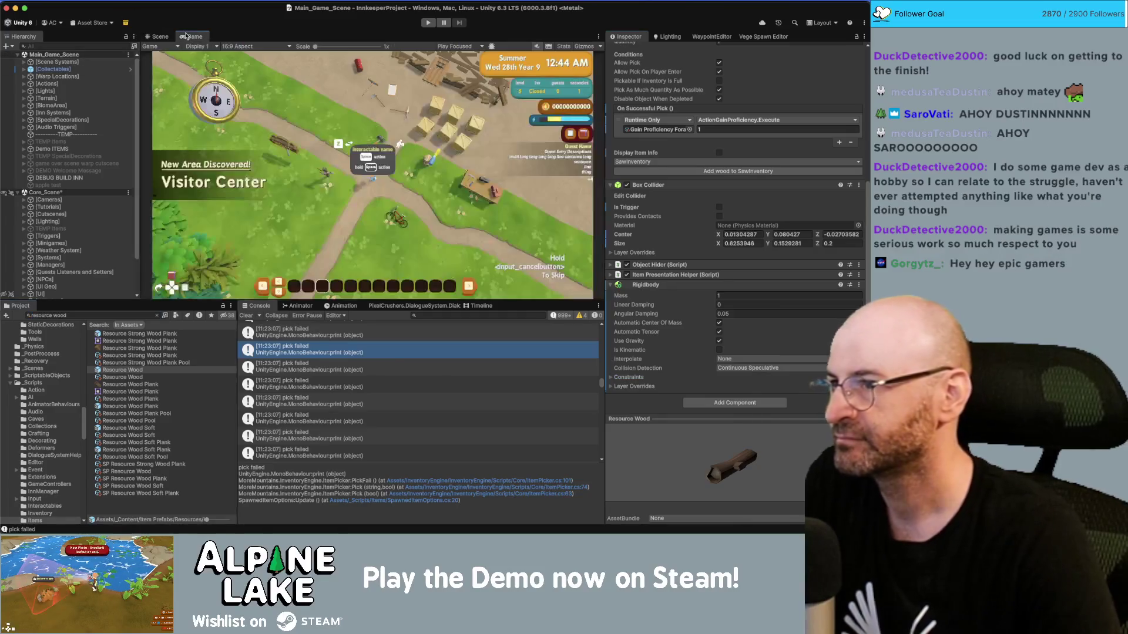
In the Scene, expand [Terrain] > Inn_GroundPlane > Solid Ground in the Hierarchy.
click(159, 37)
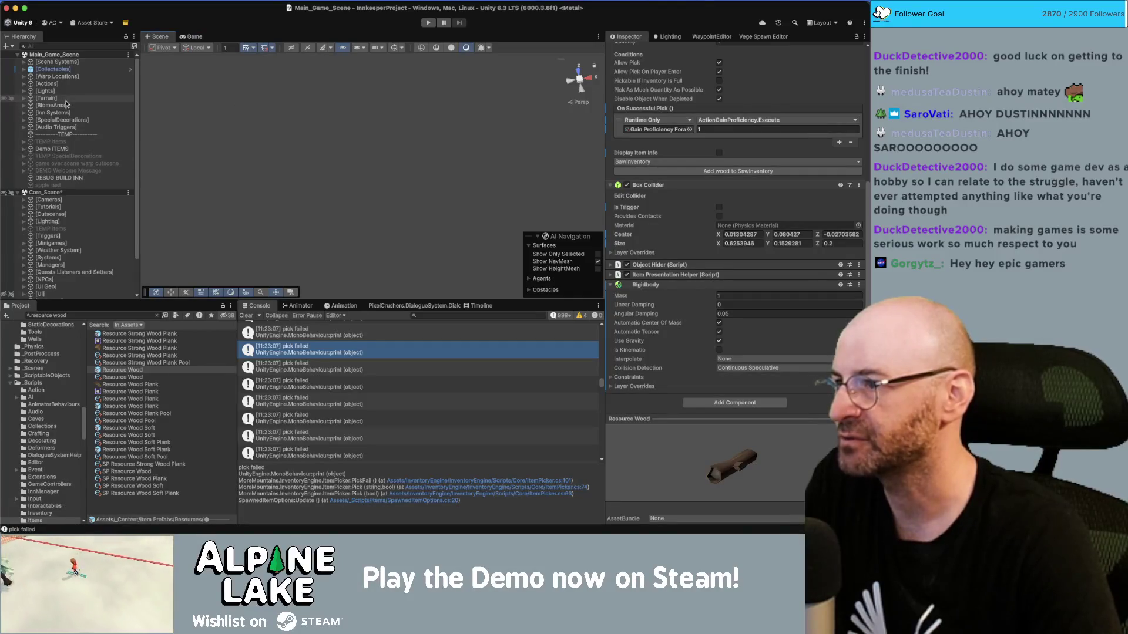
click(66, 99)
click(23, 98)
click(56, 112)
scroll(47, 117, down, 2)
scroll(41, 115, up, 2)
click(30, 105)
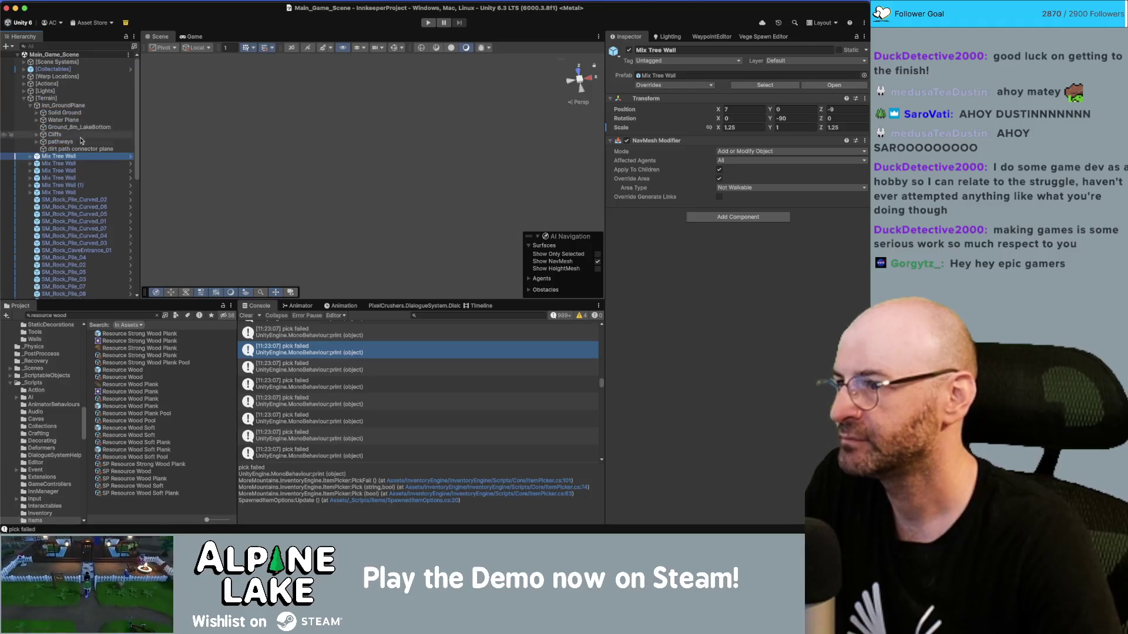
click(58, 112)
click(36, 113)
Frame Ground_8m (67)_02, orbit to perspective, and select and frame 8m_Dirt Grassable_26.
click(76, 142)
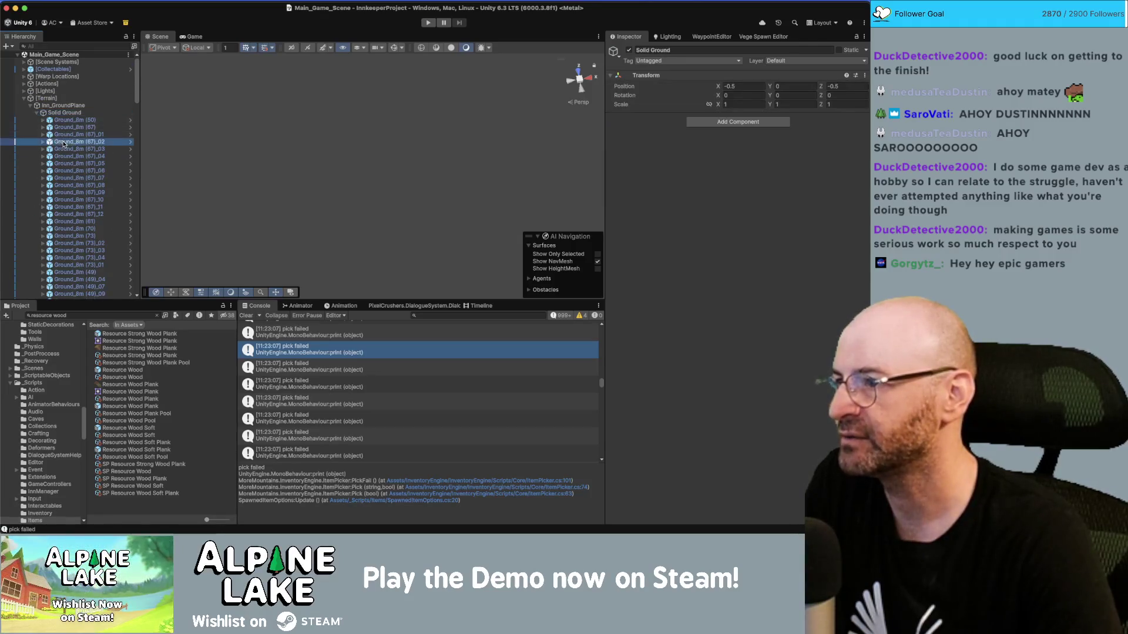
key(f)
mouse_move(388, 193)
mouse_down()
mouse_move(427, 123)
mouse_move(306, 158)
mouse_move(529, 188)
mouse_up()
click(294, 162)
key(f)
scroll(747, 251, down, 2)
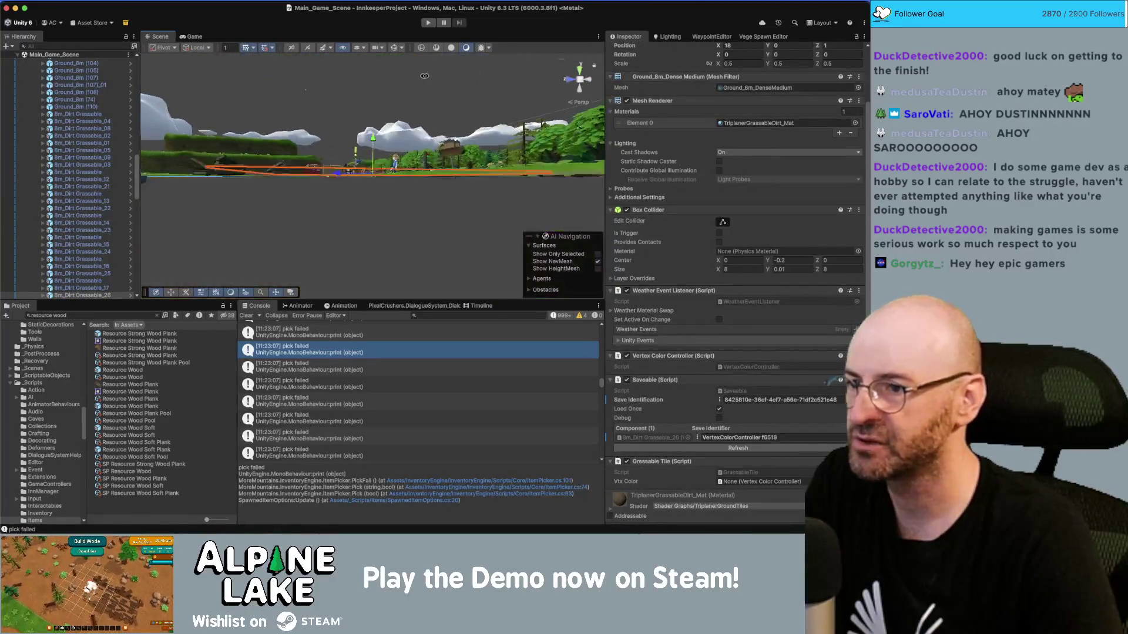
Select 8m_Dirt Grassable_26 and locate its source prefab 8m_Dirt Grassable in GroundModule Prefabs.
click(787, 269)
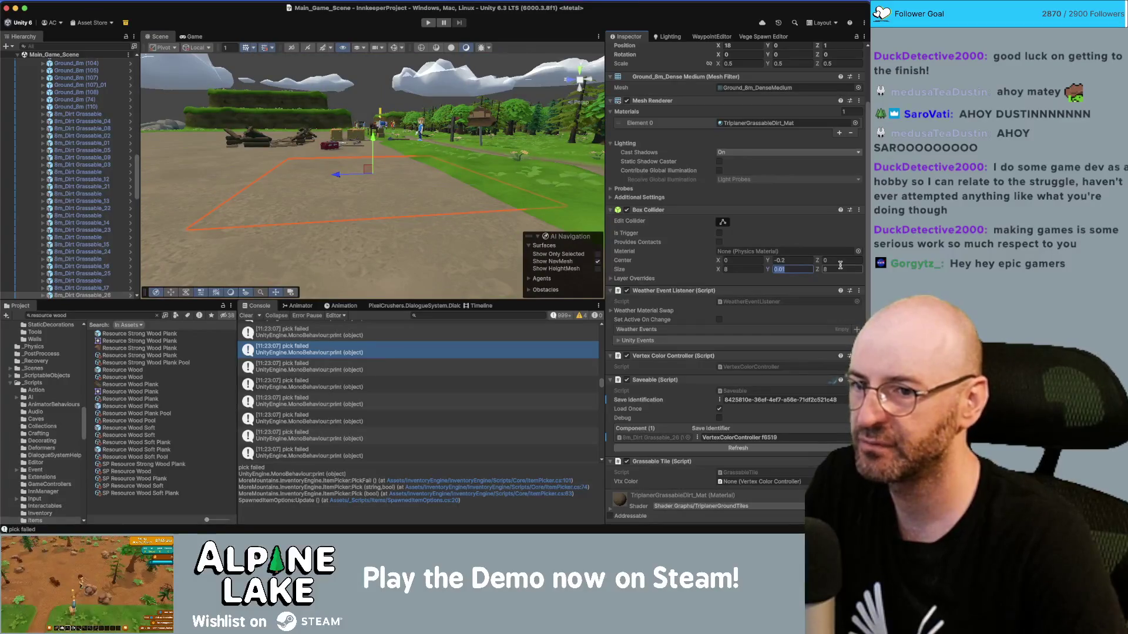
scroll(103, 172, up, 10)
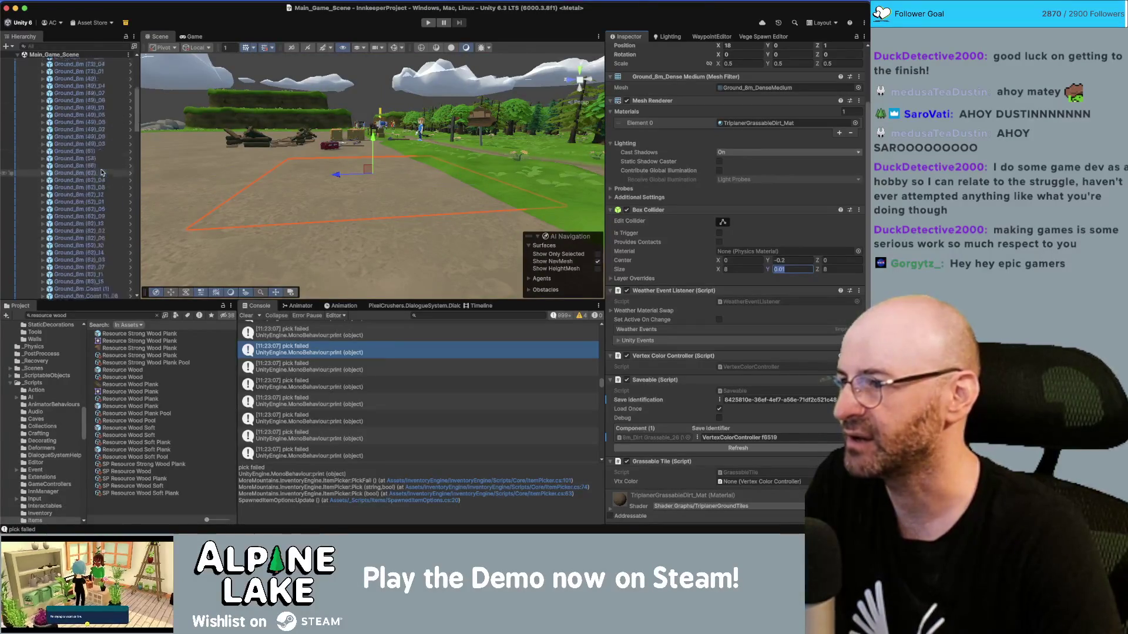
scroll(103, 172, up, 10)
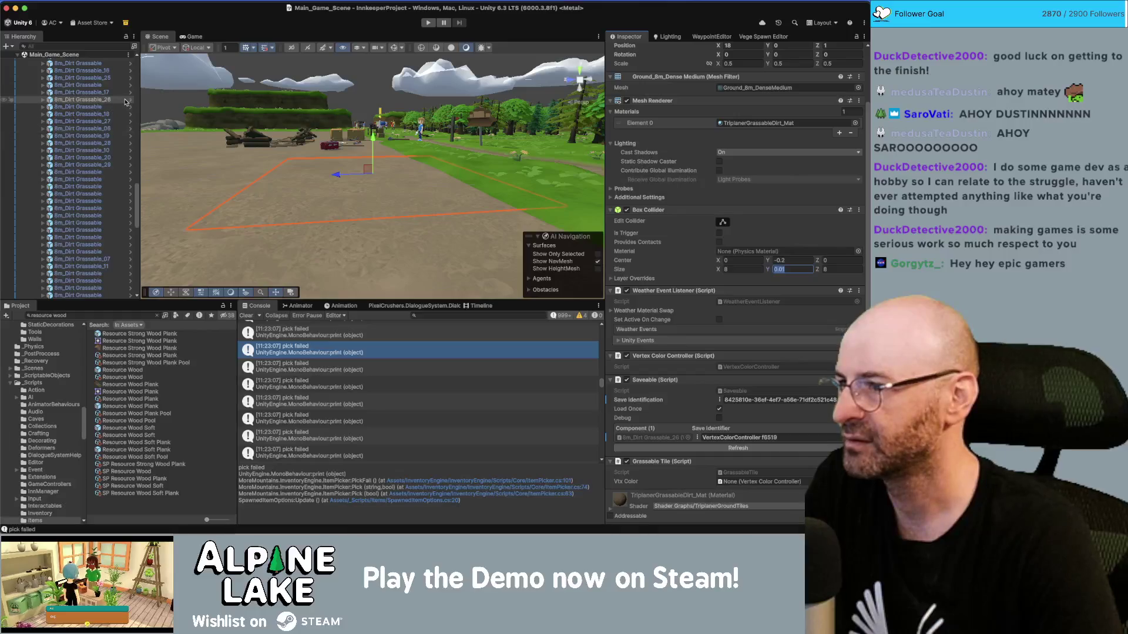
click(115, 101)
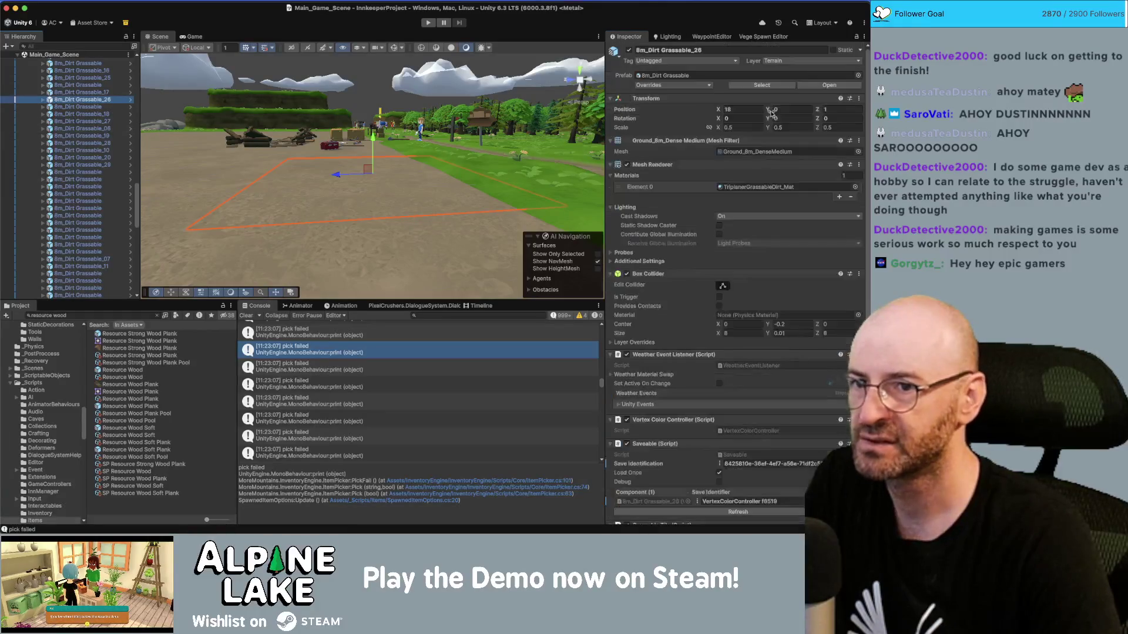
click(767, 84)
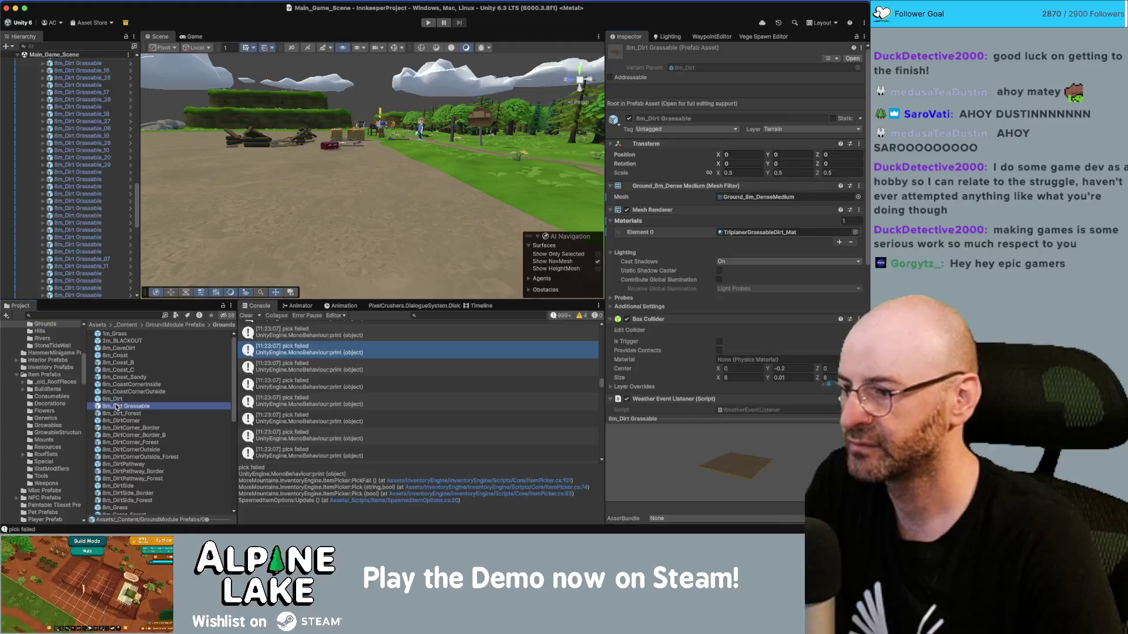
click(117, 406)
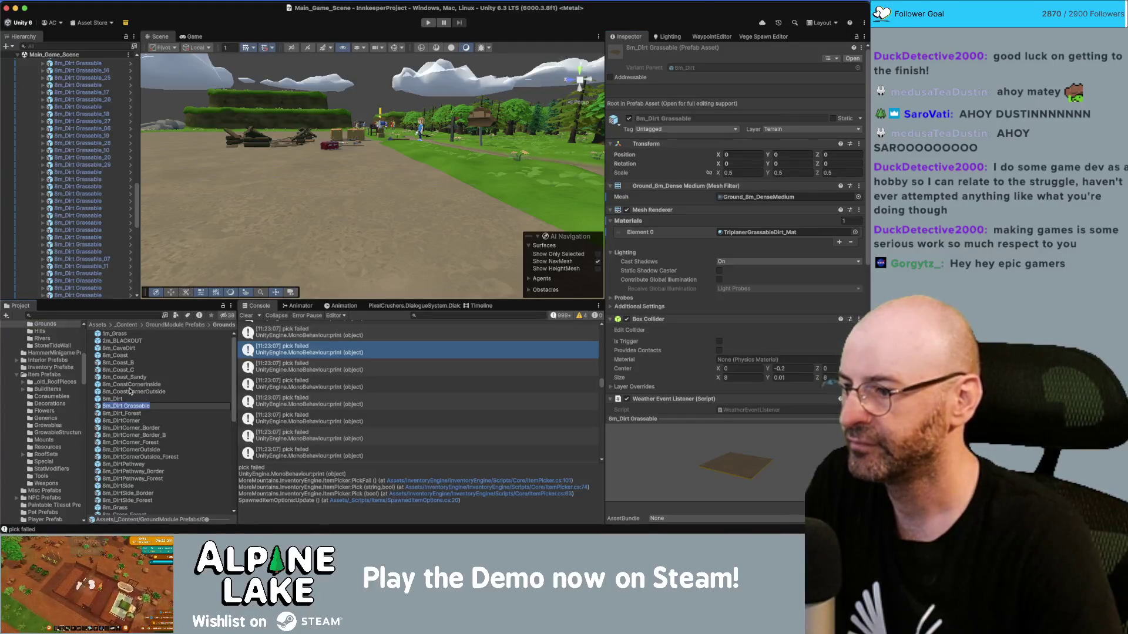
Open the 8m_Dirt Grassable prefab and select its surface_collider, orbiting to see the plane.
double_click(126, 406)
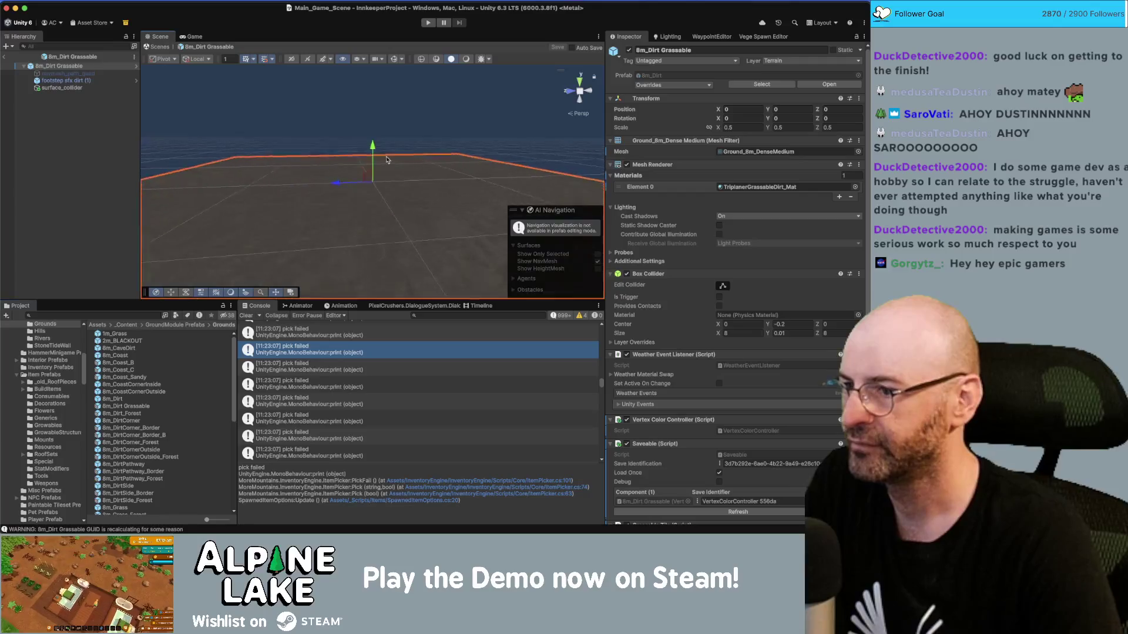
click(77, 88)
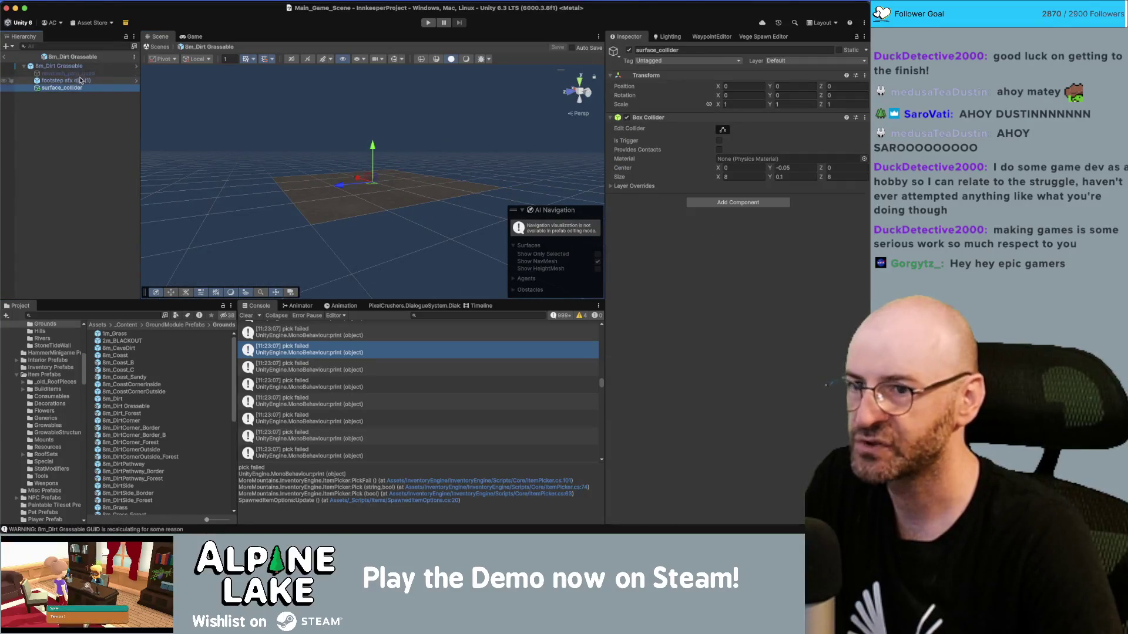
drag(388, 129, 395, 77)
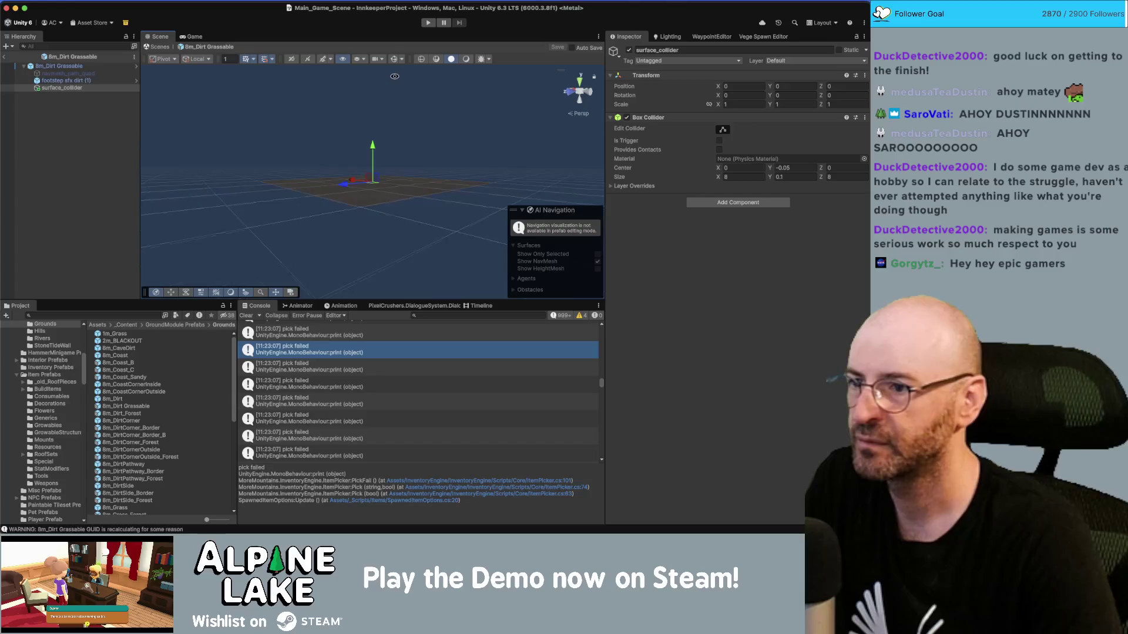
click(75, 67)
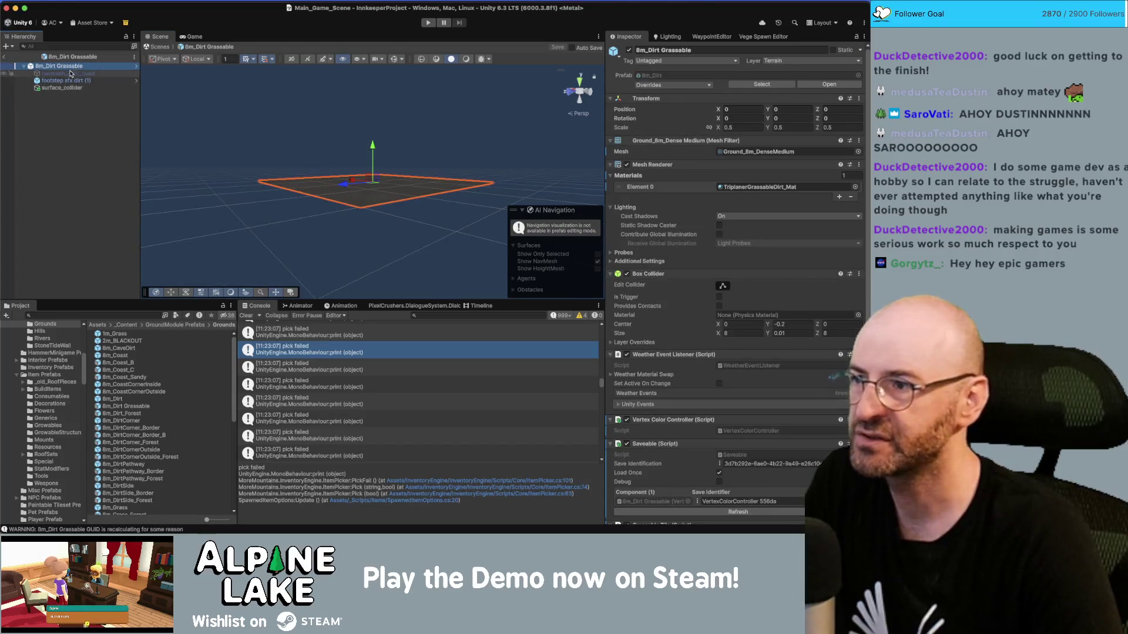
click(58, 88)
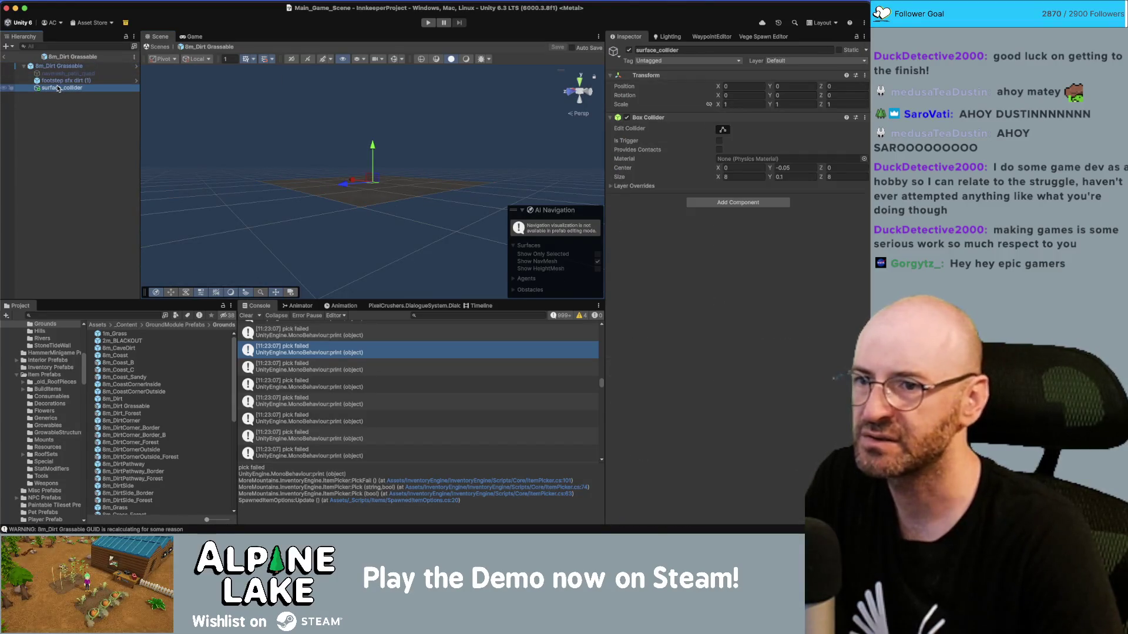
mouse_move(335, 151)
mouse_down()
mouse_move(395, 178)
mouse_move(405, 167)
mouse_up()
Set the surface_collider Box Collider Size Y to 0.6 and Center Y to -0.25.
click(794, 177)
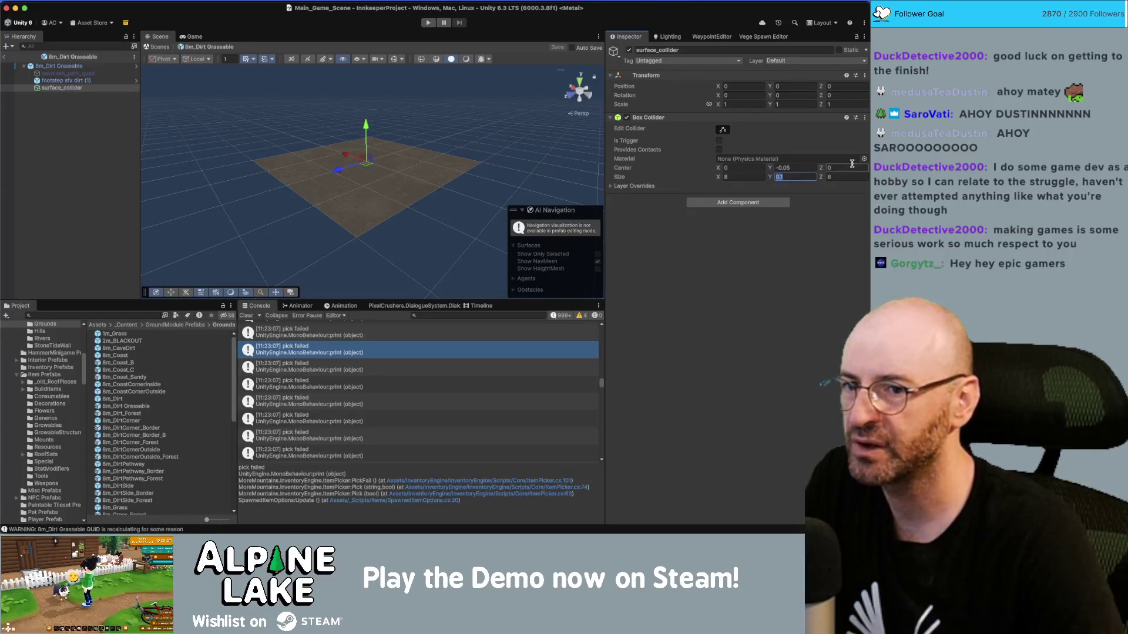
text(.5)
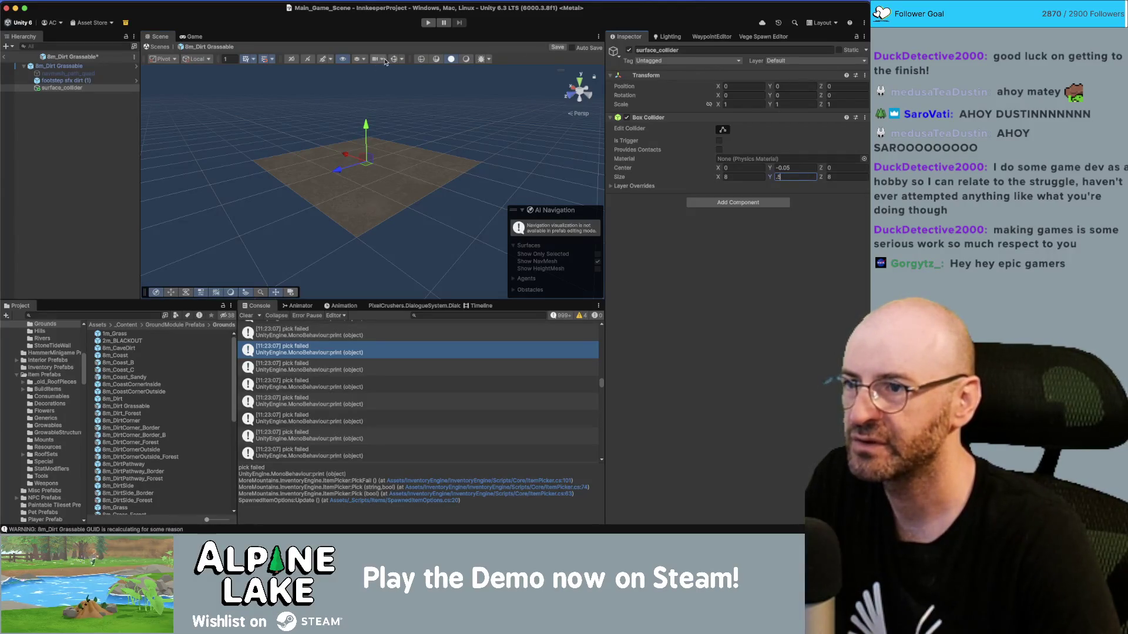
key(Return)
click(811, 178)
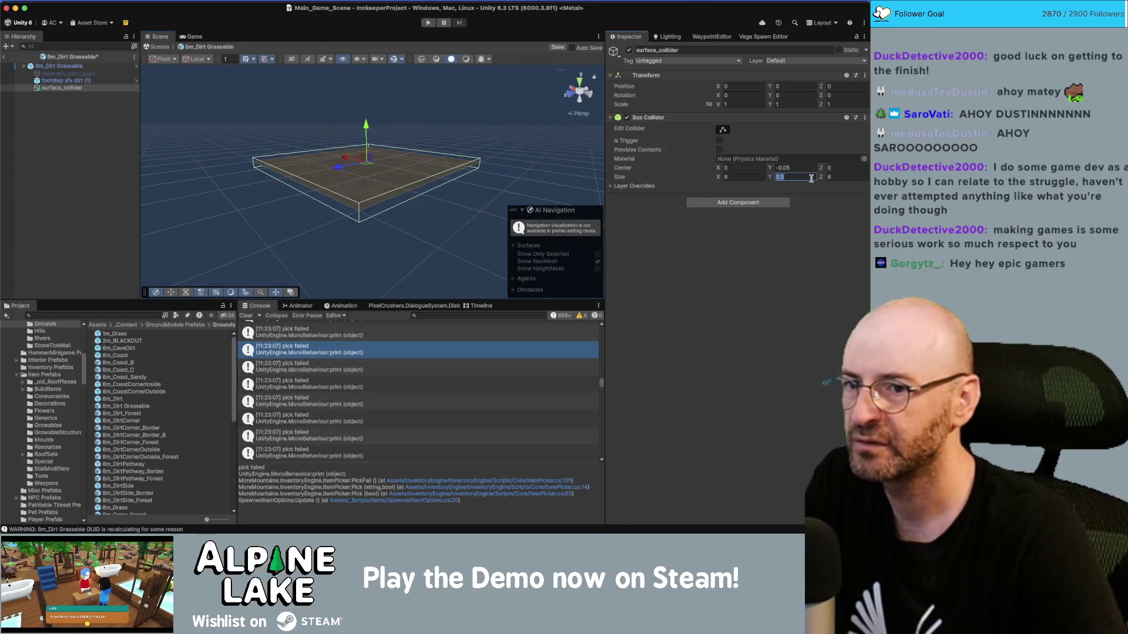
text(.1)
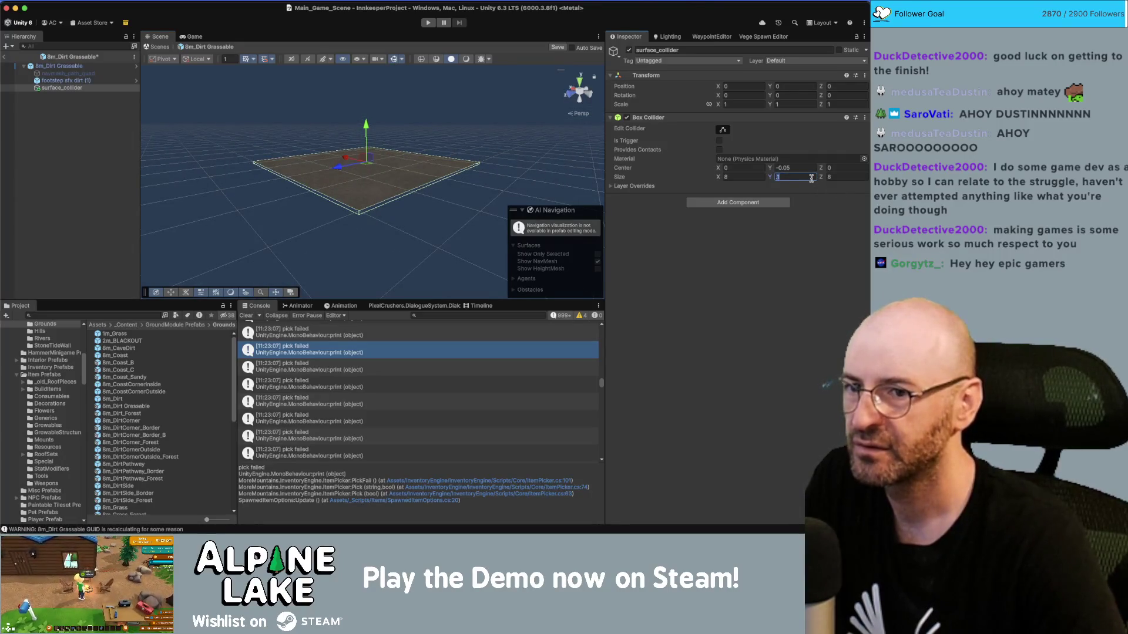
text(.5)
click(806, 168)
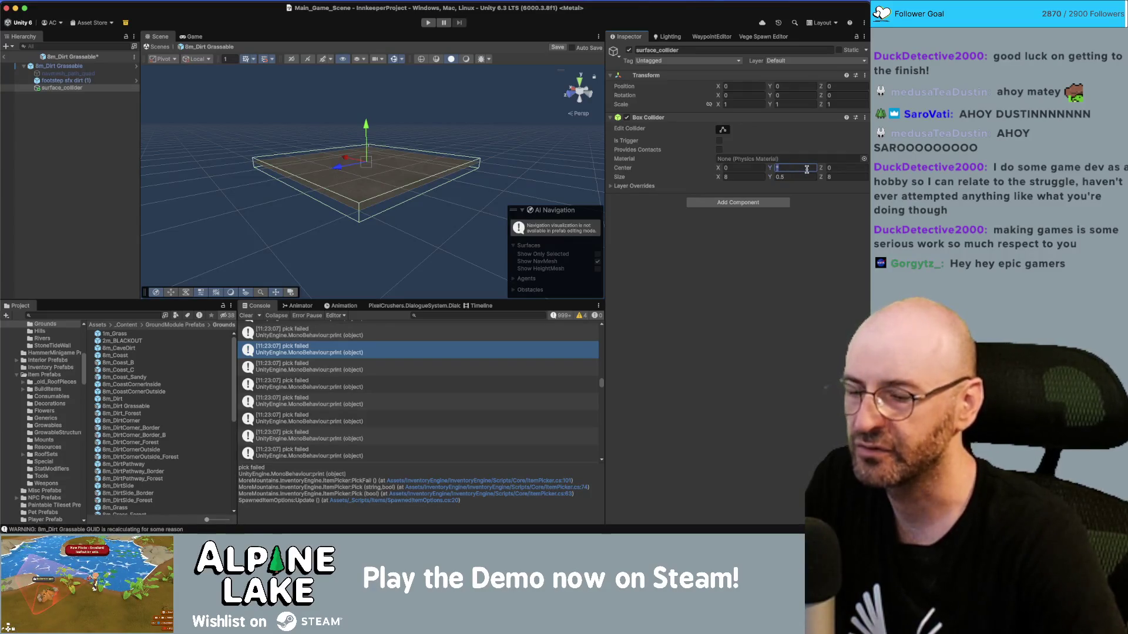
text(.25)
click(805, 176)
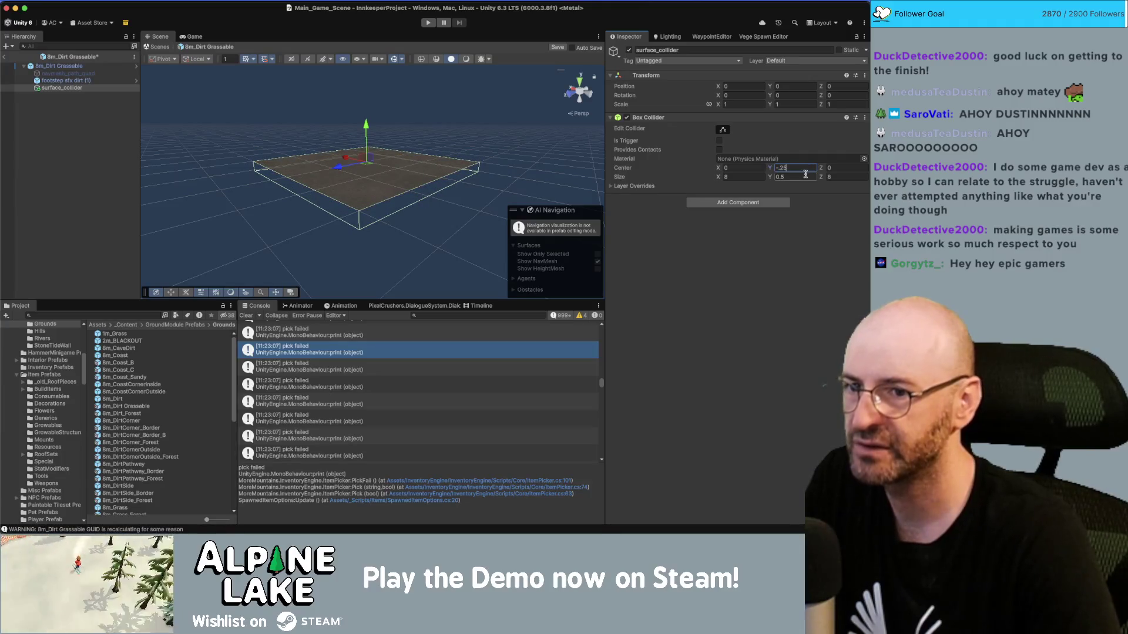
text(.75)
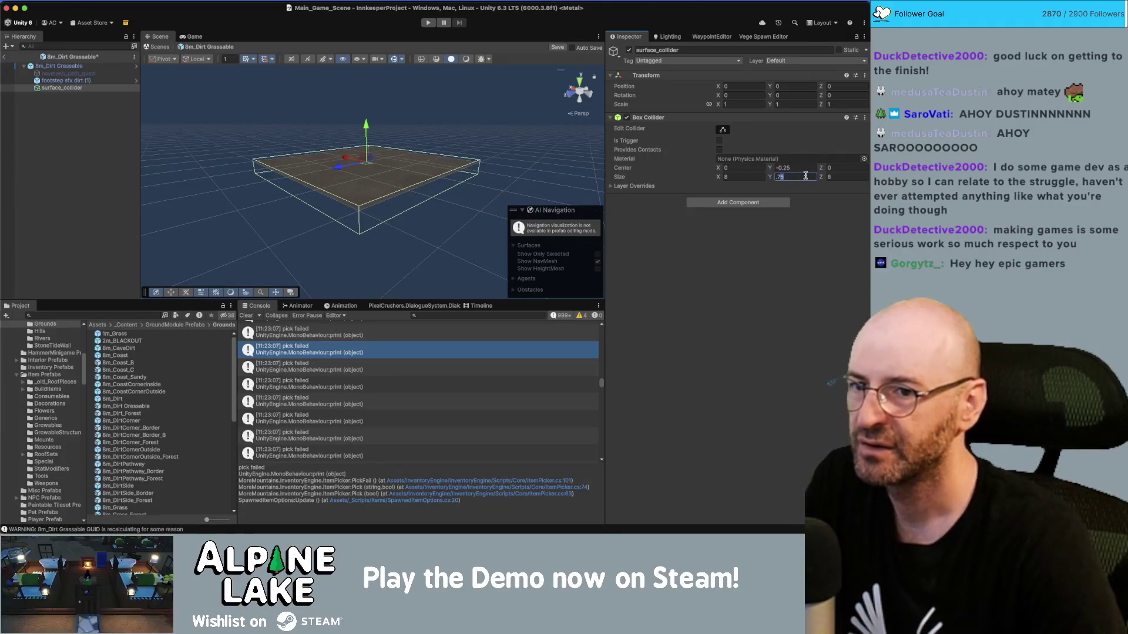
key(BackSpace)
key(BackSpace)
text(6)
key(Return)
click(805, 171)
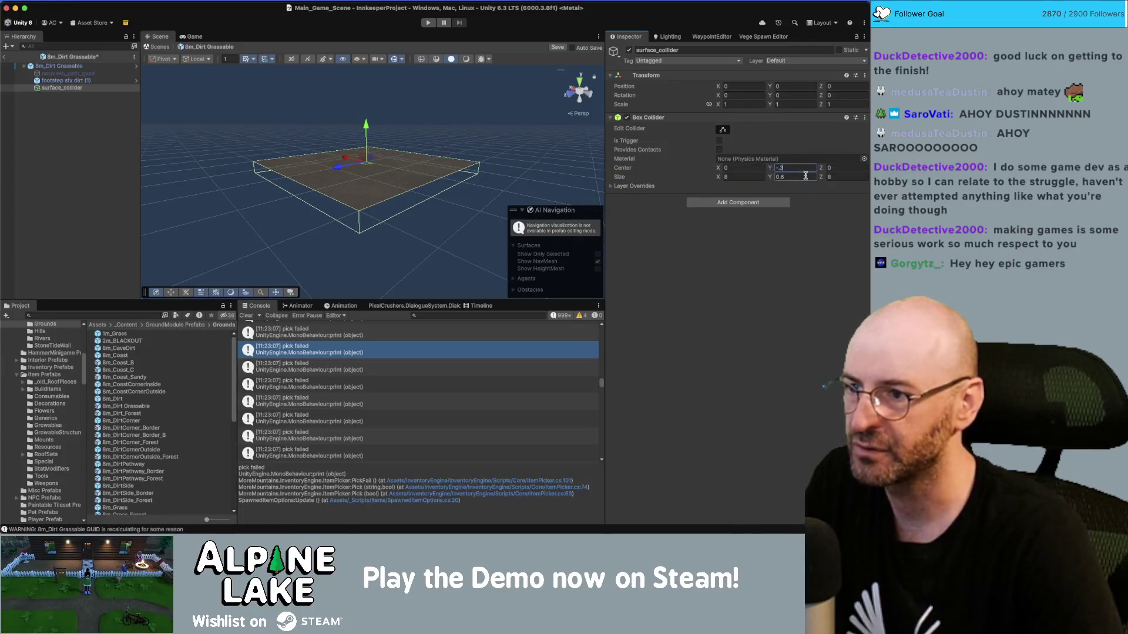
Save the prefab, return to Main_Game_Scene, and locate the 8m_Pathway prefab.
click(163, 103)
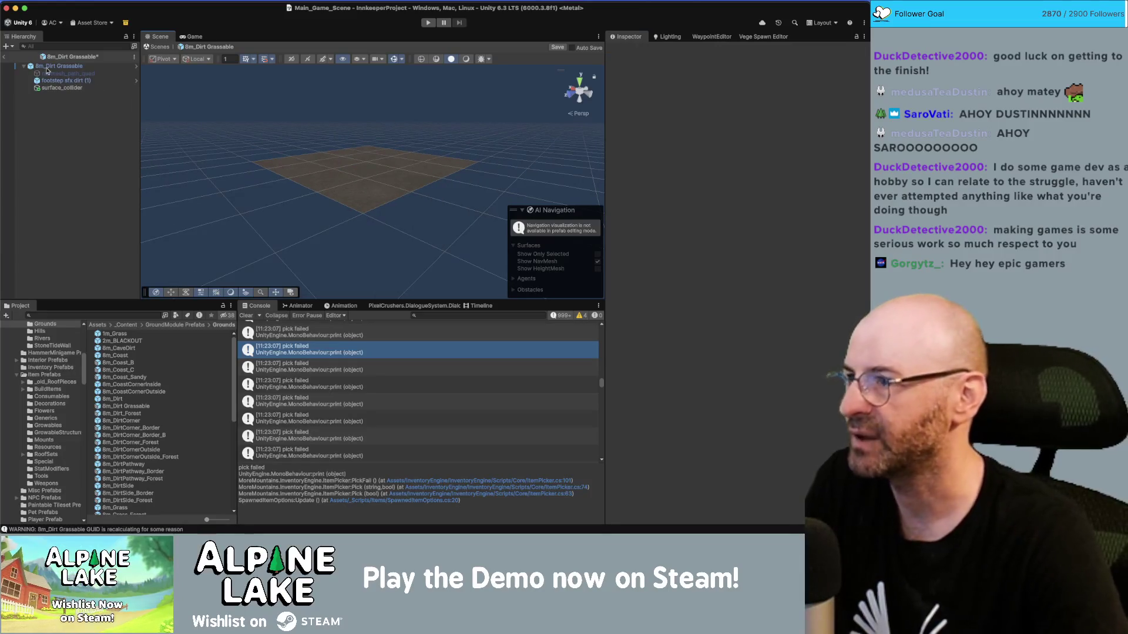
key(super+s)
click(7, 59)
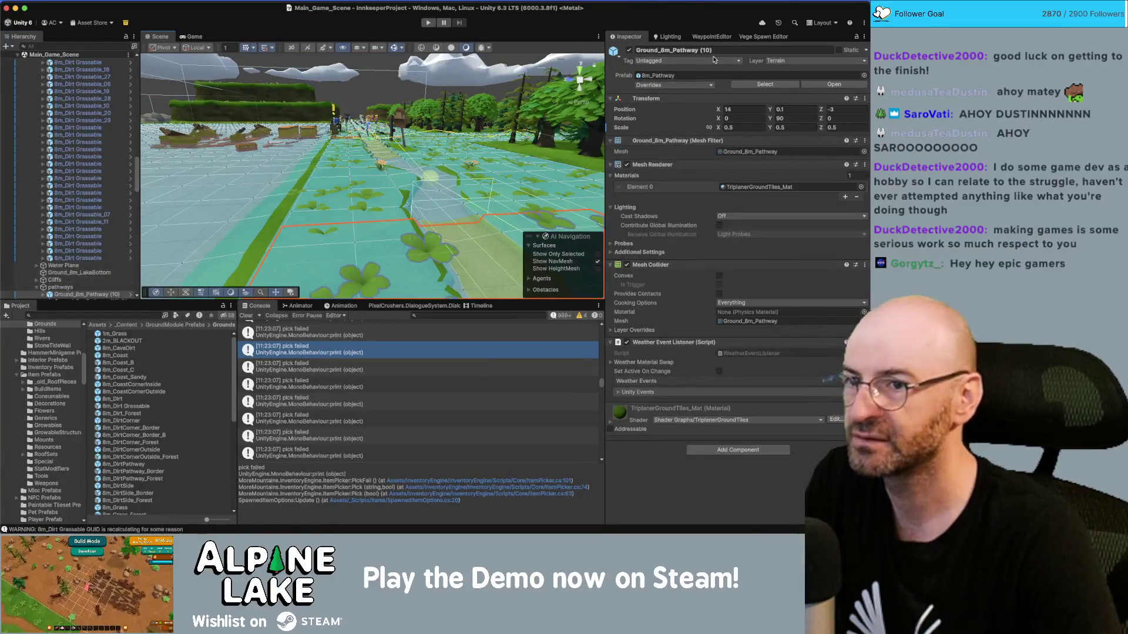
click(757, 82)
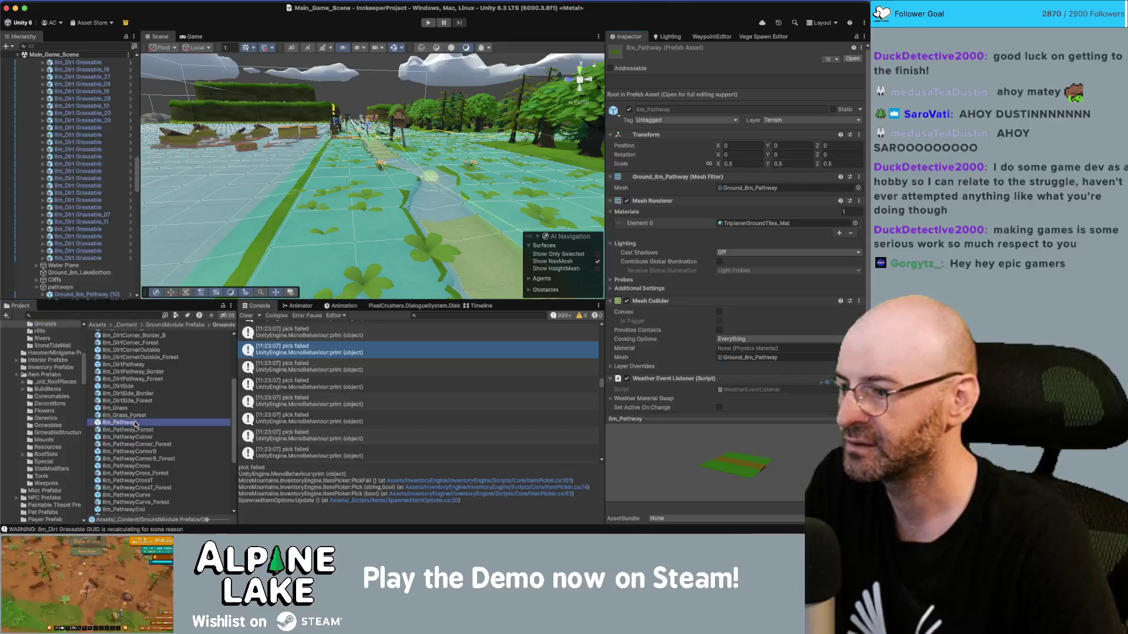
double_click(133, 423)
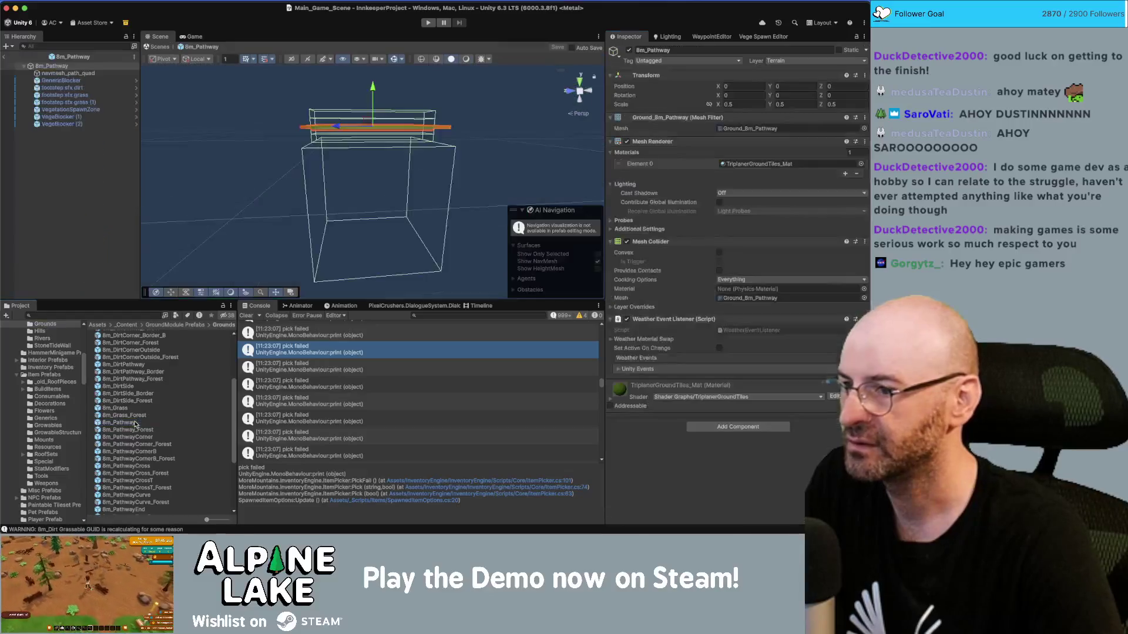
click(107, 74)
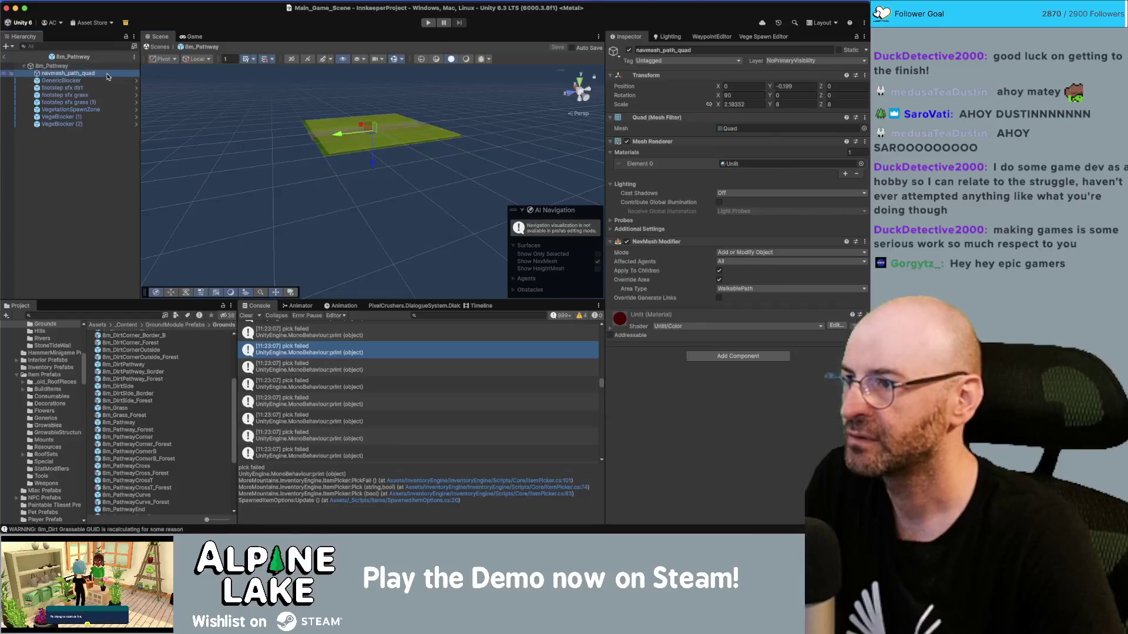
key(Down)
key(Down)
key(Down)
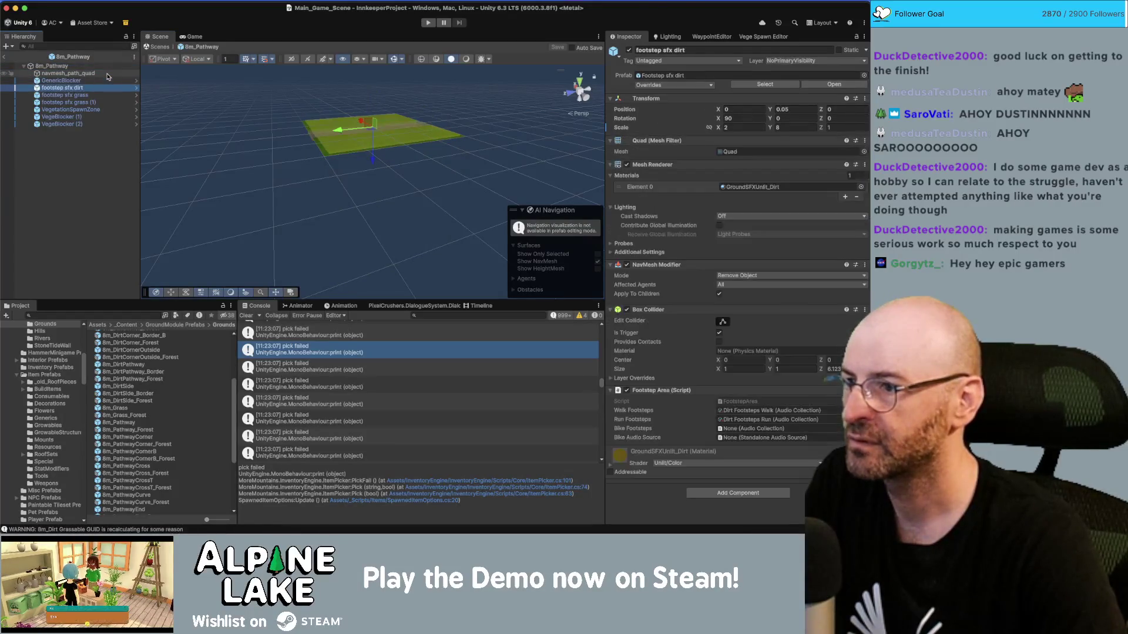
key(Down)
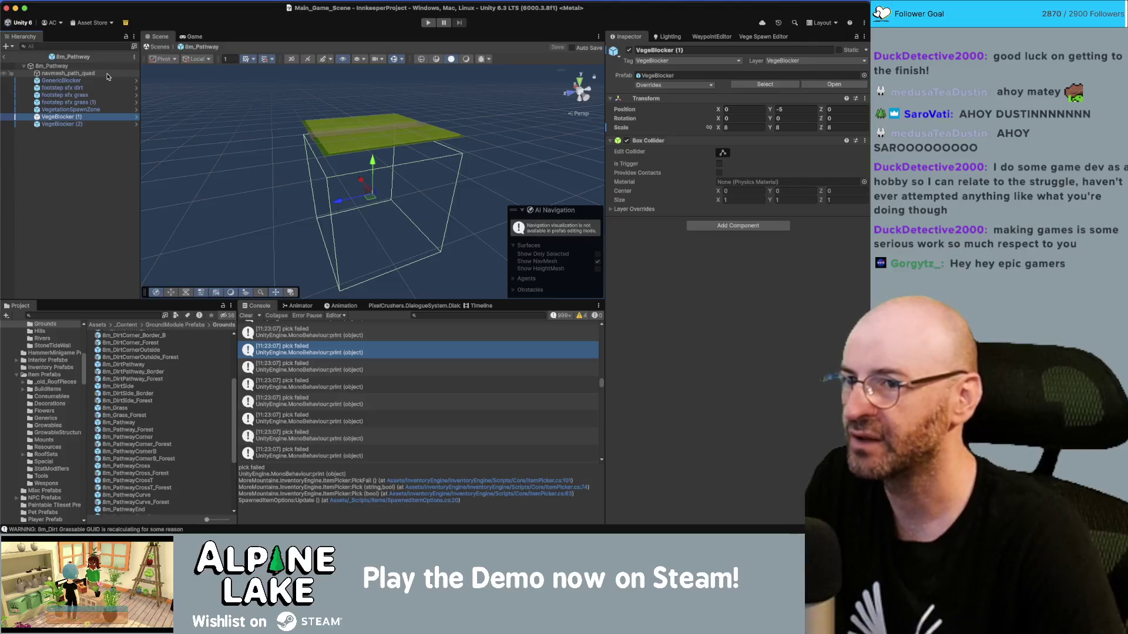
key(Down)
key(Up)
key(Up)
key(Up)
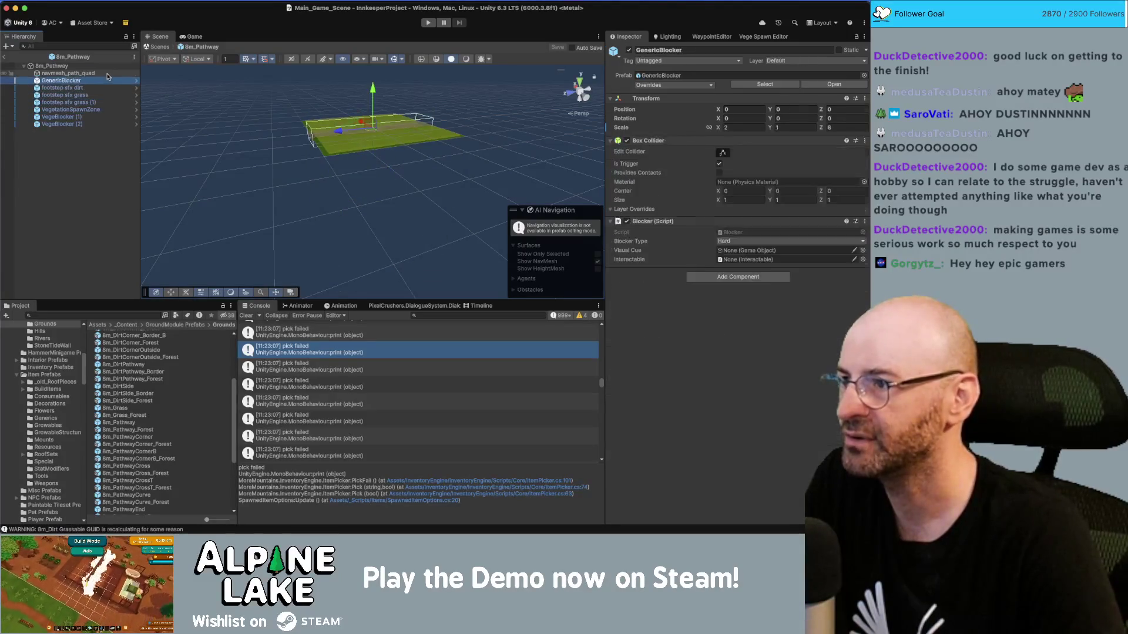
drag(376, 176, 431, 151)
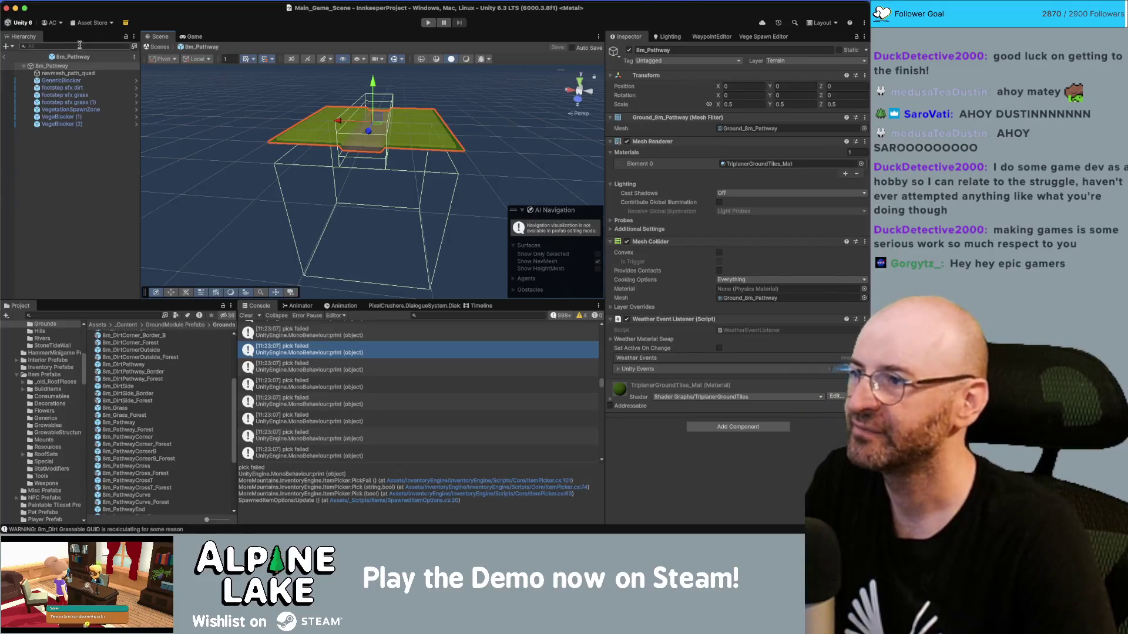
click(5, 58)
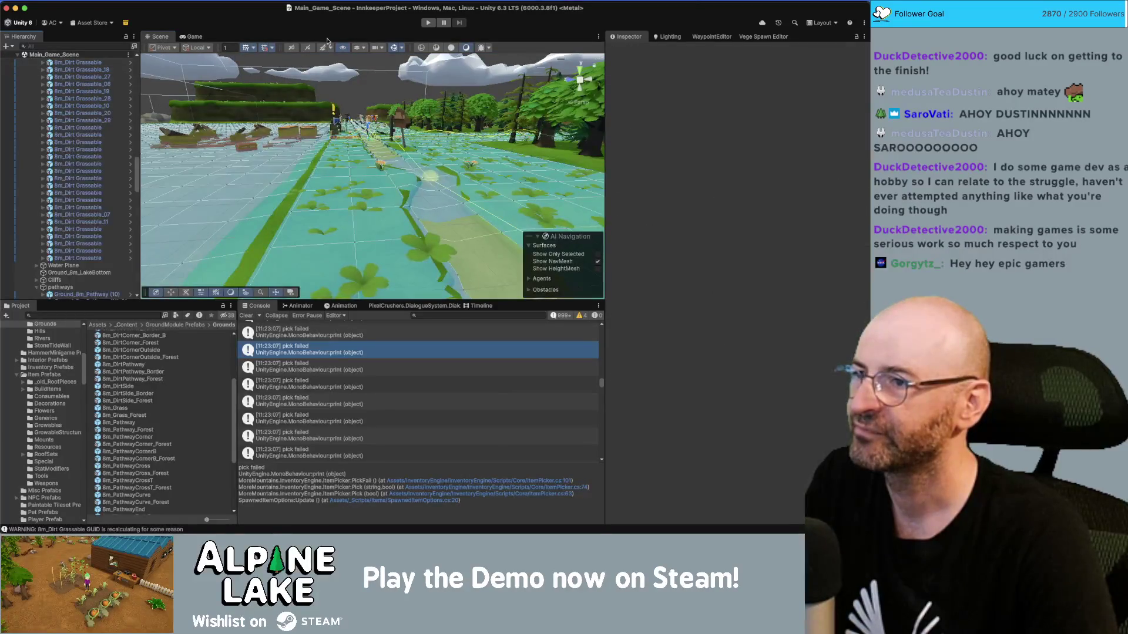
Play the game, remove the nearby tree with E, walk south onto grass, and view the Scene.
click(427, 23)
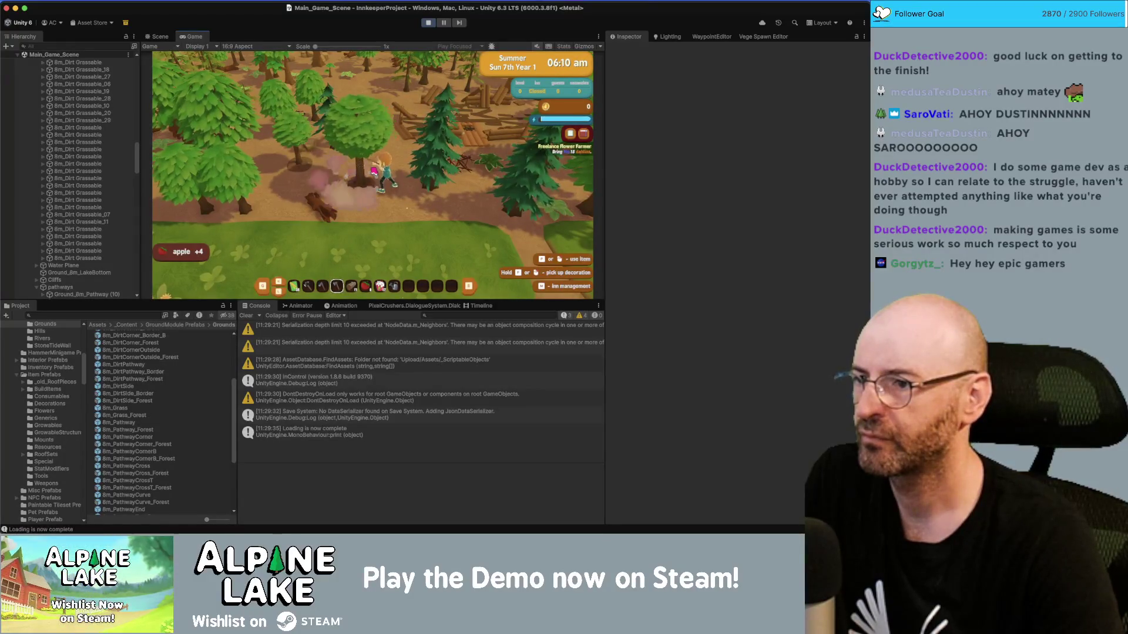
key(e)
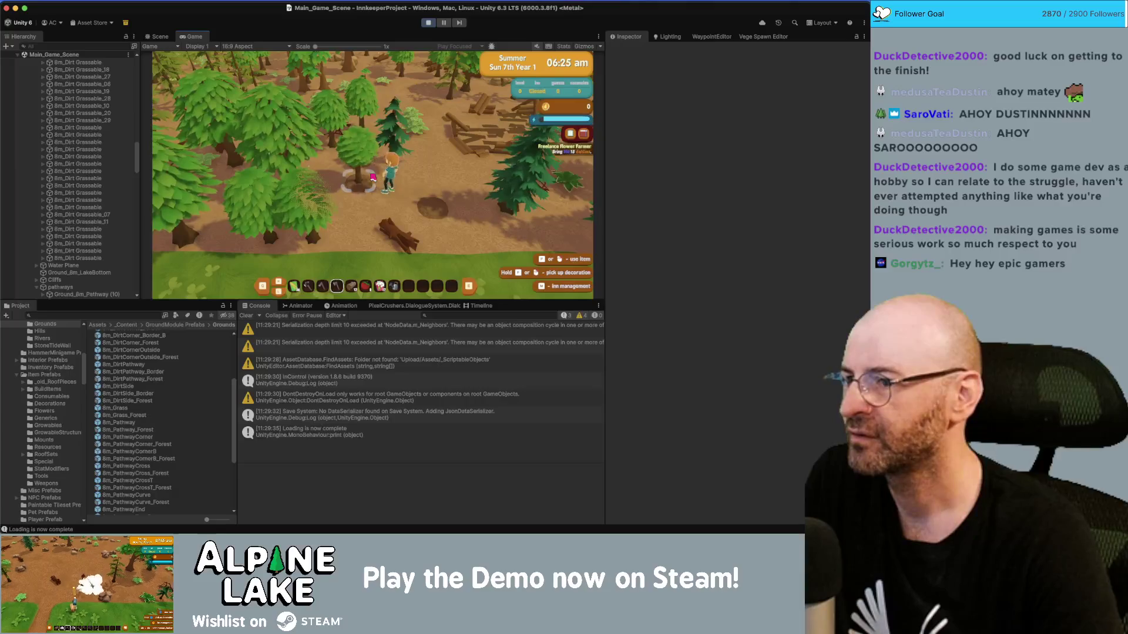
key(s)
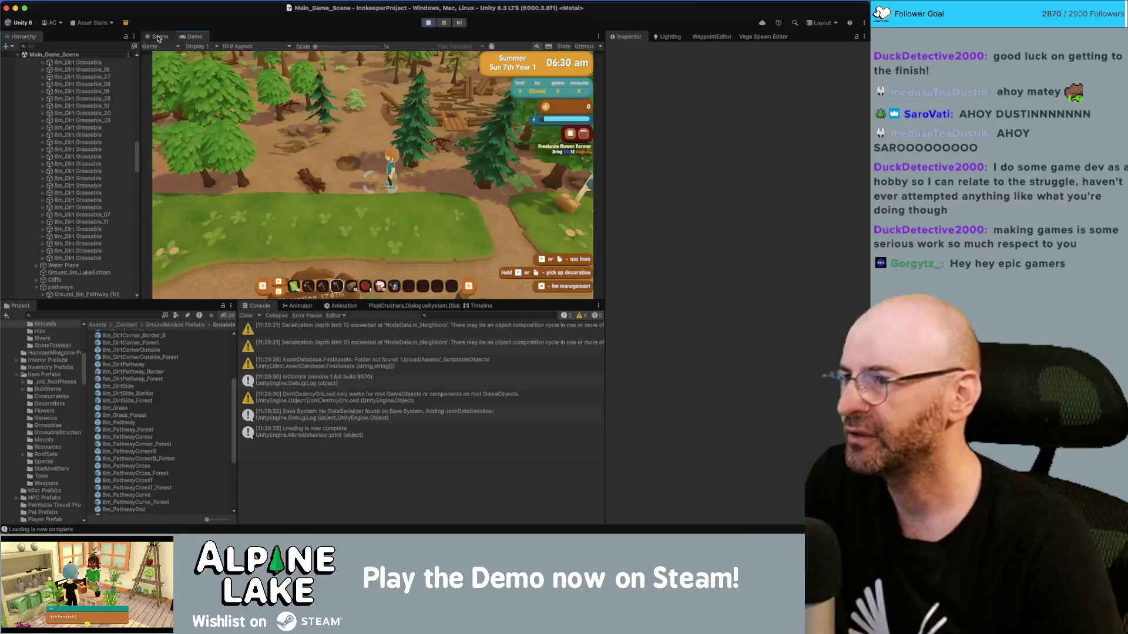
key(super+1)
scroll(117, 176, down, 15)
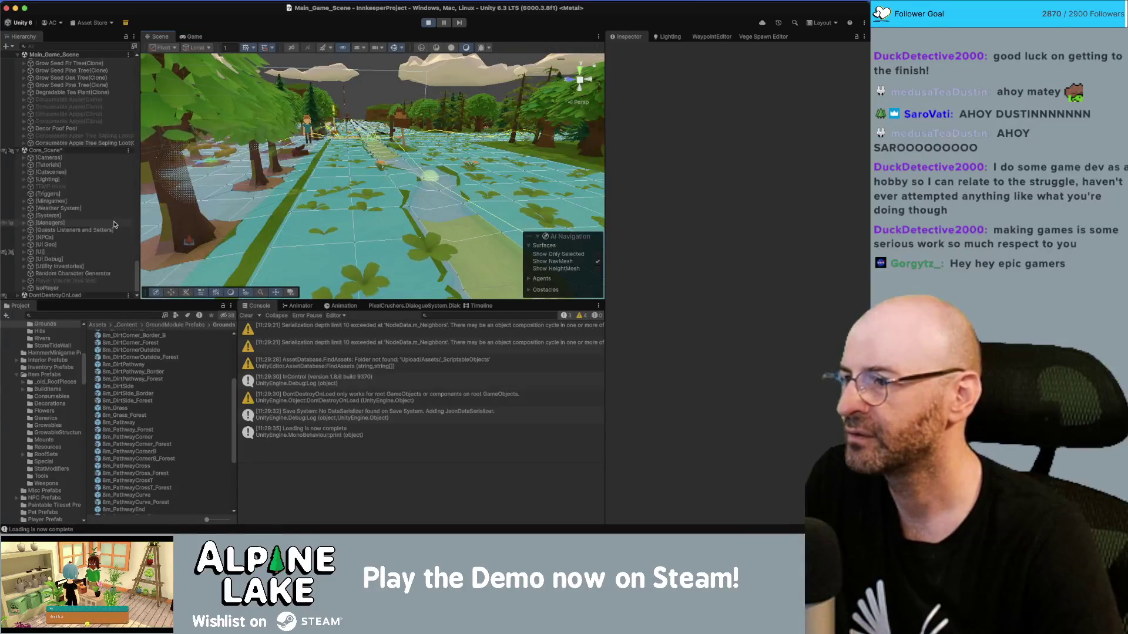
Inspect Consumable Apple Tree Sapling Loot (Clone) and its child in the Hierarchy, then stop Play mode.
click(101, 144)
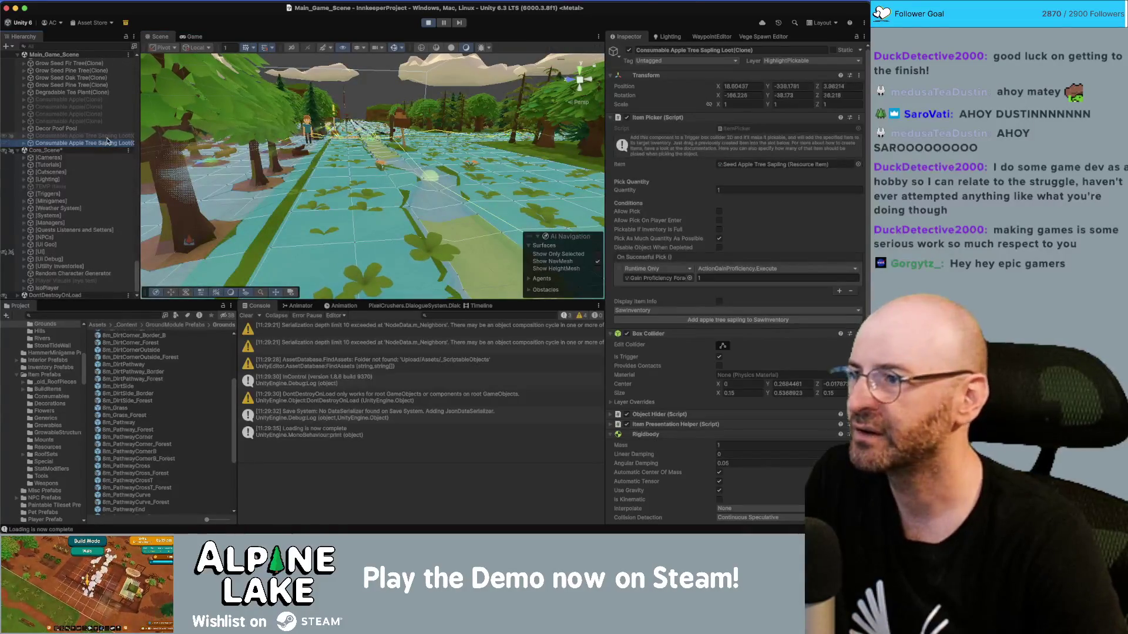
key(Right)
key(Down)
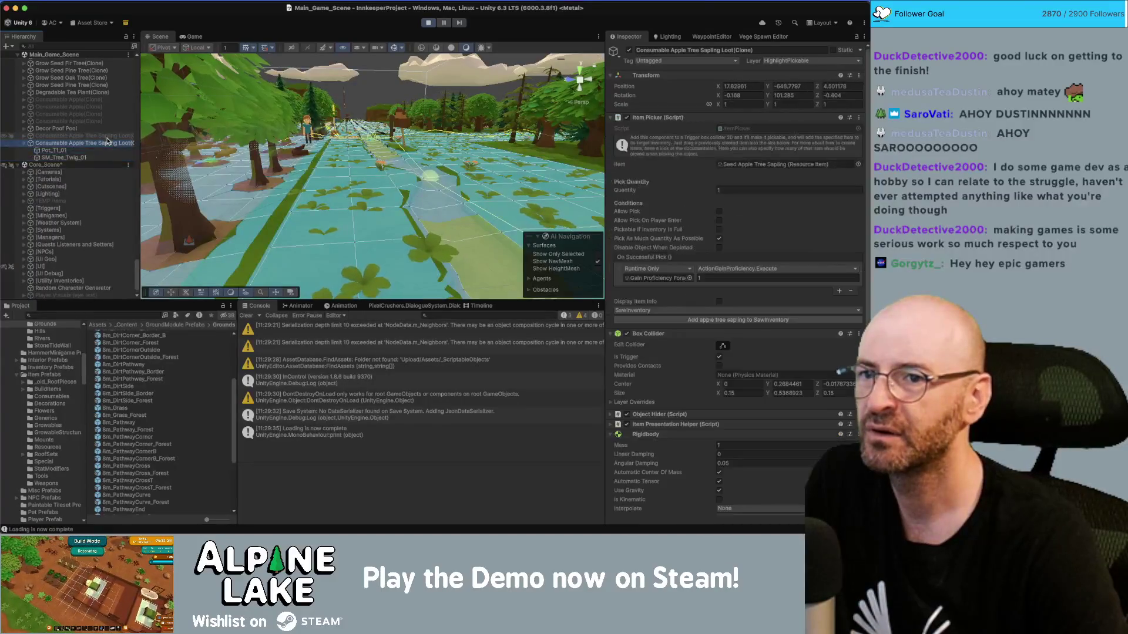
click(107, 143)
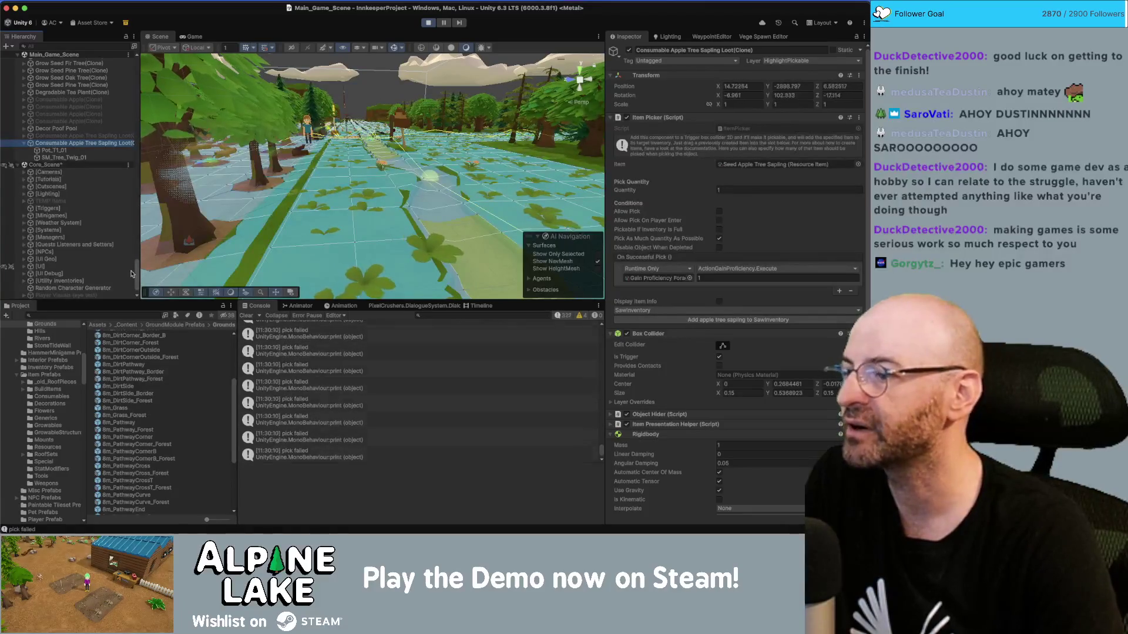
scroll(146, 341, up, 3)
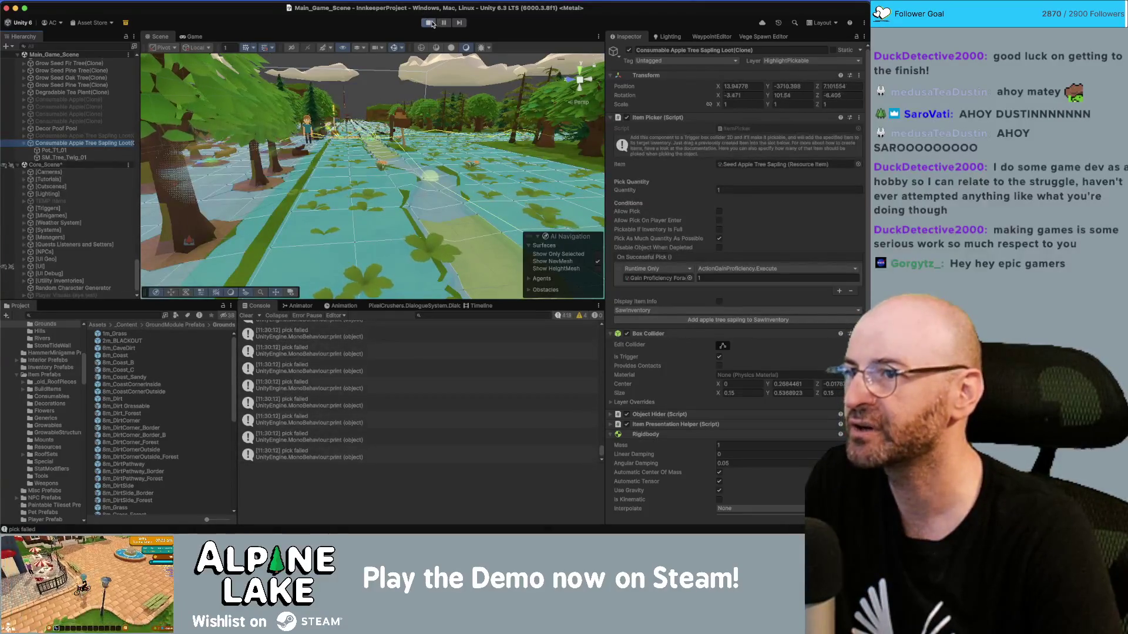
click(428, 22)
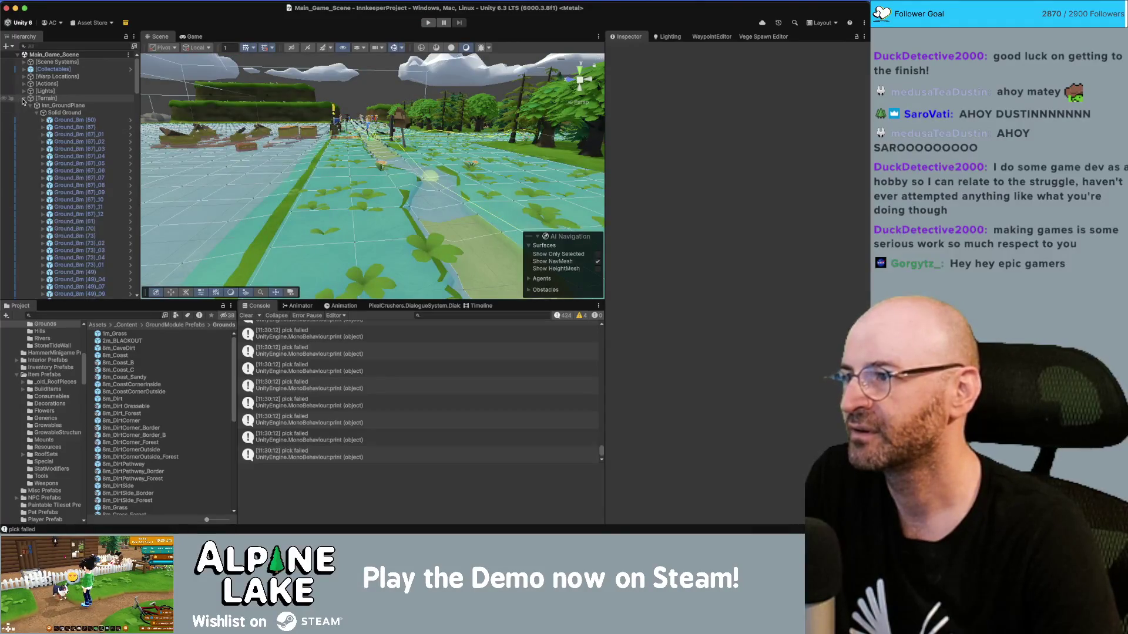
Turn off Box Collider Is Trigger on Consumable Ginger Loot and Apple Tree Sapling Loot, then clear 'loot'.
click(23, 98)
click(122, 315)
text(loot)
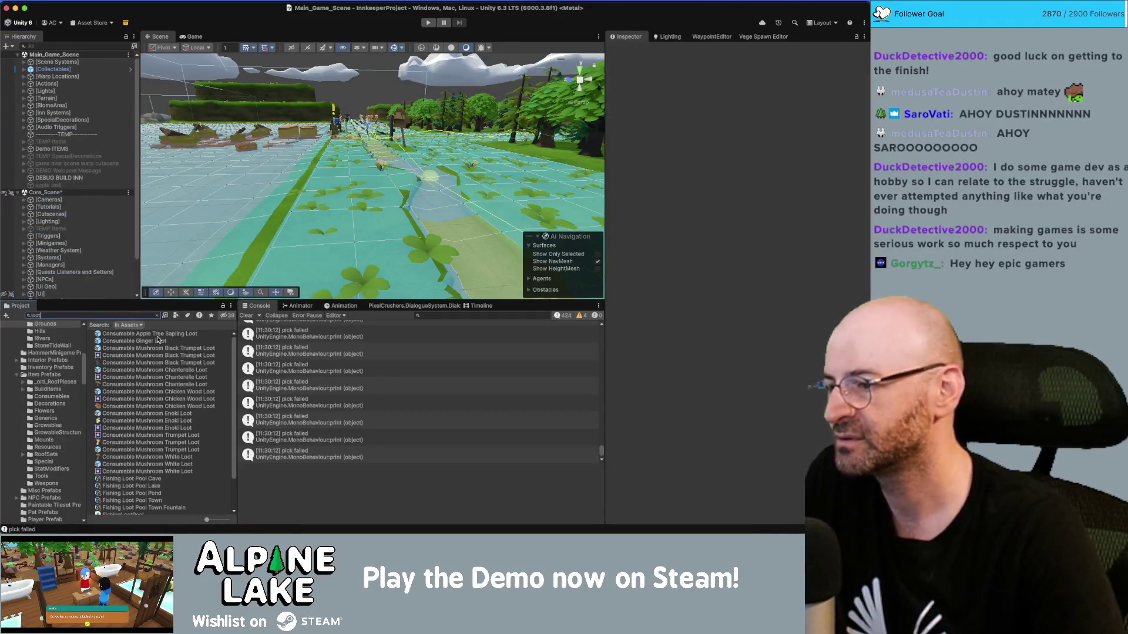
click(159, 341)
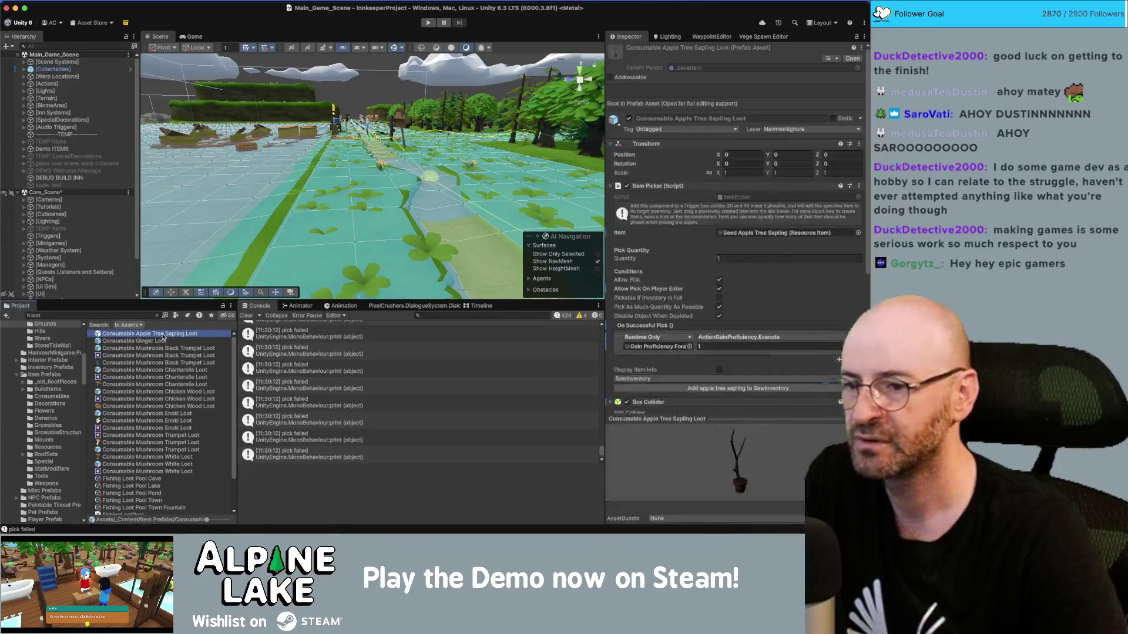
scroll(711, 337, down, 2)
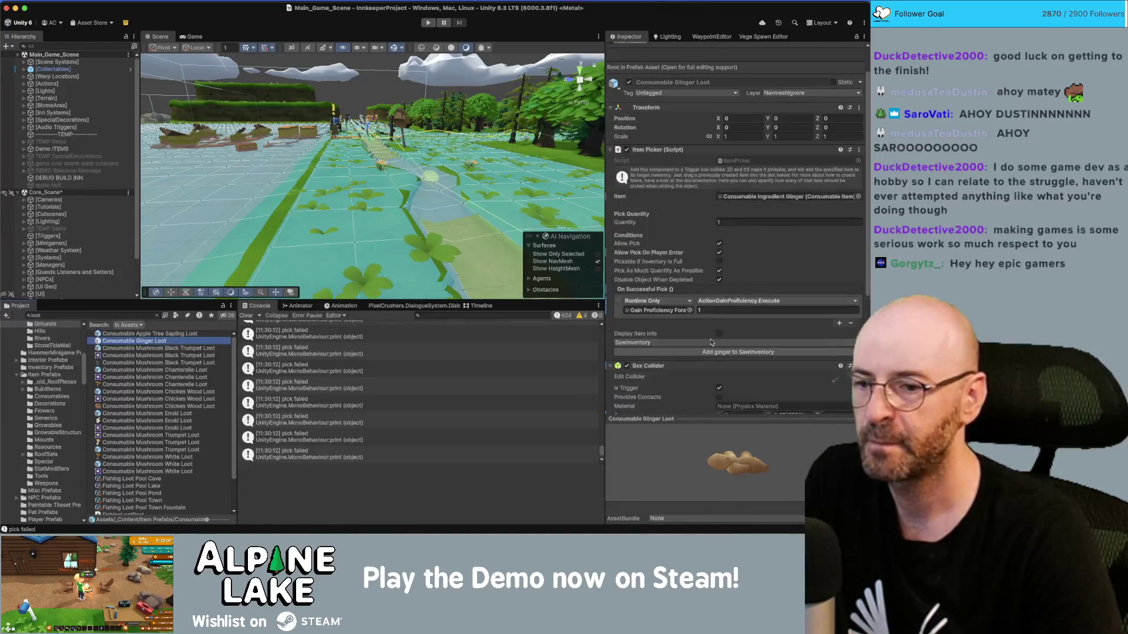
click(719, 388)
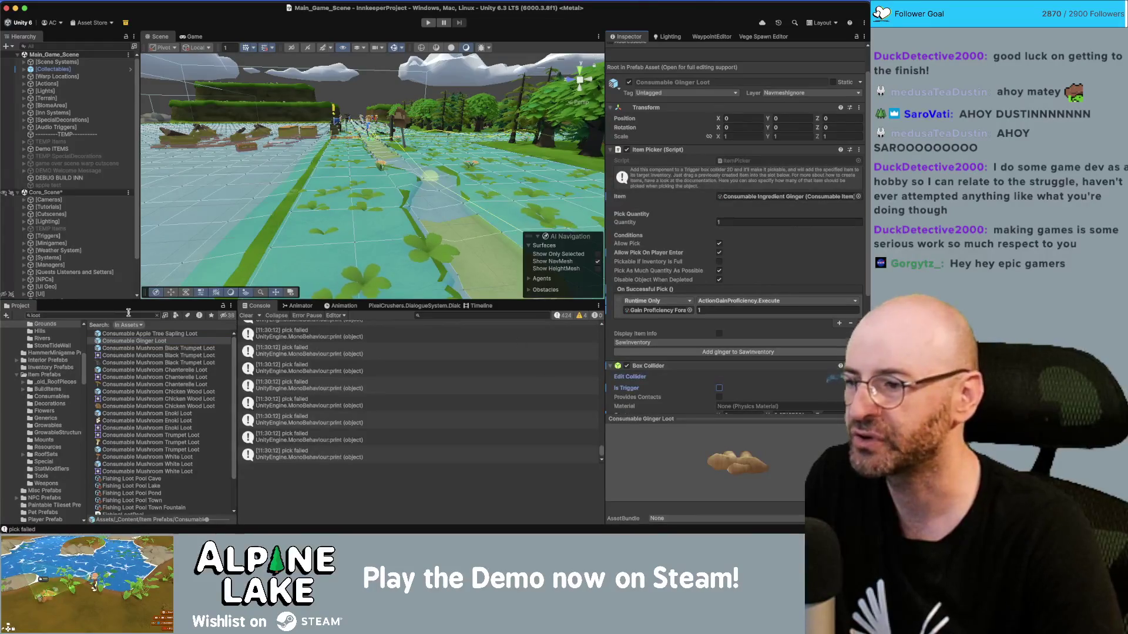
click(201, 333)
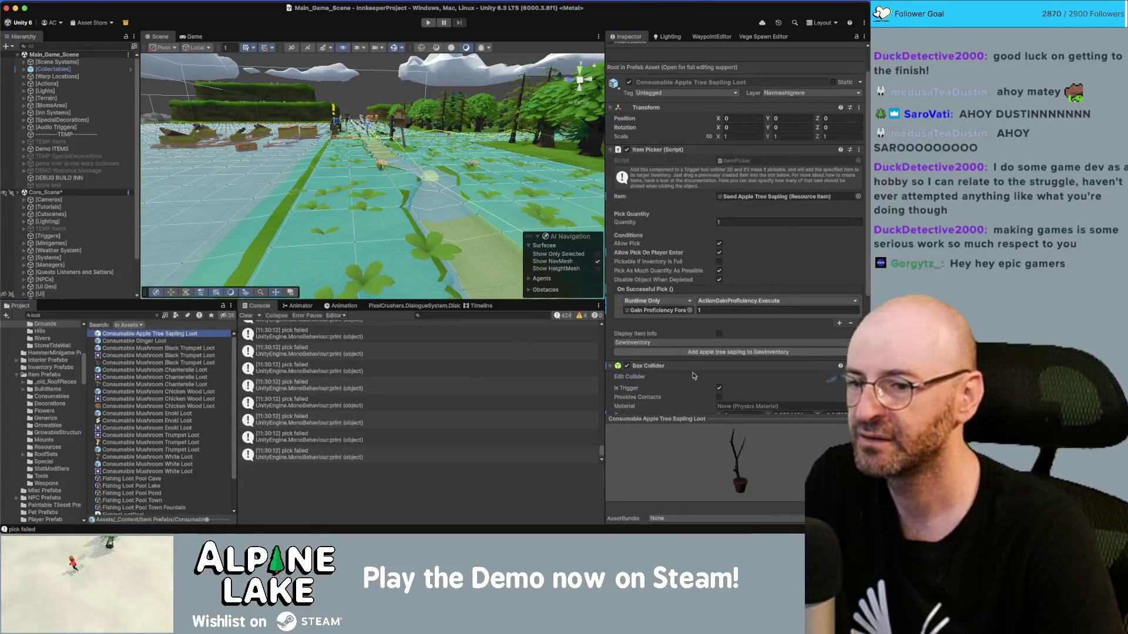
click(719, 388)
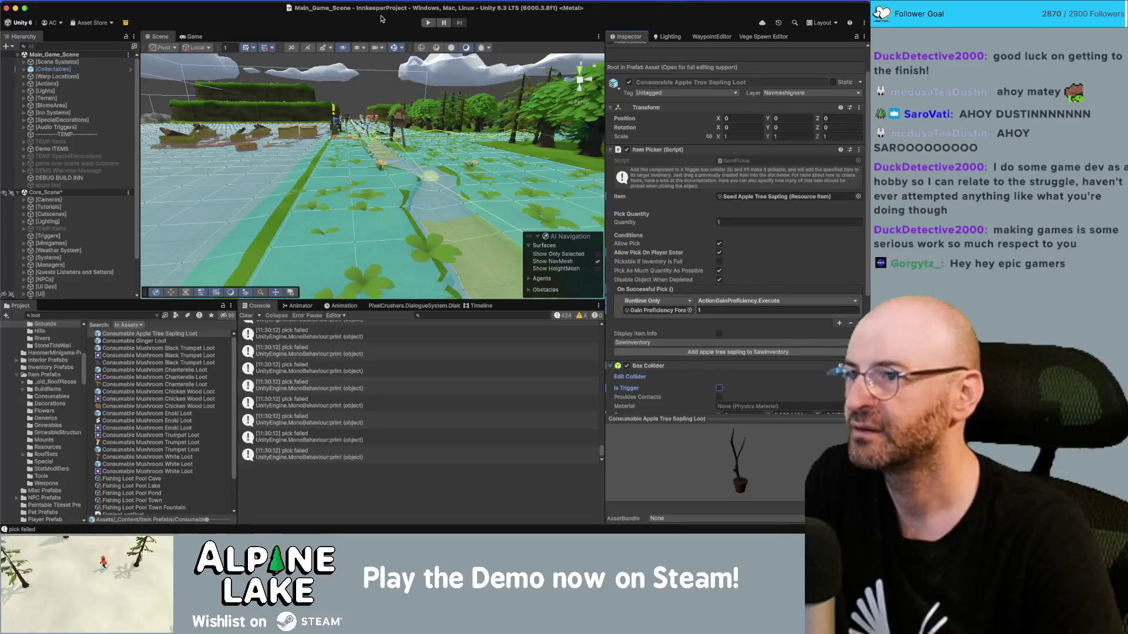
click(137, 341)
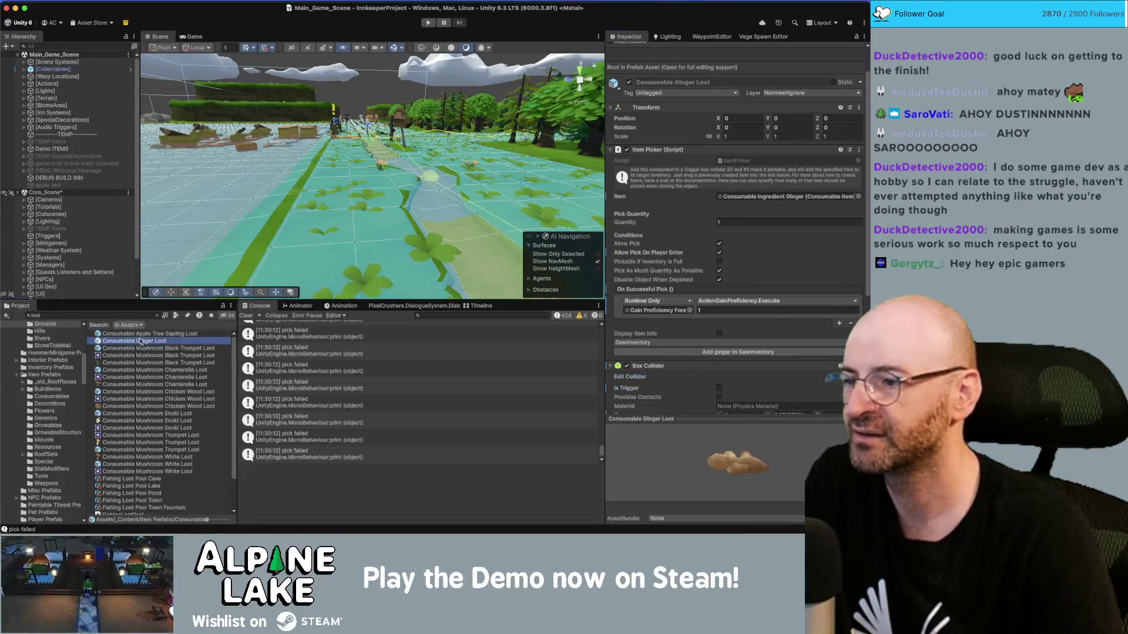
scroll(622, 77, up, 2)
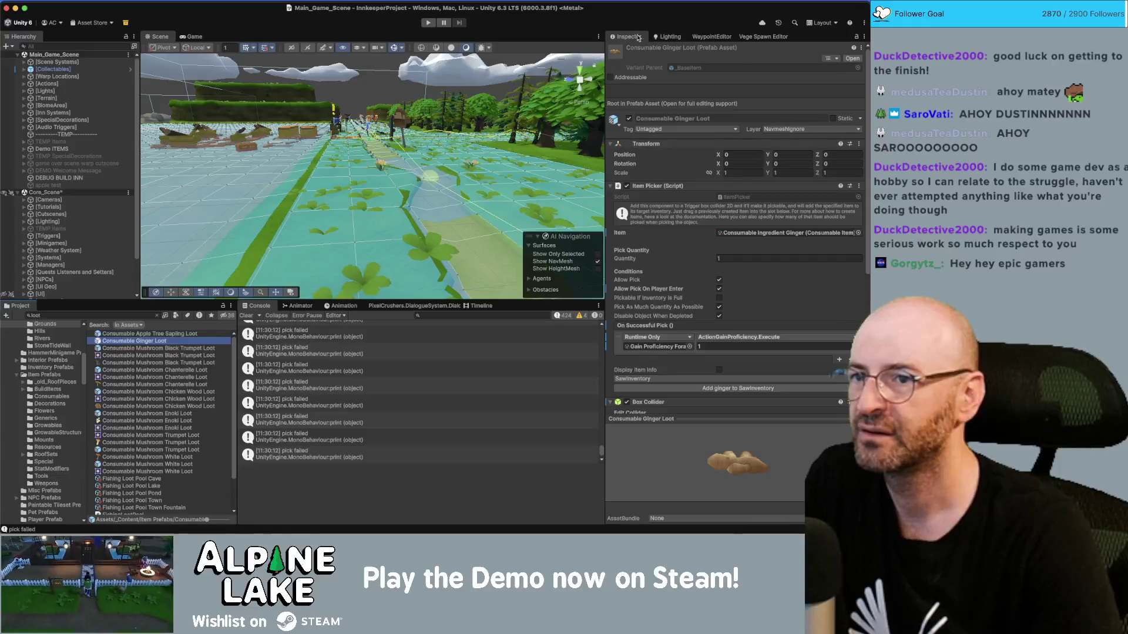
click(156, 315)
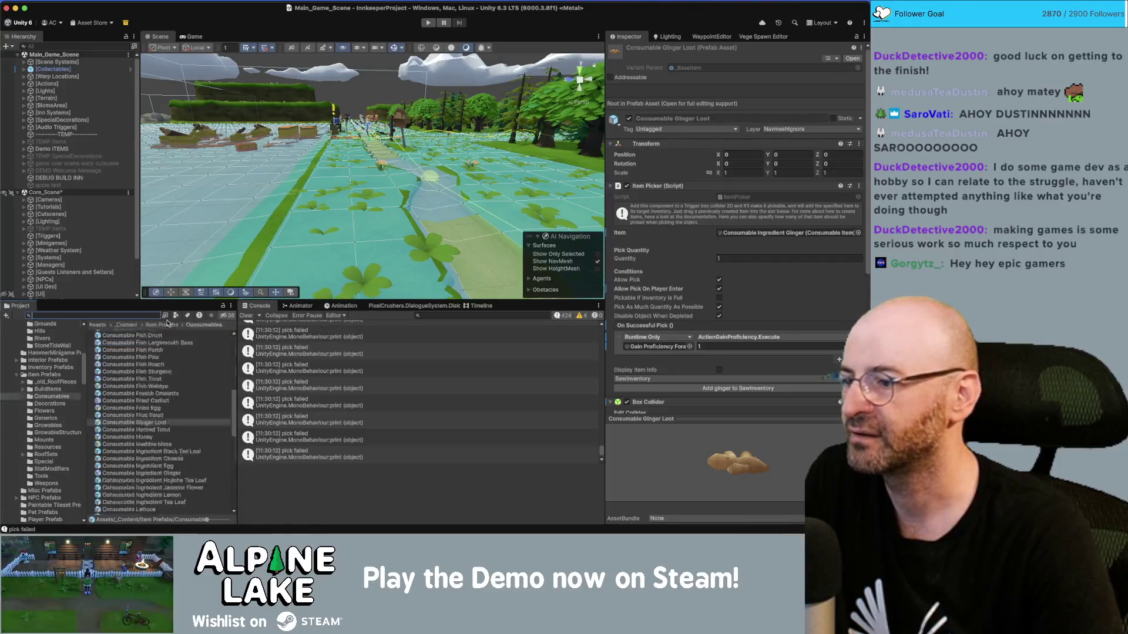
Browse the Fish Roach, Apple Tree Sapling Loot, Apple and Avocado prefabs, folding Item Picker away.
click(153, 365)
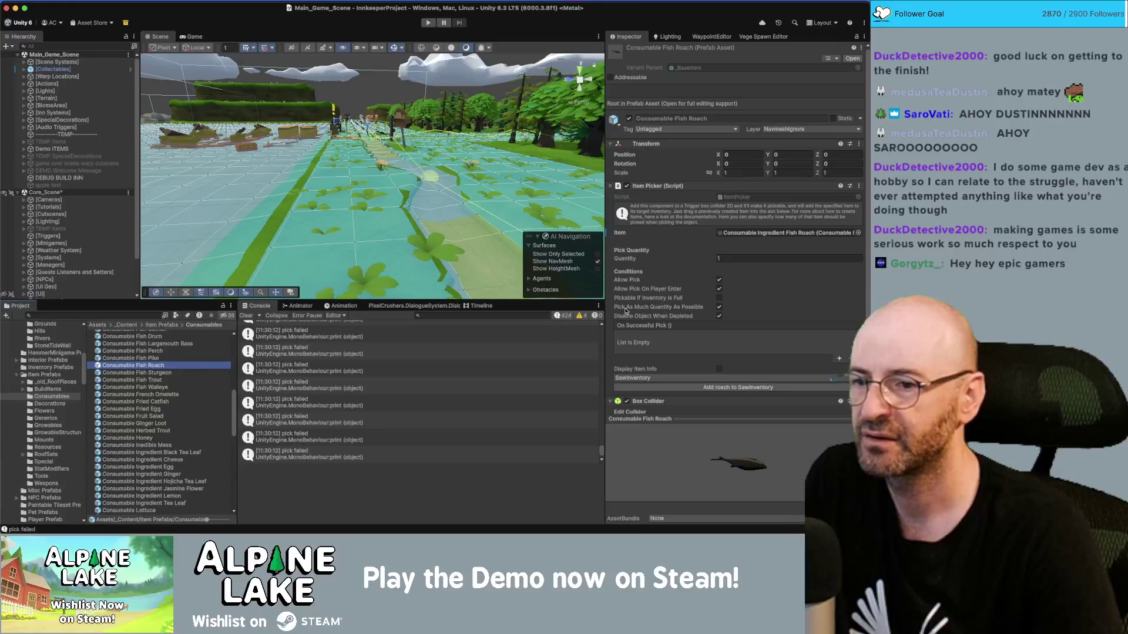
click(612, 186)
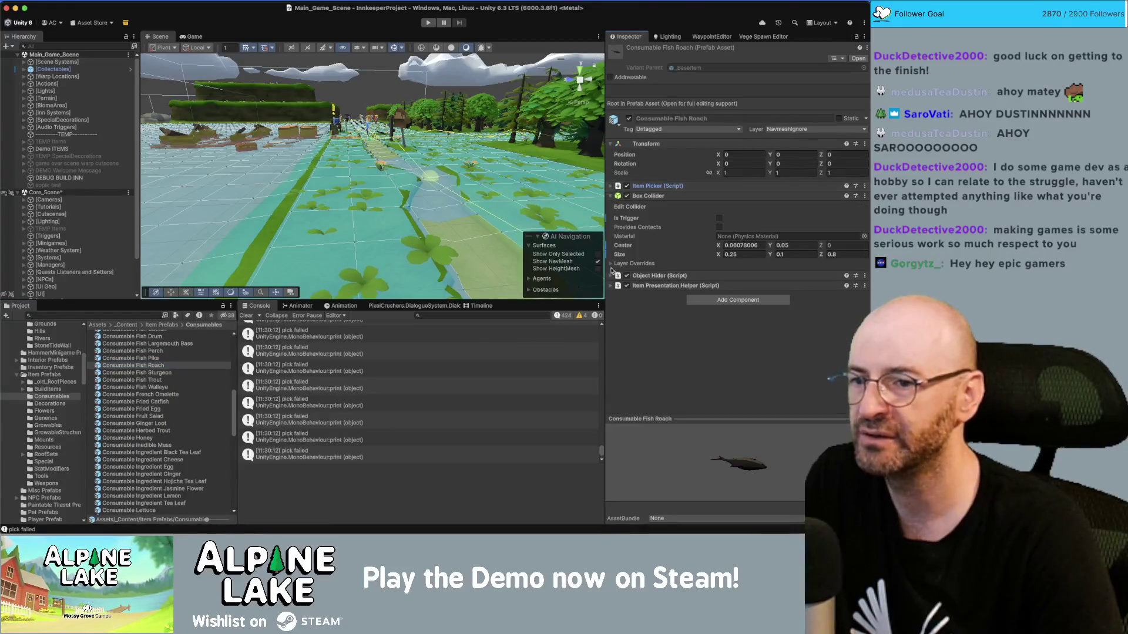
scroll(190, 371, up, 10)
click(172, 341)
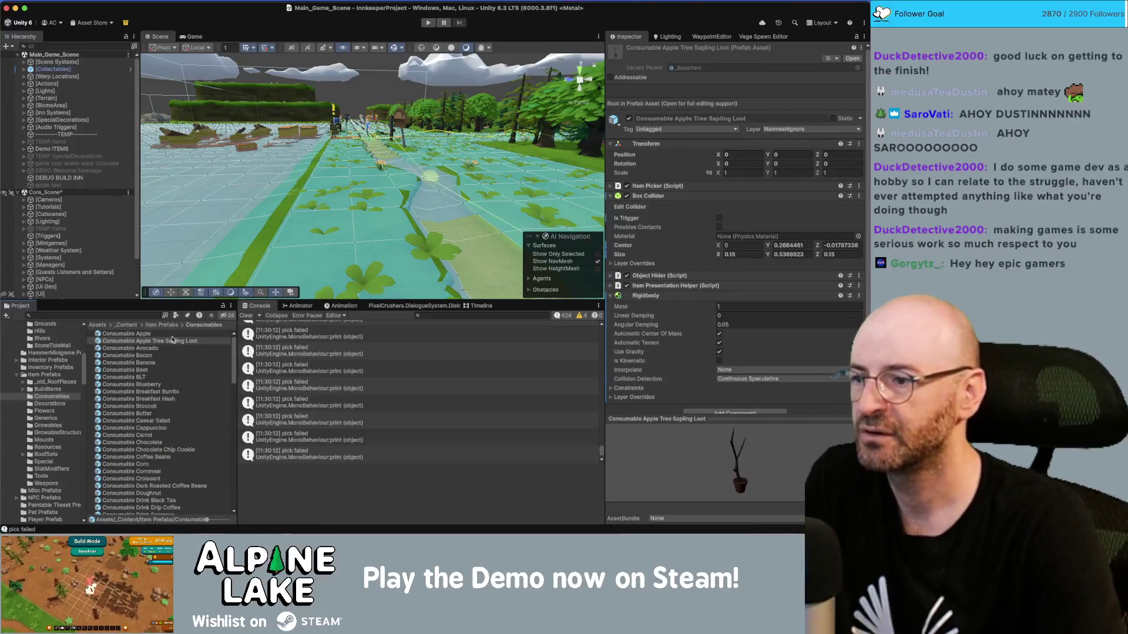
click(162, 335)
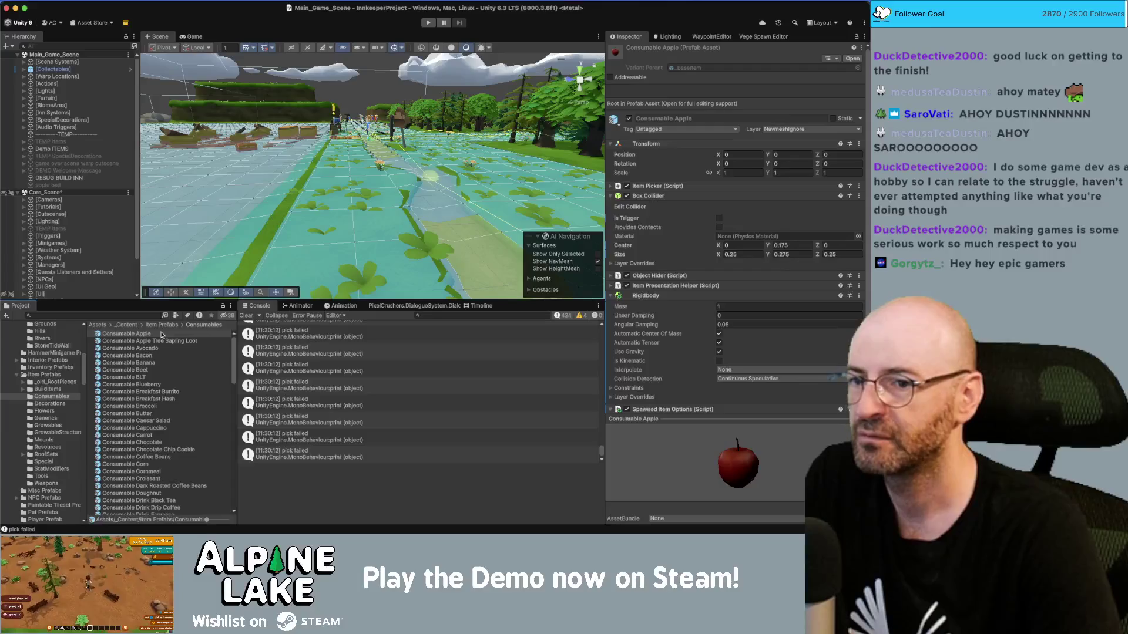
click(149, 341)
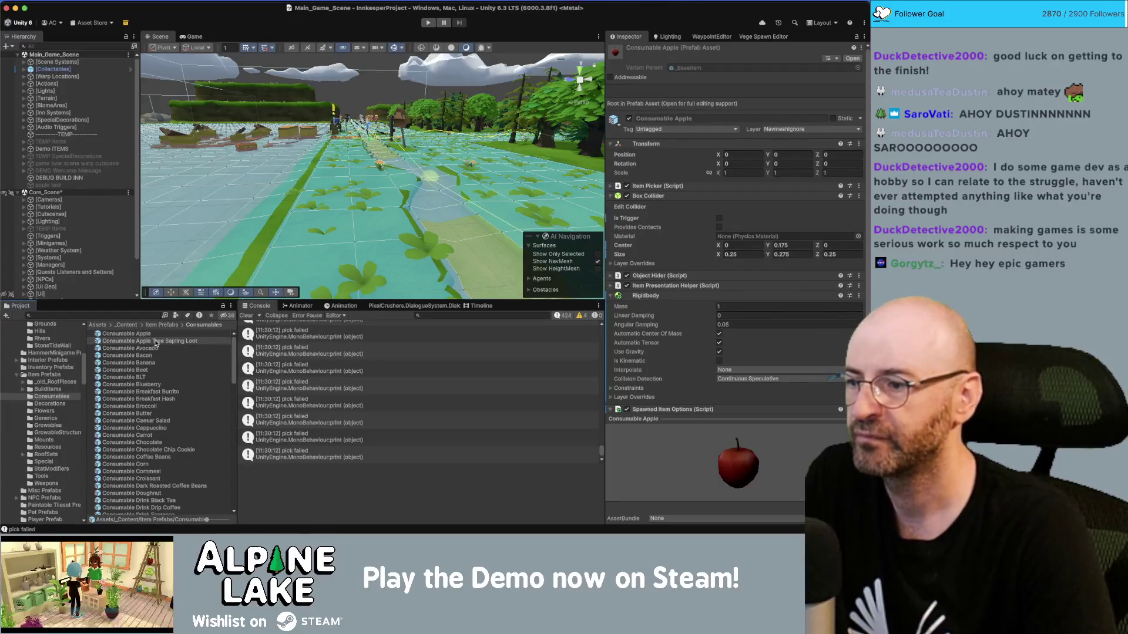
click(134, 351)
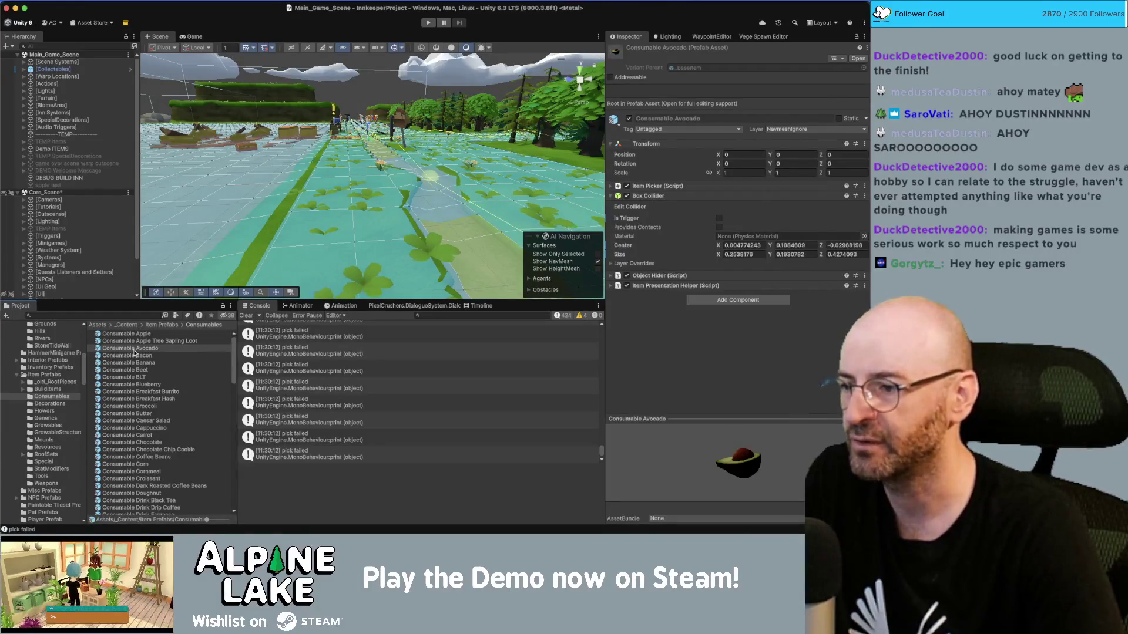
Range-select the 106 prefabs from Consumable Apple down to Forageable Mushroom White.
key(Up)
key(Up)
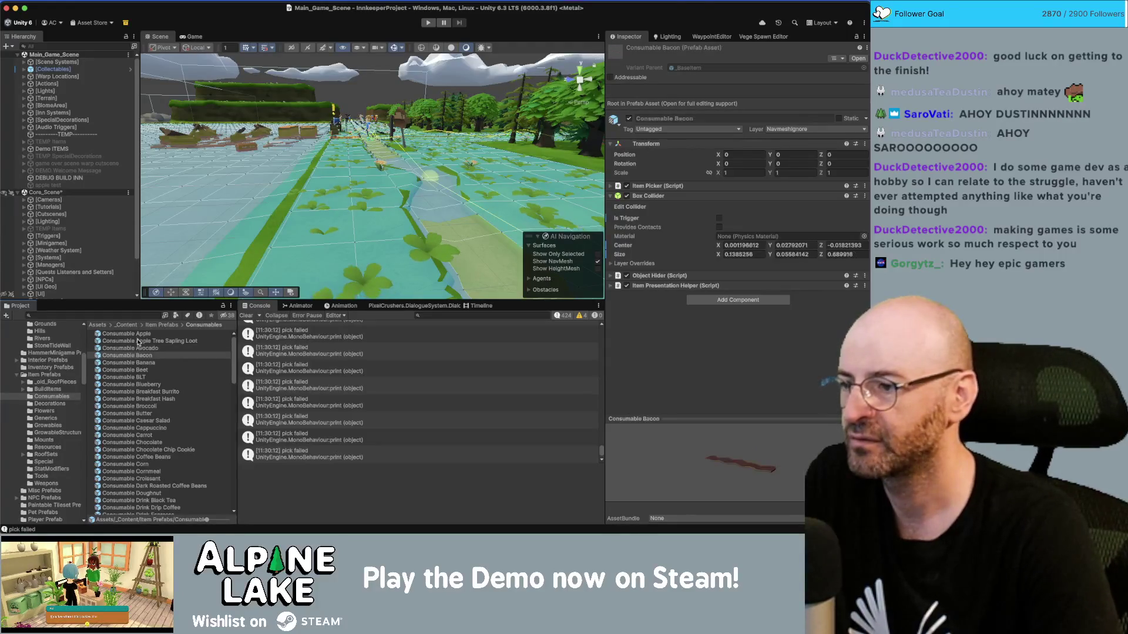
scroll(145, 374, down, 5)
scroll(149, 422, up, 10)
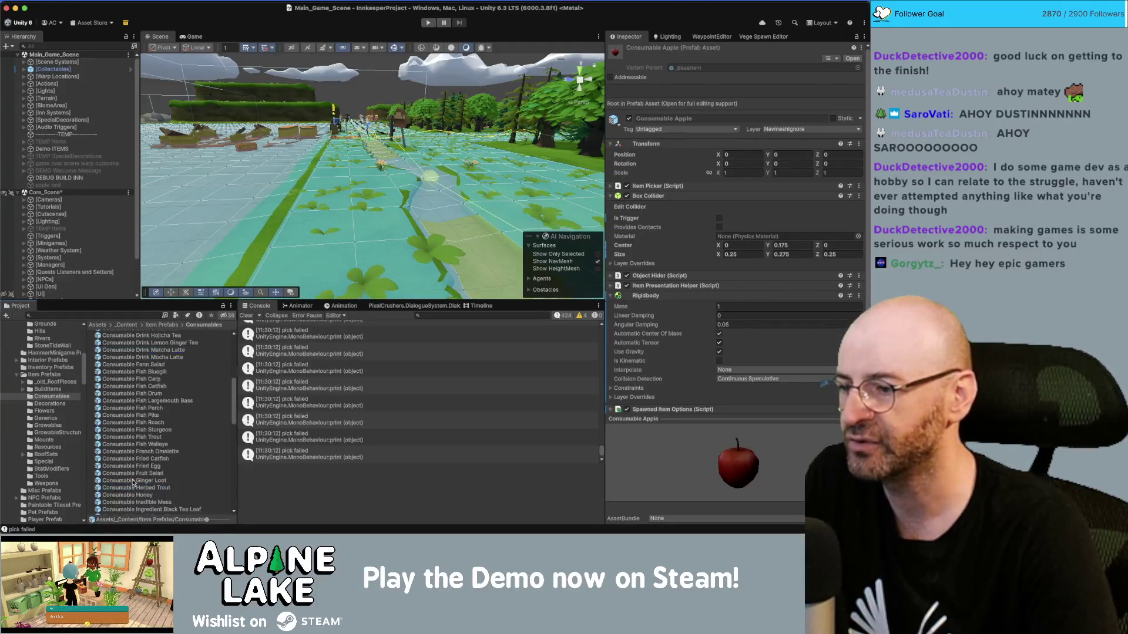
scroll(125, 411, down, 15)
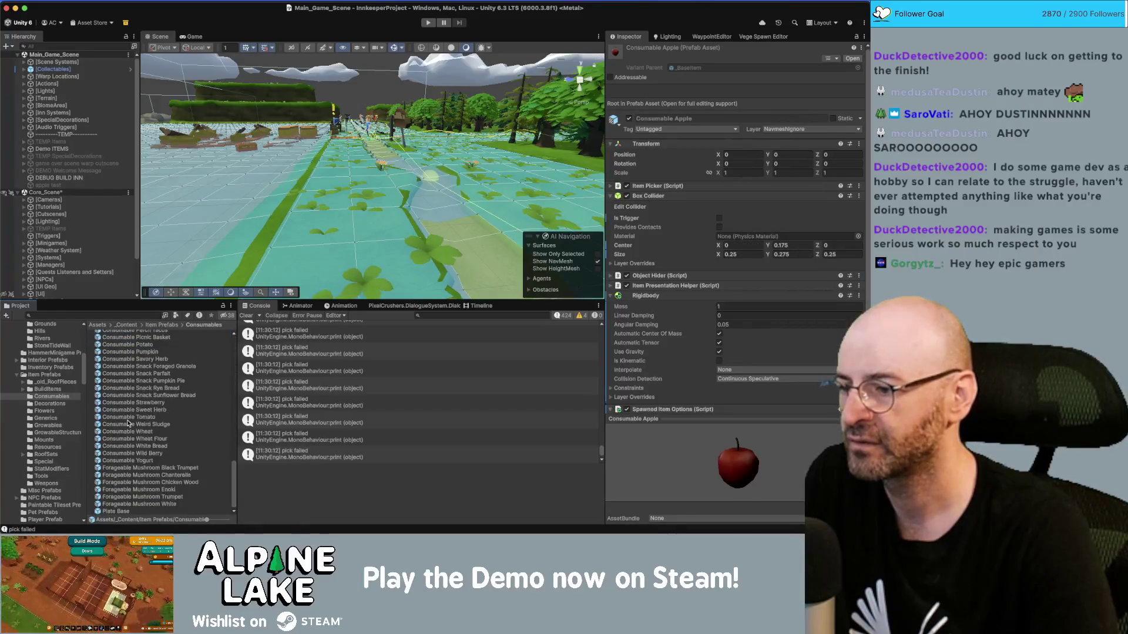
shift+click(127, 505)
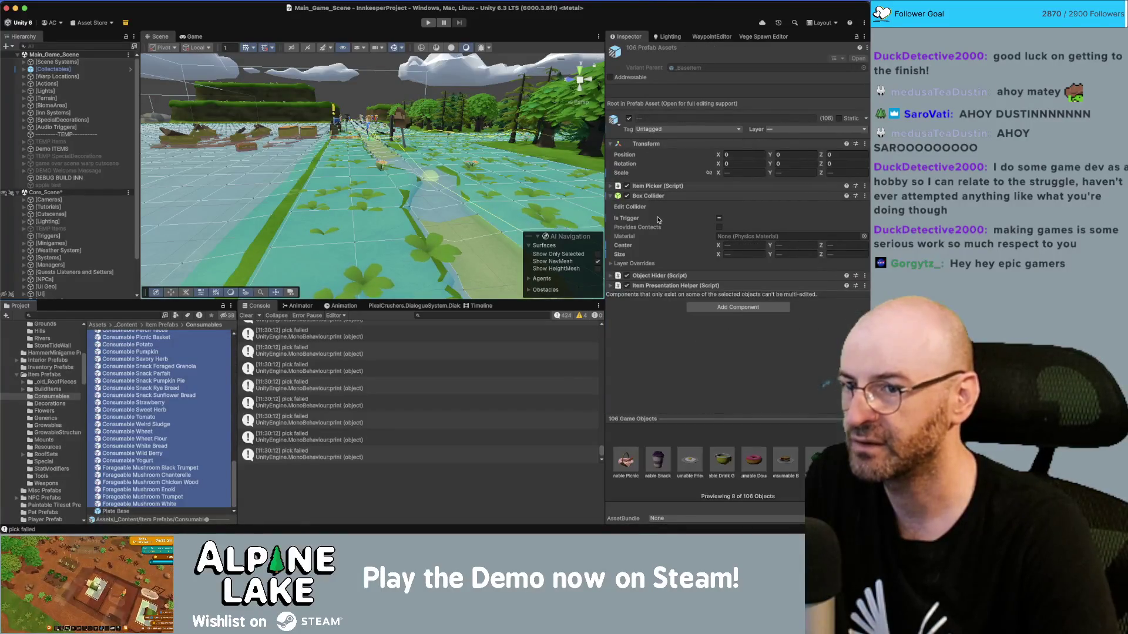
Inspect the Forageable Mushroom Black Trumpet and Chanterelle prefabs individually.
click(144, 468)
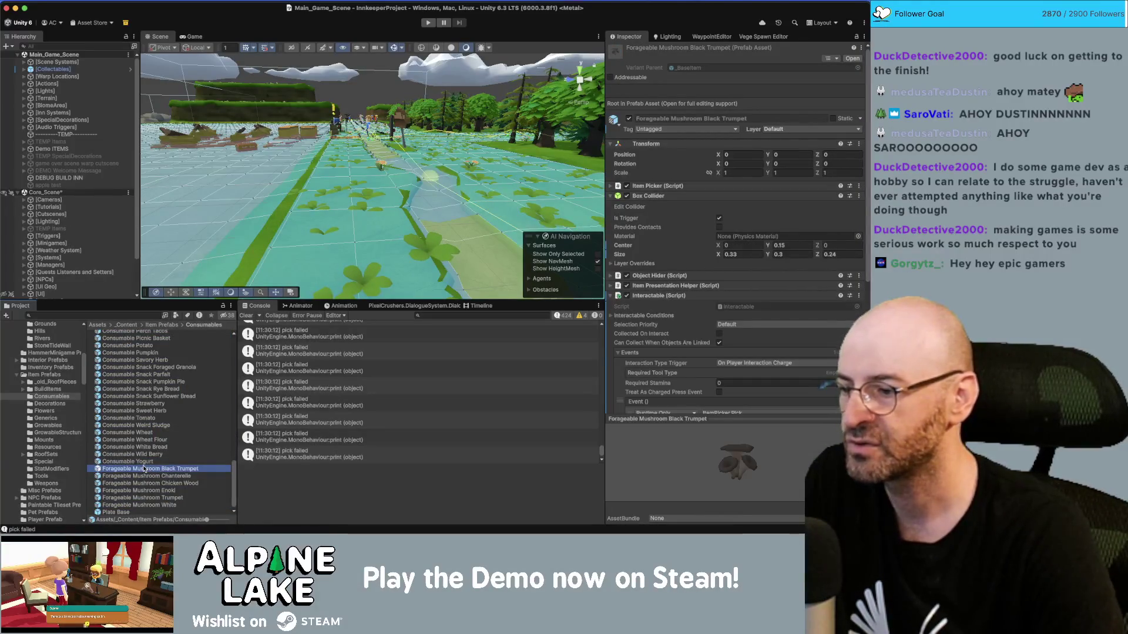
key(Down)
key(Down)
key(Up)
key(Down)
key(Down)
key(Down)
key(Down)
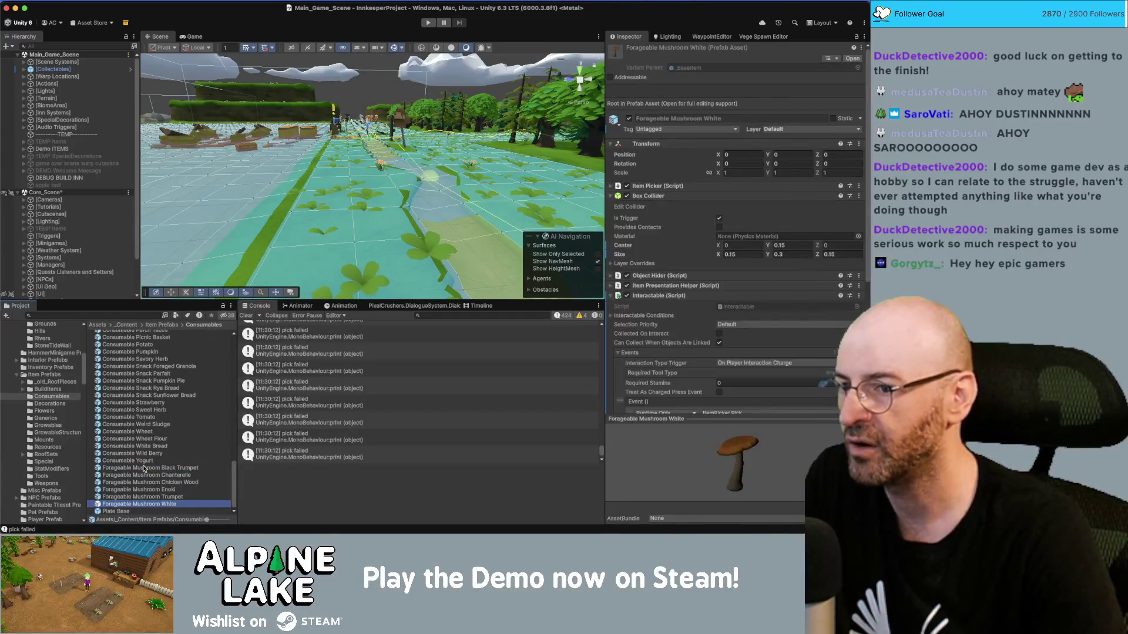
key(Up)
key(Up)
key(Up)
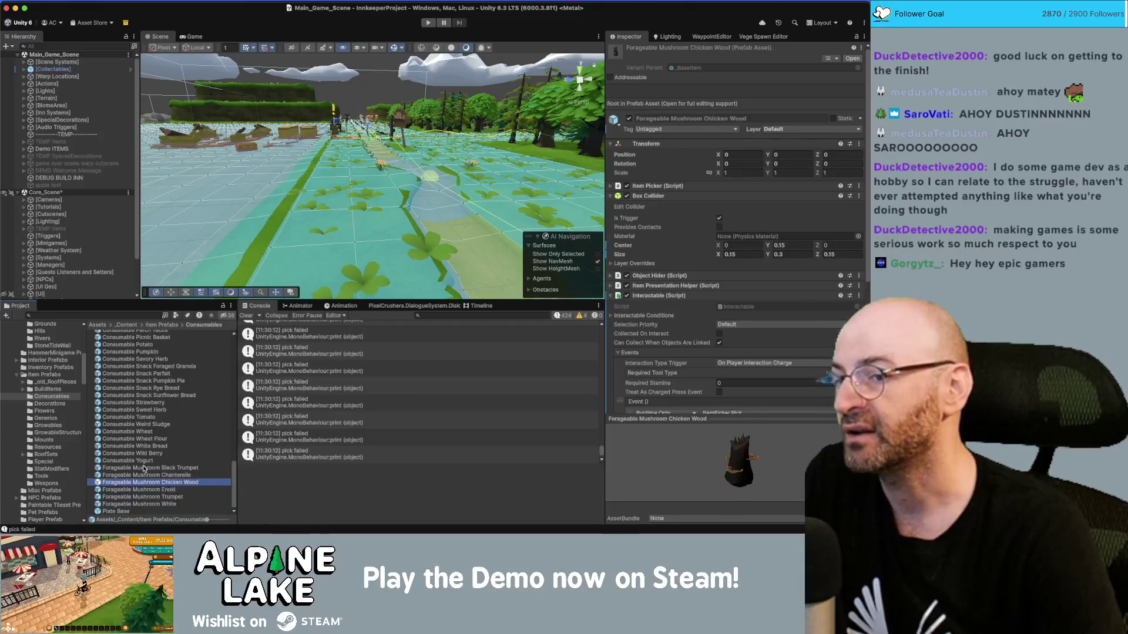
scroll(643, 272, down, 5)
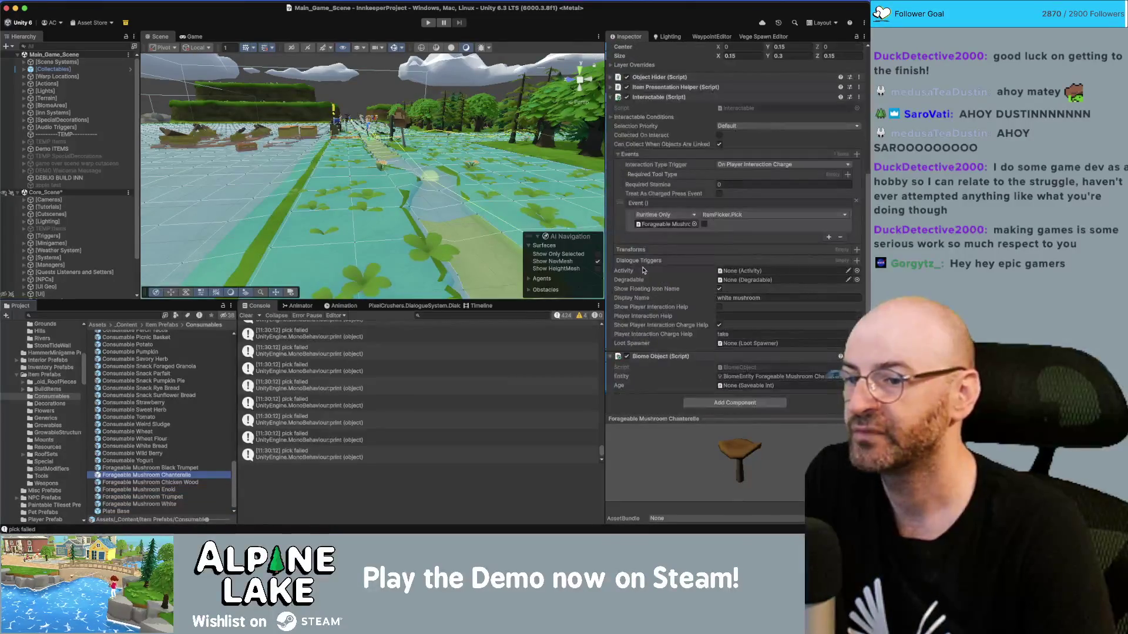
Select the range of consumables from Consumable Apple through Consumable Yogurt.
click(141, 461)
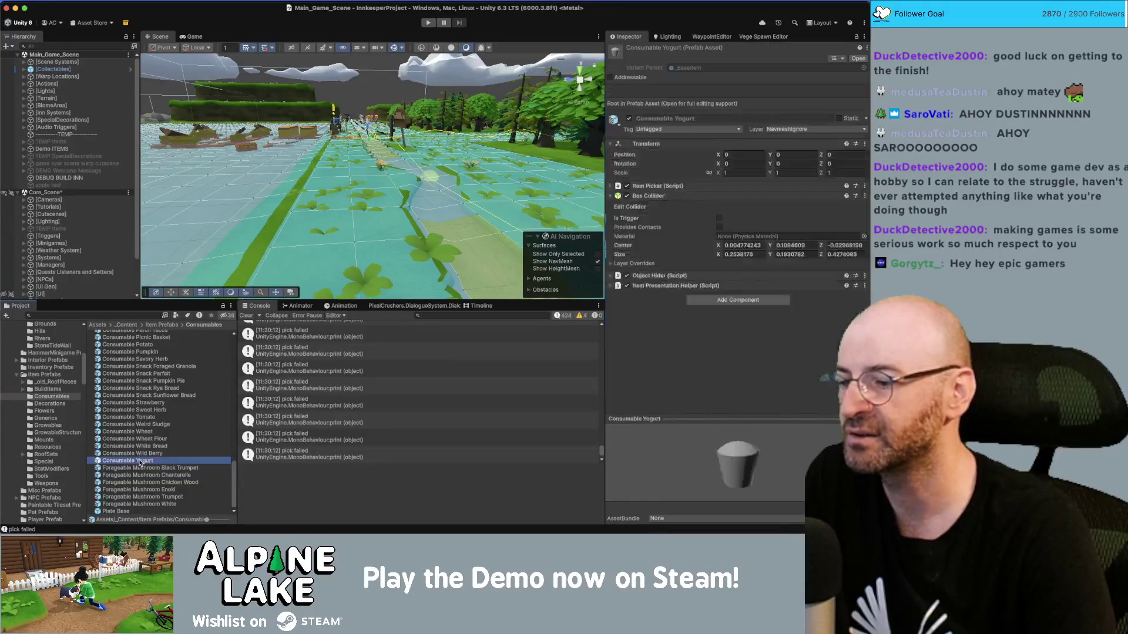
scroll(147, 453, up, 3)
scroll(147, 452, up, 10)
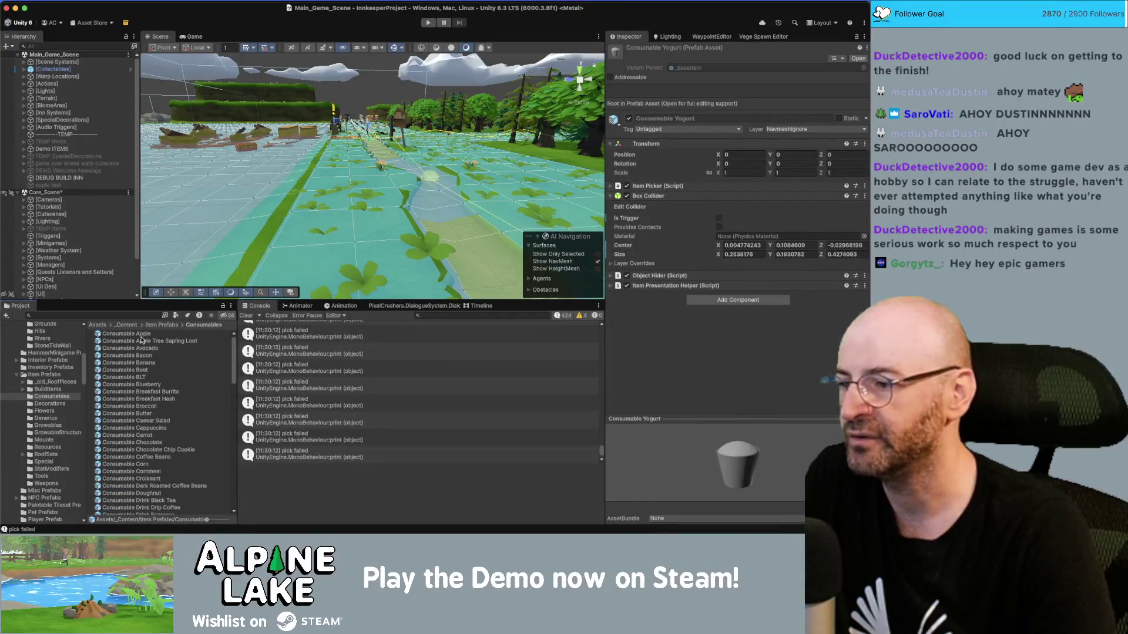
shift+click(143, 334)
scroll(138, 358, down, 15)
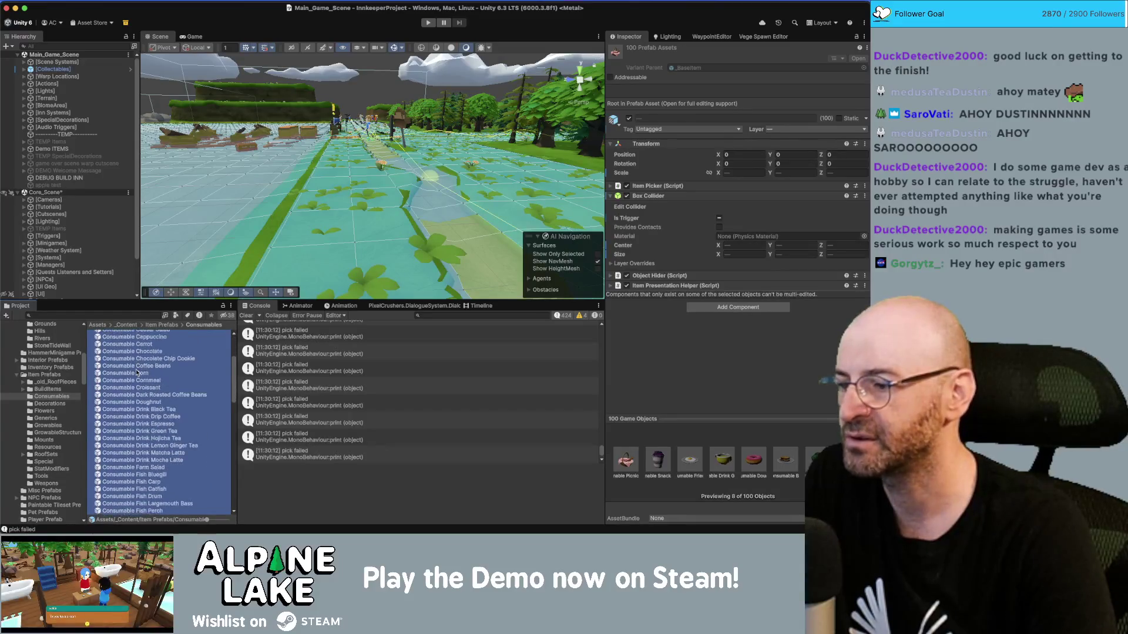
scroll(136, 372, down, 5)
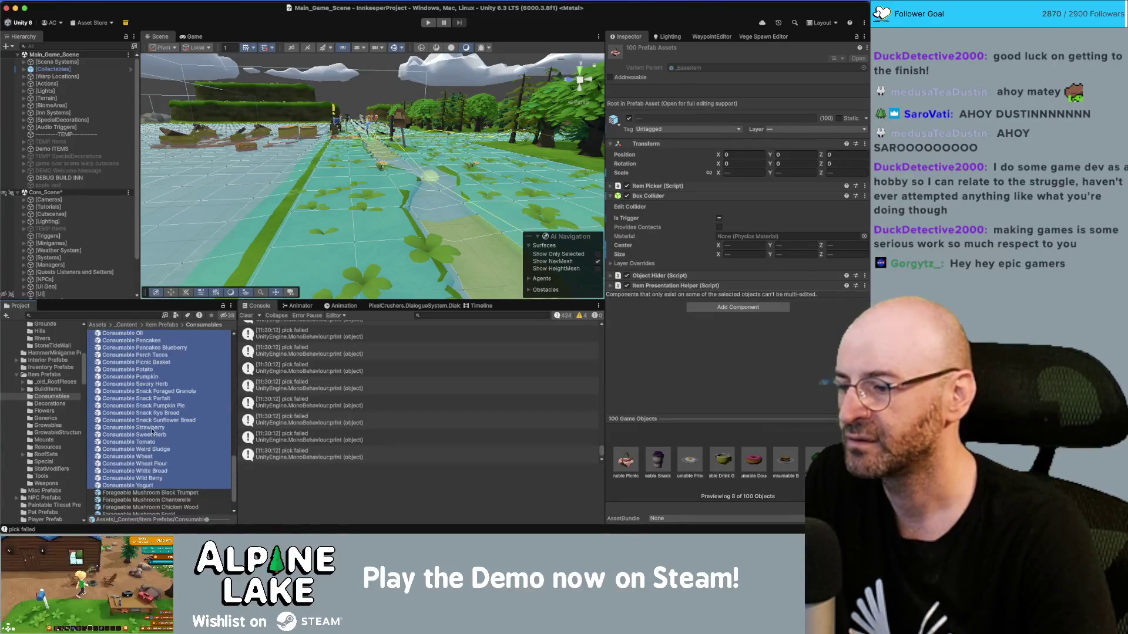
Step from Consumable Wild Berry through Weird Sludge and Tomato to Consumable Sweet Herb.
click(154, 479)
key(Up)
key(Up)
key(Up)
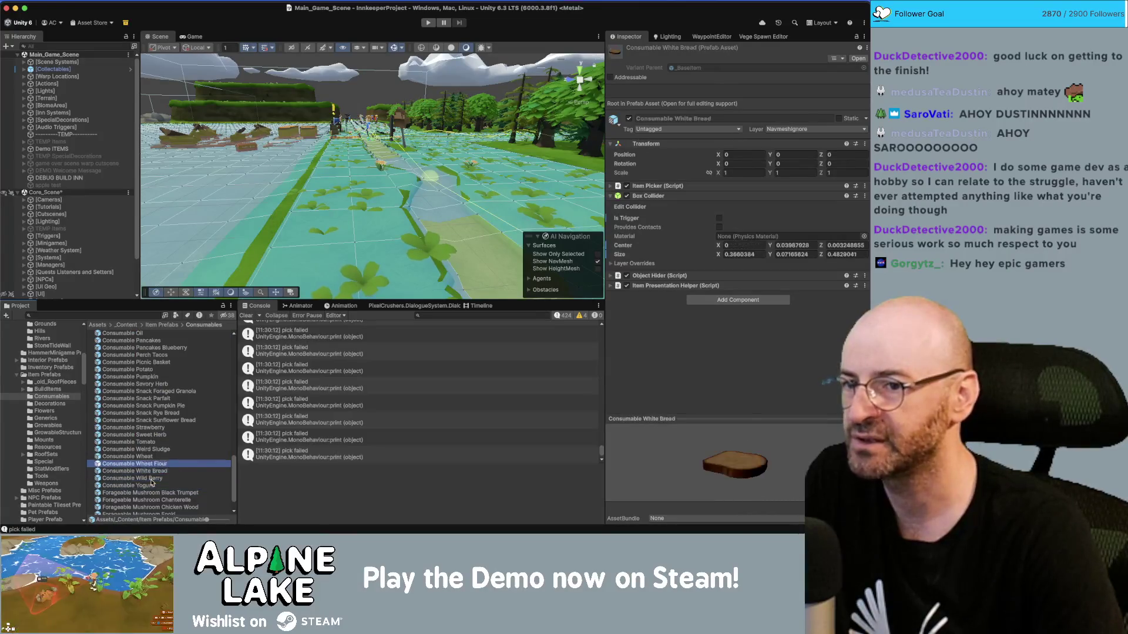
key(Down)
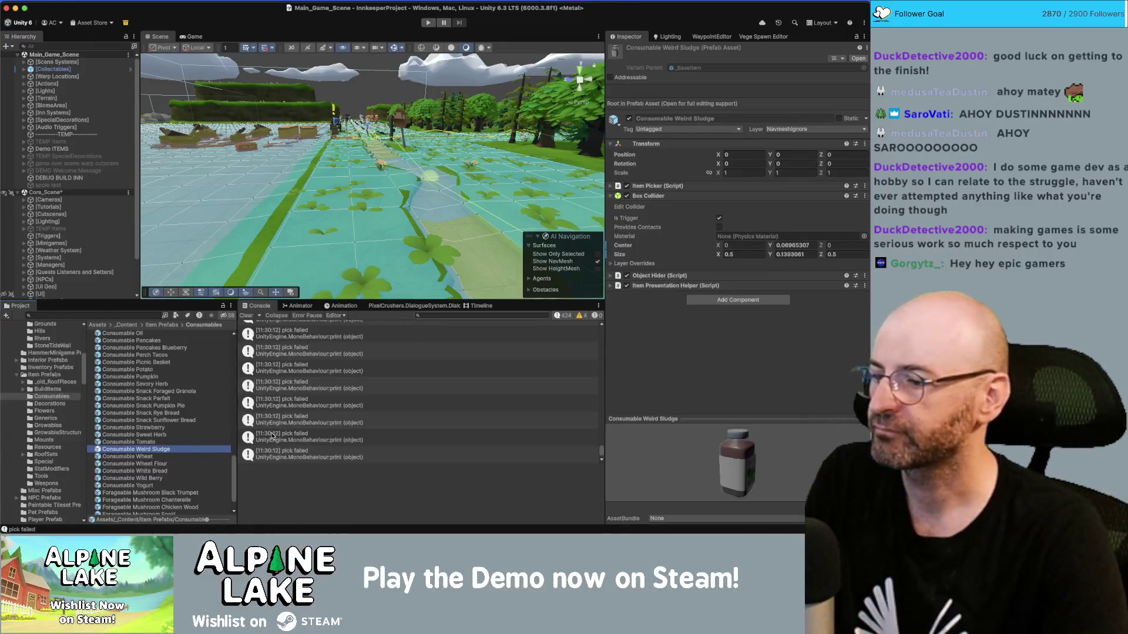
click(219, 434)
key(Down)
key(Up)
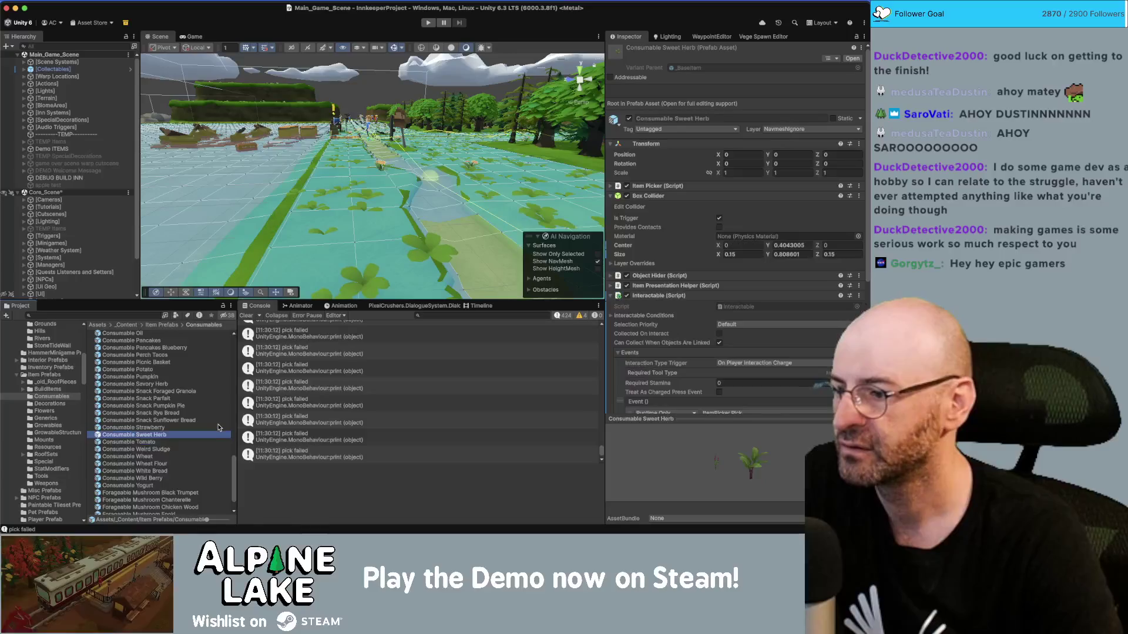
Untick Is Trigger on Sweet Herb's Box Collider and open the prefab for editing.
click(717, 253)
click(719, 219)
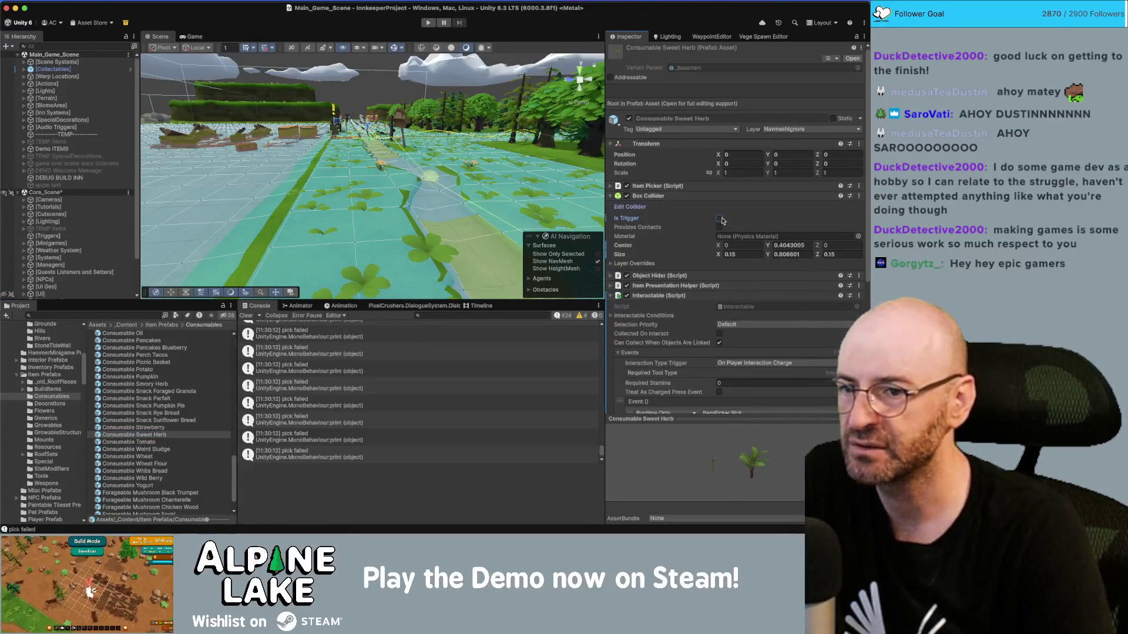
double_click(166, 435)
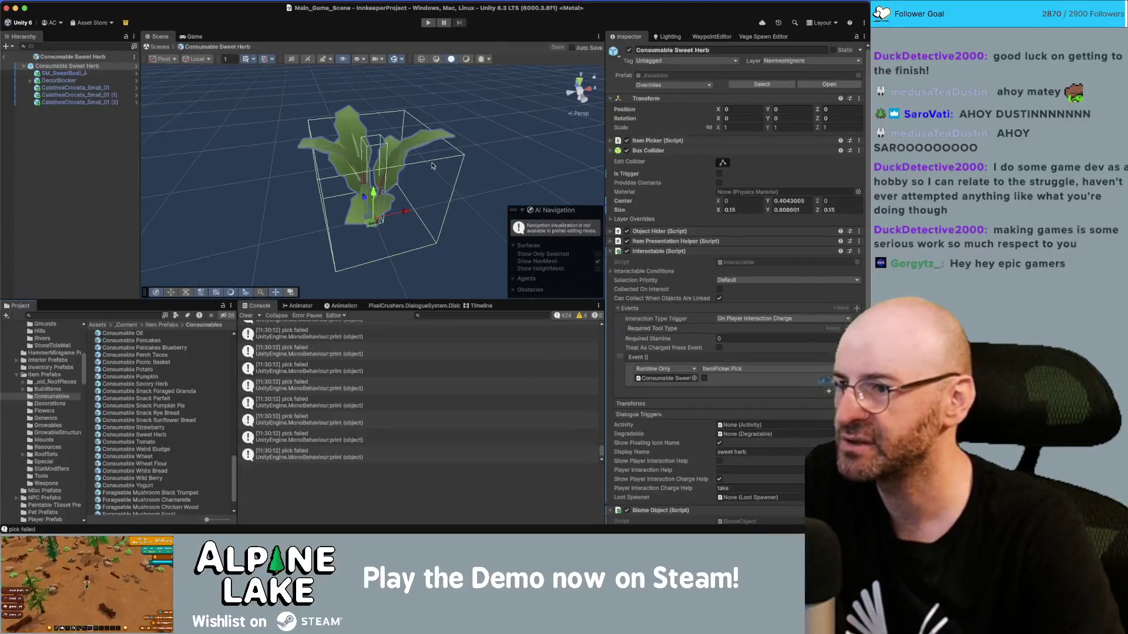
Scale the SM_SweetBasil_A basil up to about 1.61 and reposition it.
scroll(551, 198, down, 5)
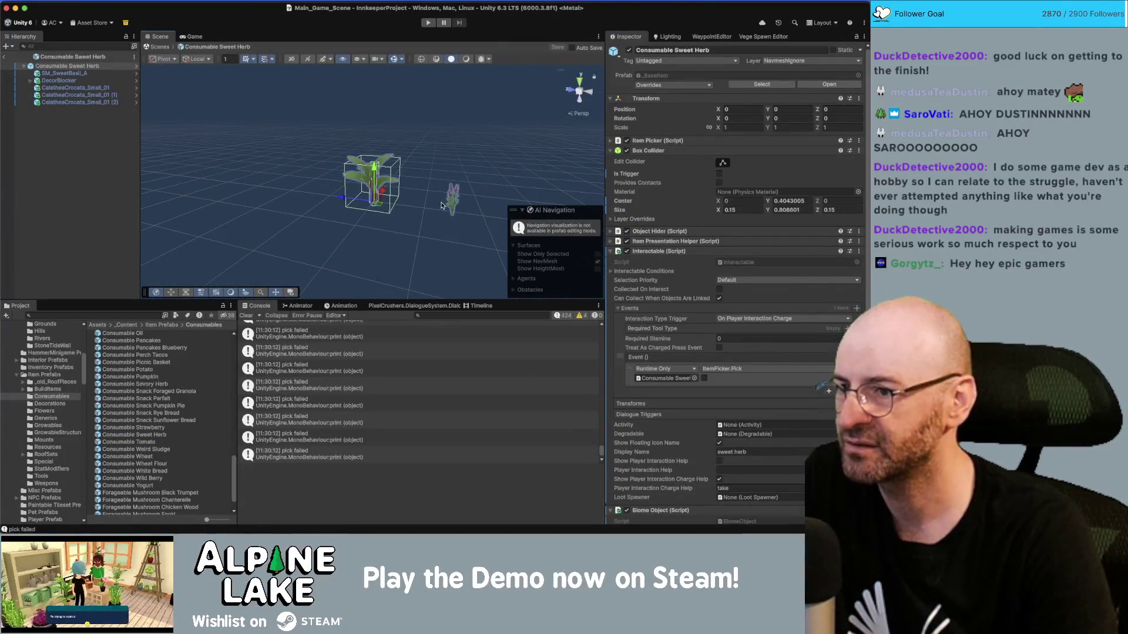
click(448, 203)
mouse_move(453, 217)
mouse_down()
mouse_move(480, 212)
mouse_move(355, 207)
mouse_move(370, 204)
mouse_up()
key(w)
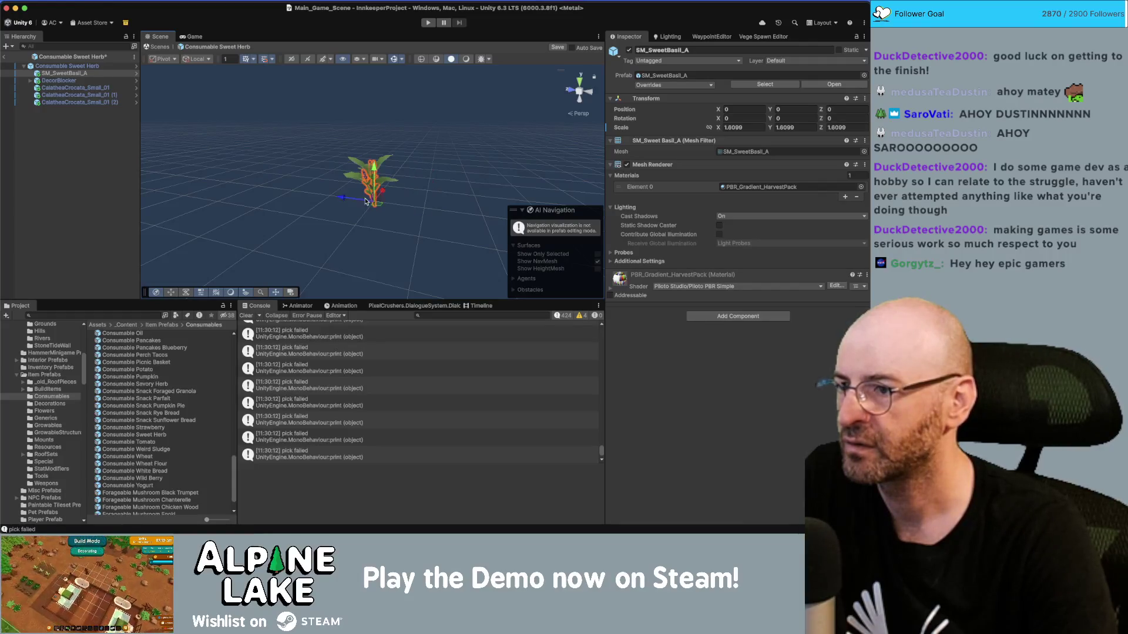
key(f)
drag(404, 191, 409, 205)
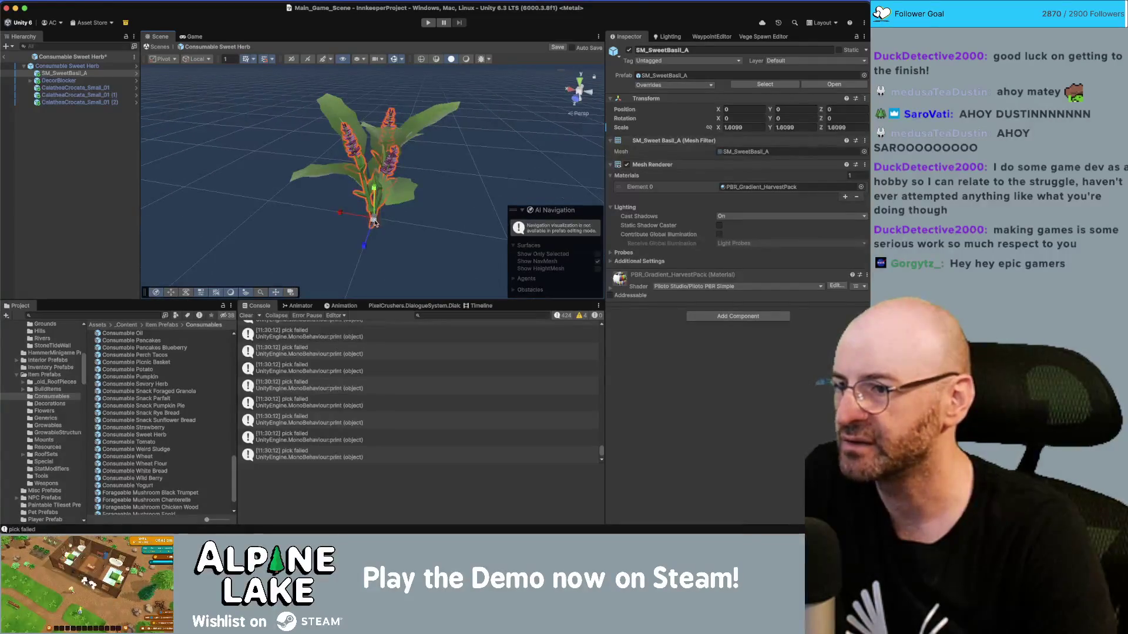
Put the basil model on the HighlightPickable layer.
click(69, 80)
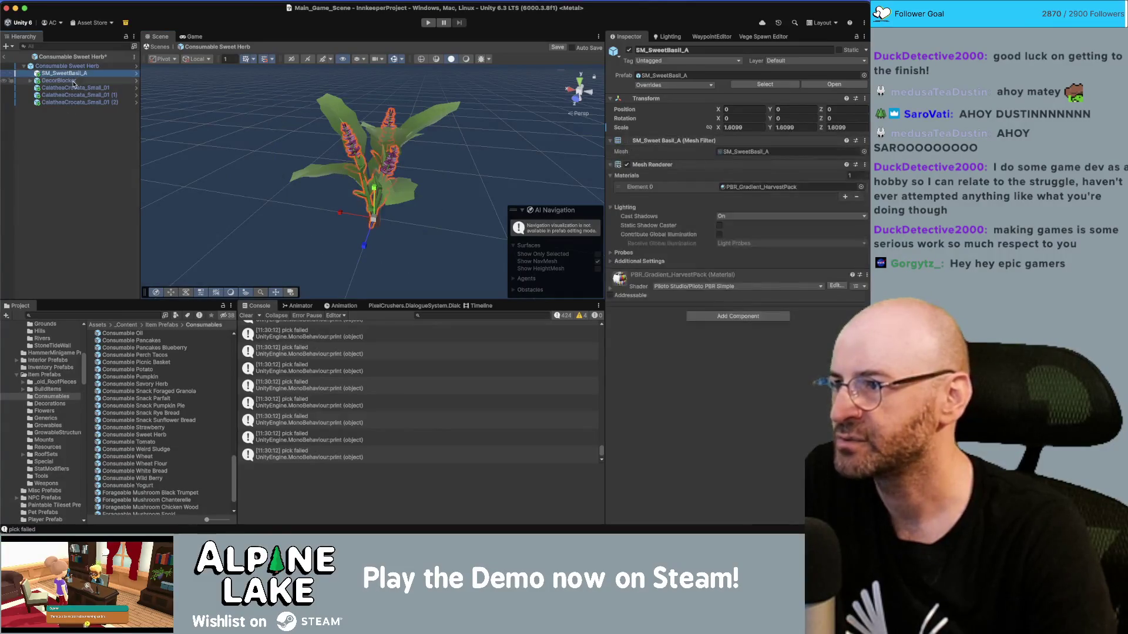
click(75, 88)
shift+click(75, 102)
drag(328, 111, 331, 151)
click(65, 73)
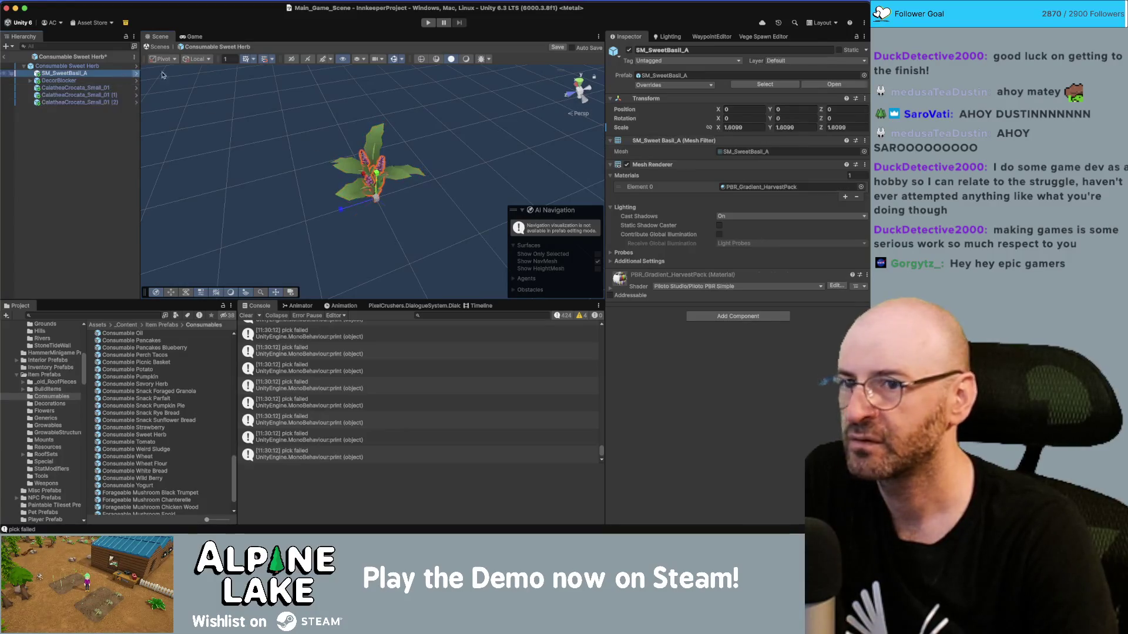
click(836, 62)
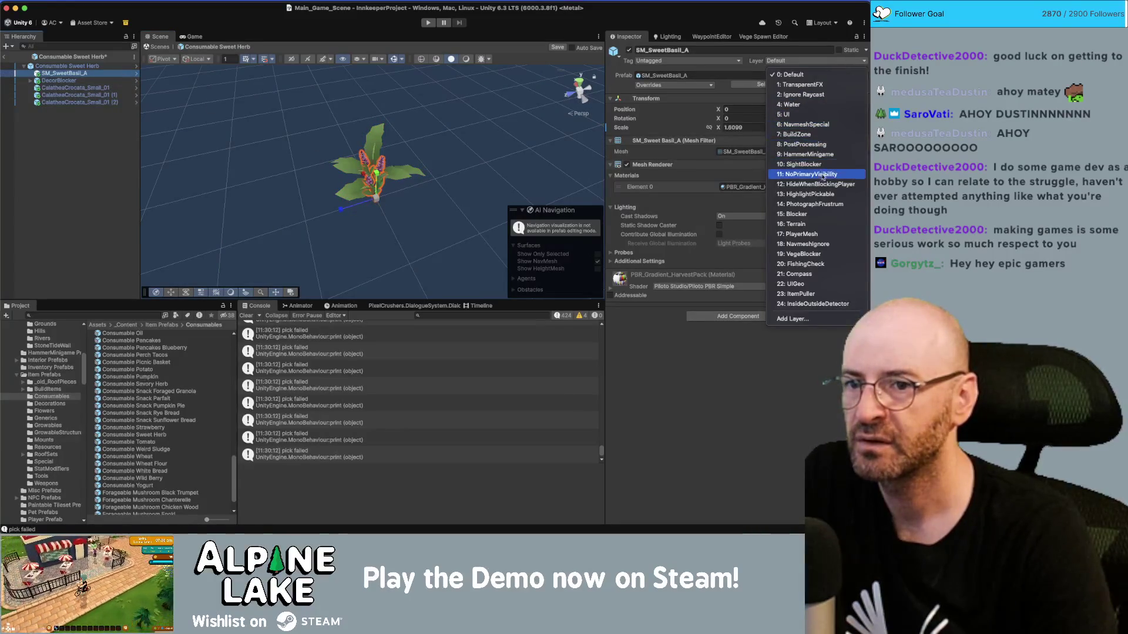
click(821, 204)
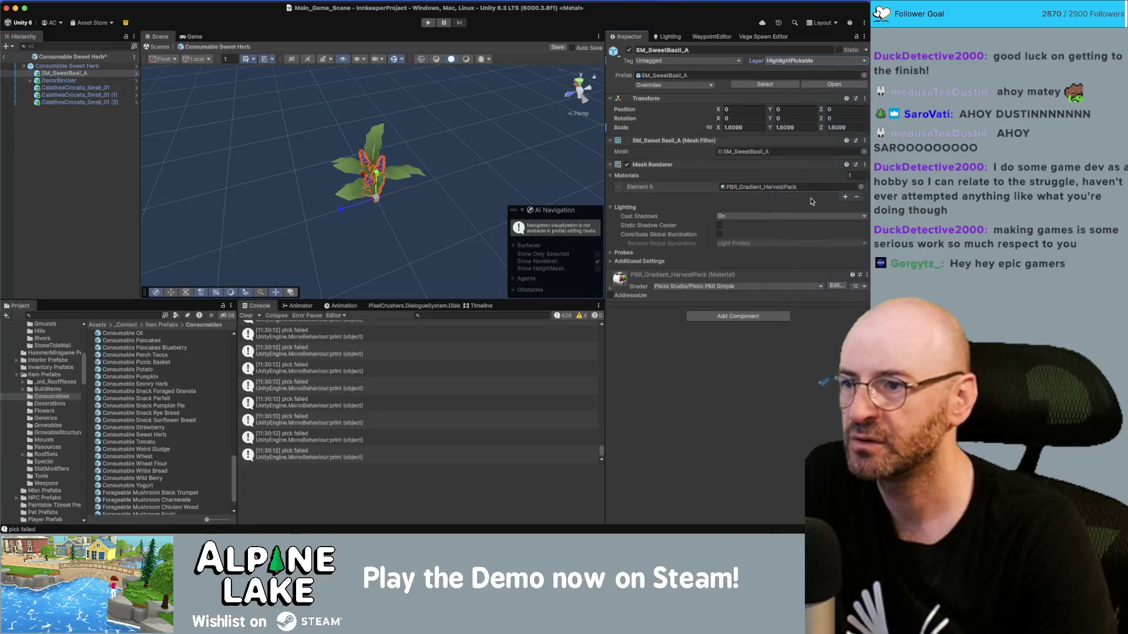
Deactivate the three CalatheaCrocata plants in the prefab.
click(82, 81)
click(84, 88)
shift+click(80, 102)
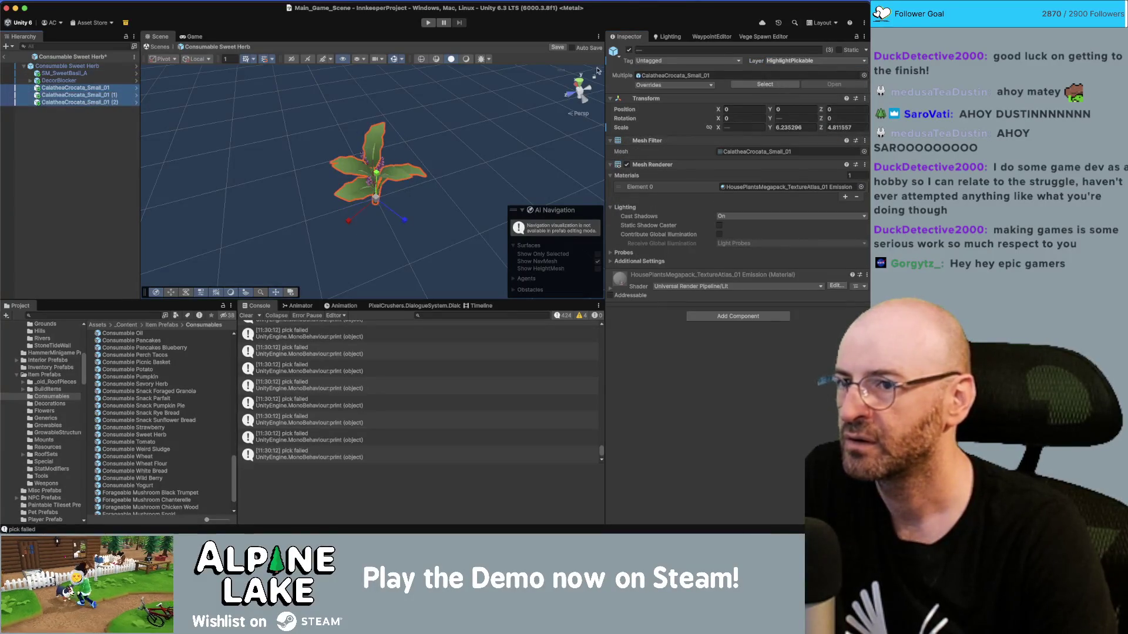
click(629, 50)
Enlarge the basil to about 2.08 scale, then return to Main_Game_Scene.
click(379, 145)
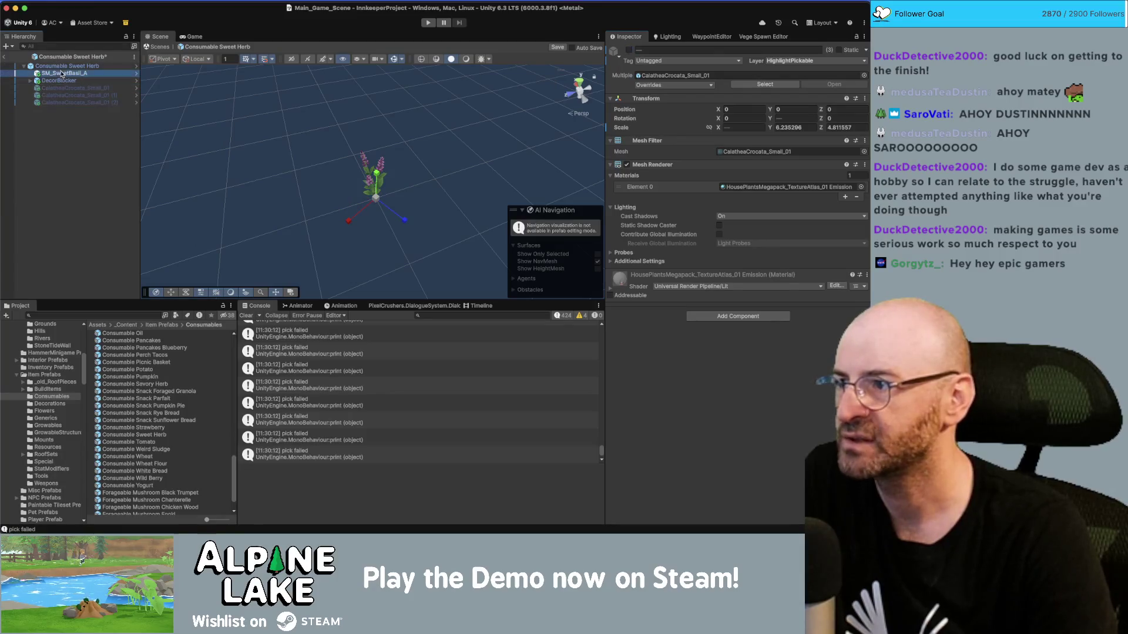
mouse_move(377, 205)
mouse_down()
mouse_move(396, 206)
mouse_move(243, 103)
mouse_up()
click(63, 152)
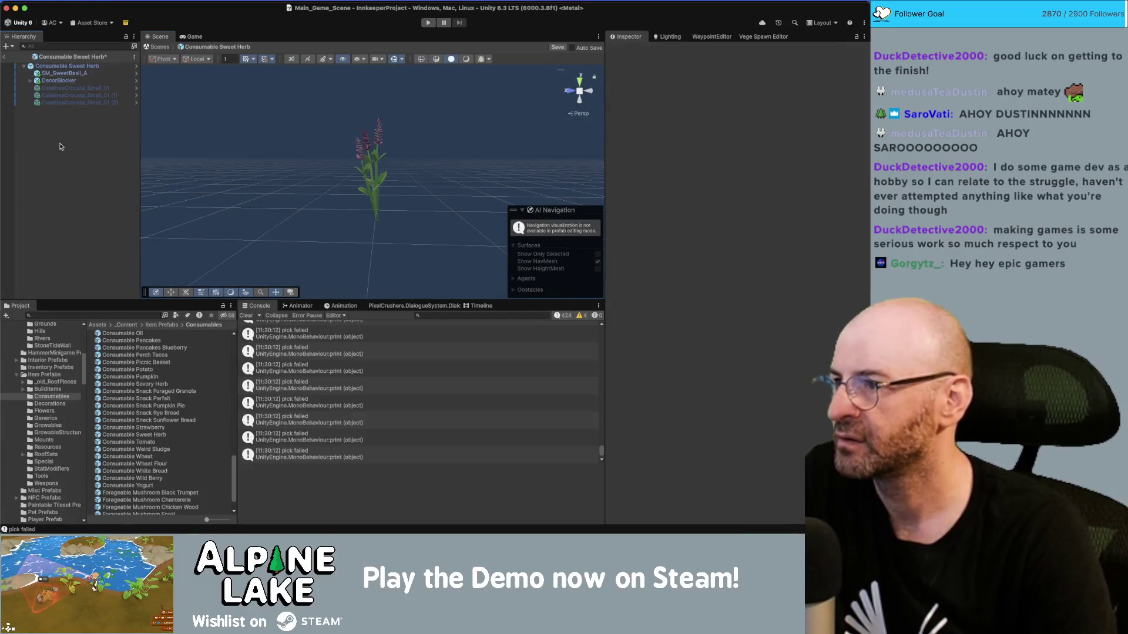
drag(209, 132, 445, 159)
click(4, 57)
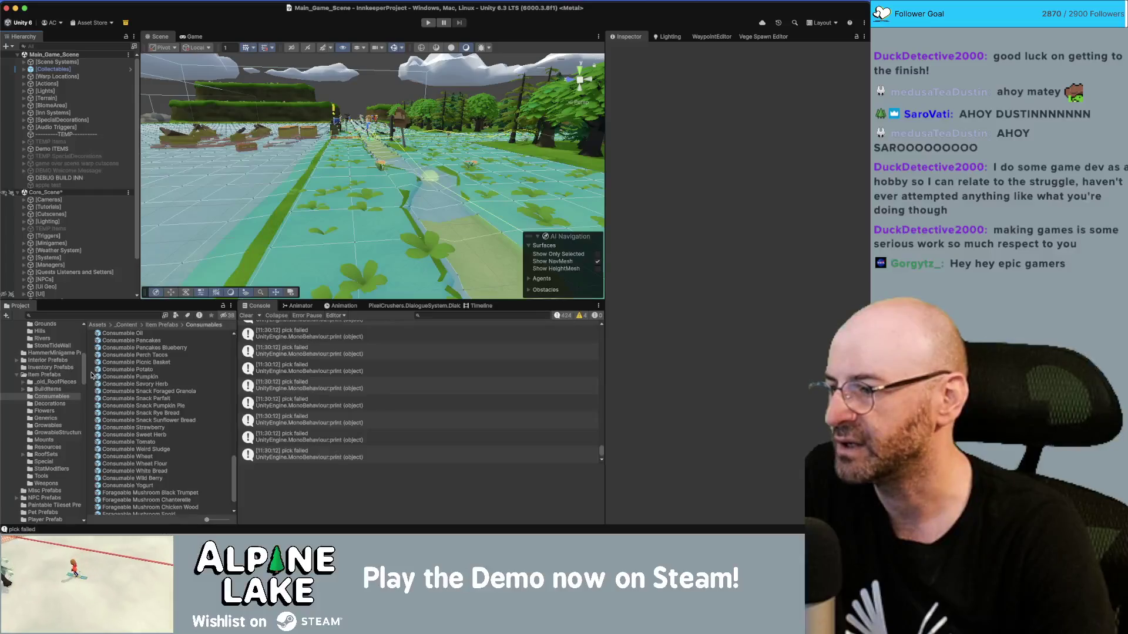
Browse the Pumpkin Pie, Savory Herb, Pumpkin, Oatmeal Cookie and Oat consumable prefabs.
click(137, 435)
key(Up)
key(Up)
key(Up)
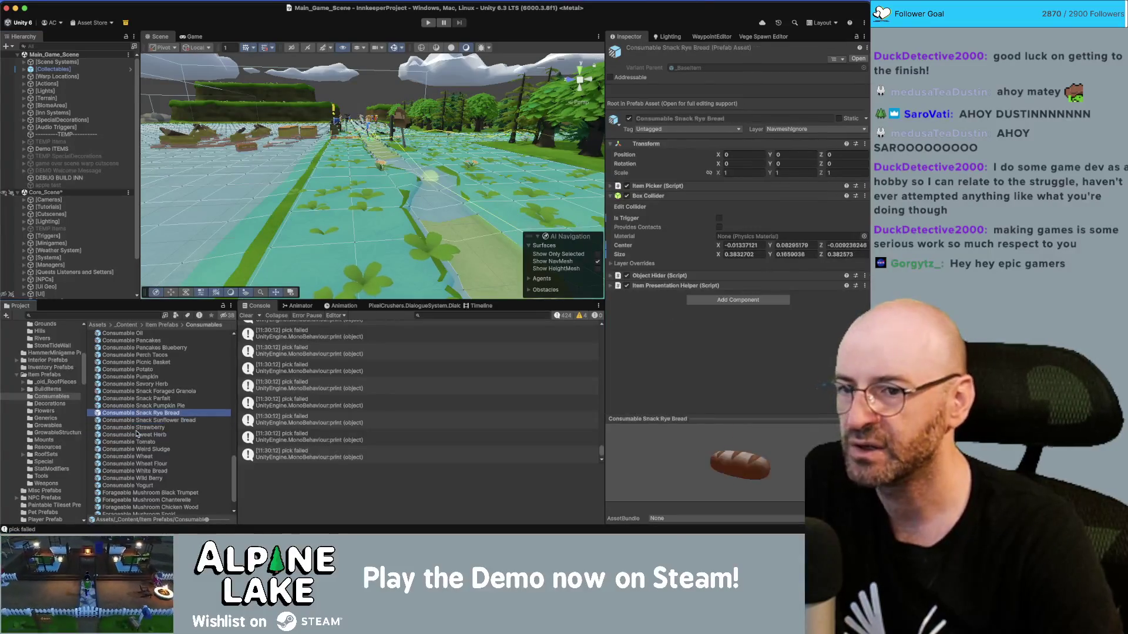
key(Up)
key(Up)
key(Up)
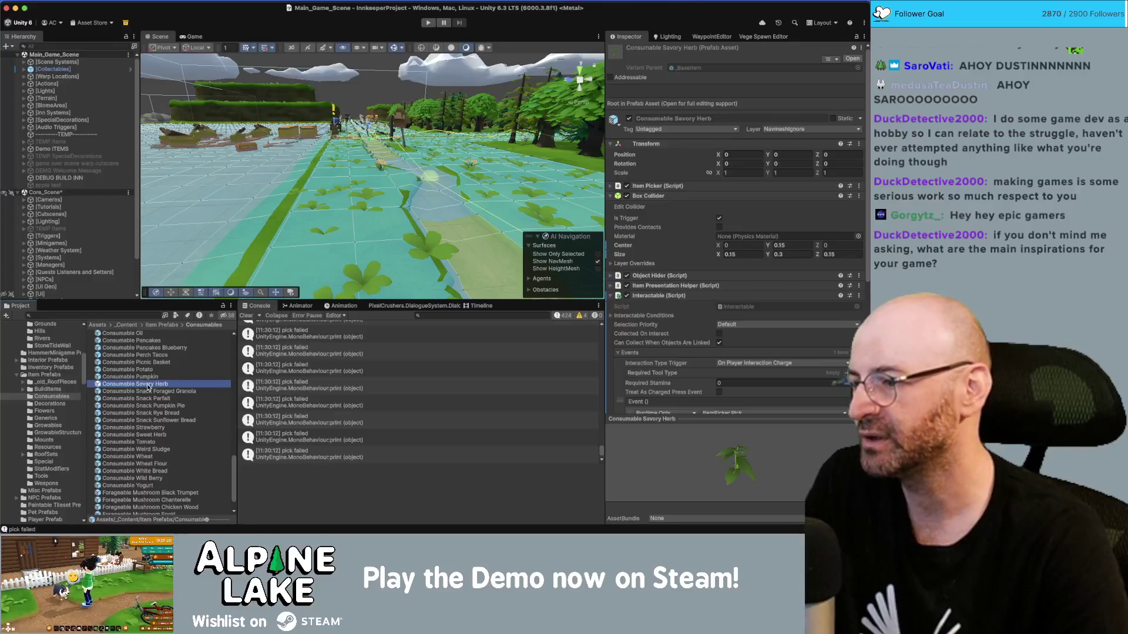
click(150, 377)
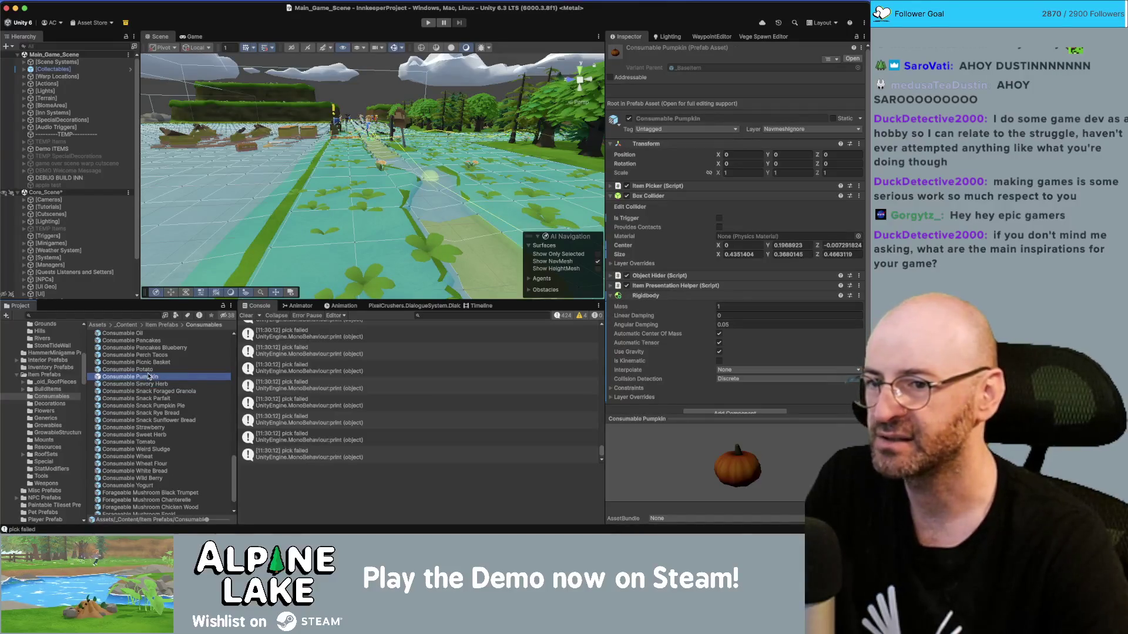
key(Up)
key(Up)
key(Up)
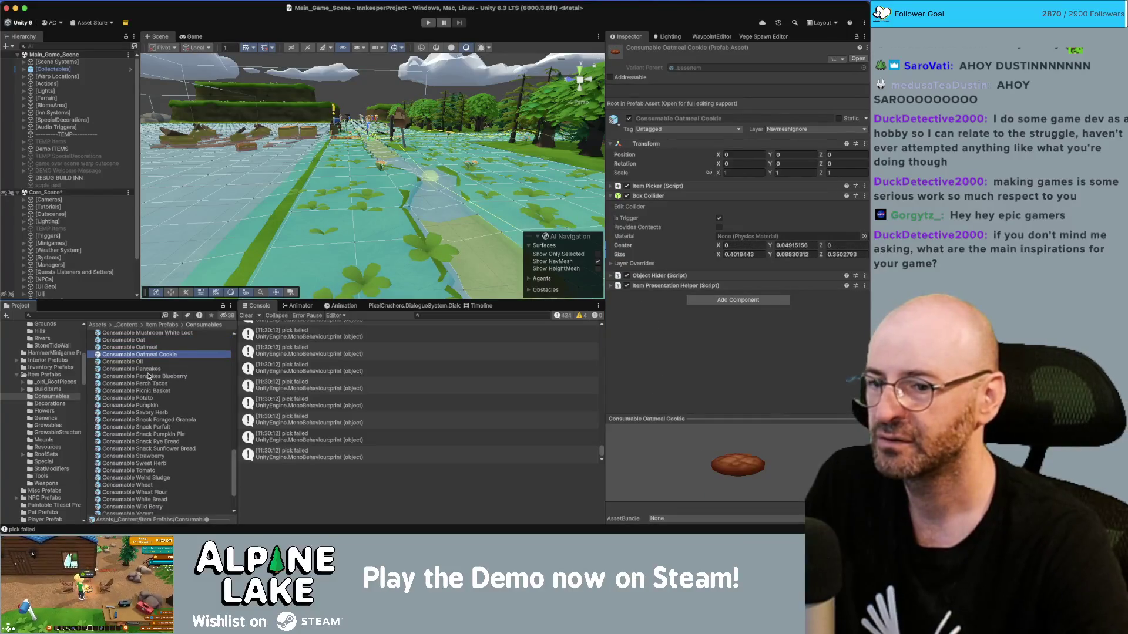
key(Up)
key(Up)
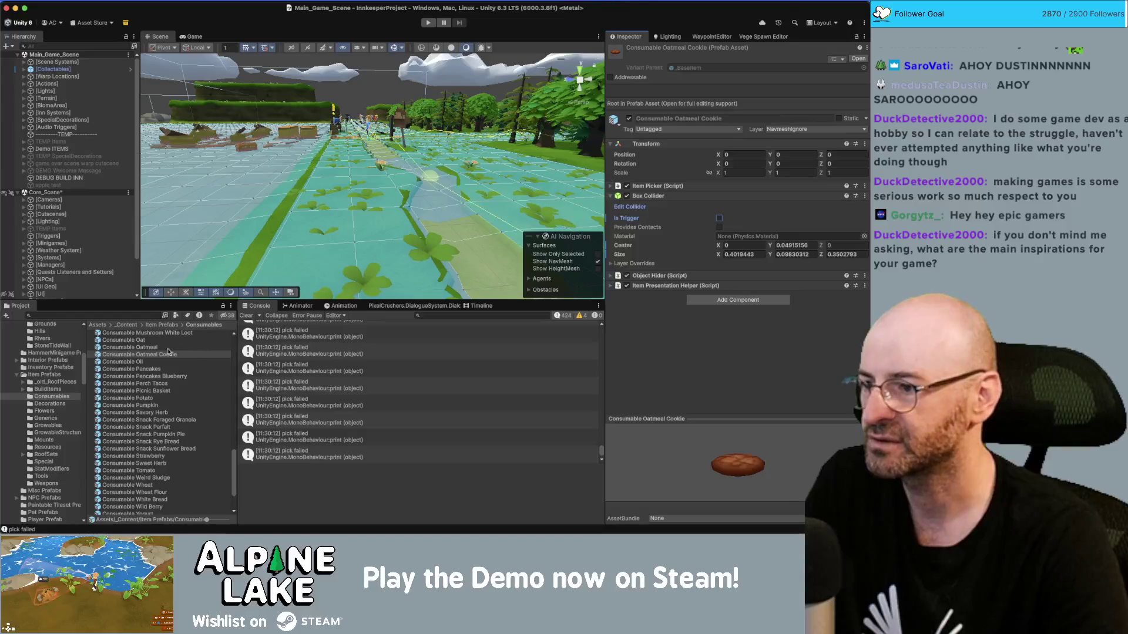
key(Up)
key(Up)
key(Up)
key(Down)
key(Down)
key(Down)
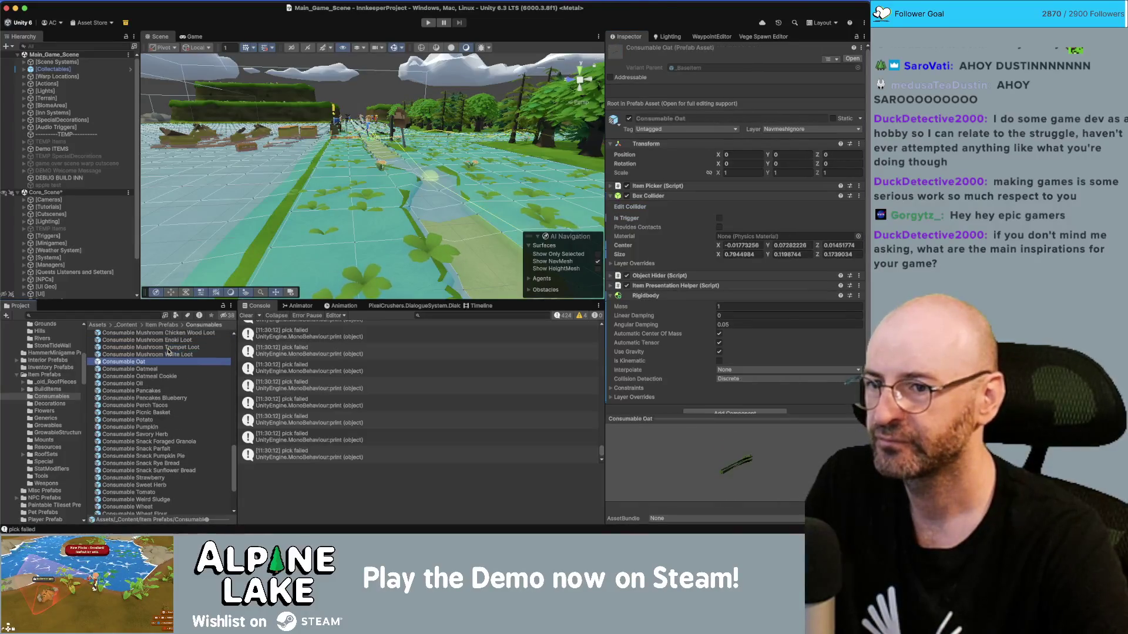
Select all six Consumable Mushroom loot prefabs, from White to Black Trumpet, together.
click(168, 354)
scroll(155, 423, up, 3)
key(Up)
key(Up)
key(Up)
key(Down)
key(Down)
key(shift+Down)
key(shift+Down)
key(shift+Down)
key(shift+Up)
key(shift+Up)
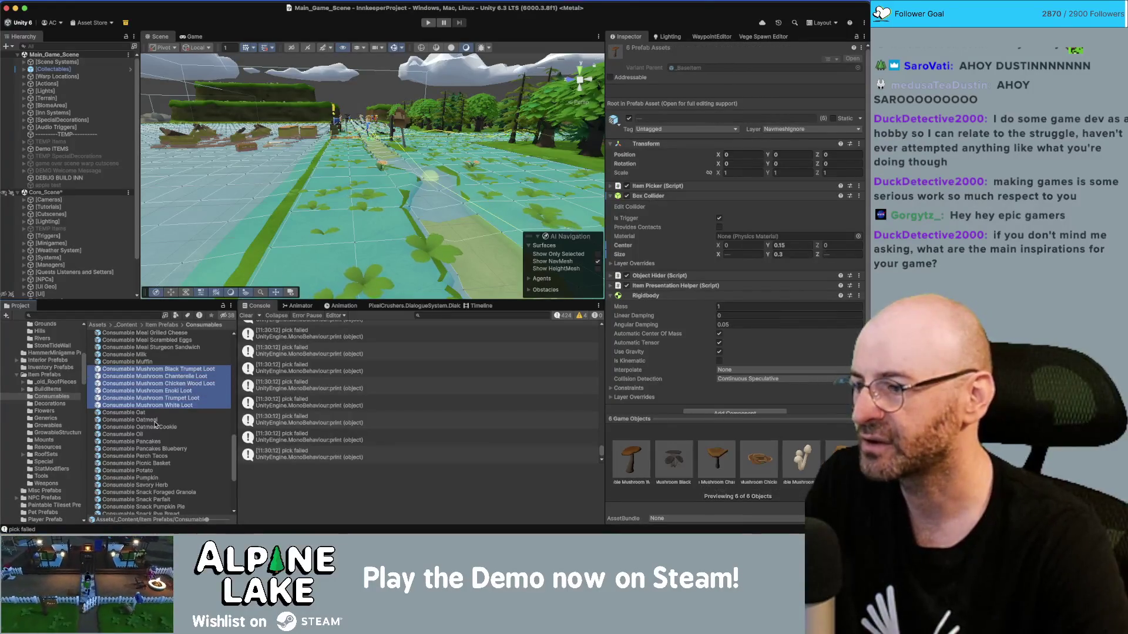
Untick Is Trigger on the mushroom loot prefabs and on Consumable Matcha Tea's collider.
click(719, 218)
click(181, 361)
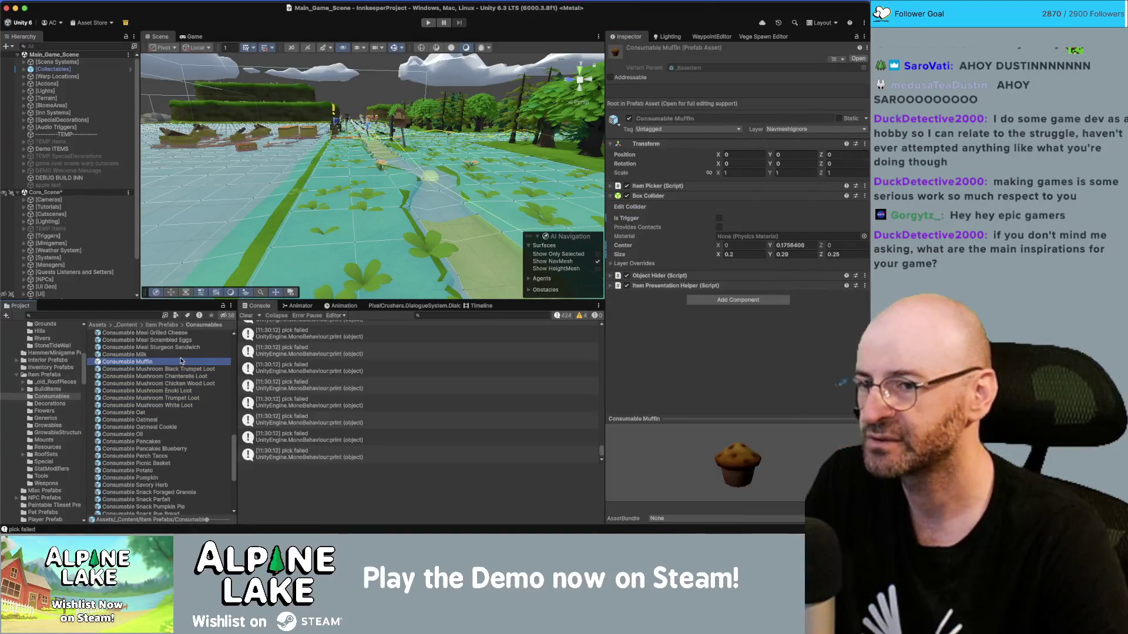
key(Up)
key(Up)
key(Up)
key(Down)
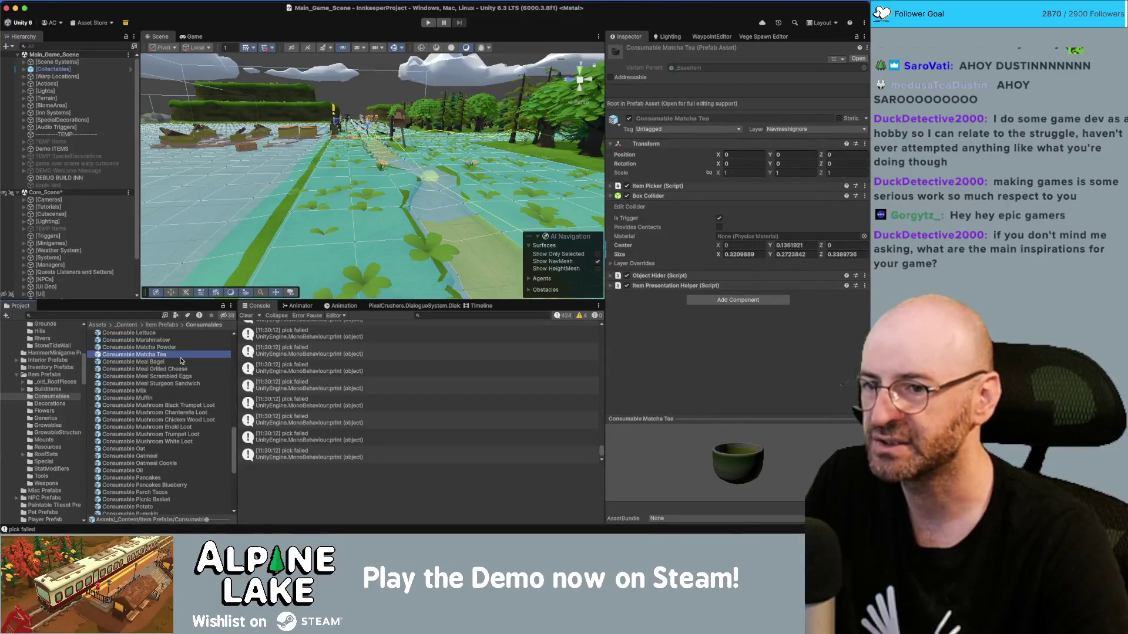
click(719, 218)
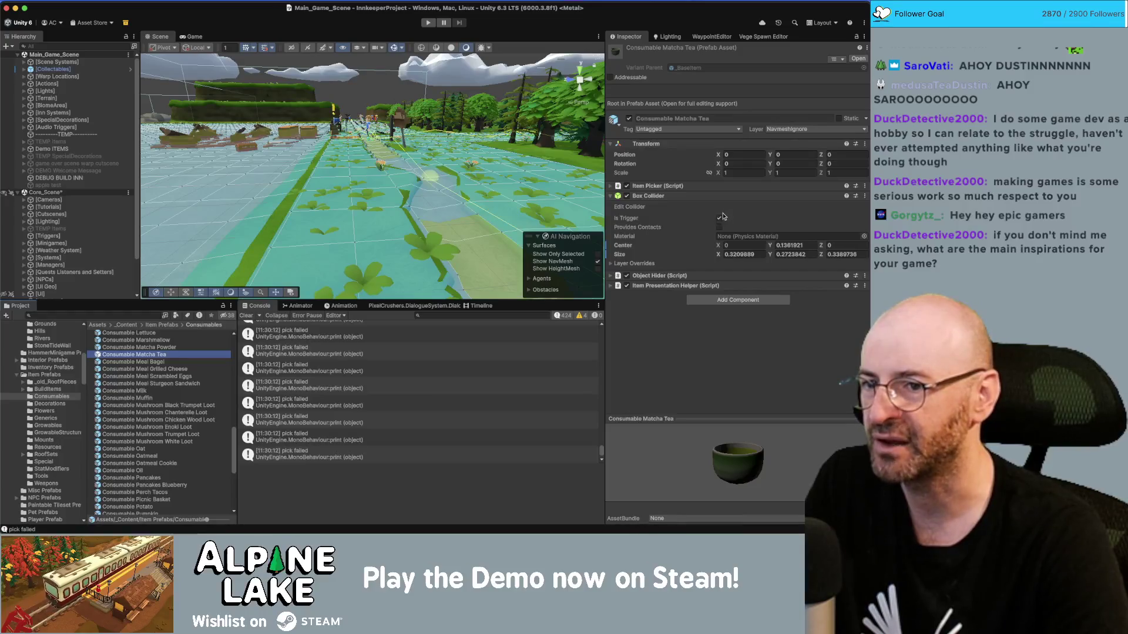
Make the Consumable Ingredient Ginger box collider a trigger.
click(174, 346)
key(Up)
key(Up)
key(Up)
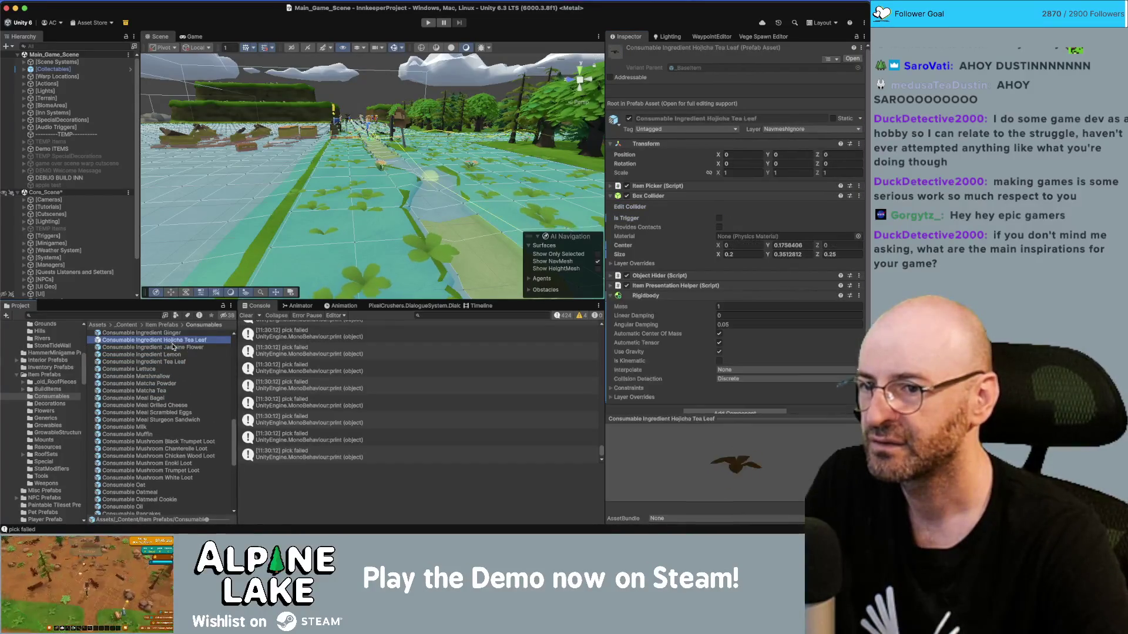
key(Down)
key(Down)
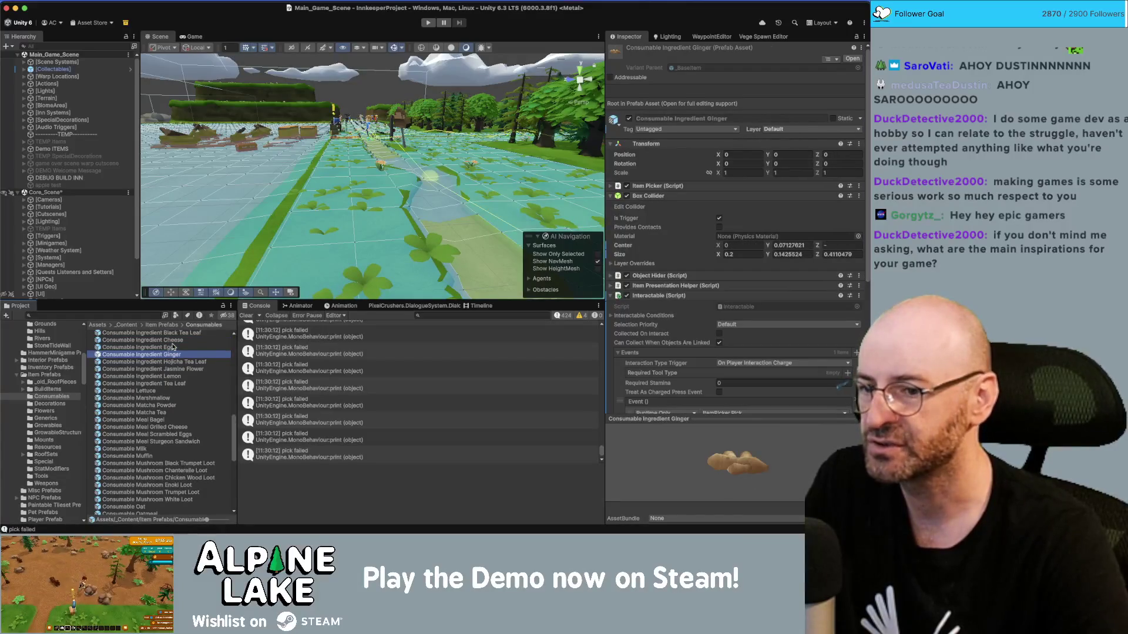
scroll(680, 298, down, 7)
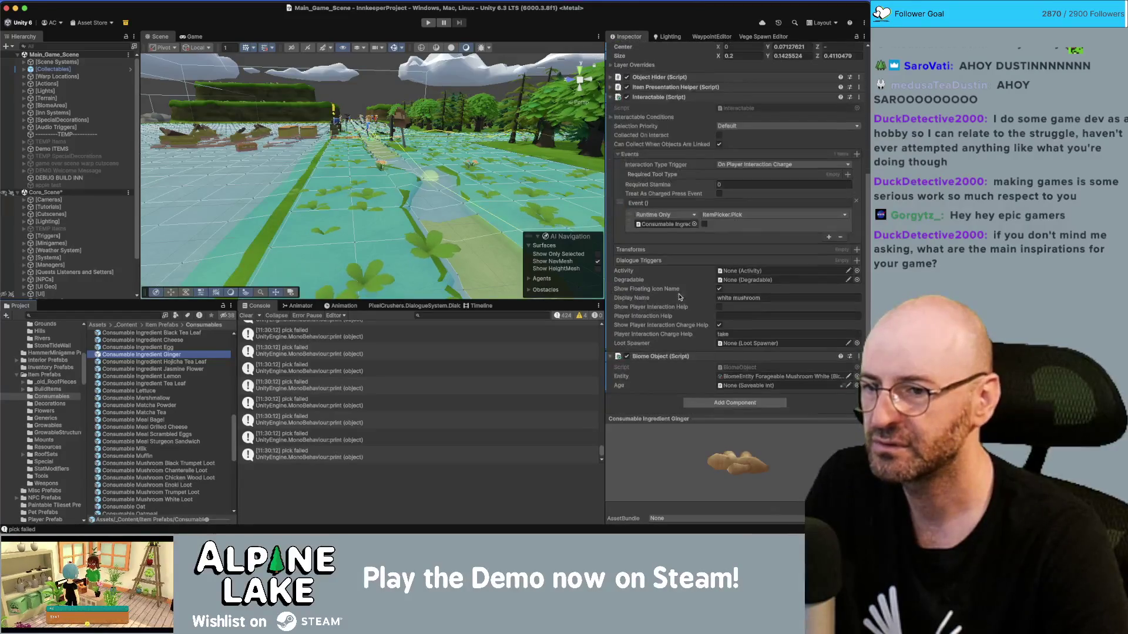
scroll(682, 294, up, 7)
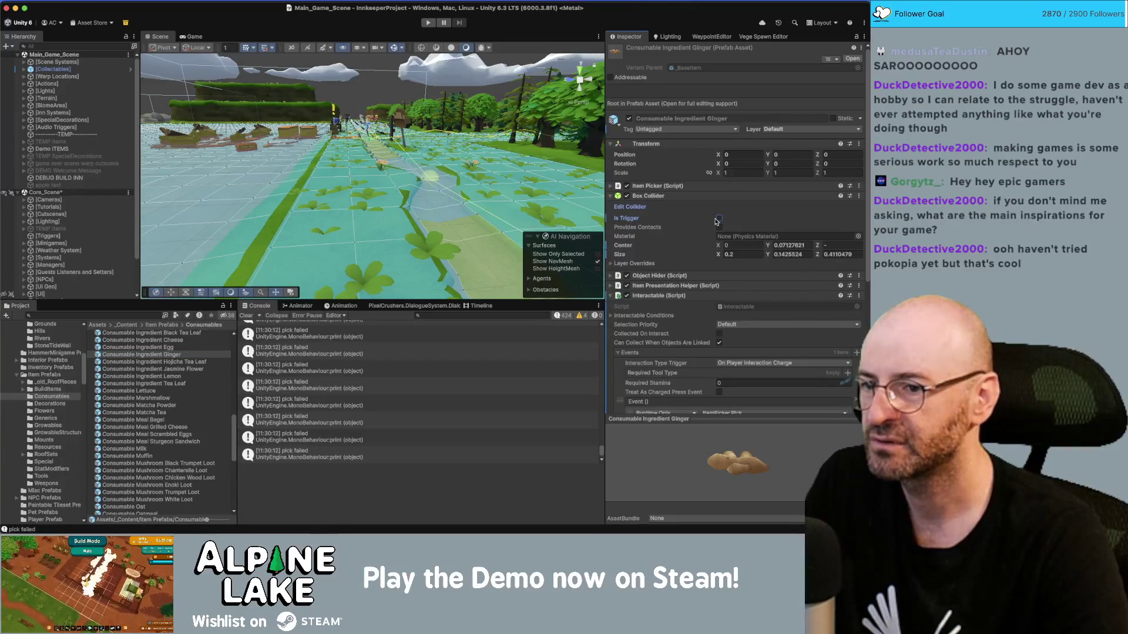
click(718, 219)
Move from Consumable Ingredient Egg to the Consumable Inedible Mess prefab.
scroll(689, 255, down, 3)
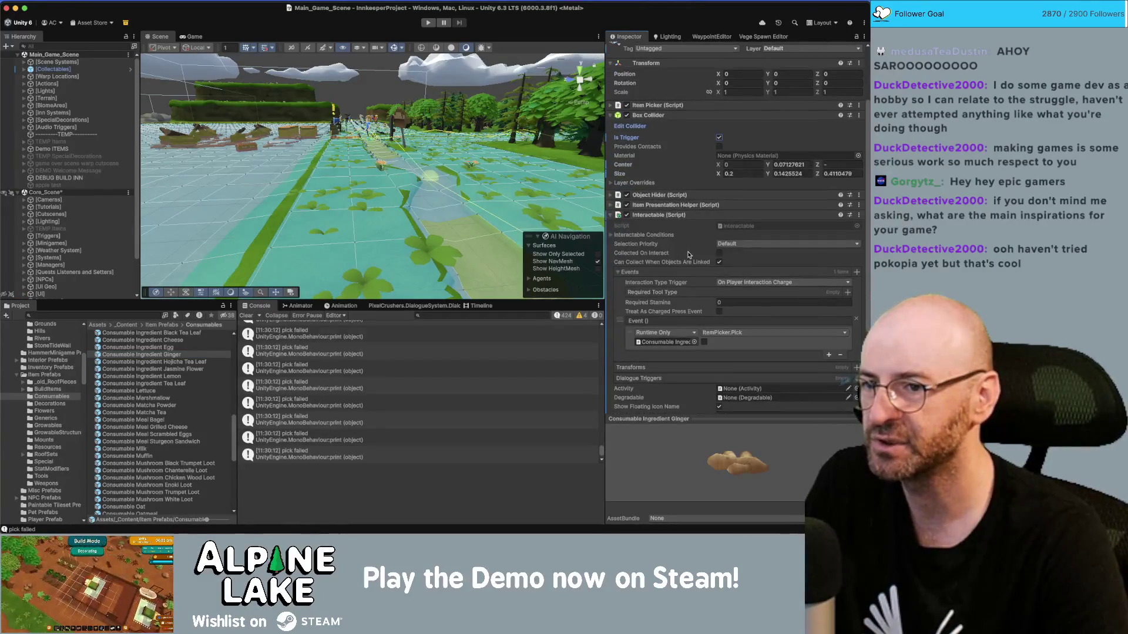
scroll(689, 254, down, 4)
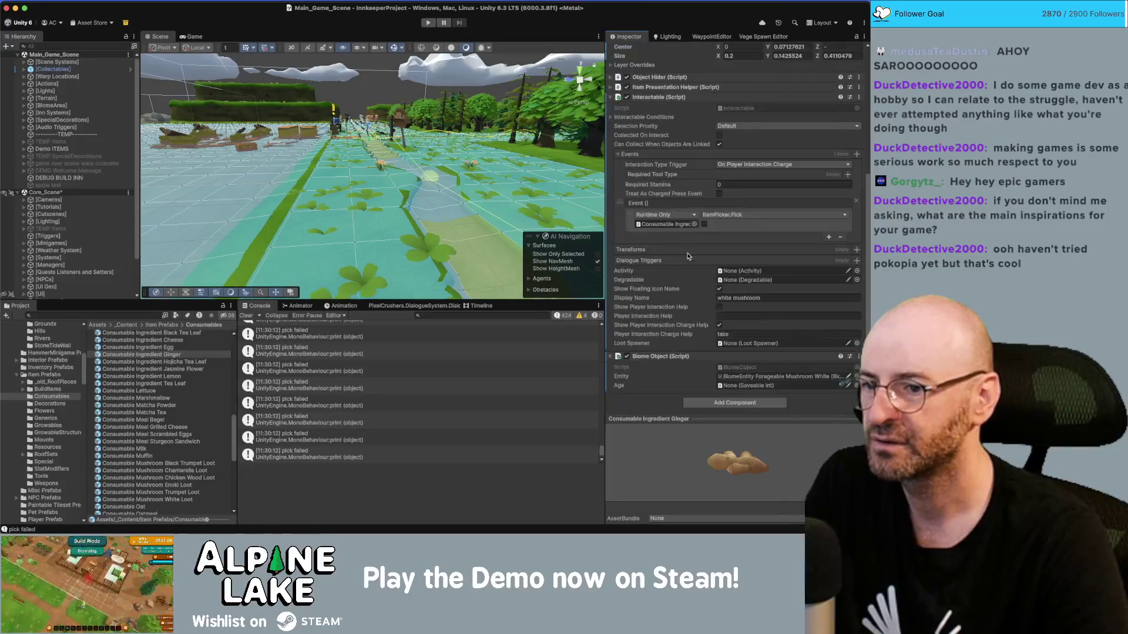
scroll(187, 356, up, 1)
click(187, 355)
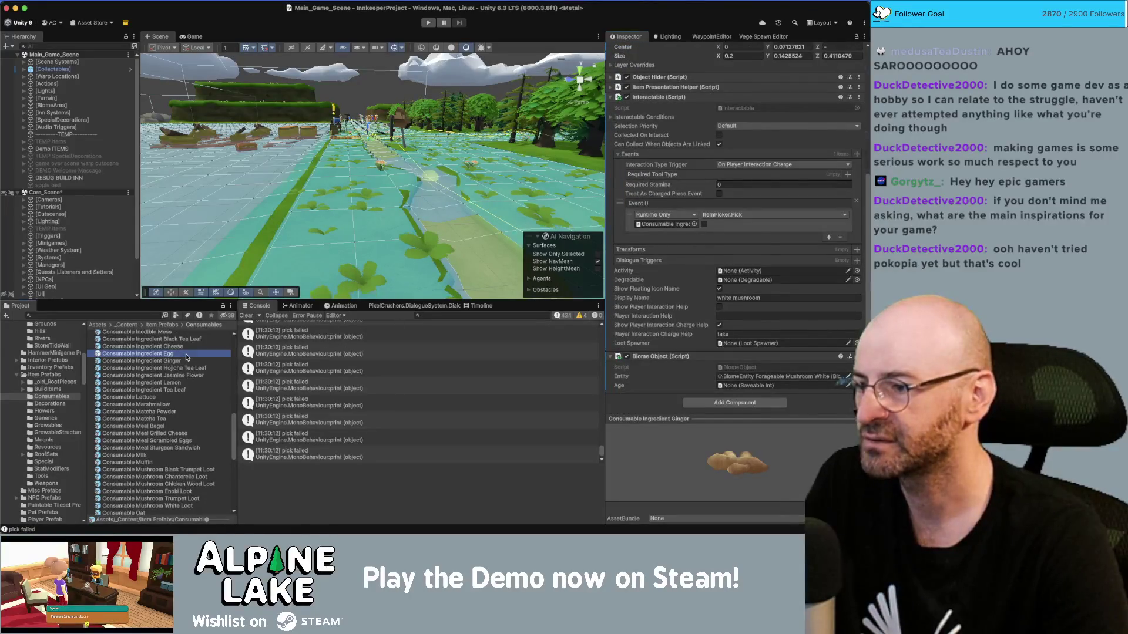
key(Up)
key(Up)
key(Up)
scroll(187, 356, up, 2)
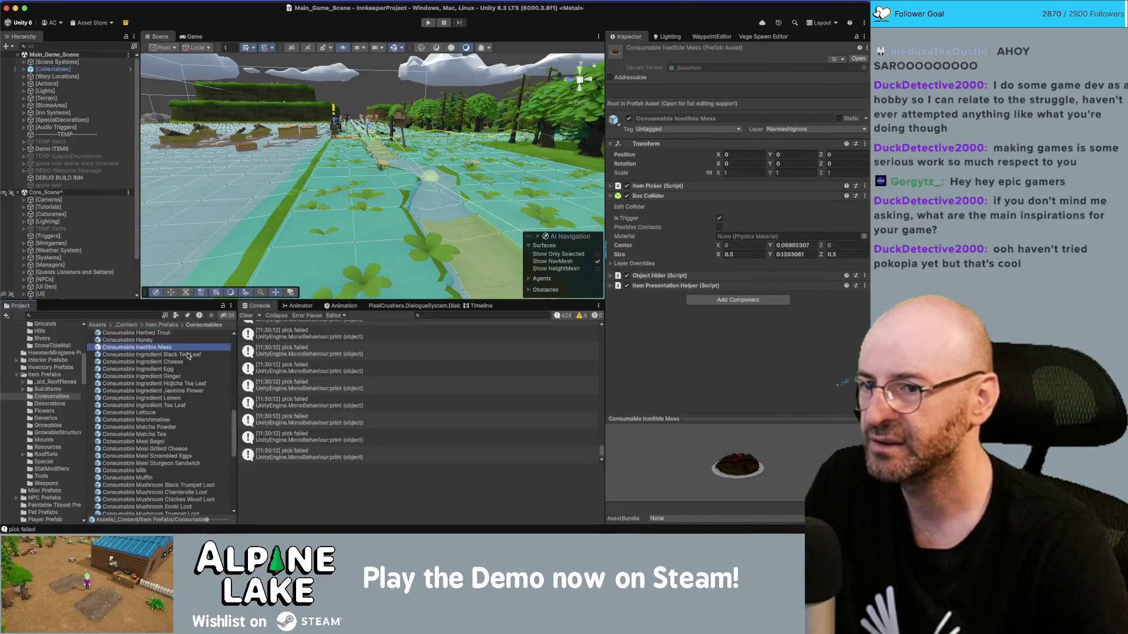
Turn off Inedible Mess's collider trigger, then browse Honey and Ginger Loot prefabs.
click(718, 218)
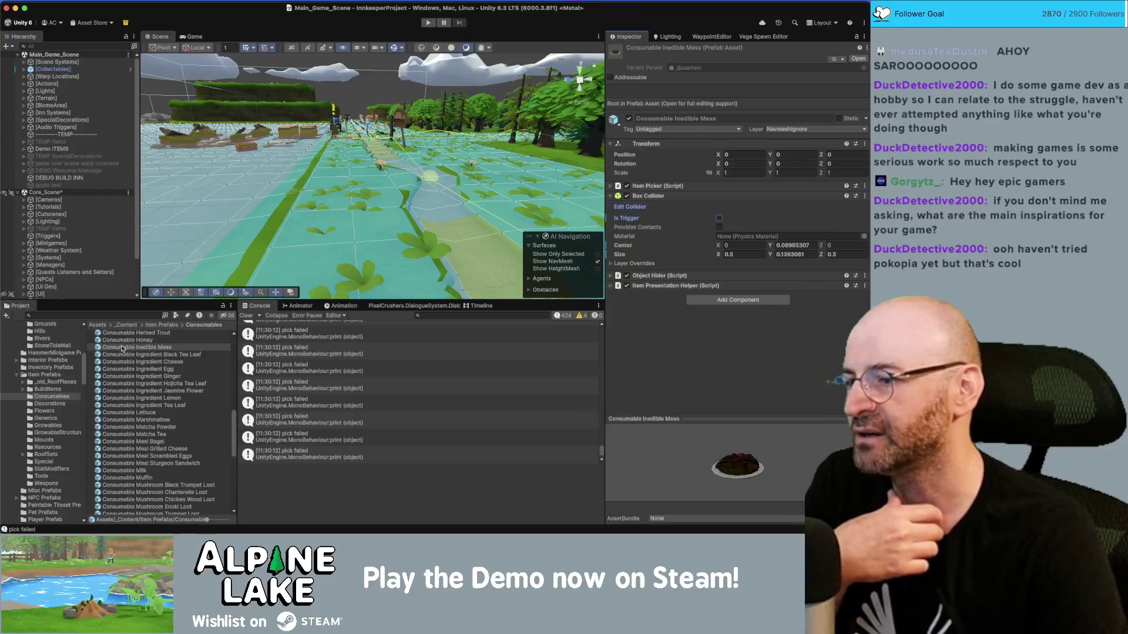
click(126, 341)
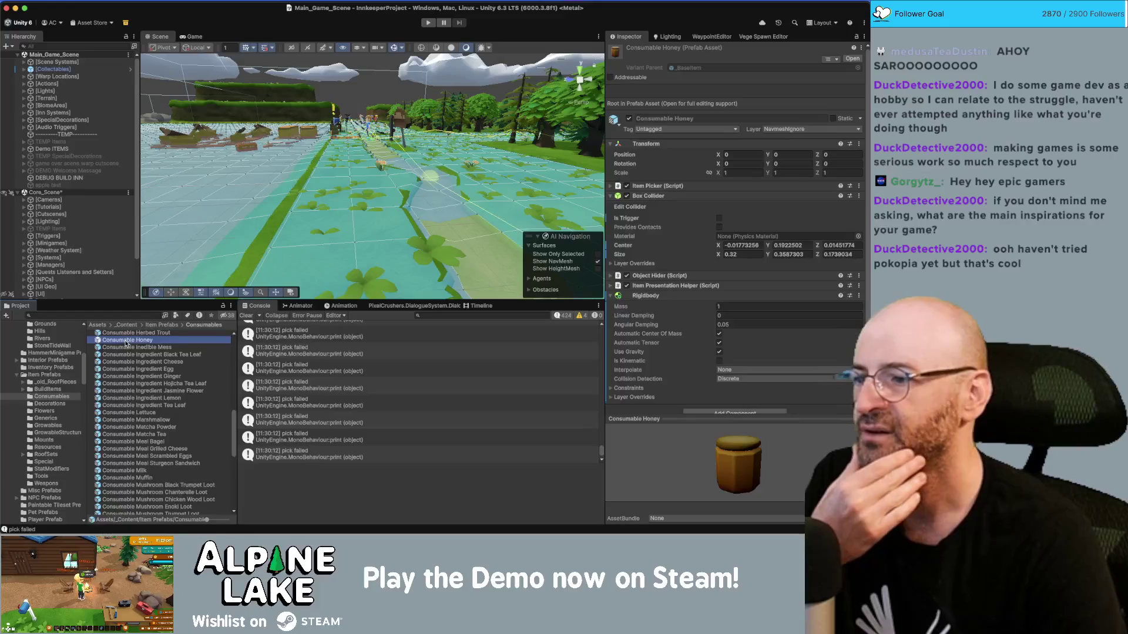
key(Up)
key(Up)
key(Up)
scroll(126, 344, up, 3)
key(Down)
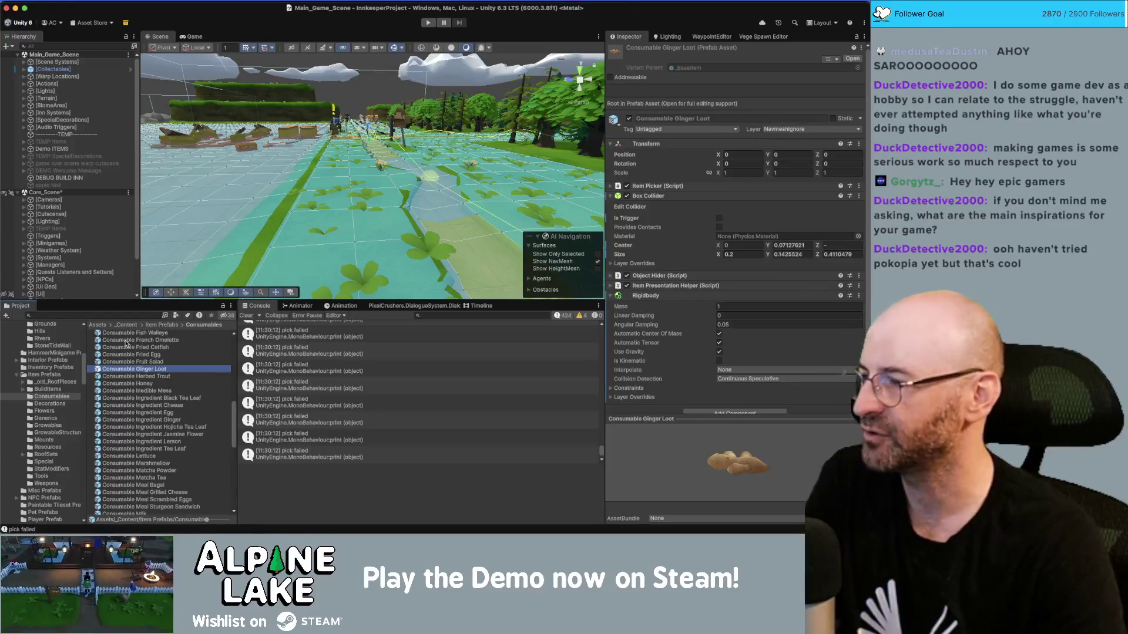
Browse the fish, Drink Mocha Latte and Consumable Farm Salad prefabs.
key(Up)
key(Up)
key(Up)
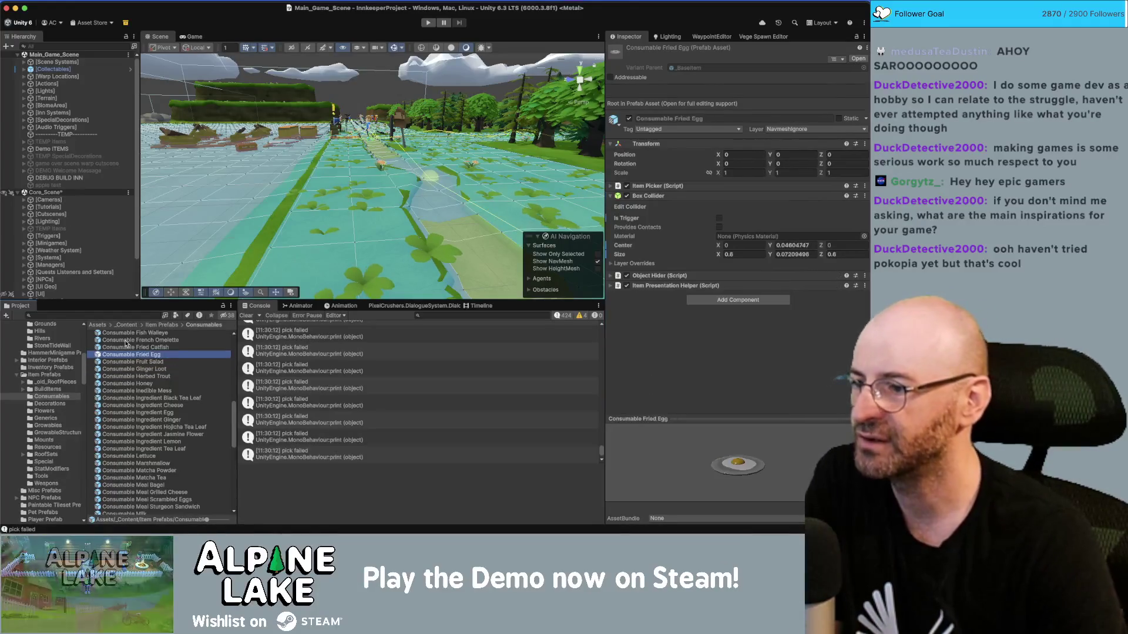
key(Up)
key(Up)
key(Up)
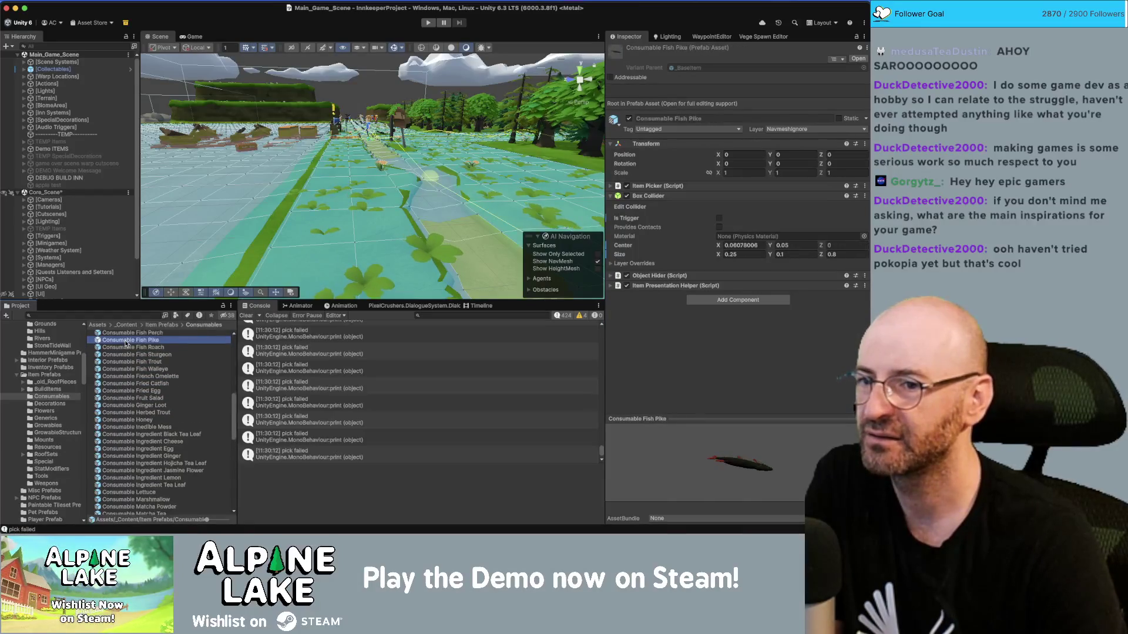
key(Down)
key(Down)
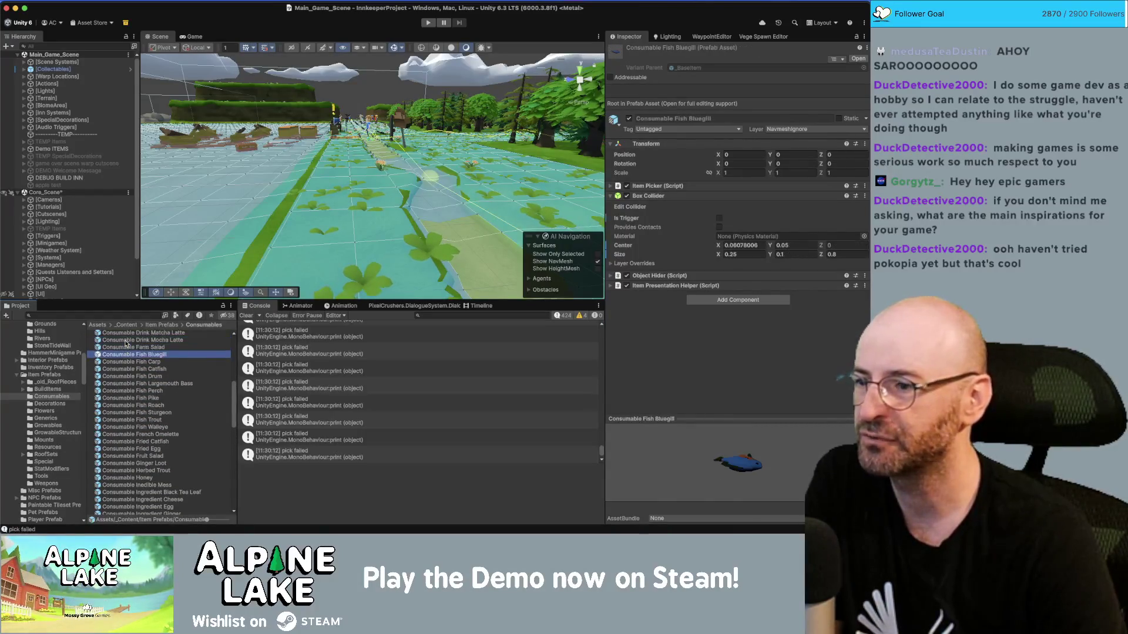
key(Up)
key(Down)
key(Up)
key(Up)
key(Down)
key(Down)
key(Up)
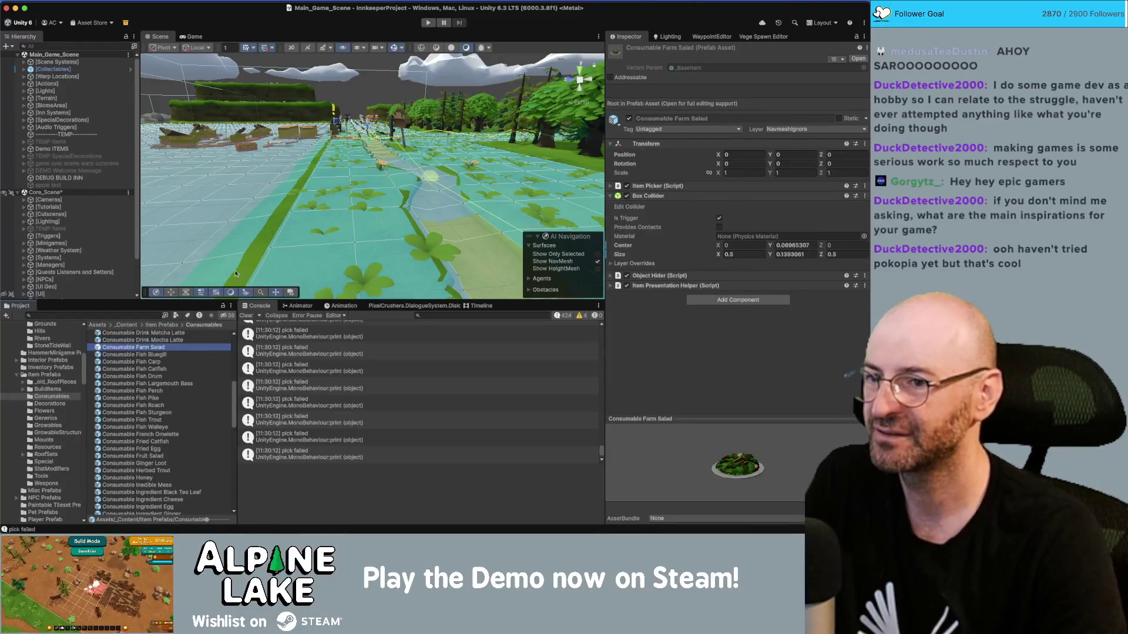
Shift-select the seven drinks up from Matcha Latte, excluding Doughnut, and untick Is Trigger.
click(133, 341)
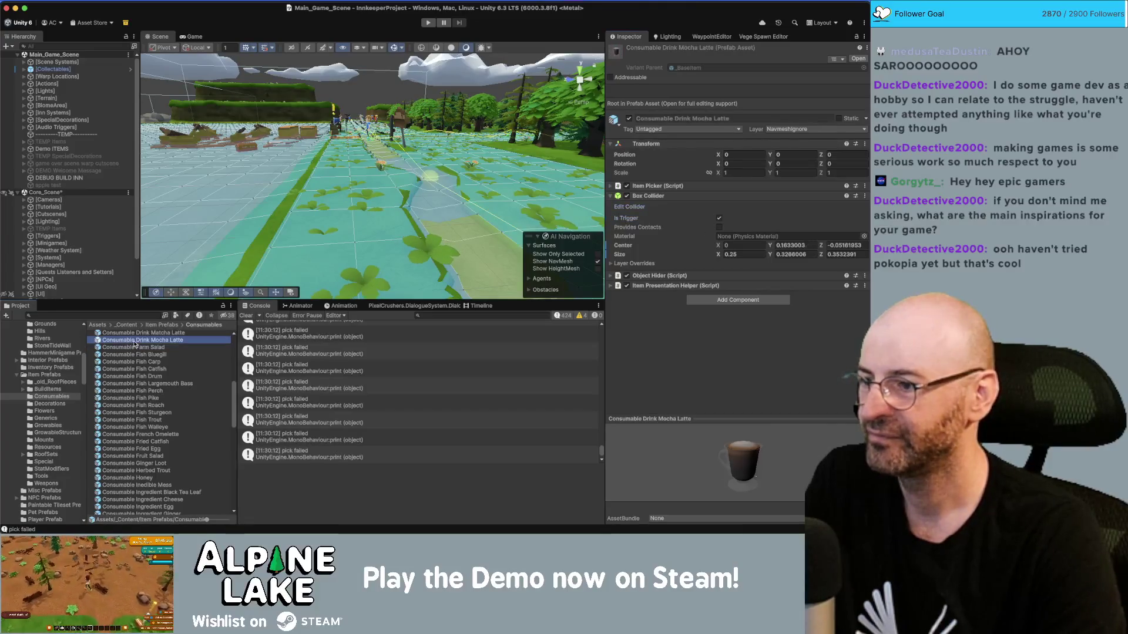
key(Up)
scroll(134, 345, up, 1)
key(shift+Up)
key(shift+Up)
key(shift+Up)
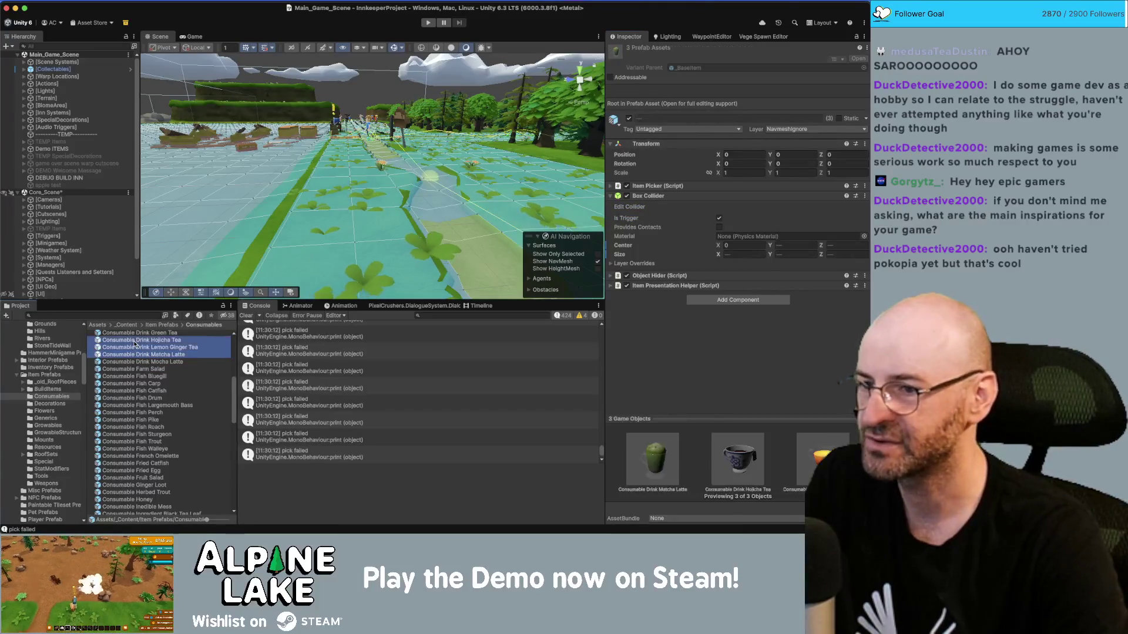
key(shift+Down)
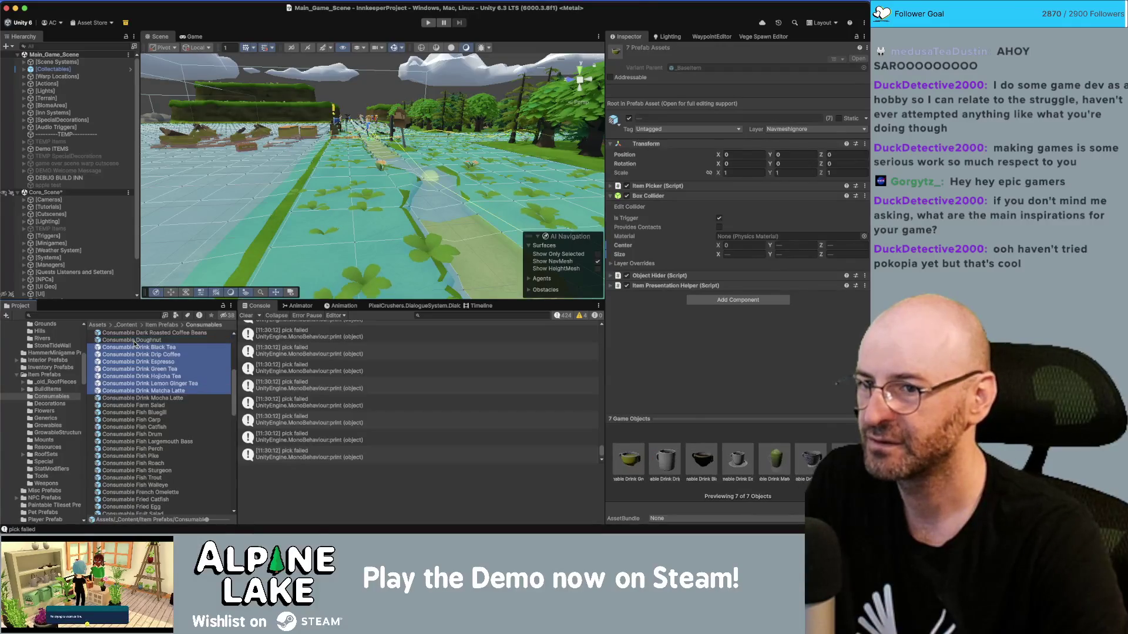
click(718, 219)
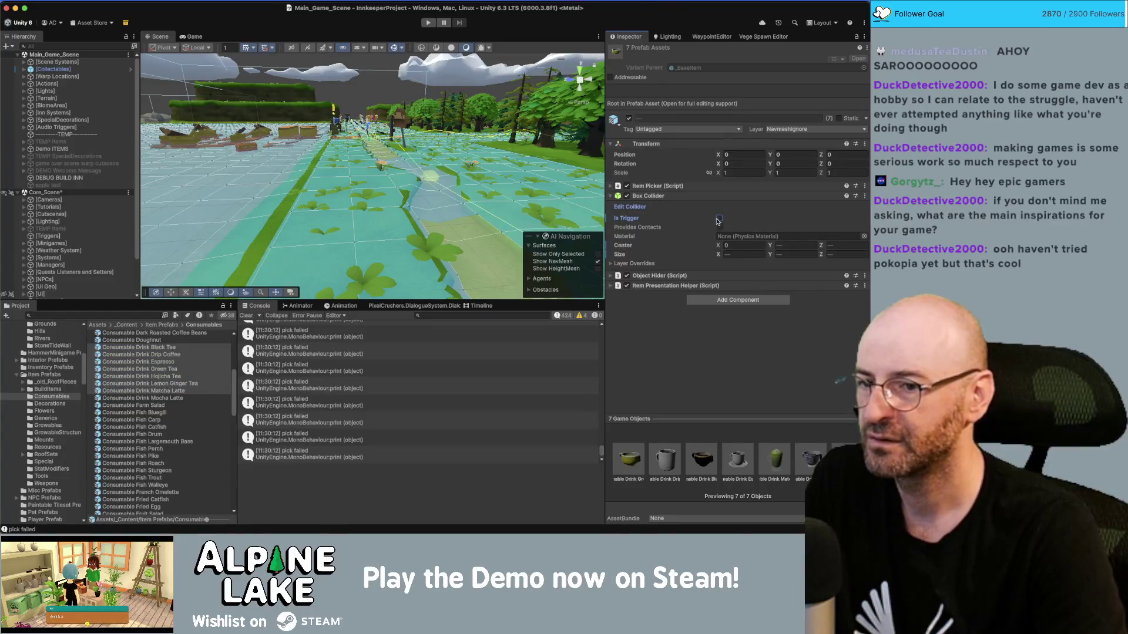
Review the Consumable Croissant and Dark Roasted Coffee Beans prefabs.
click(196, 342)
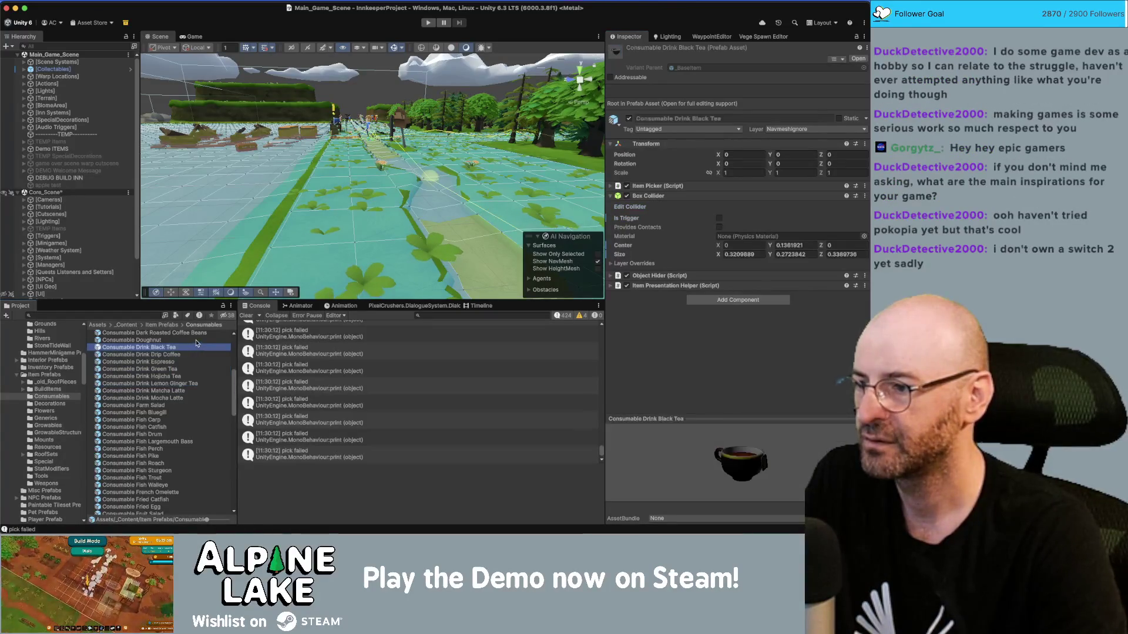
scroll(197, 342, up, 1)
click(196, 342)
click(197, 343)
scroll(196, 343, up, 1)
click(197, 344)
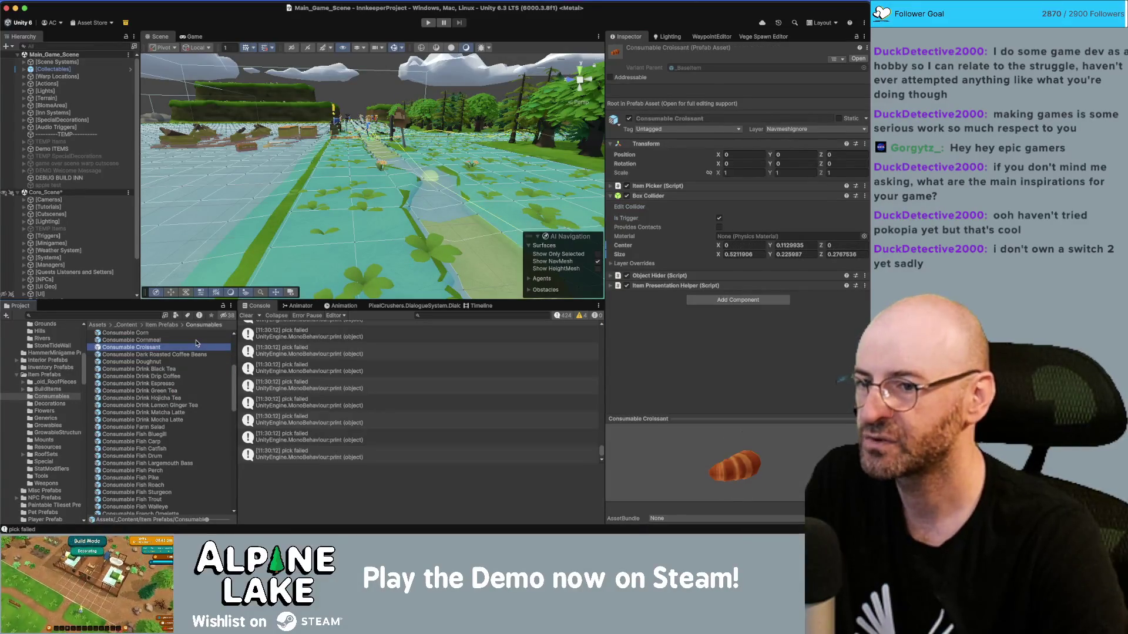
key(Down)
key(Up)
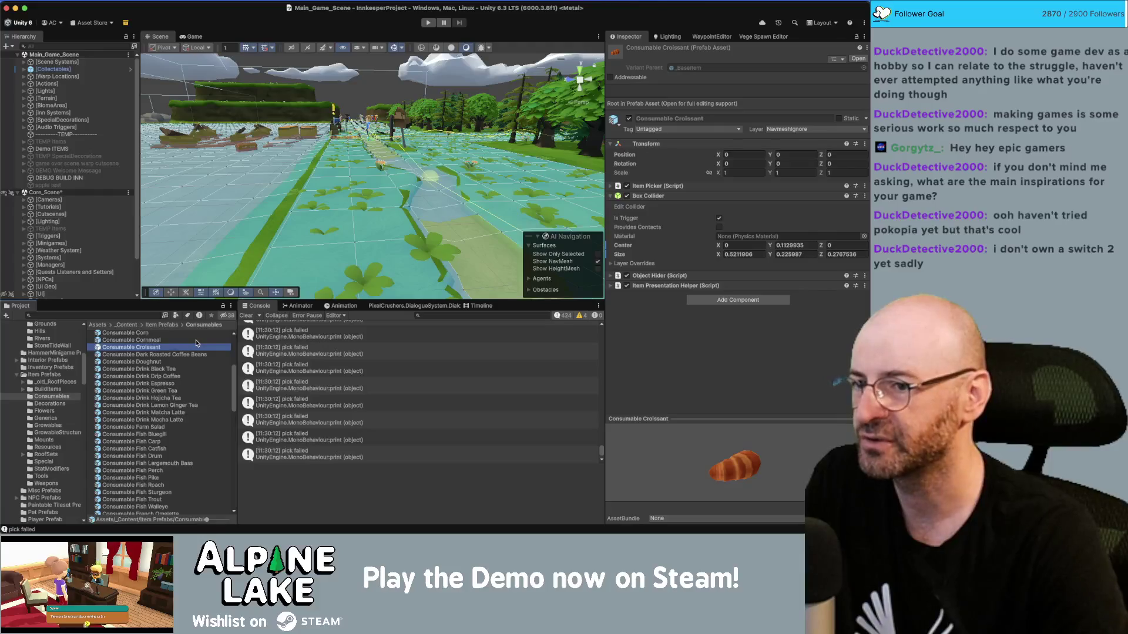
key(Down)
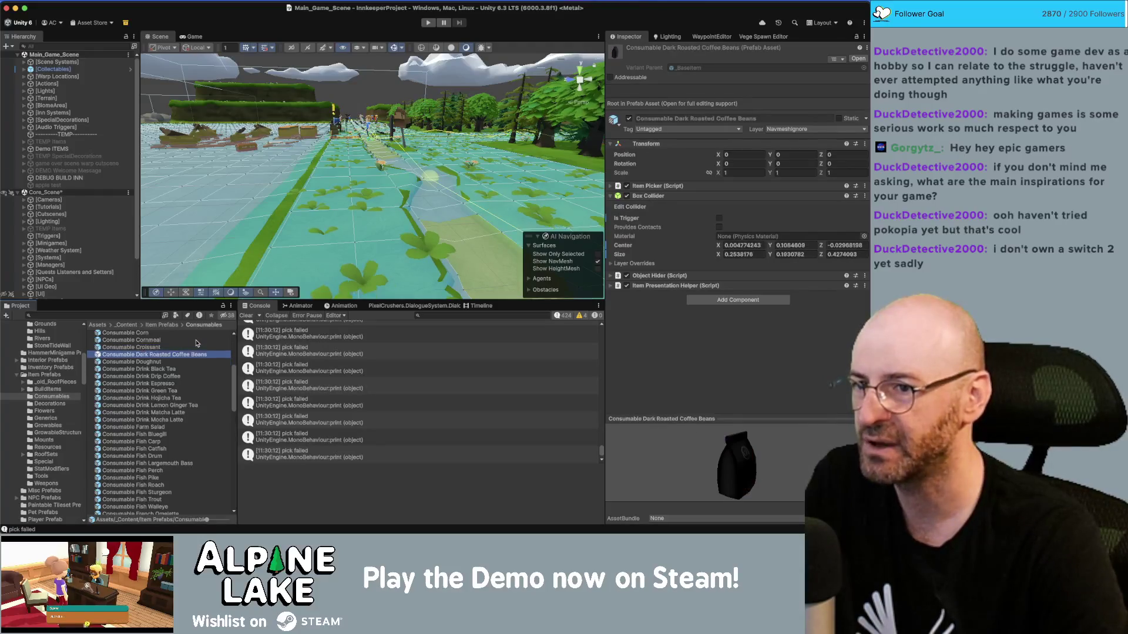
key(Up)
Step through the Chocolate, Corn, Cornmeal, Carrot, BLT and Breakfast Burrito prefabs.
key(Up)
key(Up)
key(Up)
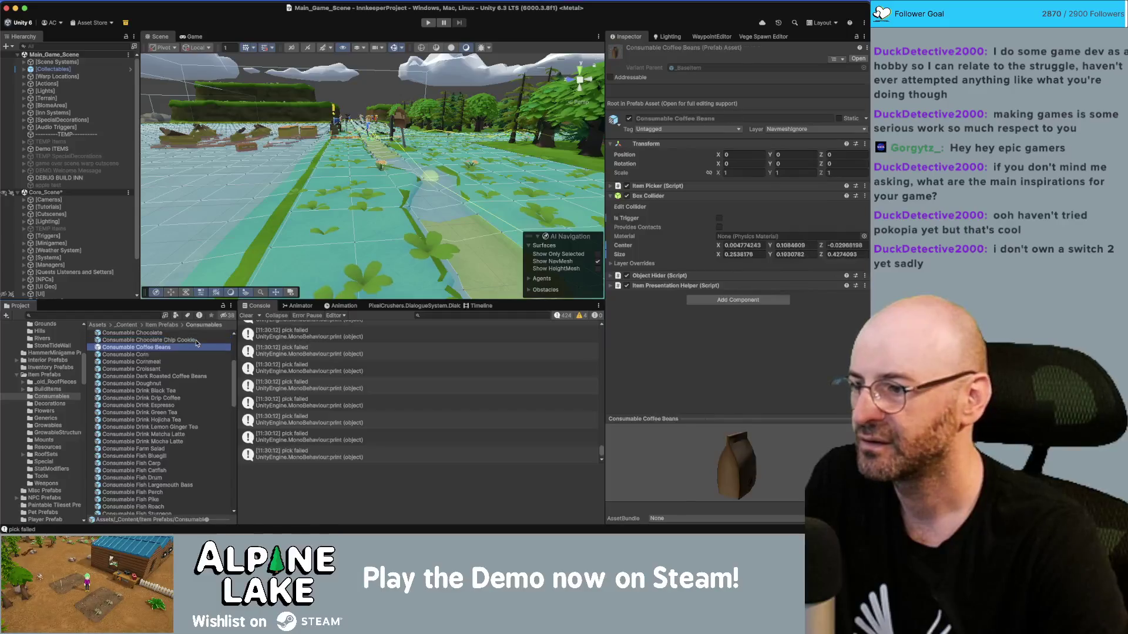
key(Up)
key(Up)
key(Up)
key(Down)
key(Down)
key(Down)
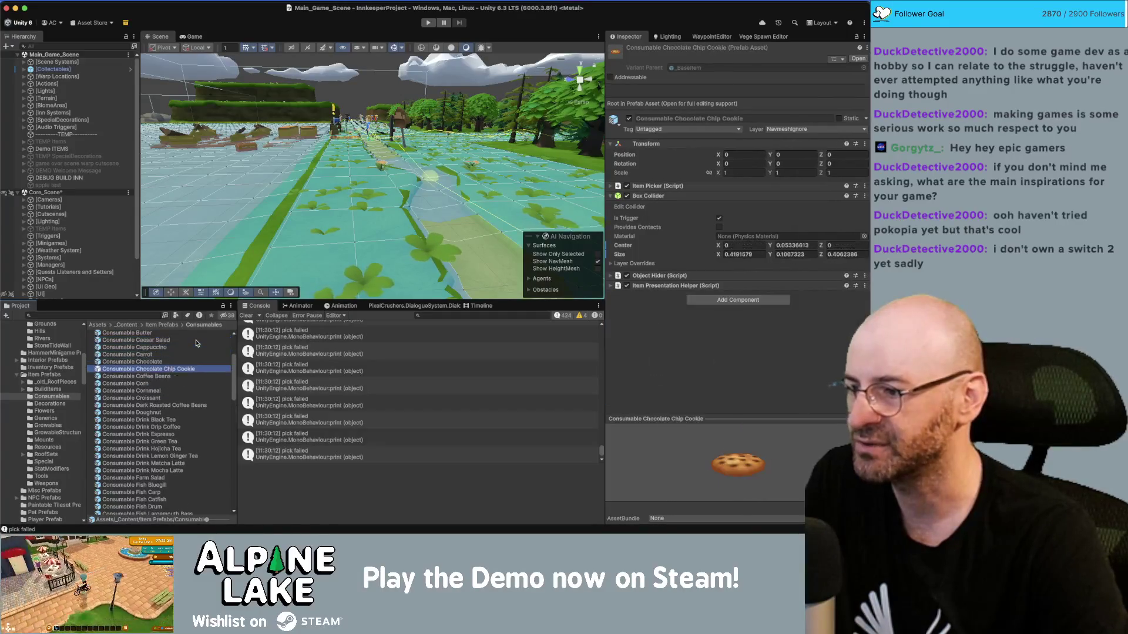
key(Down)
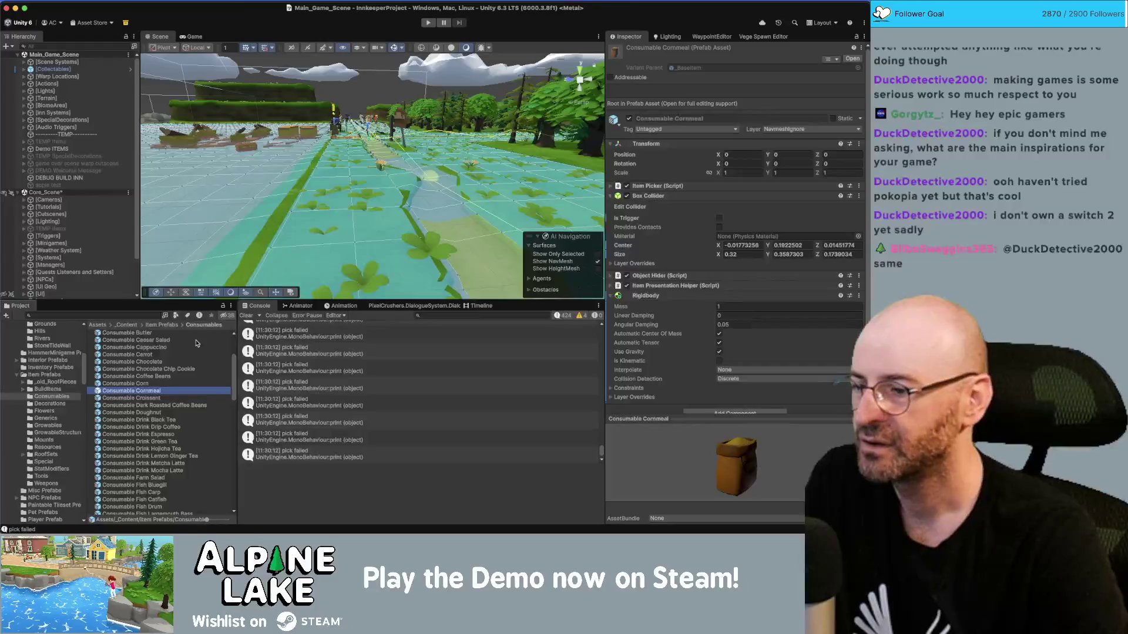
key(Up)
key(Up)
key(Down)
key(Up)
key(Up)
key(Up)
key(Up)
key(Up)
key(Up)
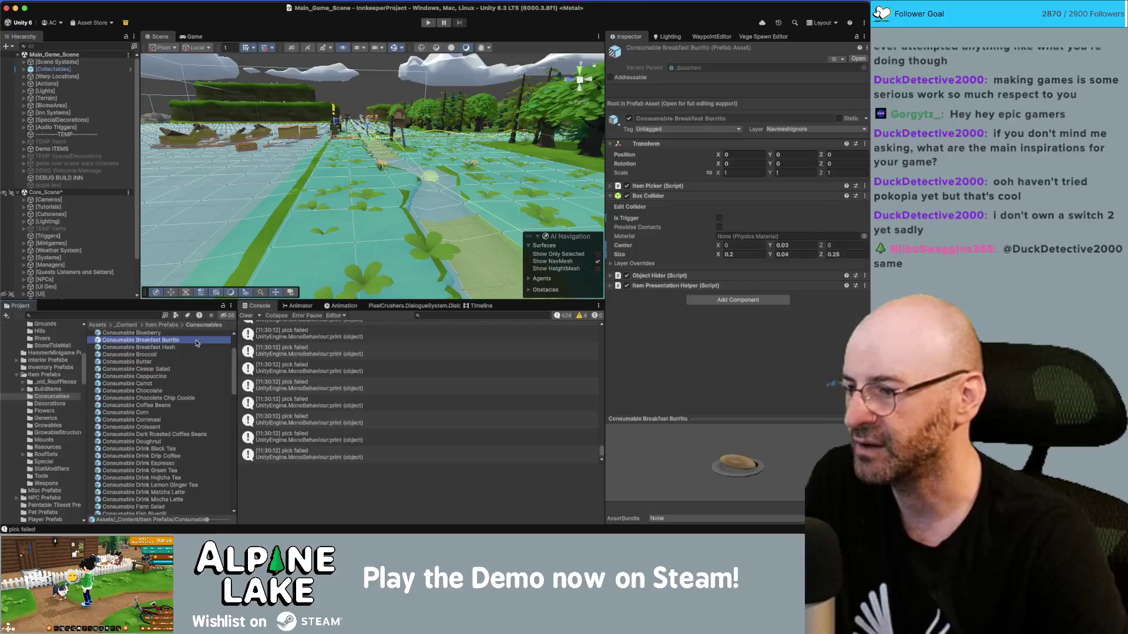
key(Up)
key(Up)
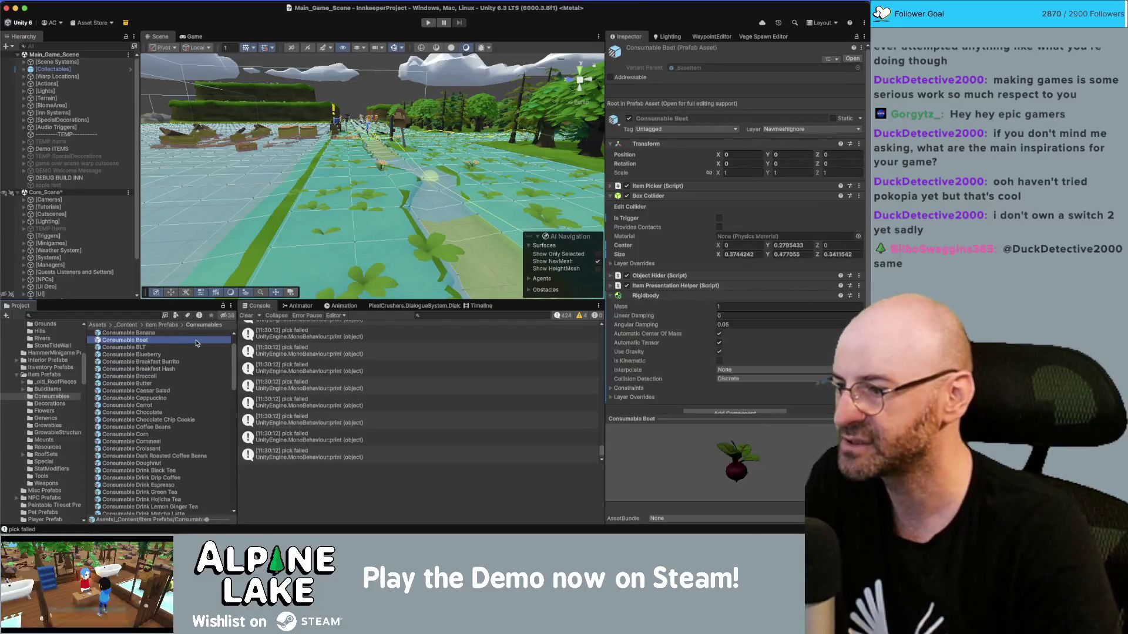
key(Down)
key(Down)
key(Down)
key(Down)
key(Down)
key(Down)
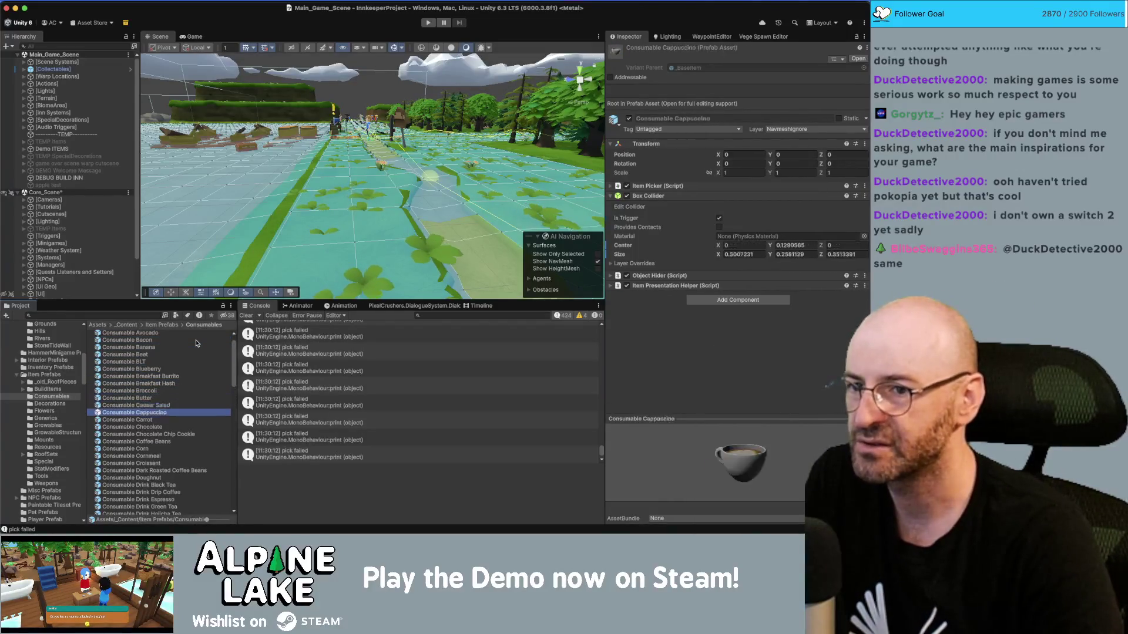
Select Consumable Cappuccino and start renaming it.
key(Up)
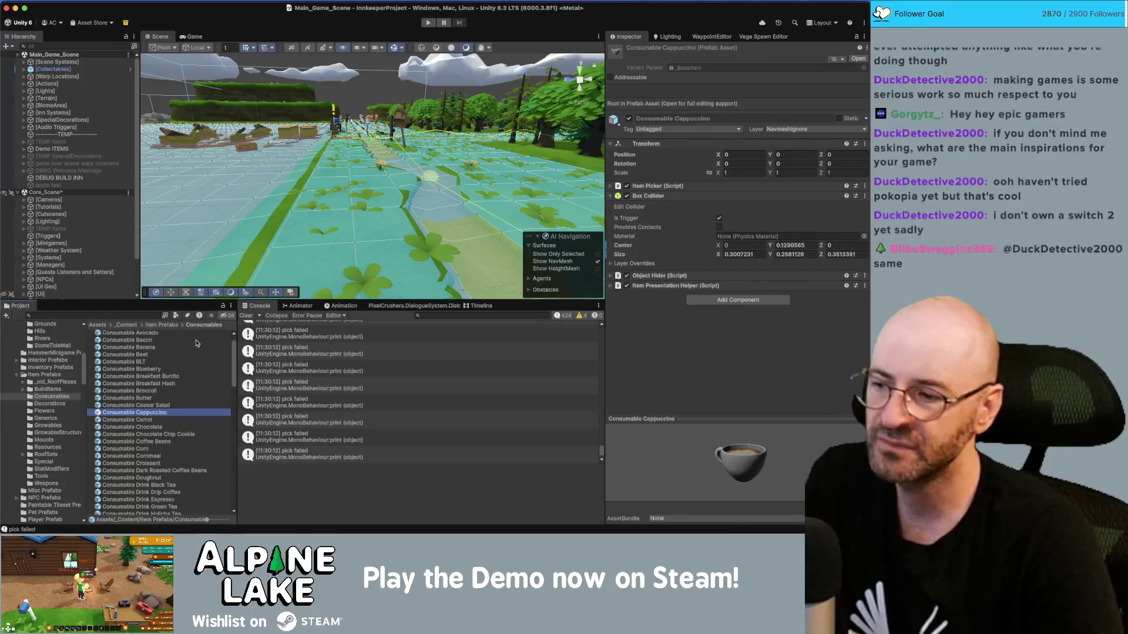
key(Down)
key(Down)
key(Down)
key(Up)
key(Up)
key(Up)
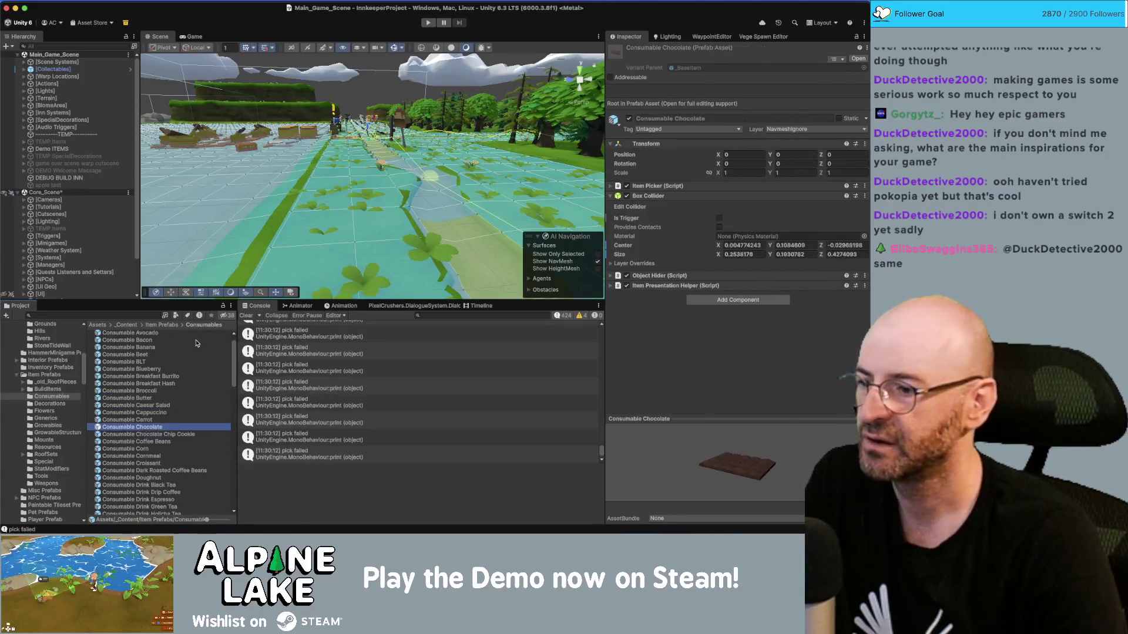
key(Return)
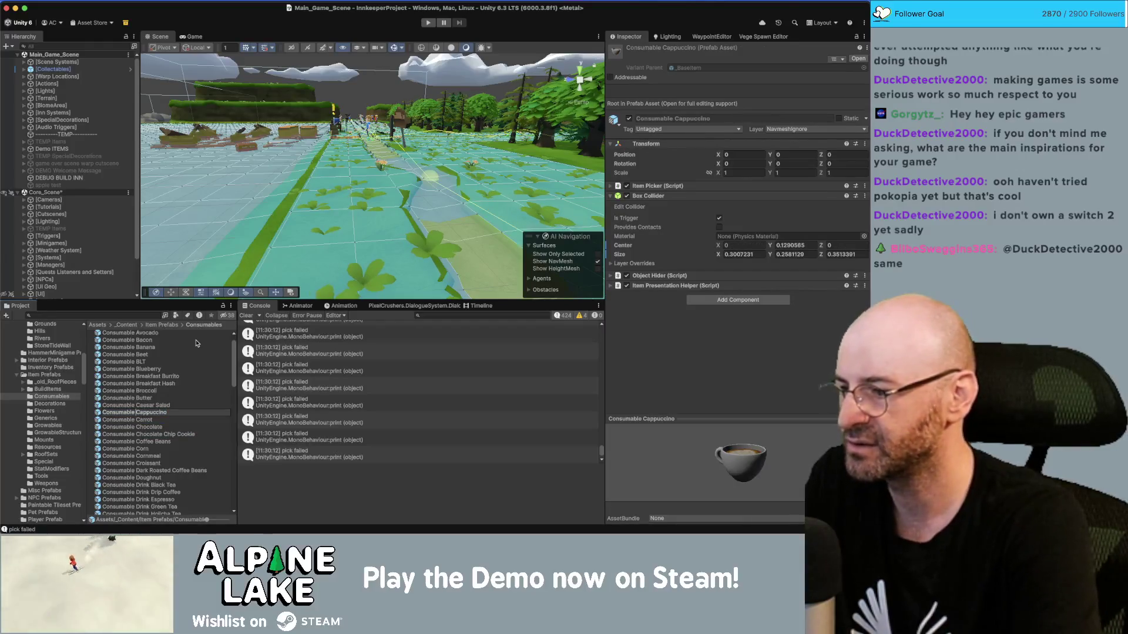
Rename the prefab 'Consumable Drink Cappuccino' and check the Croissant and Coffee Beans prefabs.
text(Drink)
key(Return)
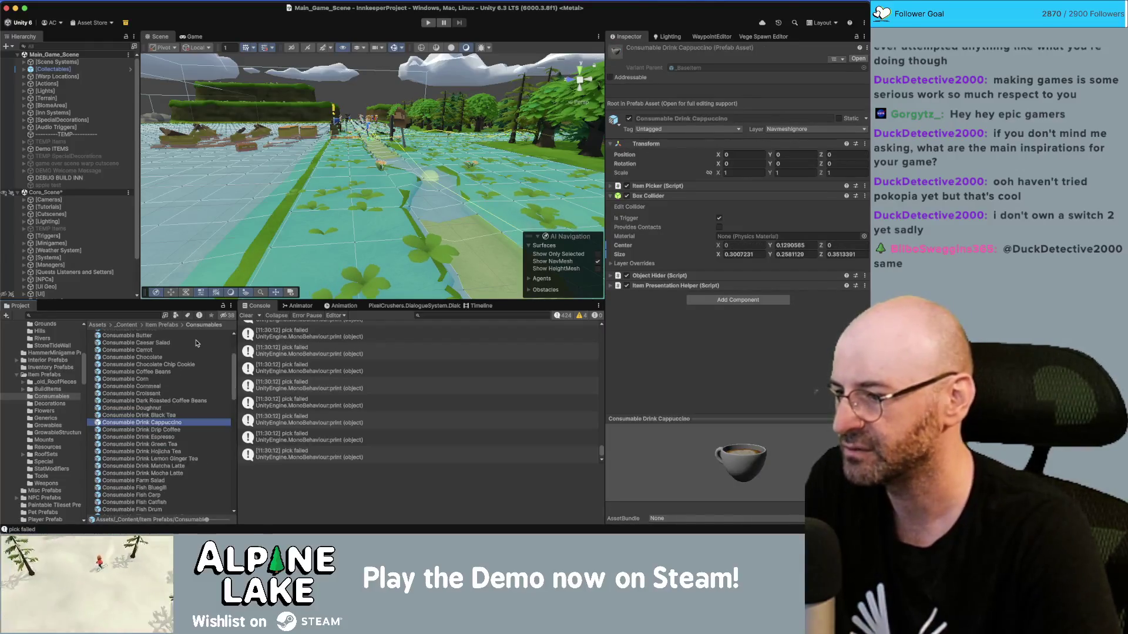
click(194, 357)
click(197, 343)
click(198, 393)
click(198, 408)
click(200, 401)
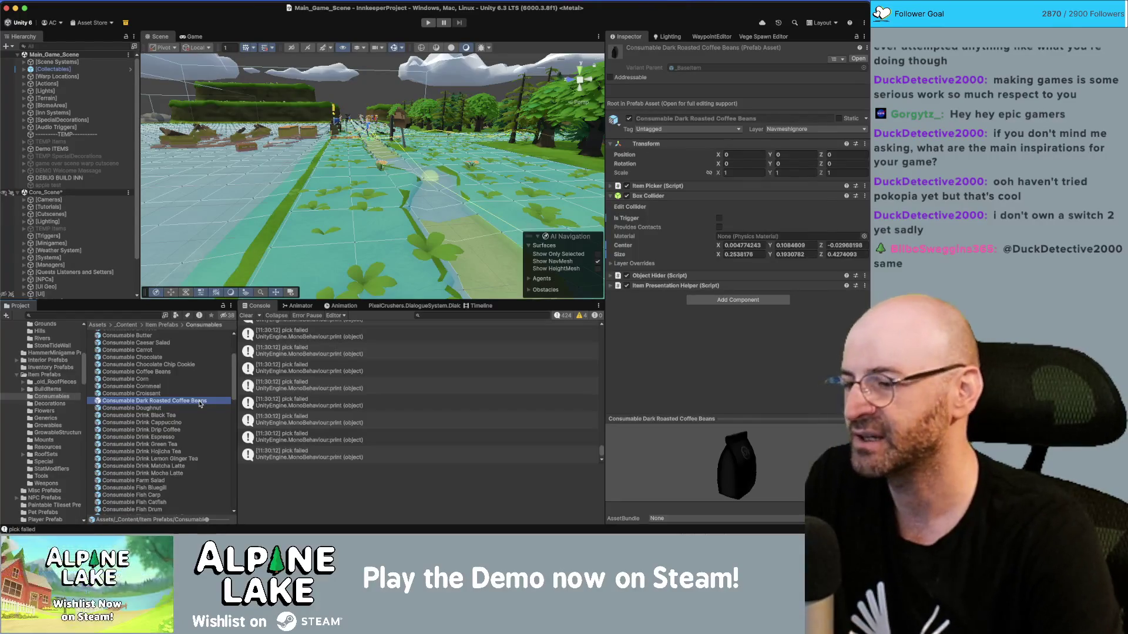
Step through Chocolate Chip Cookie, Breakfast Hash, BLT and Beet to Consumable Apple.
click(154, 393)
key(Up)
key(Up)
key(Up)
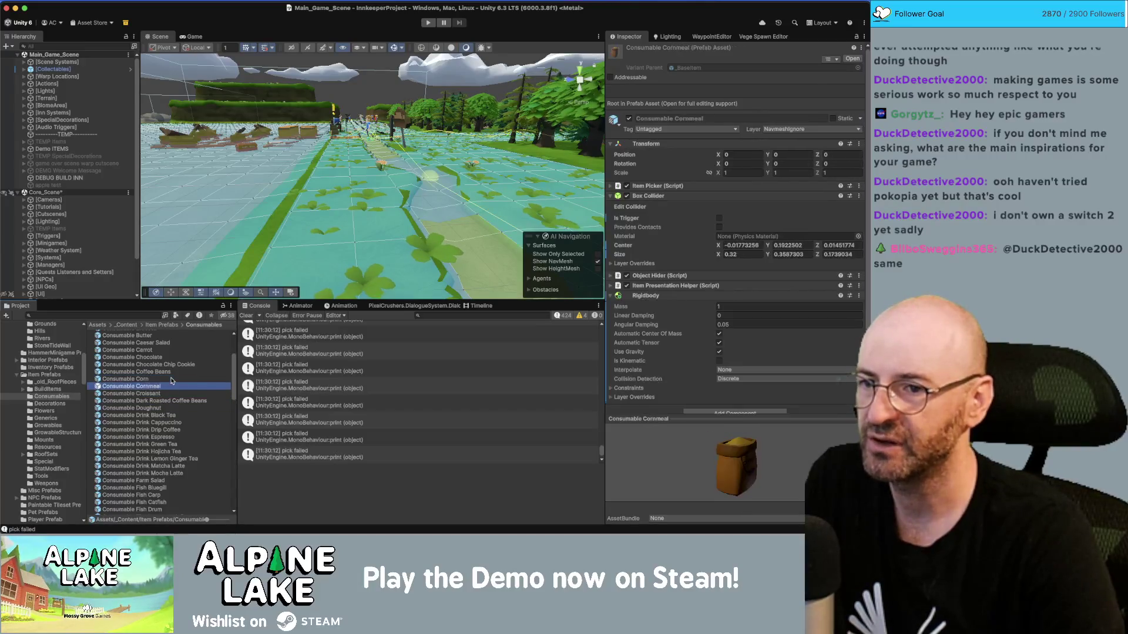
key(Down)
key(Up)
key(Up)
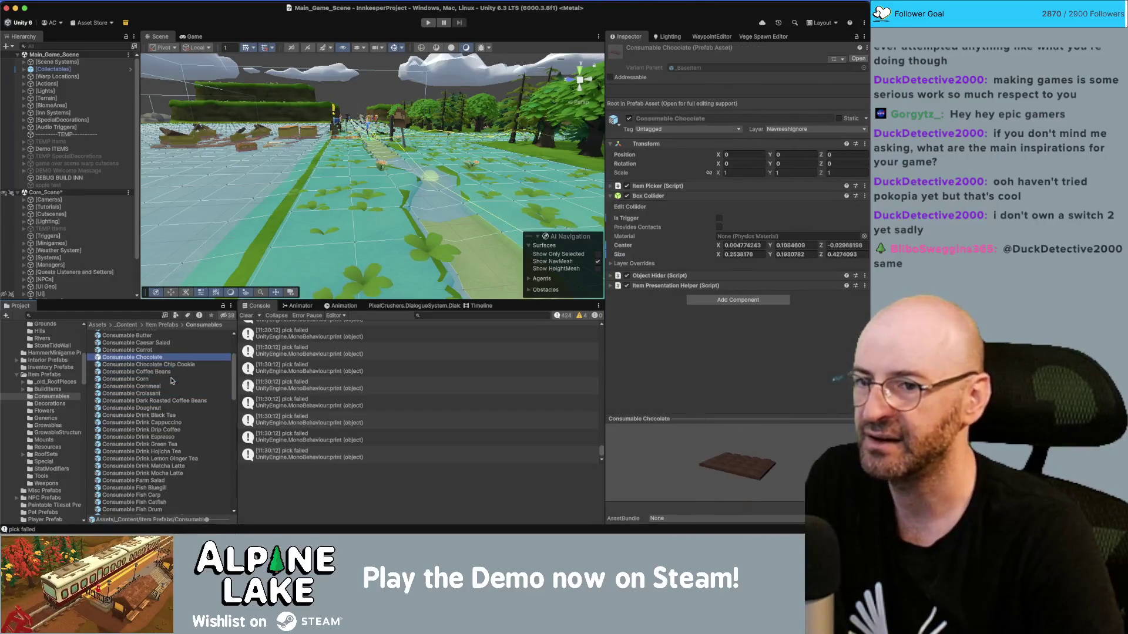
key(Down)
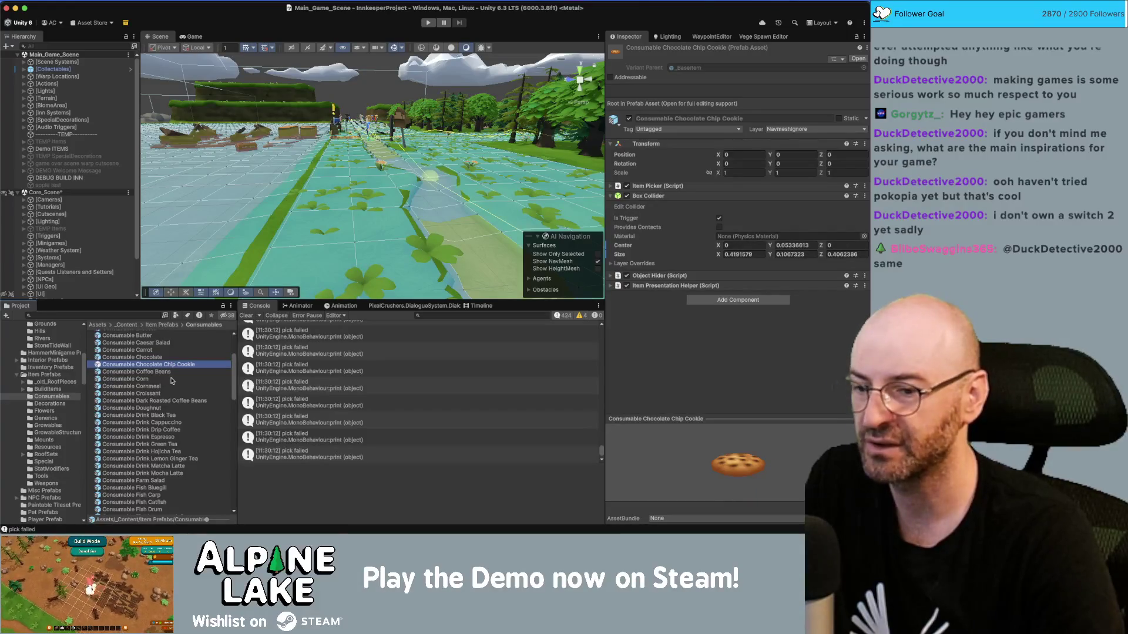
key(Up)
key(Up)
key(Up)
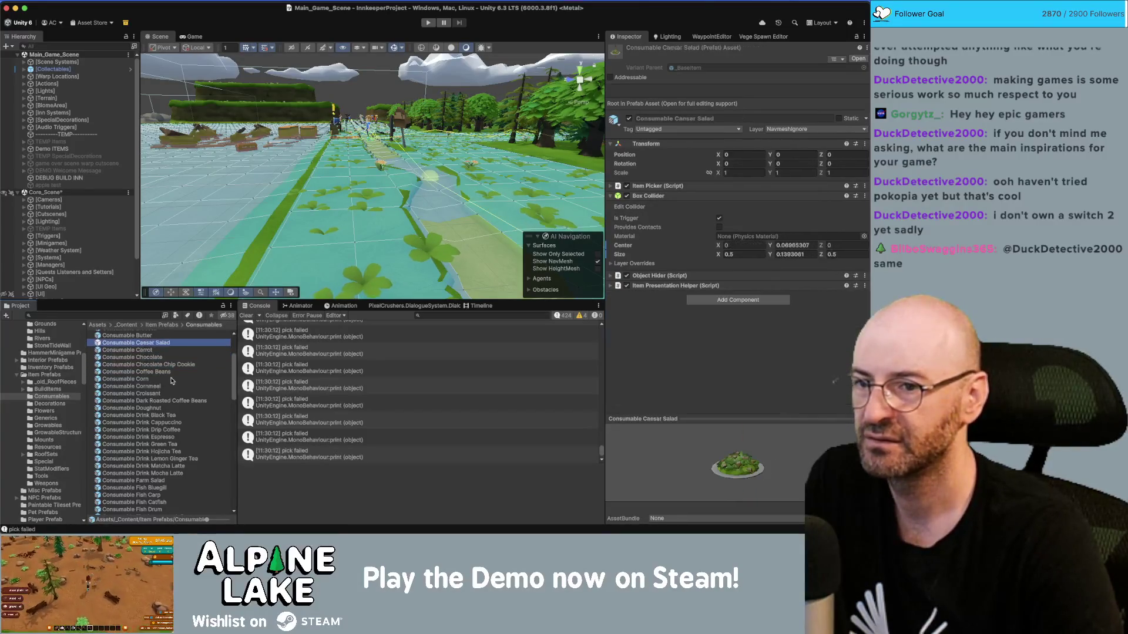
key(Up)
key(Up)
key(Up)
key(Up)
key(Up)
key(Up)
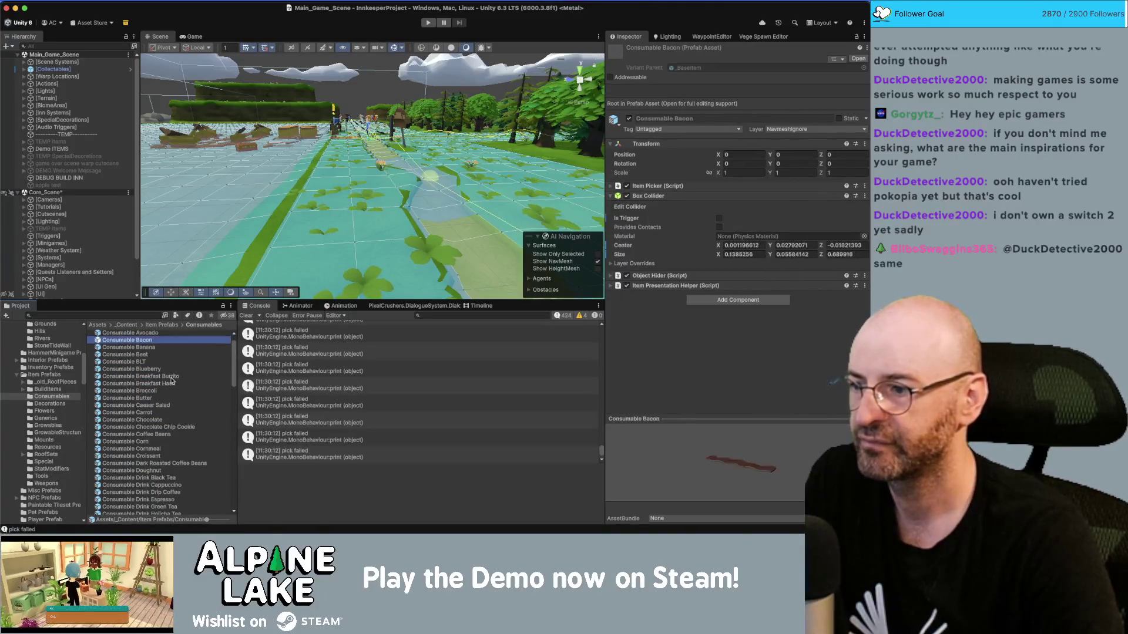
key(Down)
key(Down)
key(Up)
key(Up)
key(Up)
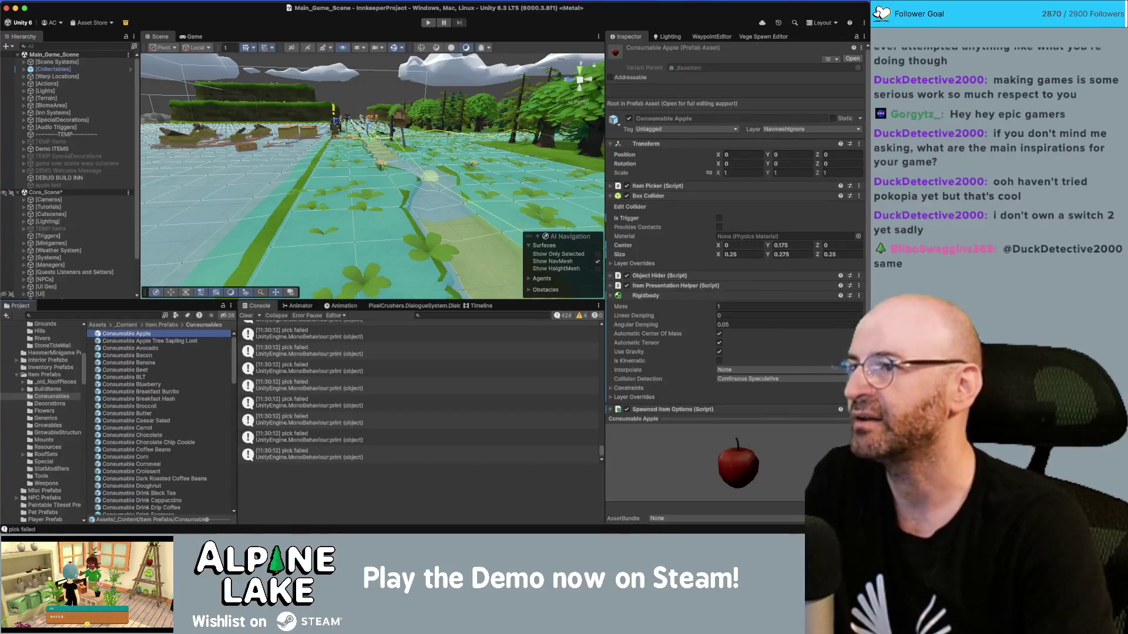
Open the Consumable Avocado prefab briefly, exit to the main scene, and enter Play mode.
double_click(169, 348)
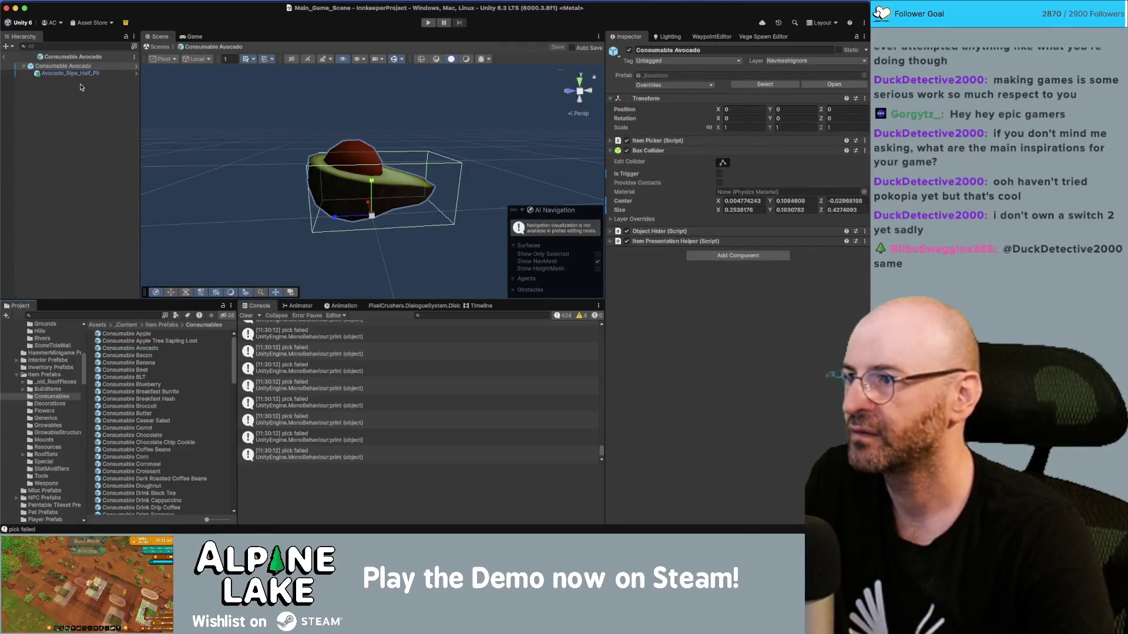
click(71, 80)
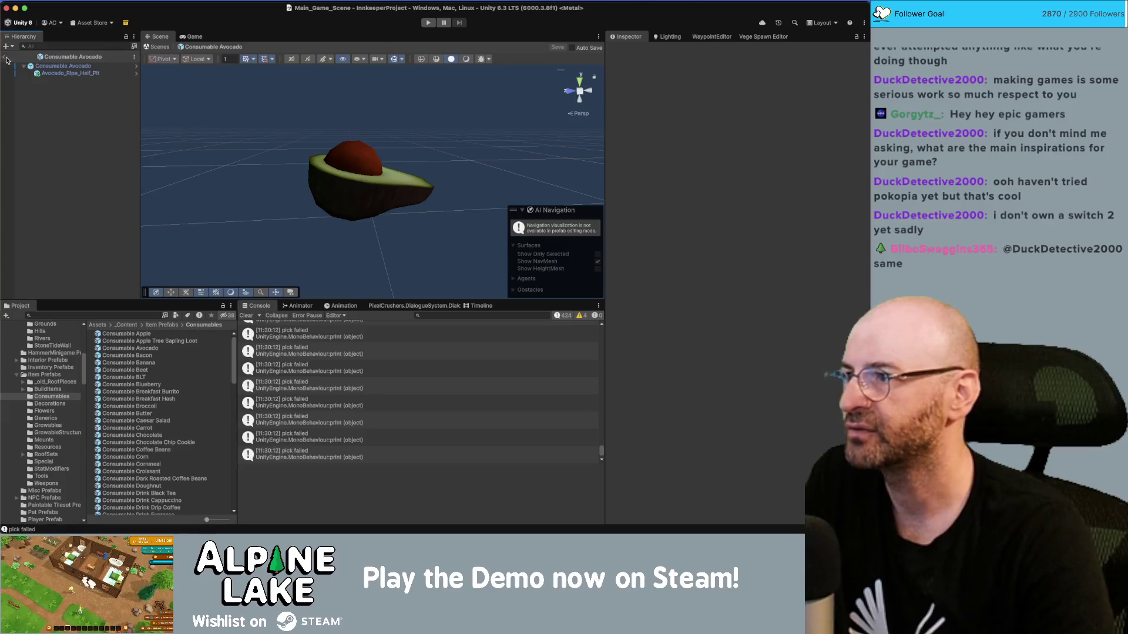
click(6, 57)
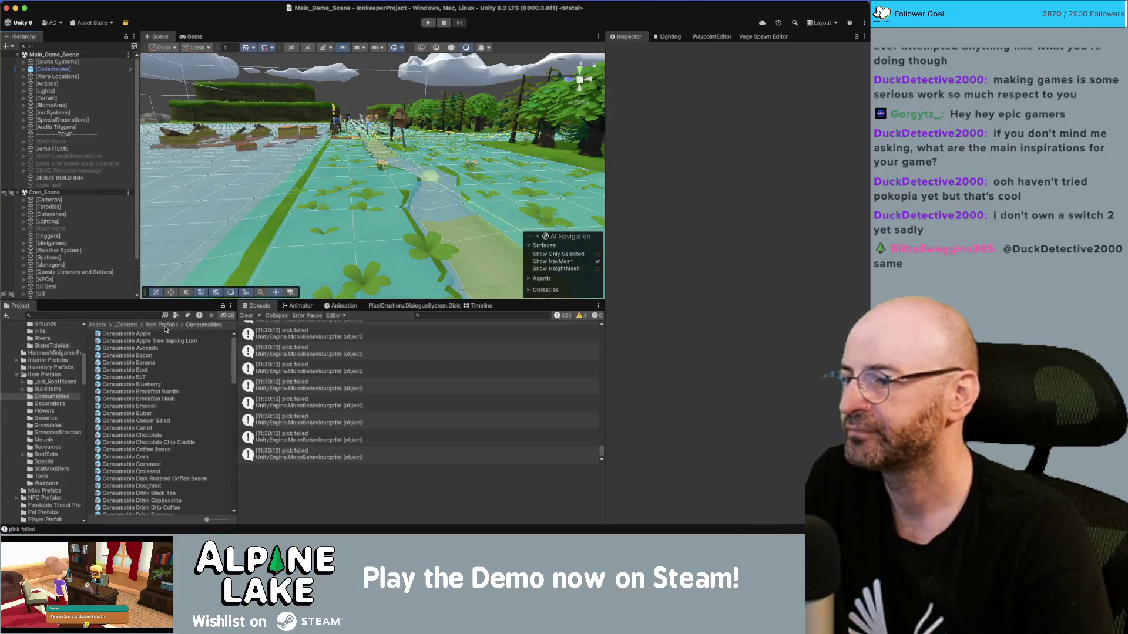
click(427, 23)
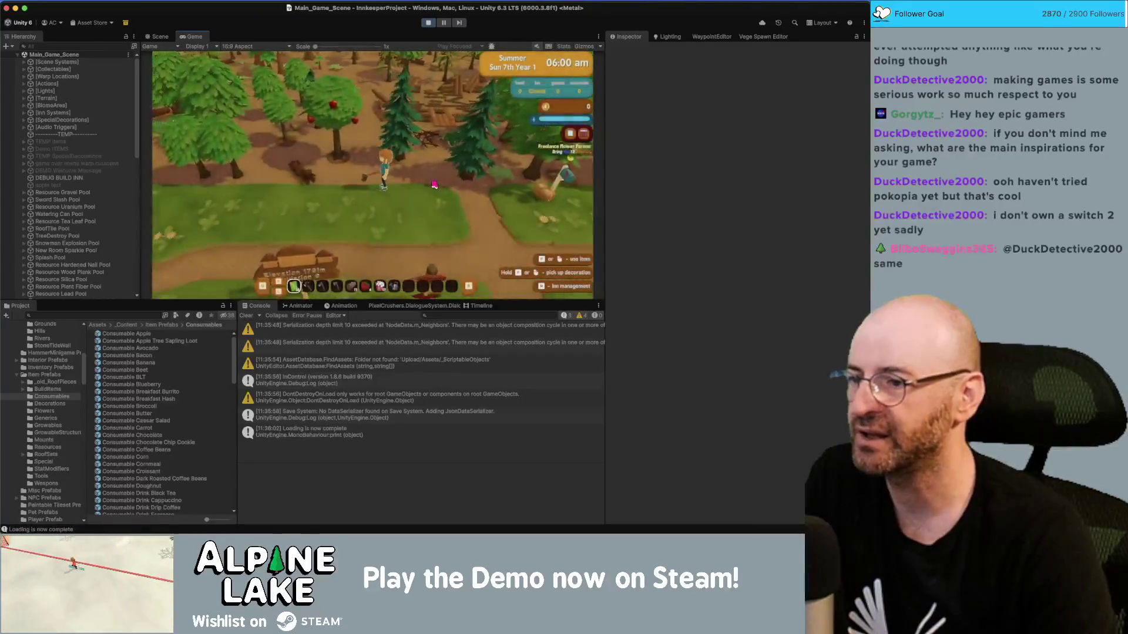
Walk the character to the apple tree, harvest its apples and chop it down.
scroll(434, 185, down, 2)
key(w)
key(a)
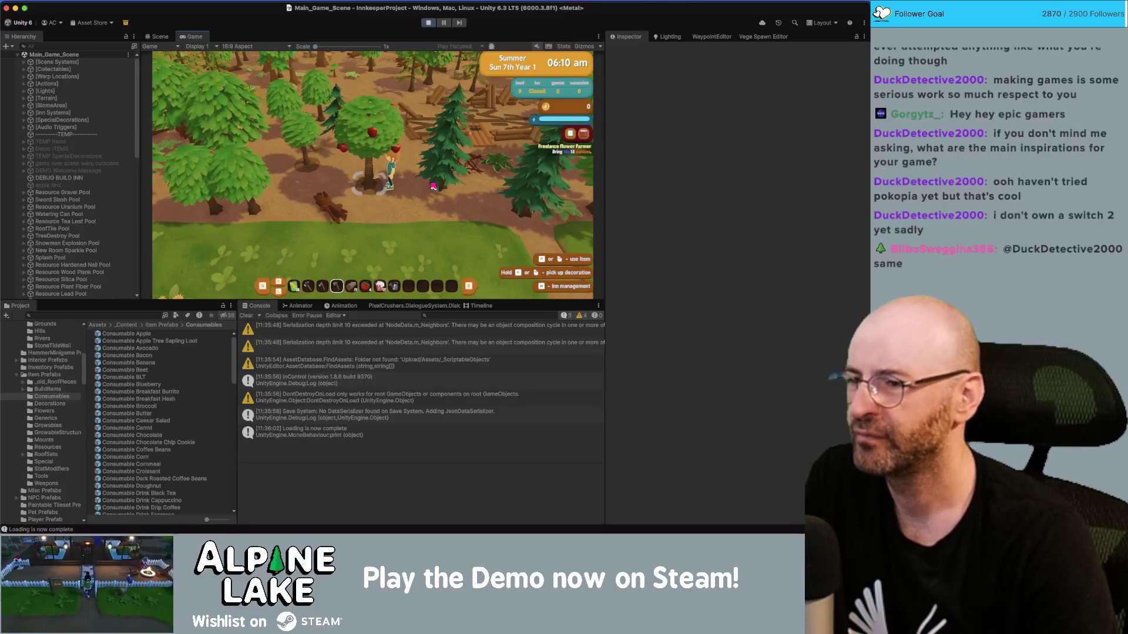
click(432, 186)
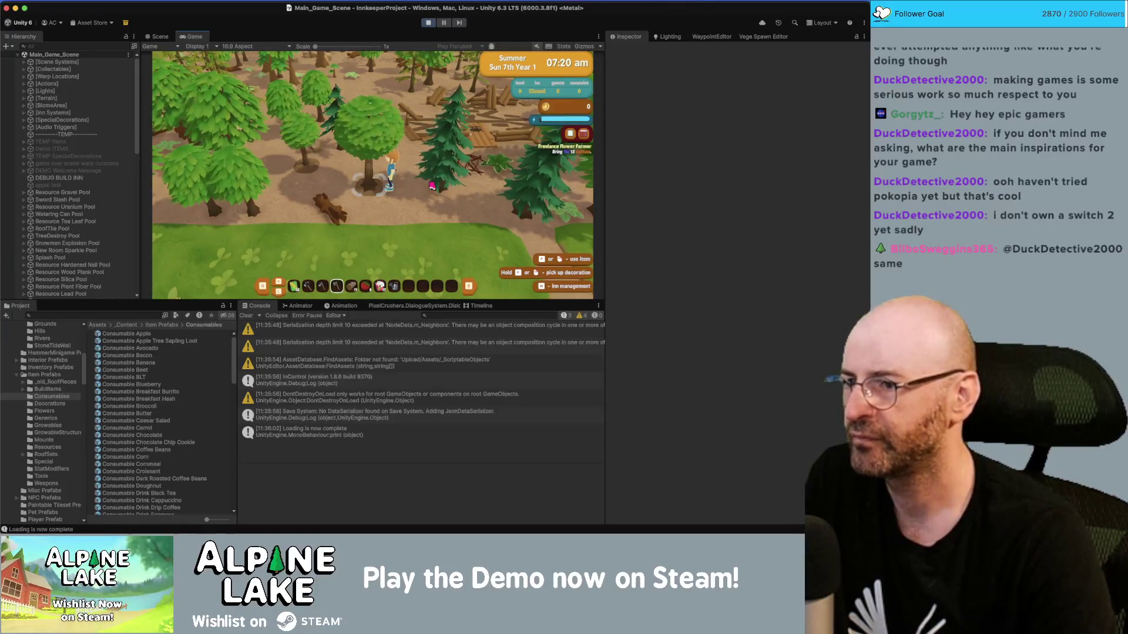
click(433, 185)
Collect the 8 wood and apple tree sapling, then stop play mode.
key(s)
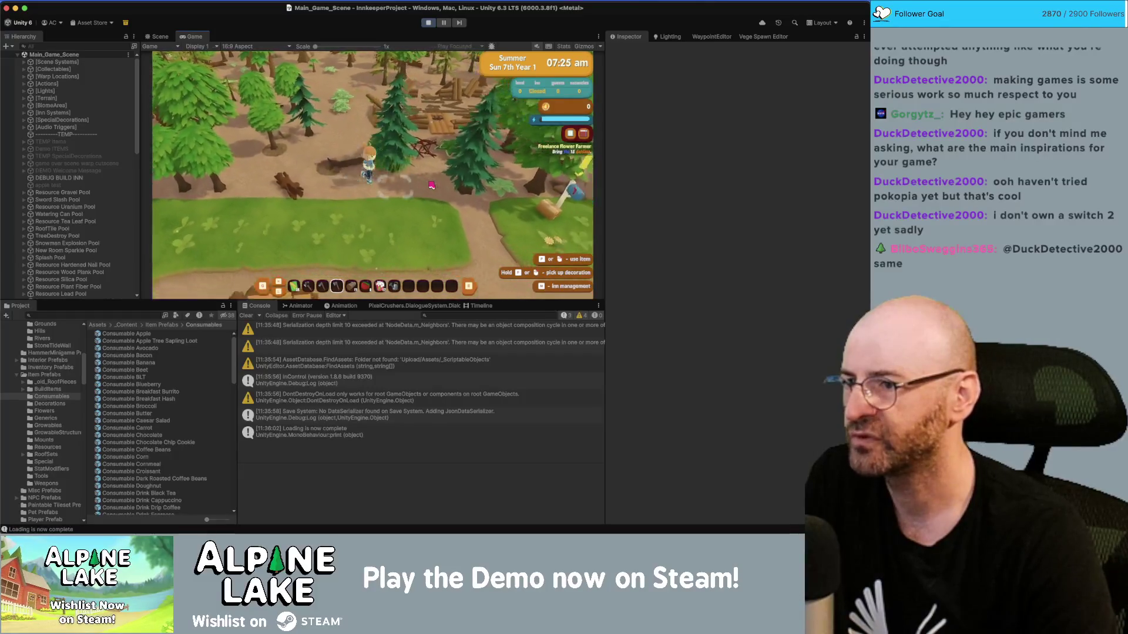
key(w)
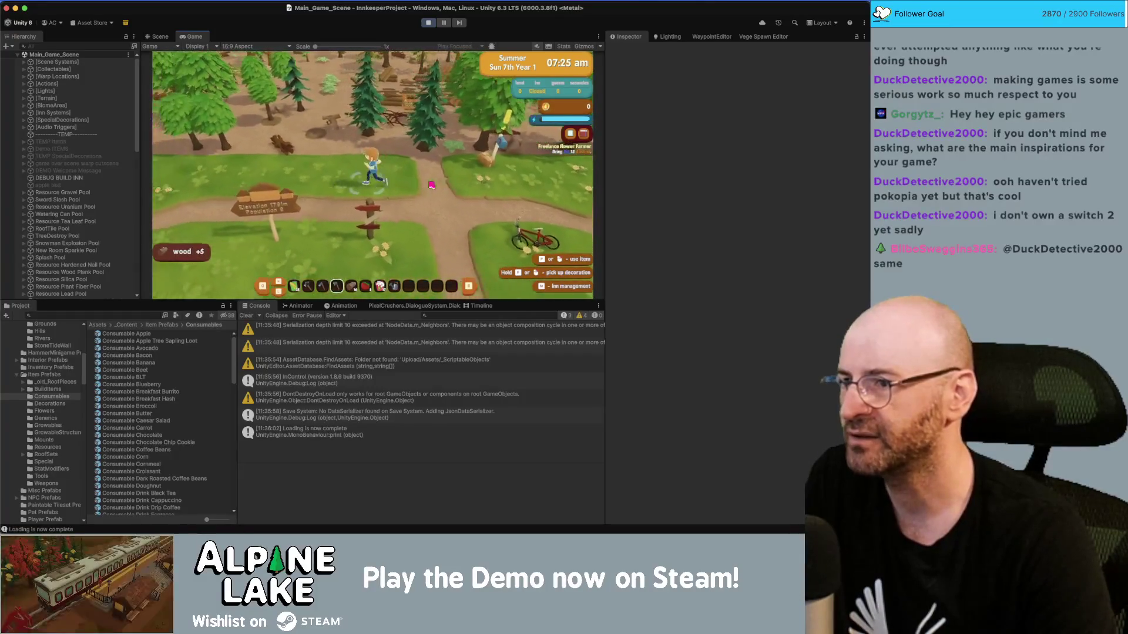
key(w)
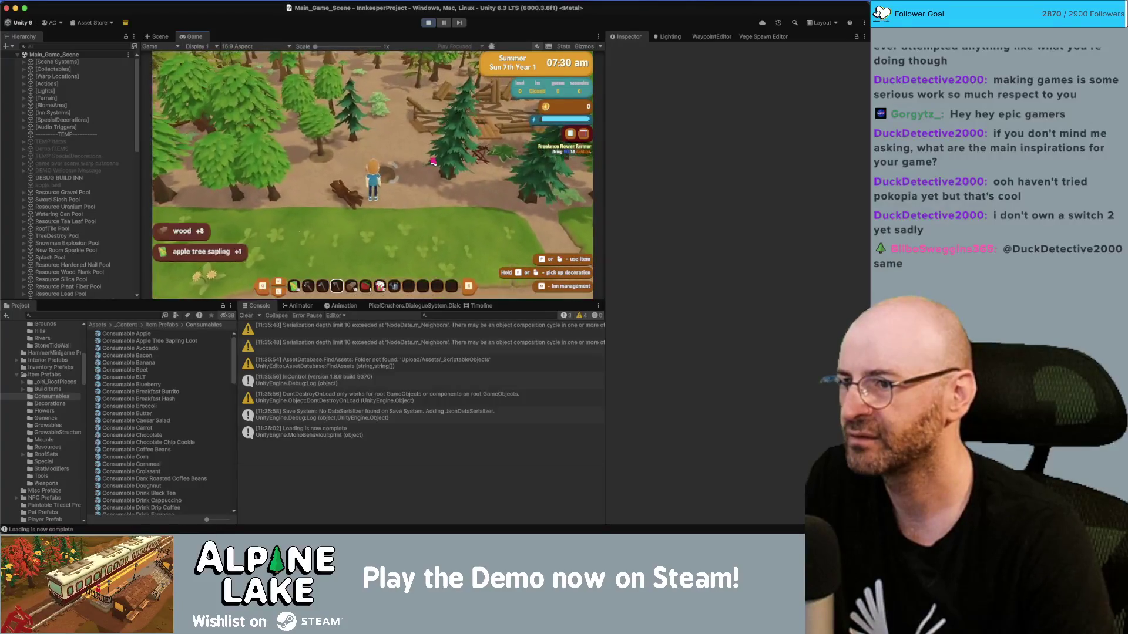
click(431, 24)
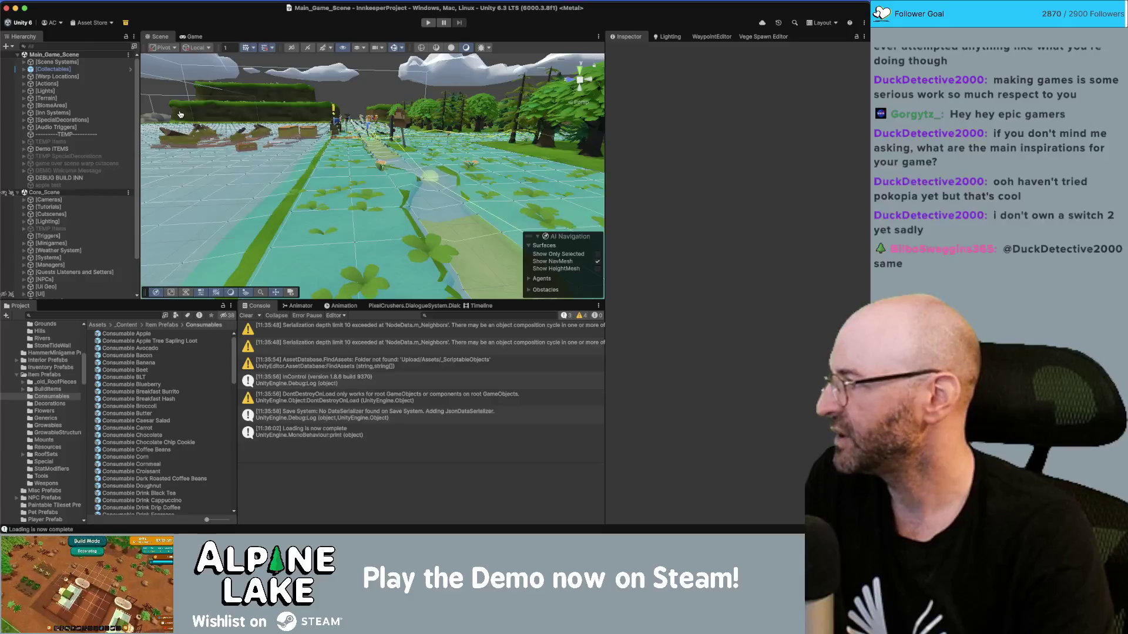
key(super+Tab)
key(super+Tab)
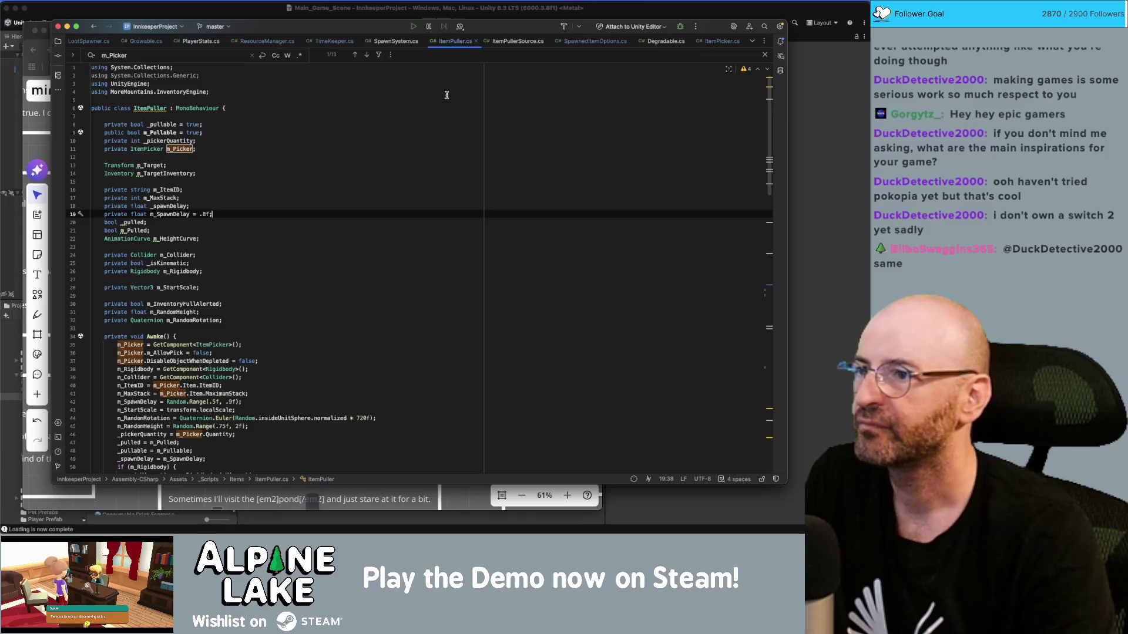
Switch to Growable.cs and highlight m_Age's uses around IsMatured and ResetAge.
scroll(360, 41, up, 4)
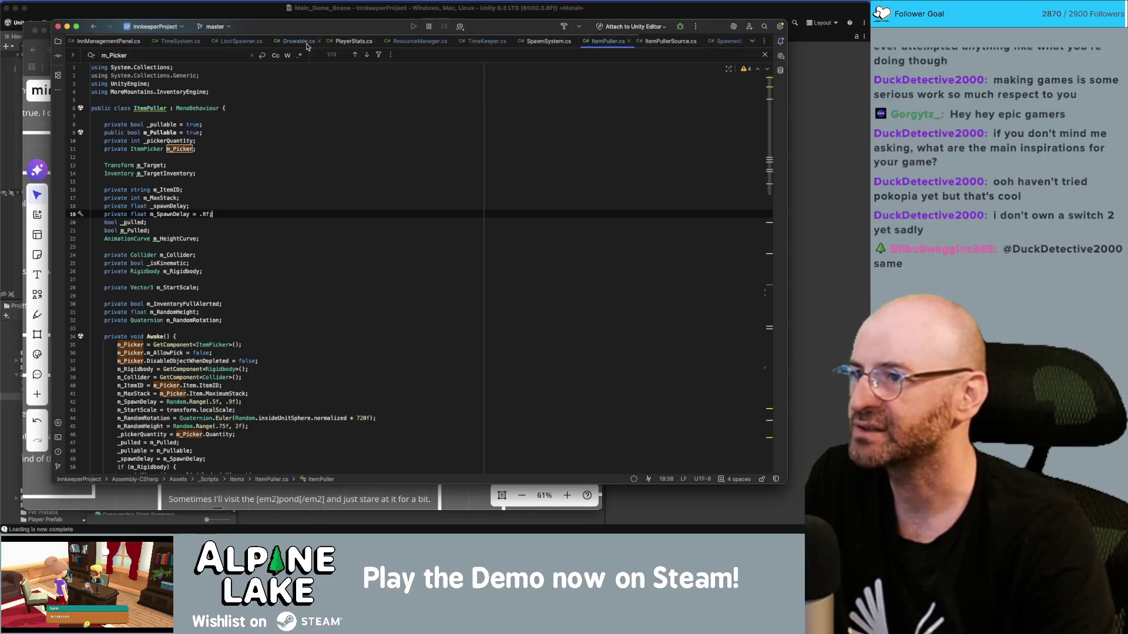
click(308, 44)
scroll(308, 167, up, 15)
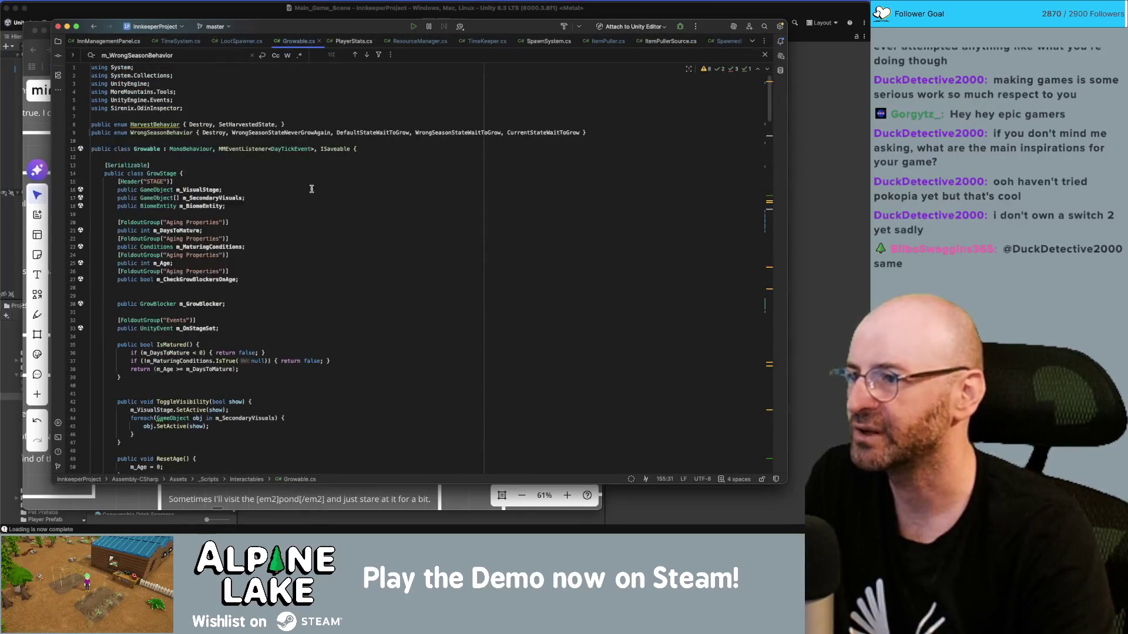
scroll(323, 165, down, 5)
scroll(323, 165, up, 3)
click(325, 167)
scroll(324, 168, up, 3)
double_click(200, 231)
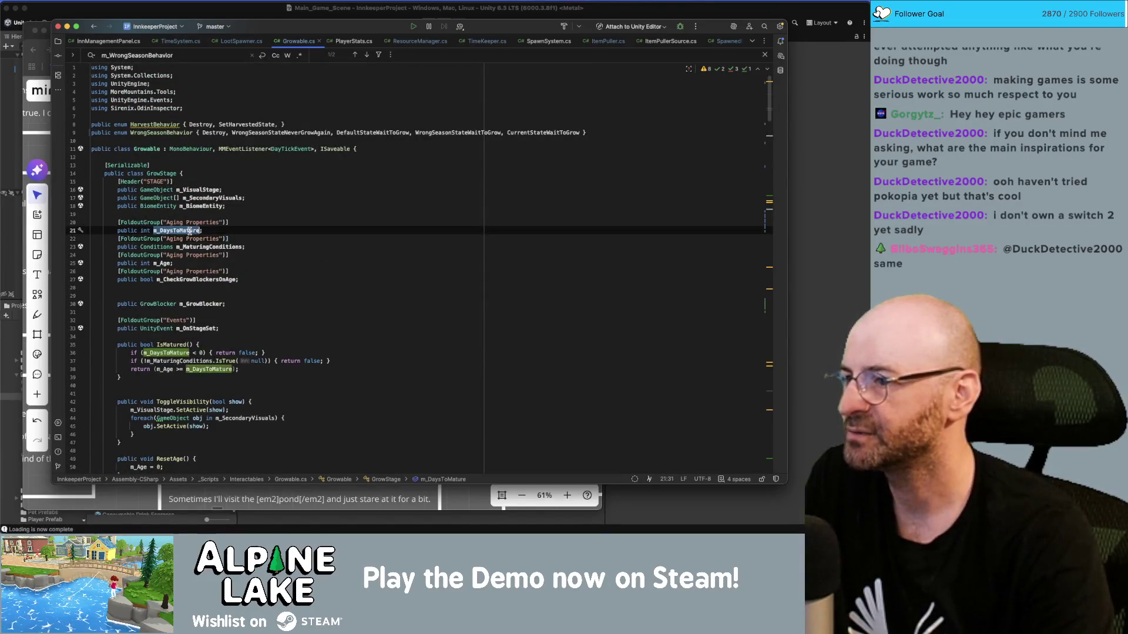
scroll(257, 201, down, 1)
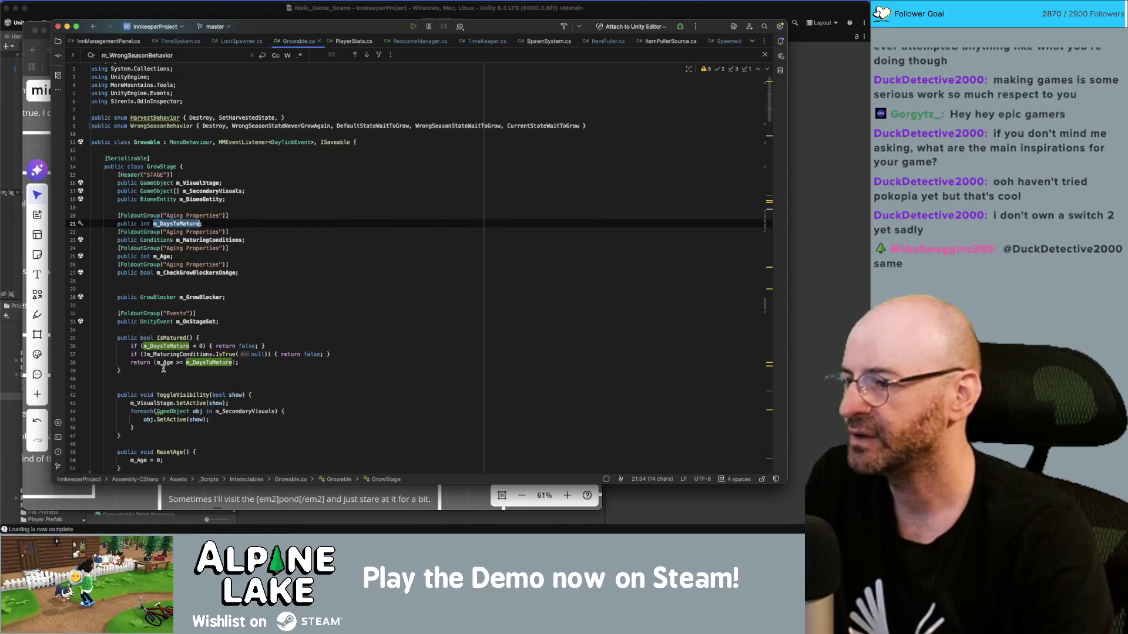
double_click(119, 371)
double_click(168, 363)
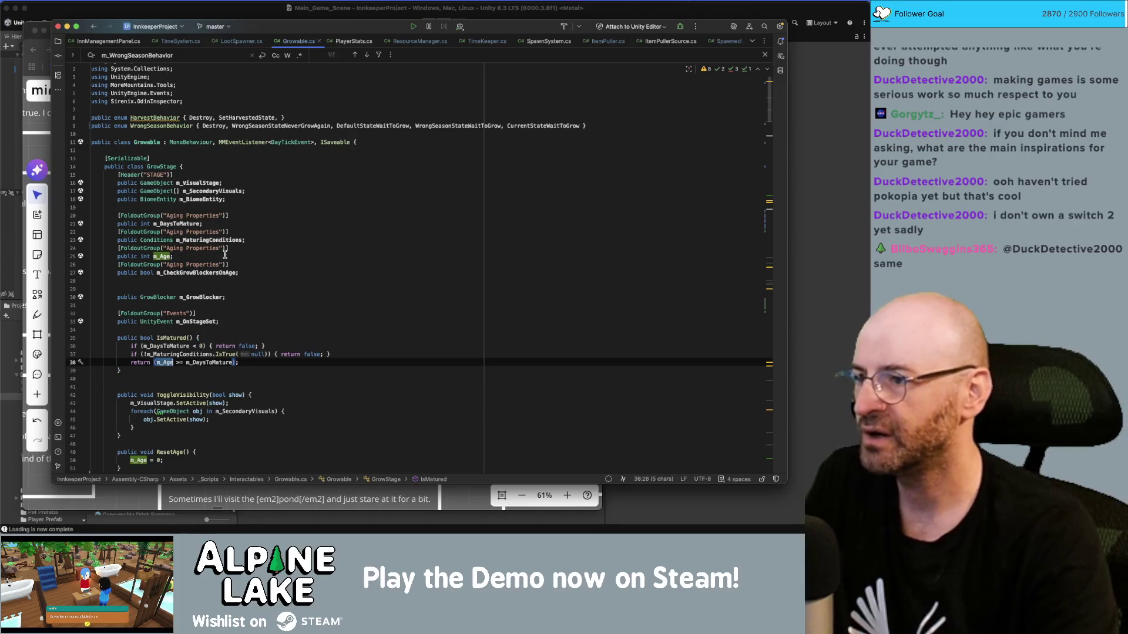
scroll(222, 259, down, 8)
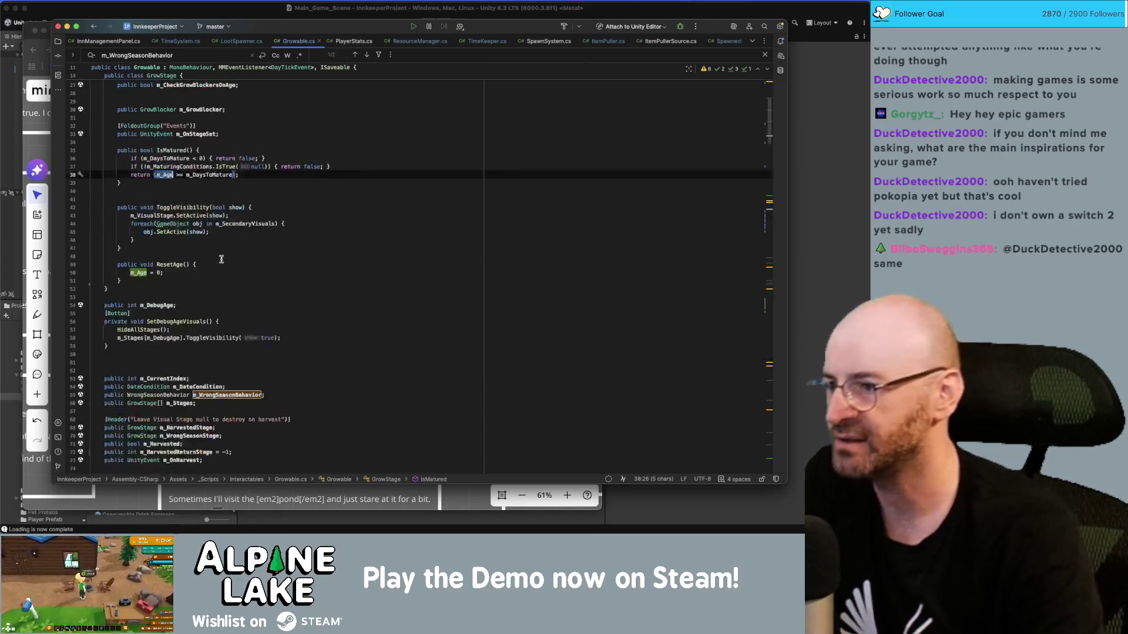
double_click(130, 272)
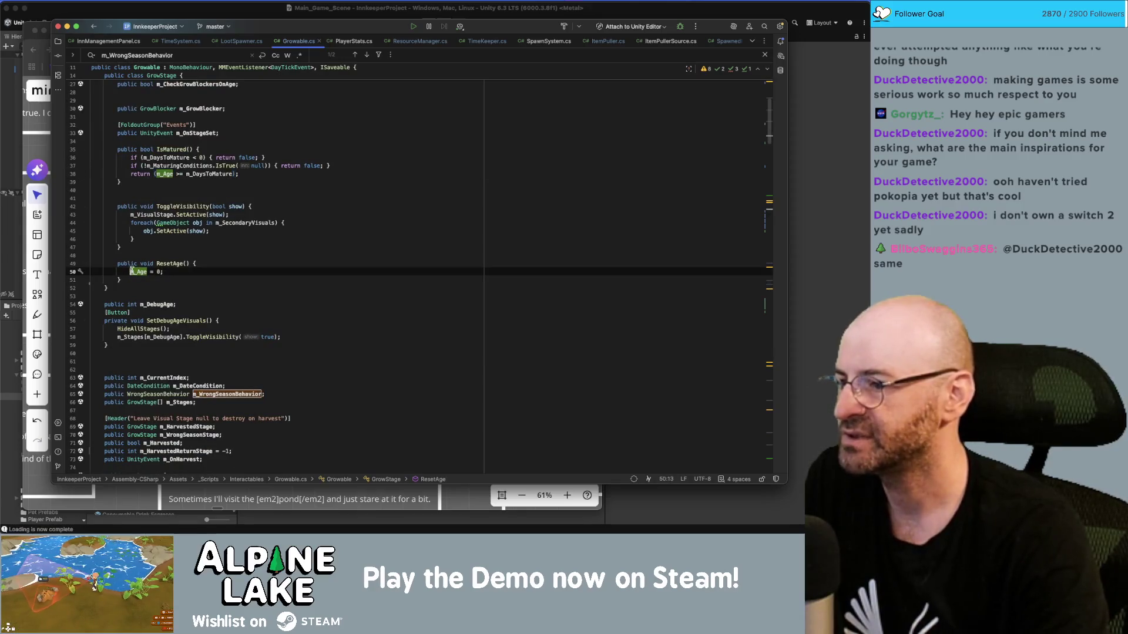
Search Growable.cs for m_Age and step to the m_Age++ increment on line 199.
key(super+f)
scroll(165, 260, down, 2)
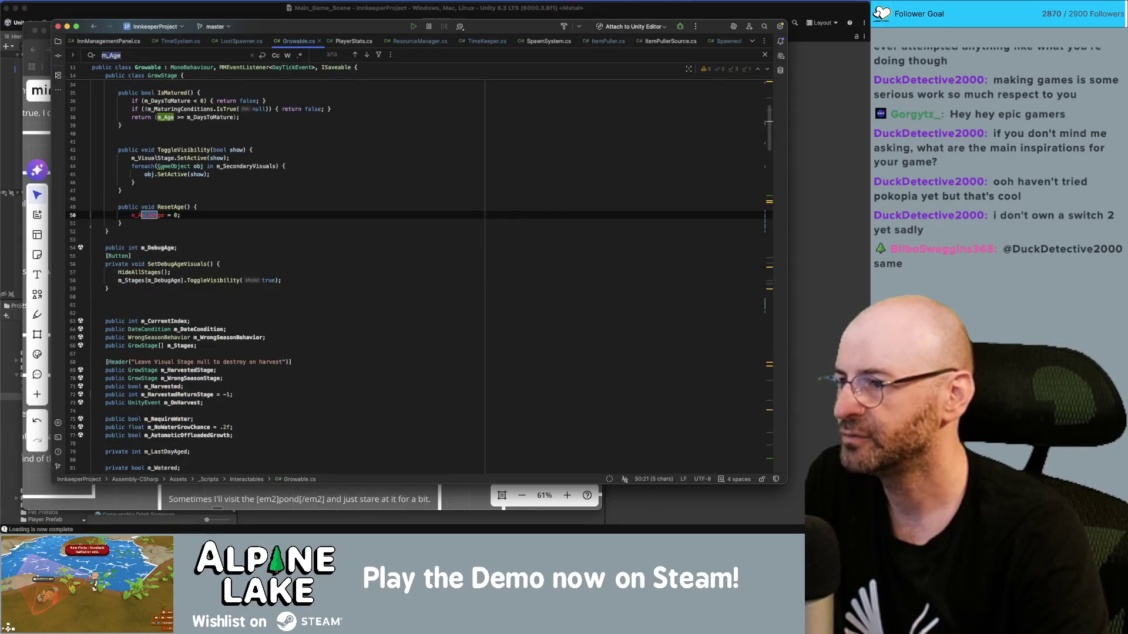
double_click(142, 216)
key(super+f)
key(Return)
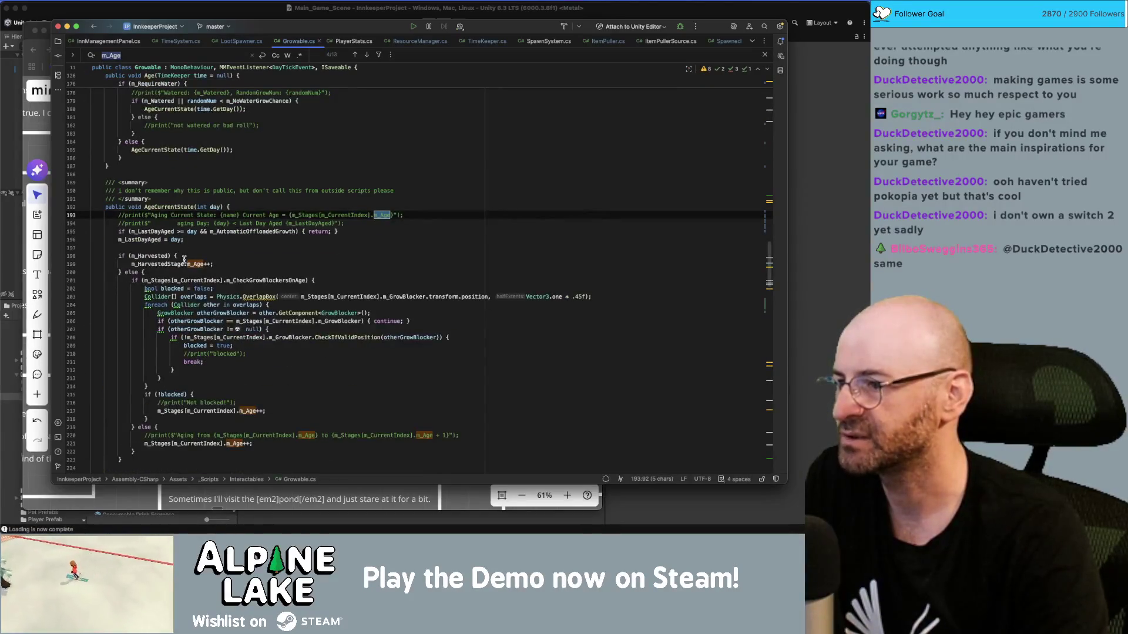
double_click(190, 264)
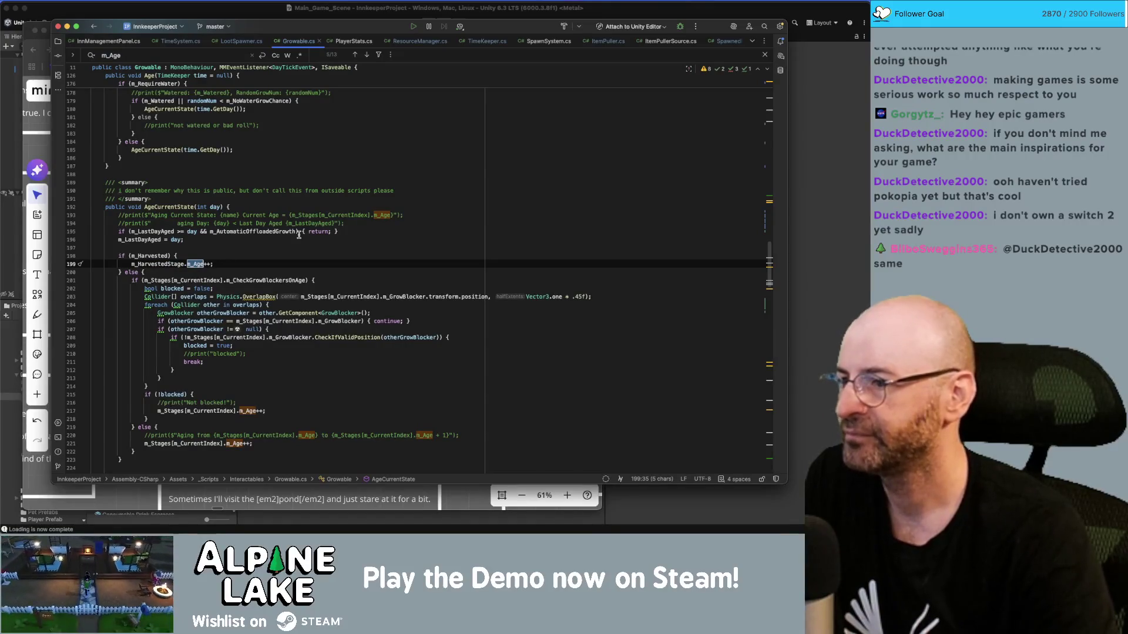
key(super+shift+f)
text(++)
key(Return)
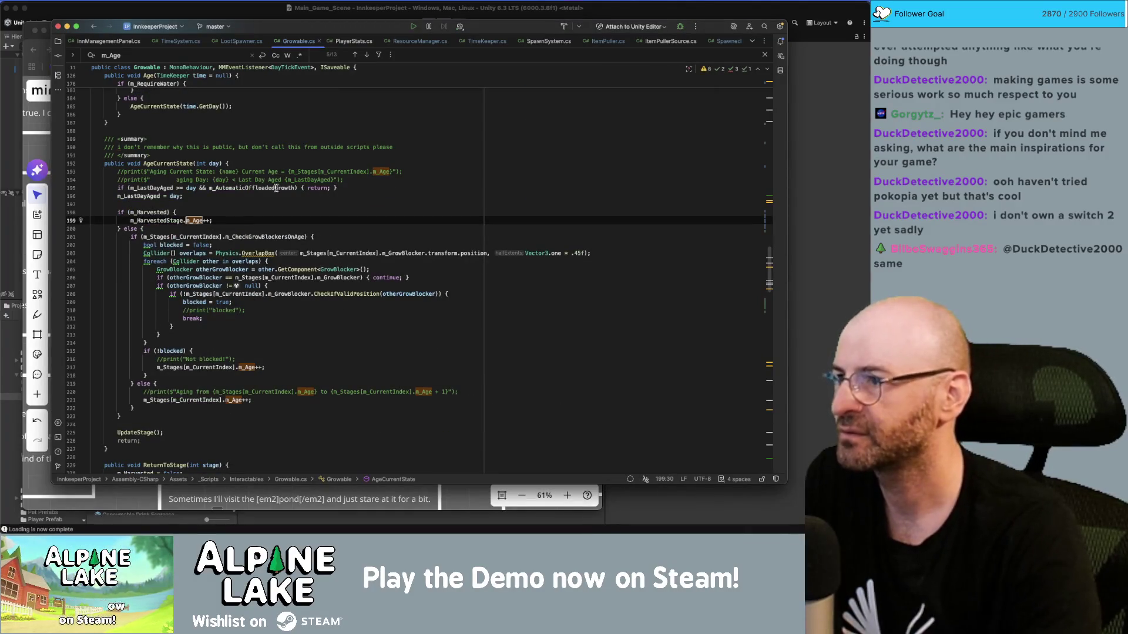
Narrow the in-file search to m_Age++ and list all project-wide m_Age++ matches.
click(231, 56)
text(++)
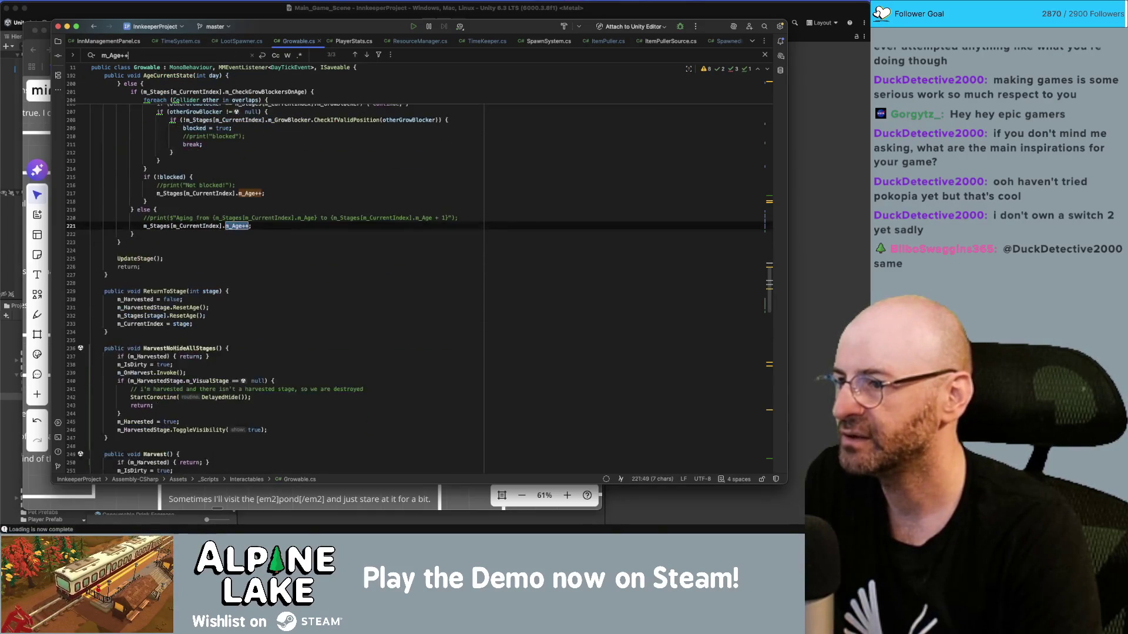
key(shift+Return)
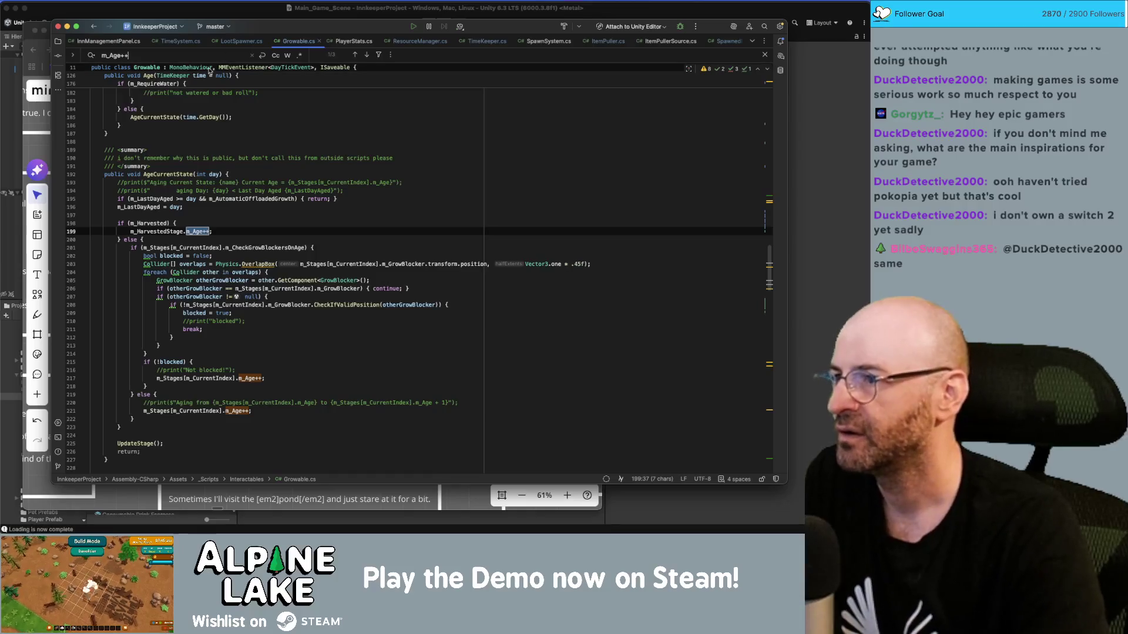
key(super+shift+f)
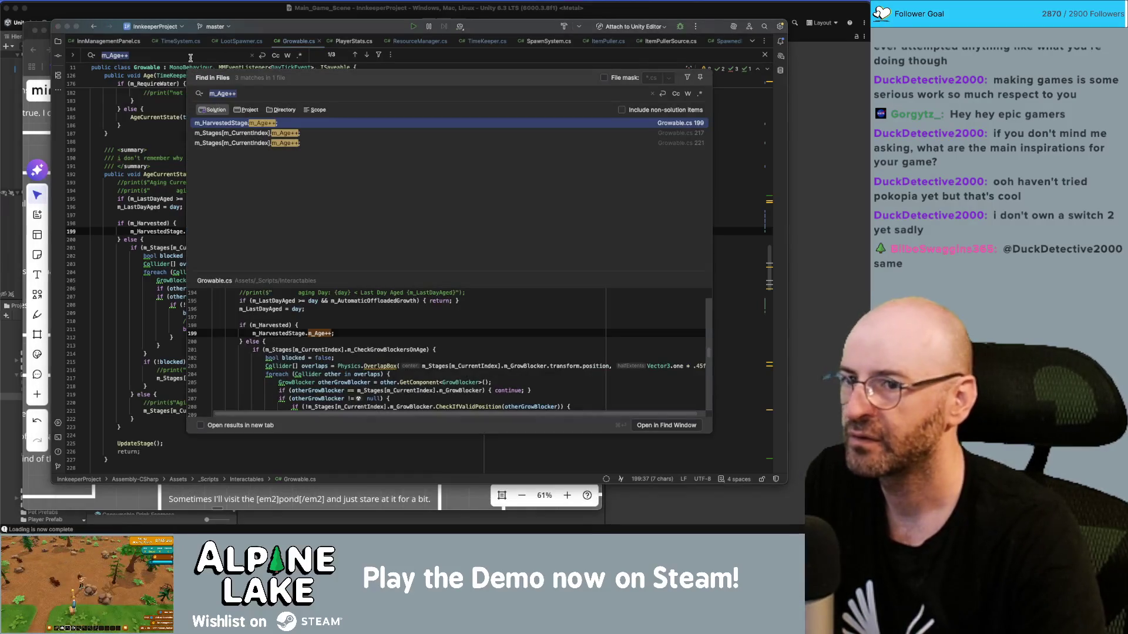
Uncomment the two aging print statements around line 194 in AgeCurrentState.
key(Escape)
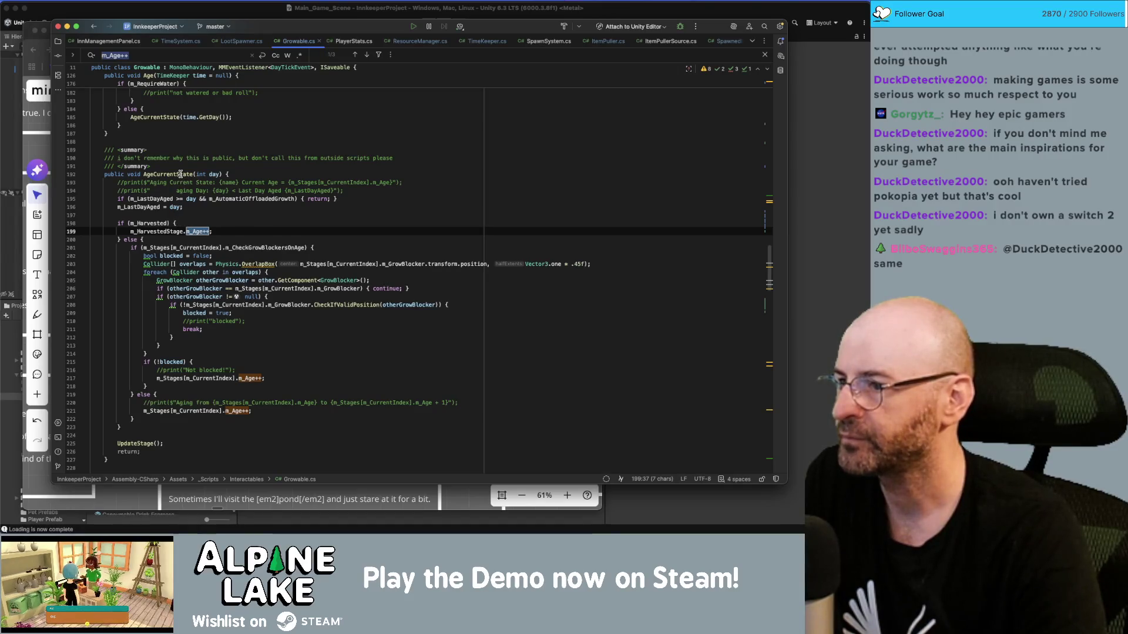
click(163, 191)
key(Home)
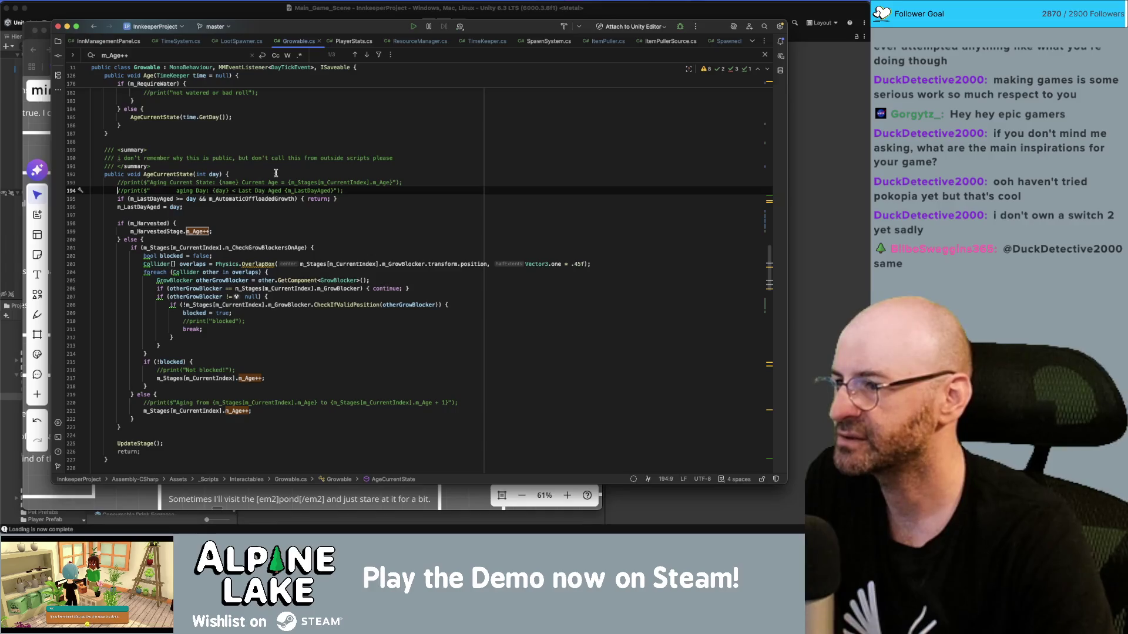
key(shift+Up)
key(shift+Home)
key(super+slash)
Check the uses of State and m_Stages above AgeCurrentState.
click(226, 165)
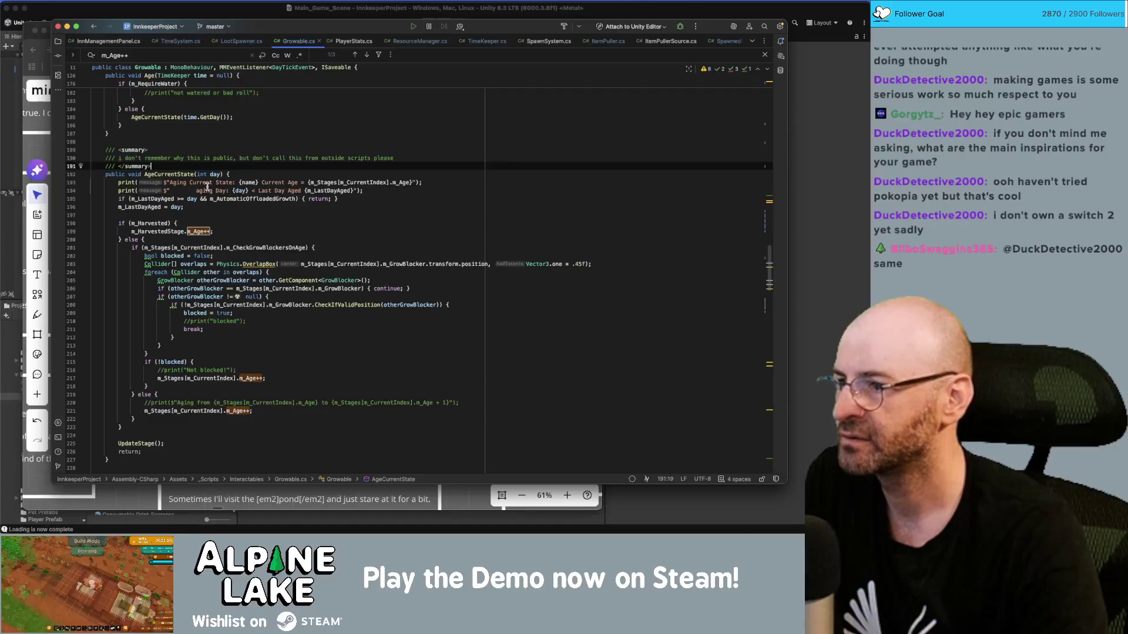
double_click(224, 183)
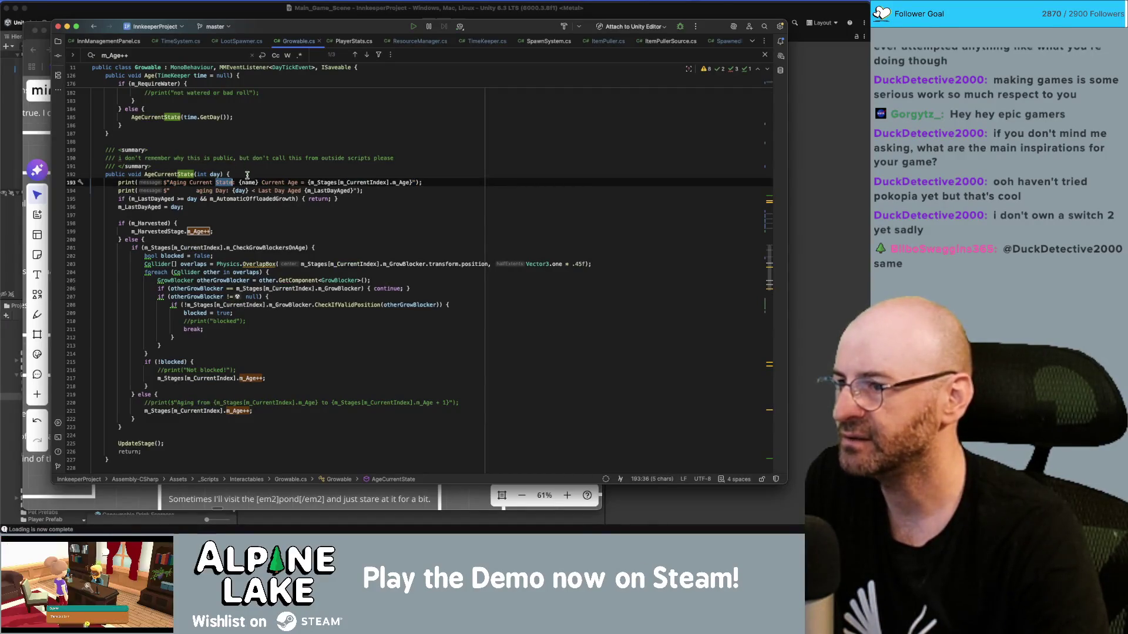
double_click(323, 183)
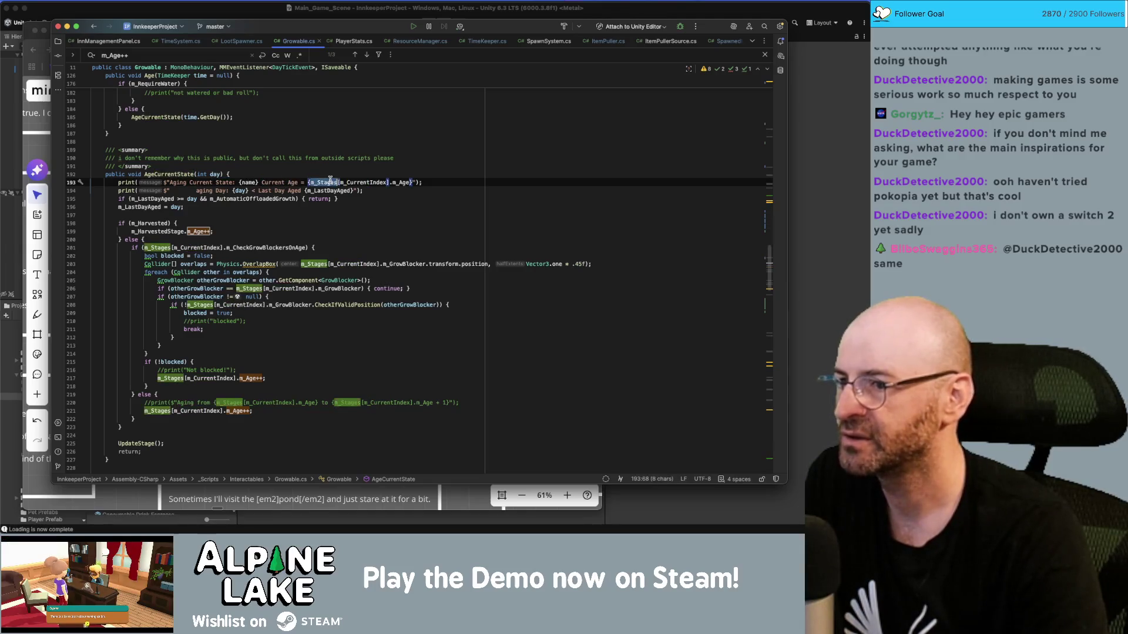
click(395, 152)
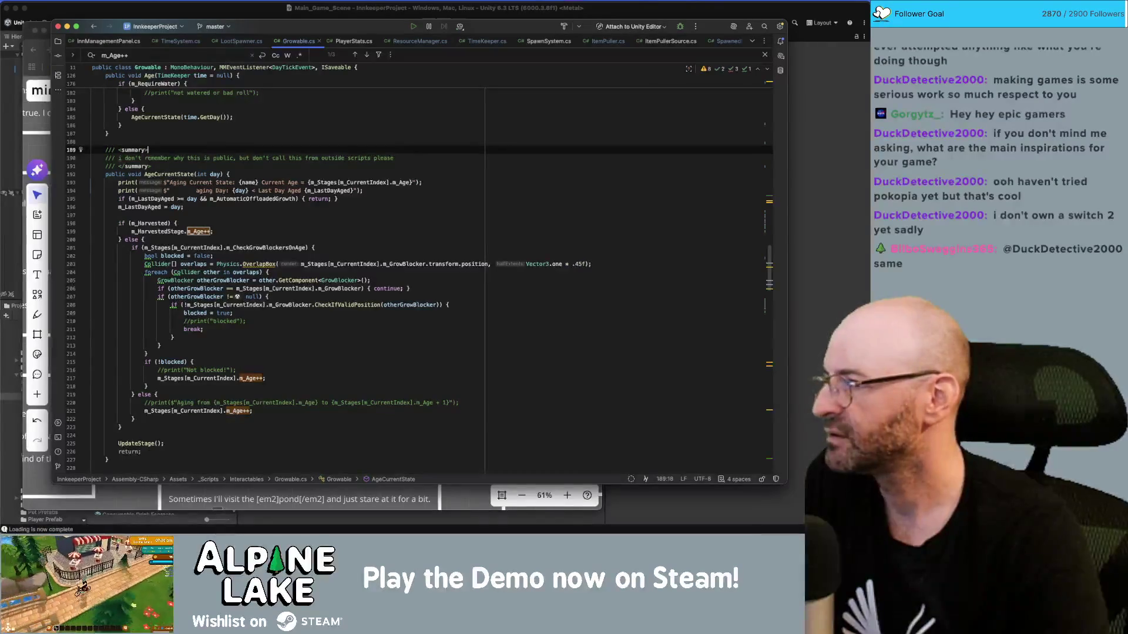
Declare a 'public bool debug;' field above AgeCurrentState's summary comment.
click(238, 172)
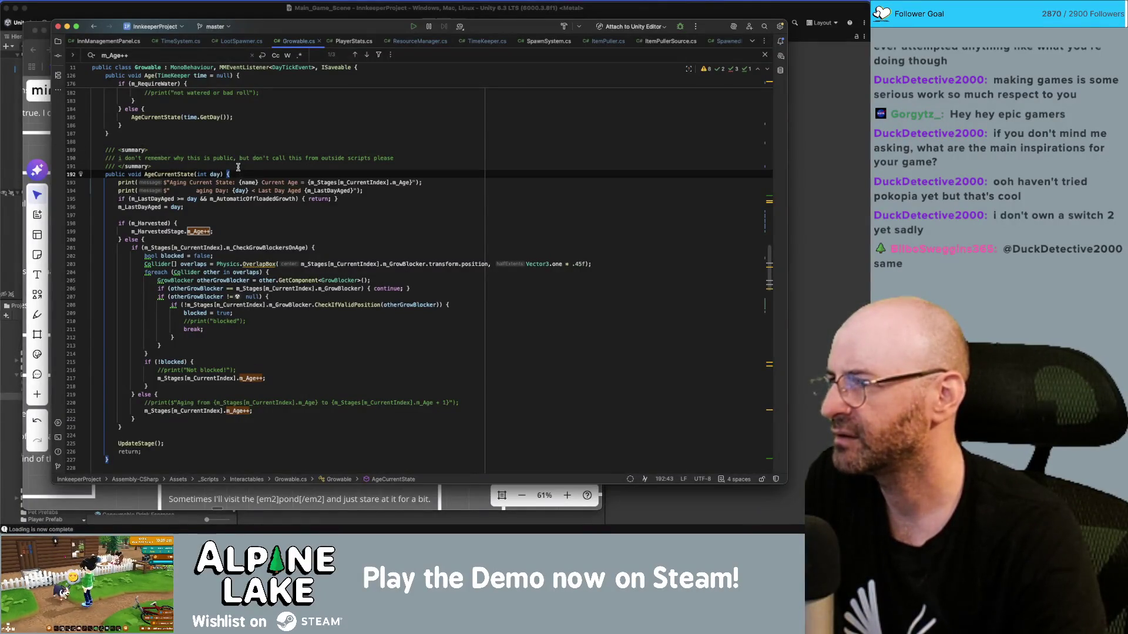
key(Return)
text(prin)
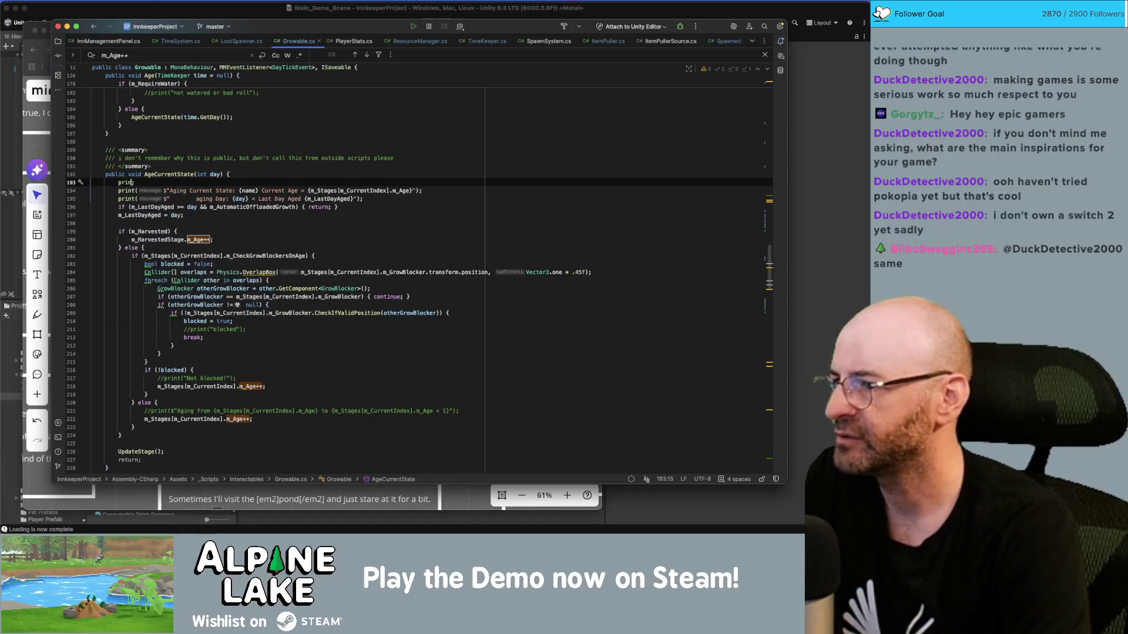
key(BackSpace)
key(Up)
key(Up)
key(Up)
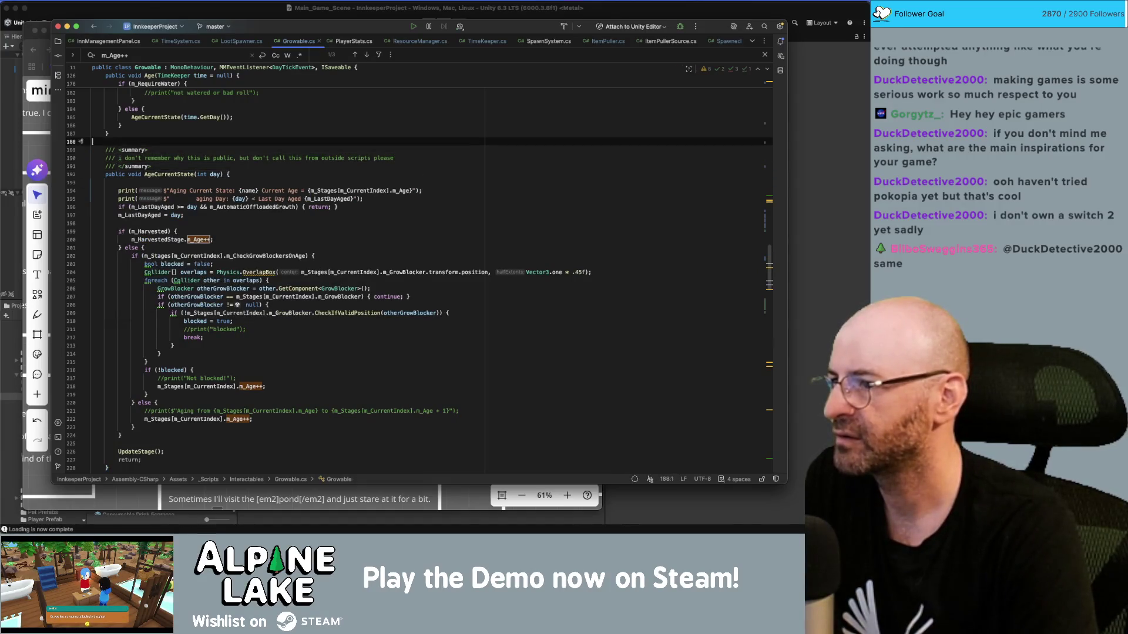
key(Return)
key(Return)
text(p)
key(BackSpace)
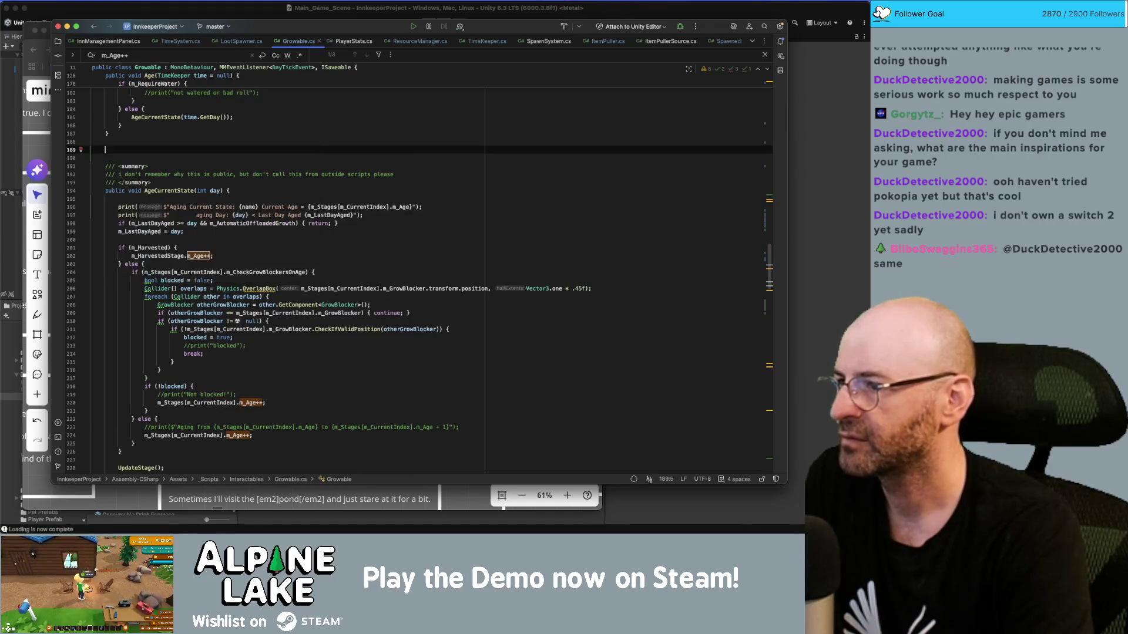
text(public bool det)
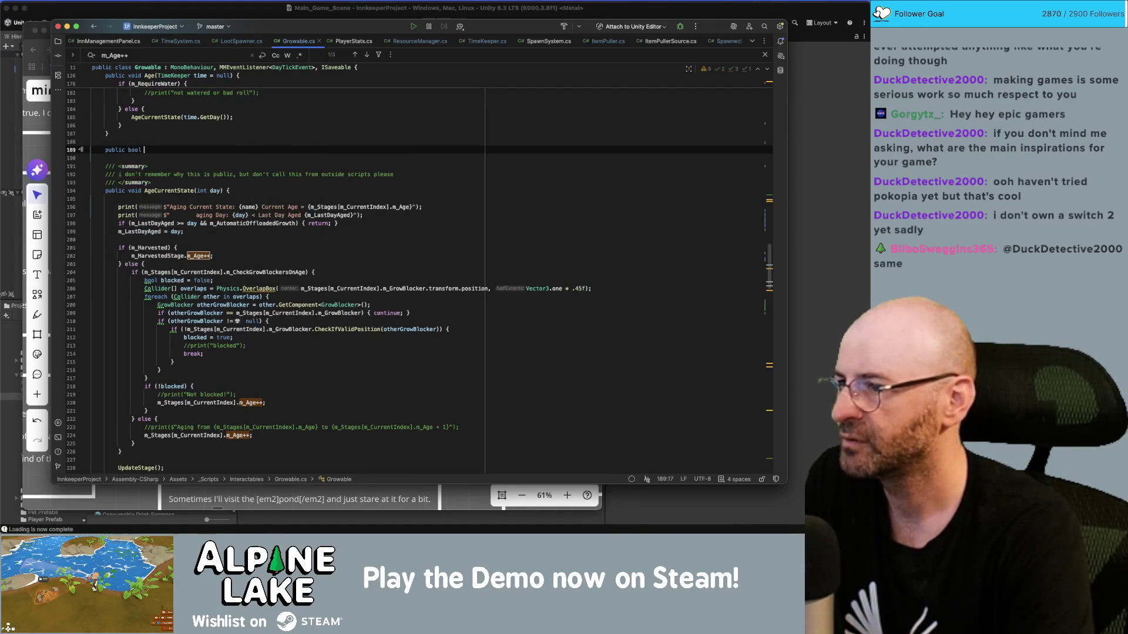
key(BackSpace)
text(bug;)
Wrap the two aging print lines in an if (debug) block, then return to Unity.
key(Down)
key(Down)
key(Down)
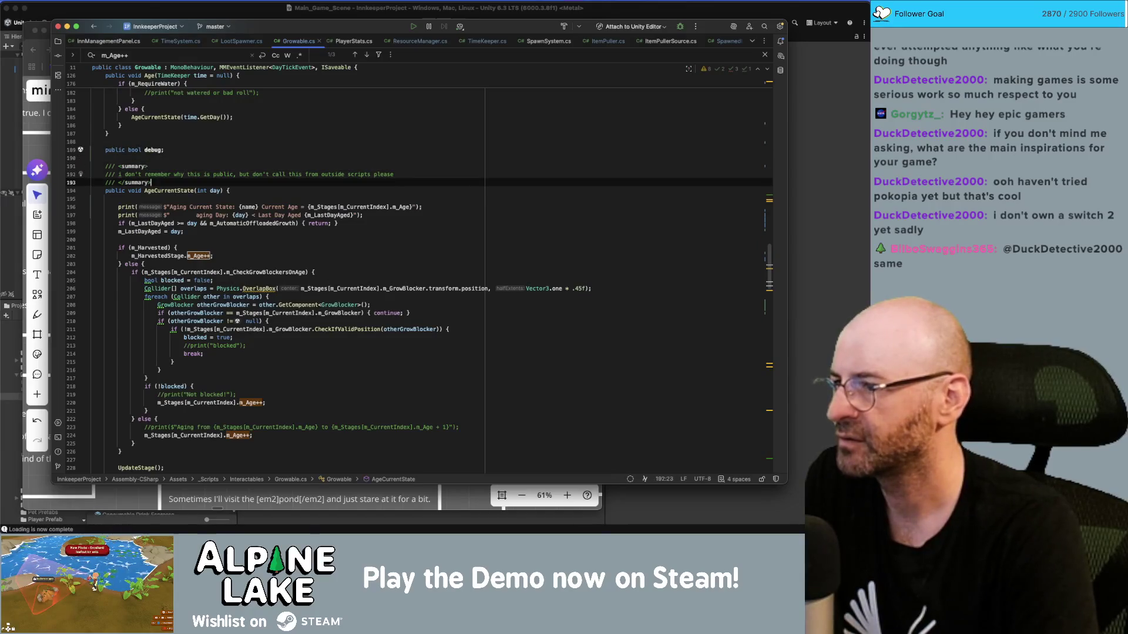
text(if(De)
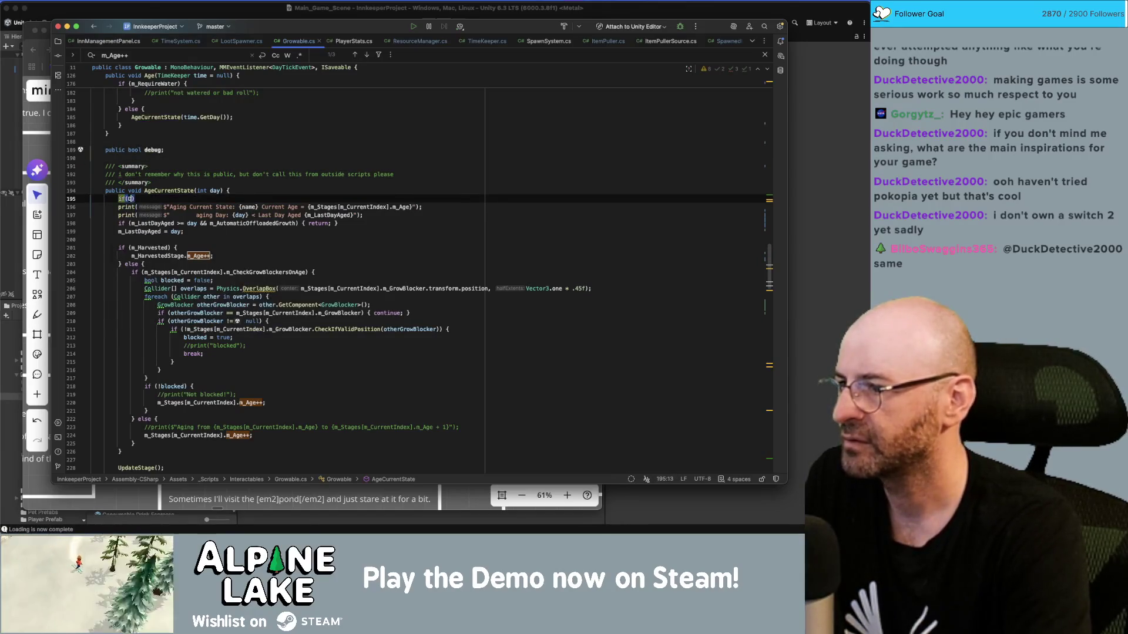
text(bug) {)
key(Return)
key(Down)
key(Down)
key(End)
key(Return)
text(})
key(super+alt+l)
key(Up)
key(Up)
key(Up)
key(End)
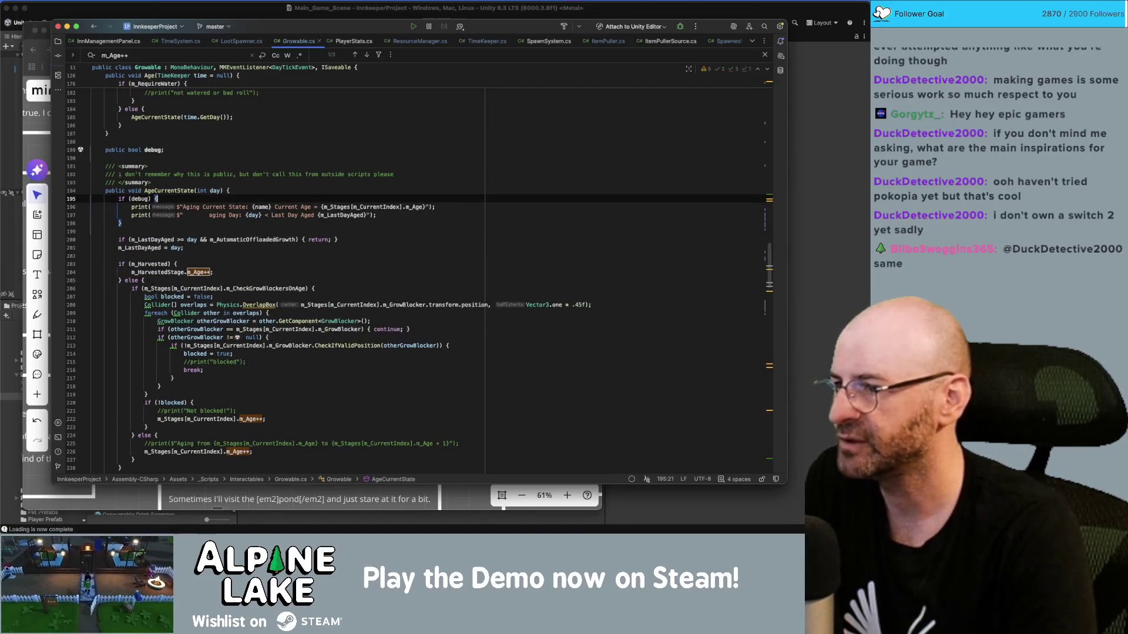
click(164, 6)
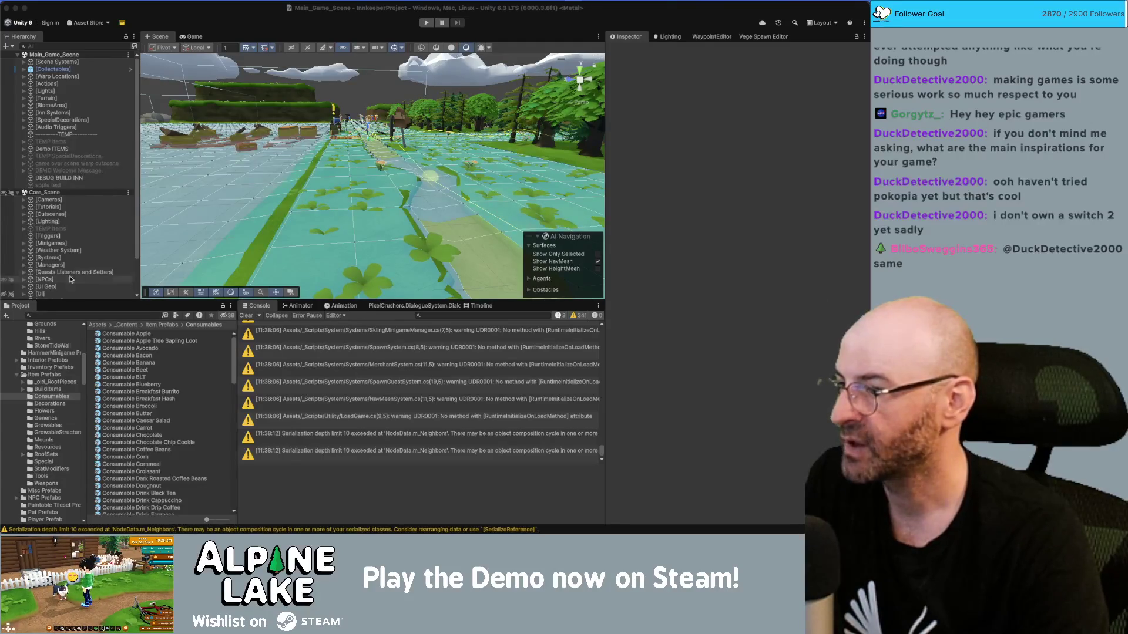
scroll(75, 253, down, 2)
Search 'apple seed', tick Debug on the Grow Seed Apple Tree's Growable, and enter Play mode.
scroll(75, 253, up, 2)
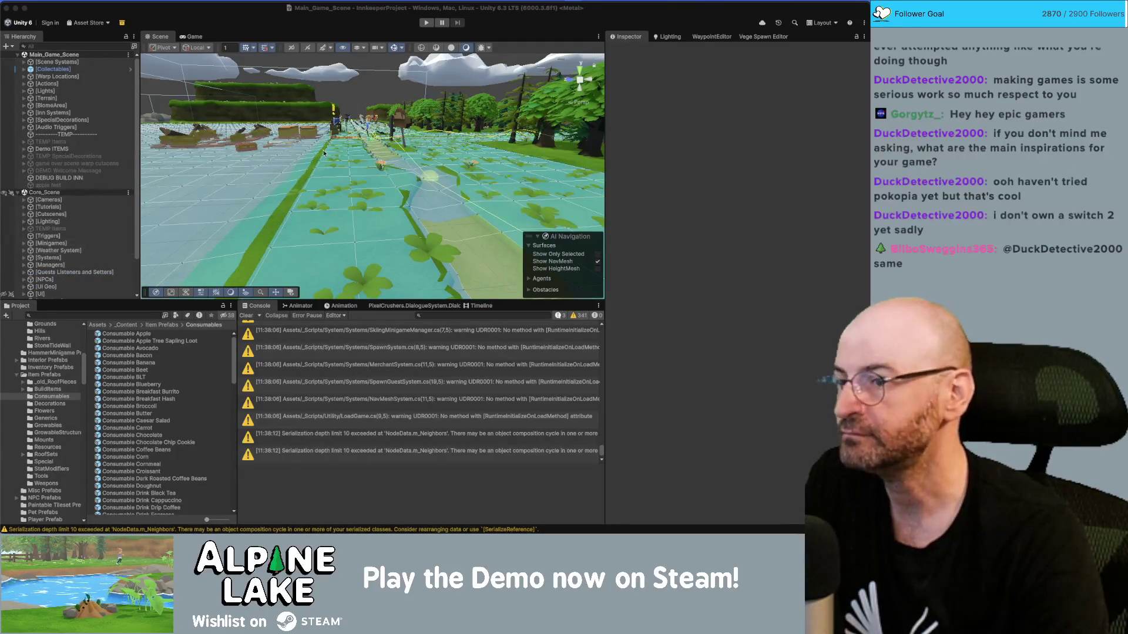
click(70, 318)
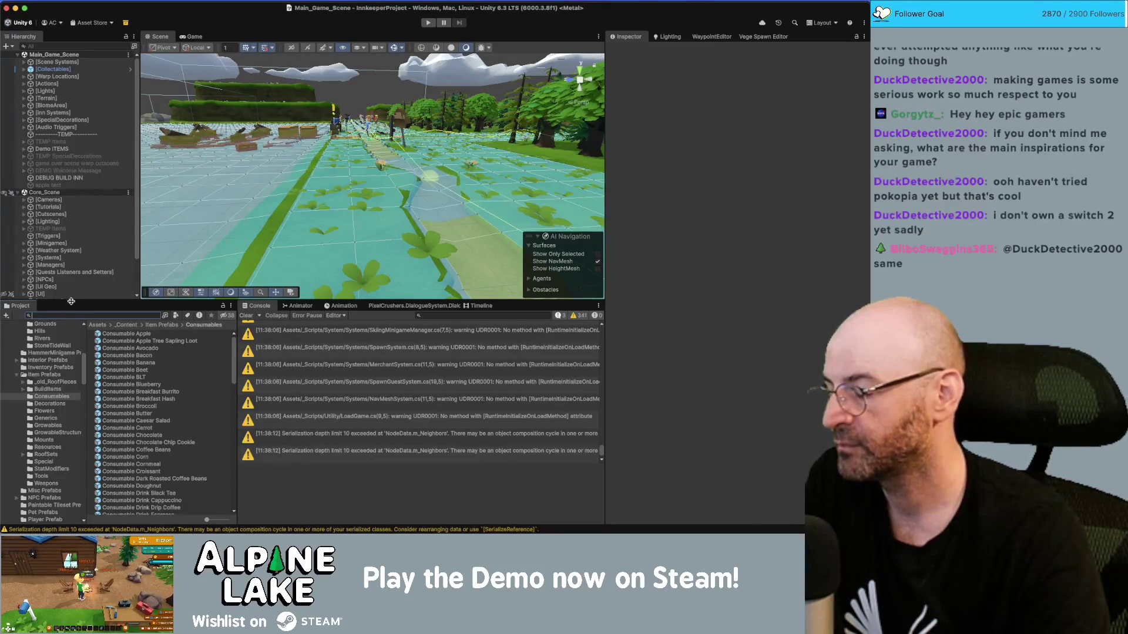
text(apple seed)
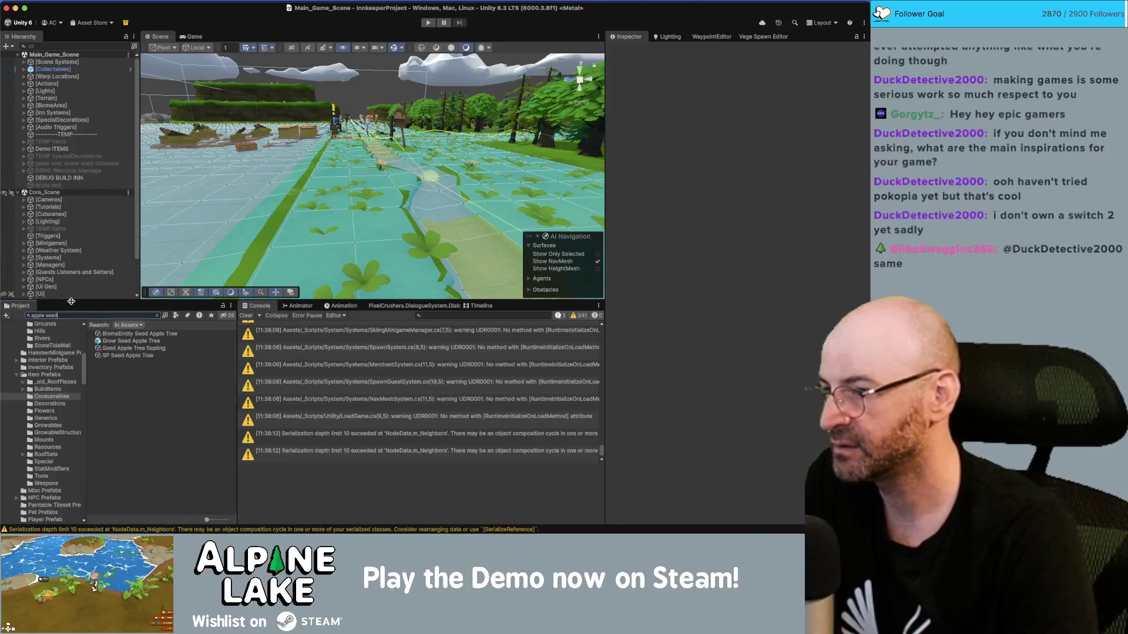
click(108, 341)
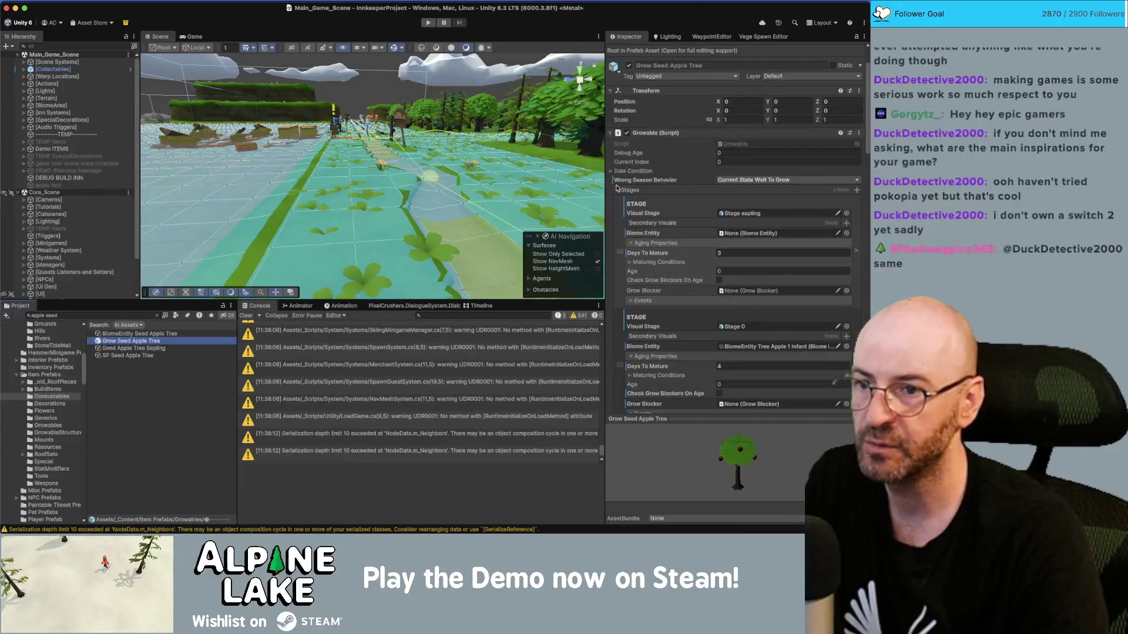
click(616, 190)
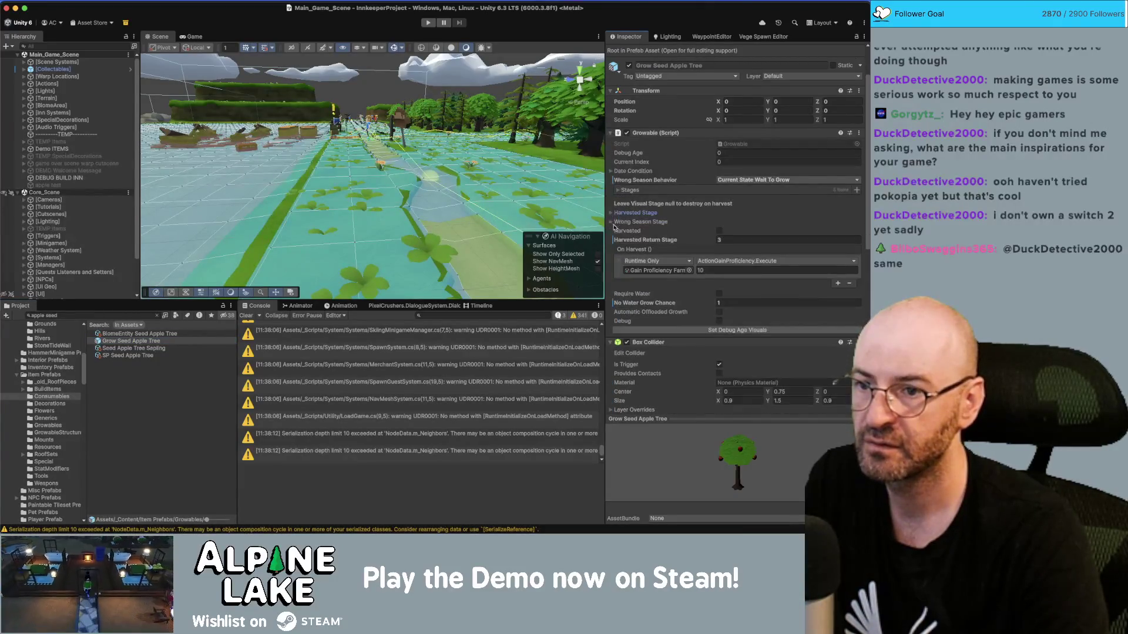
click(720, 321)
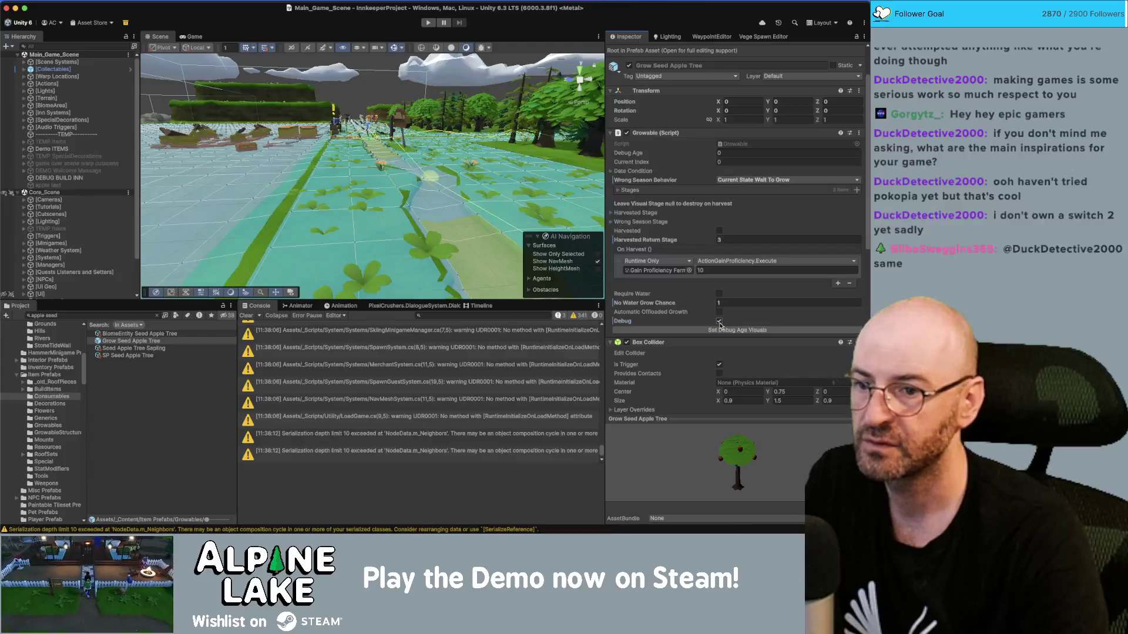
click(429, 23)
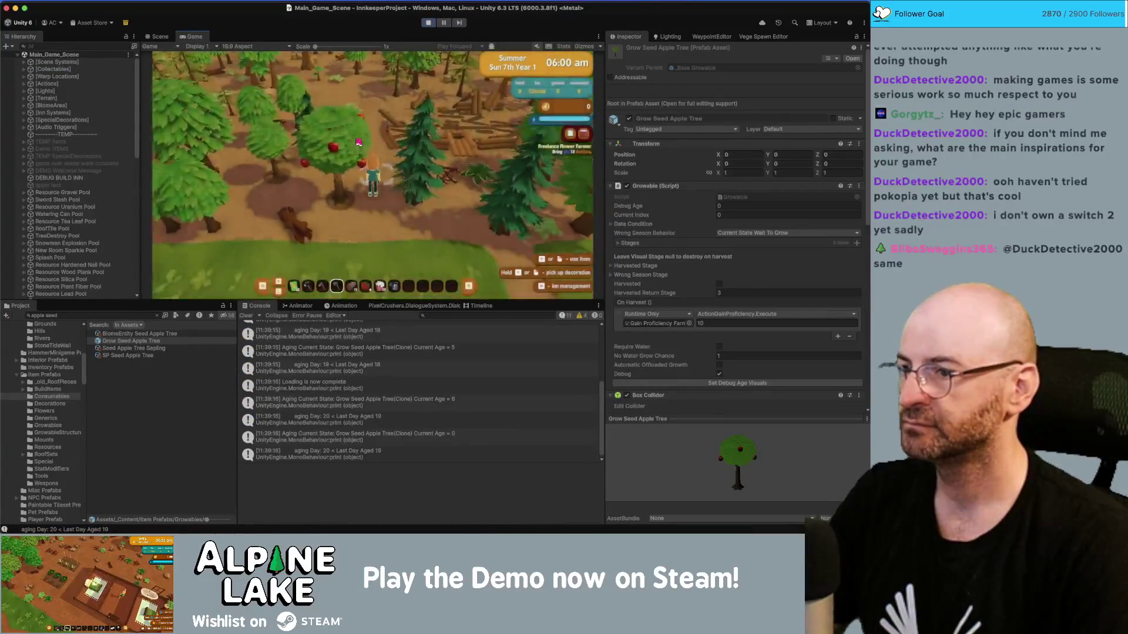
In game, harvest and chop the apple tree, then plant an apple tree sapling.
click(359, 142)
click(358, 142)
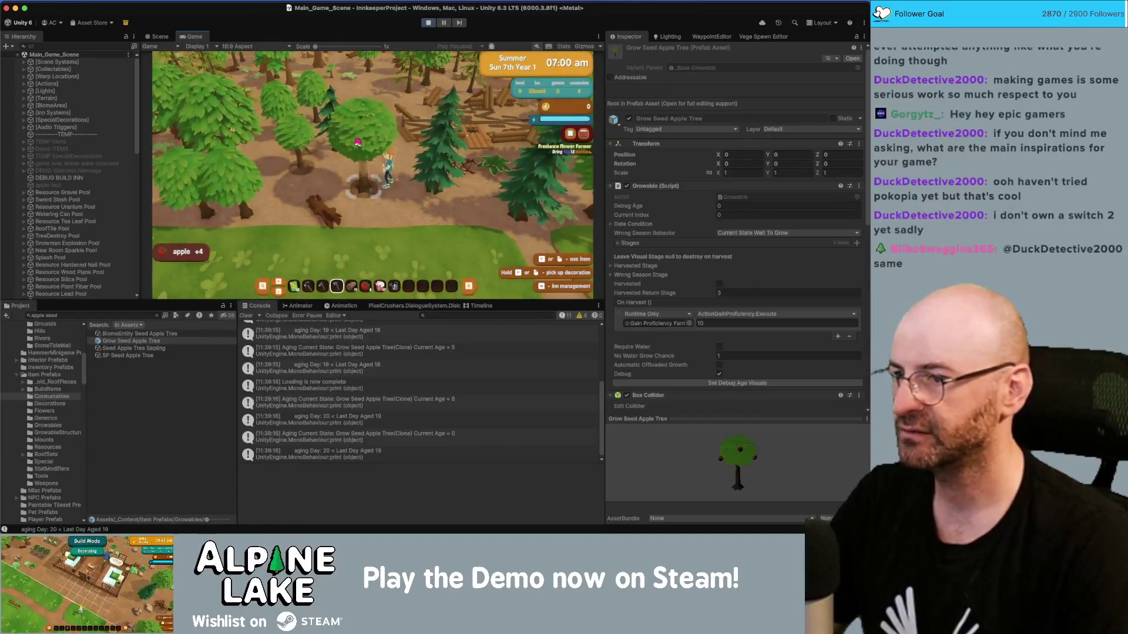
key(a)
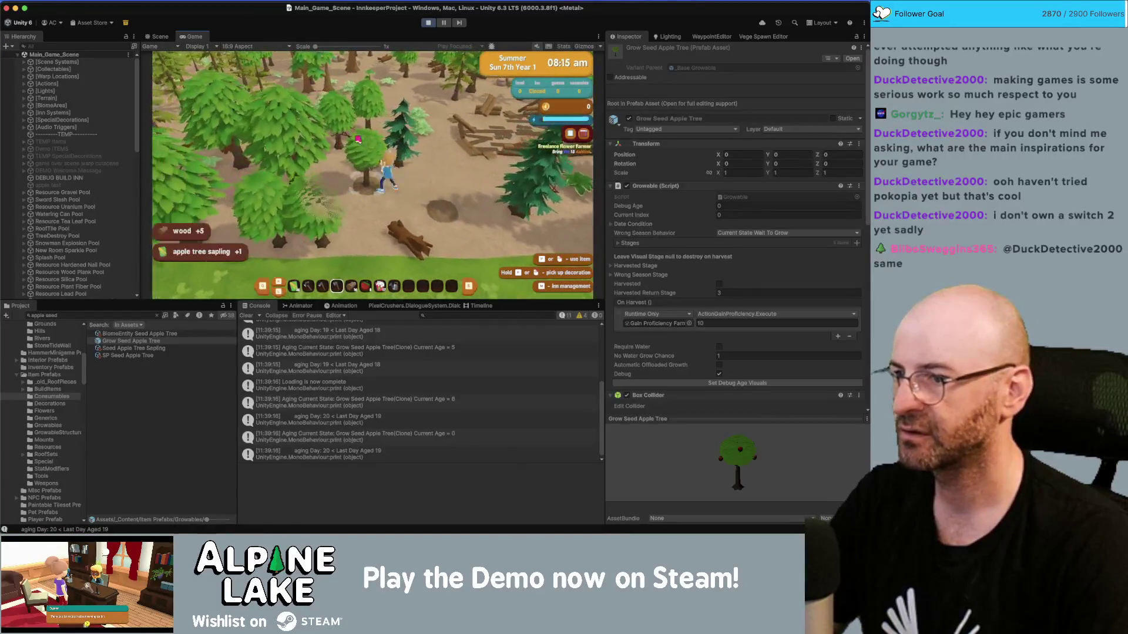
key(d)
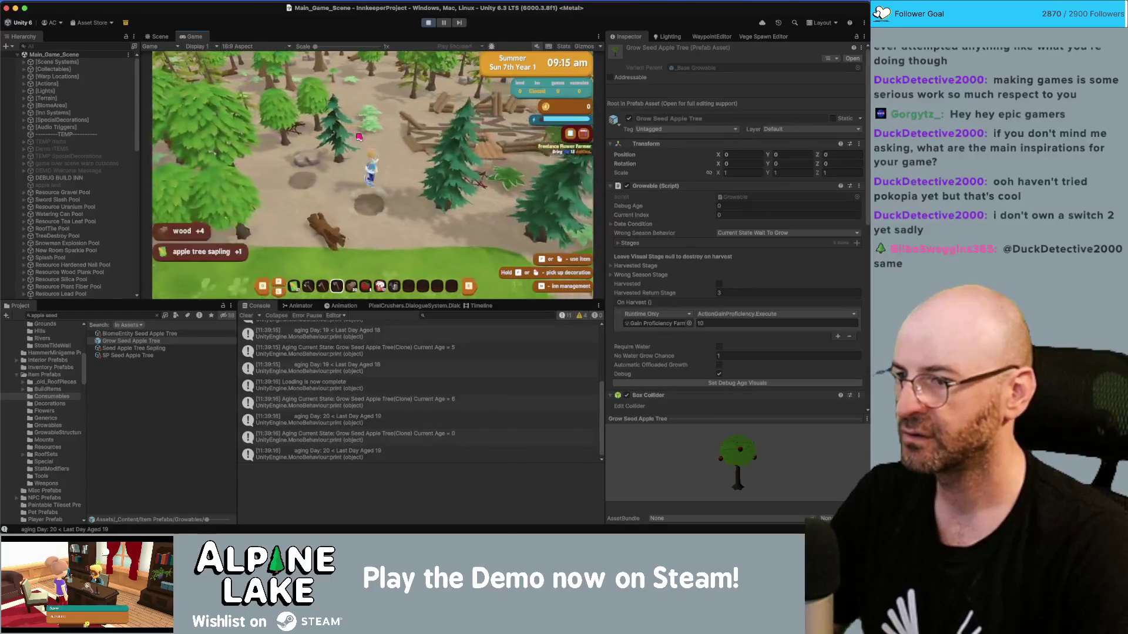
key(1)
click(358, 135)
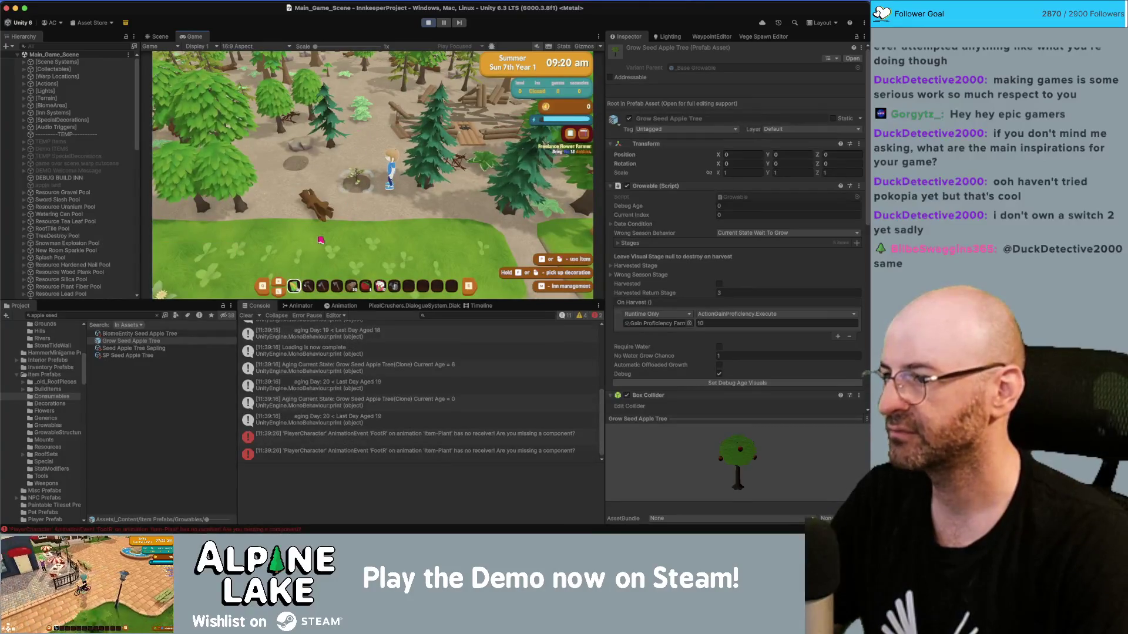
Inspect the Item-Plant console error and select the Crafter@Item-Plant asset in the Project.
click(265, 434)
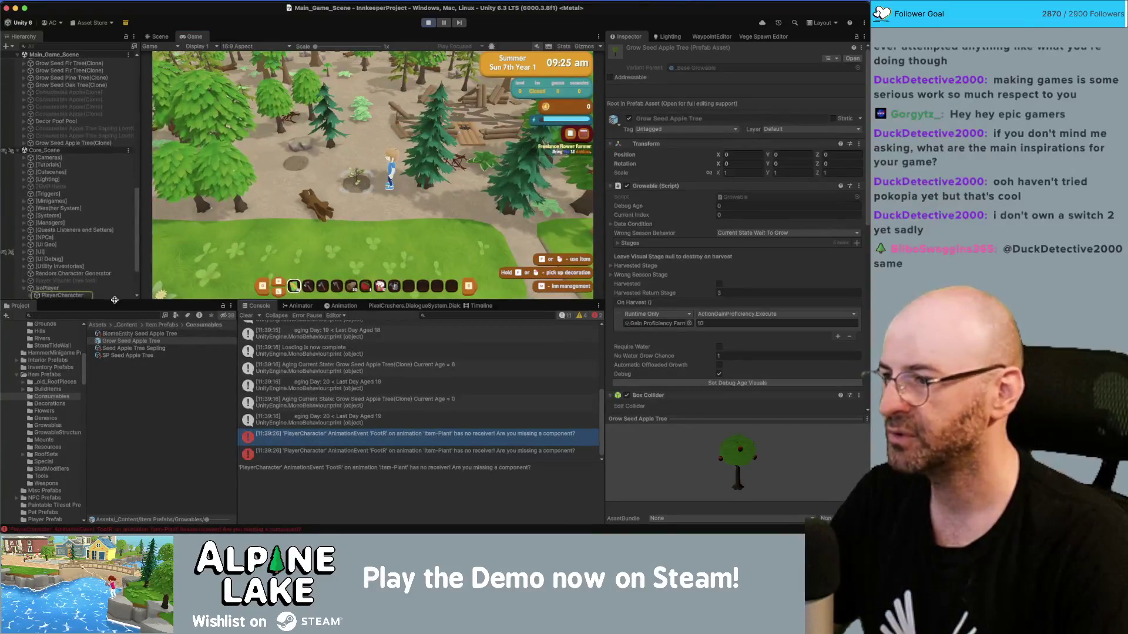
click(82, 297)
click(97, 313)
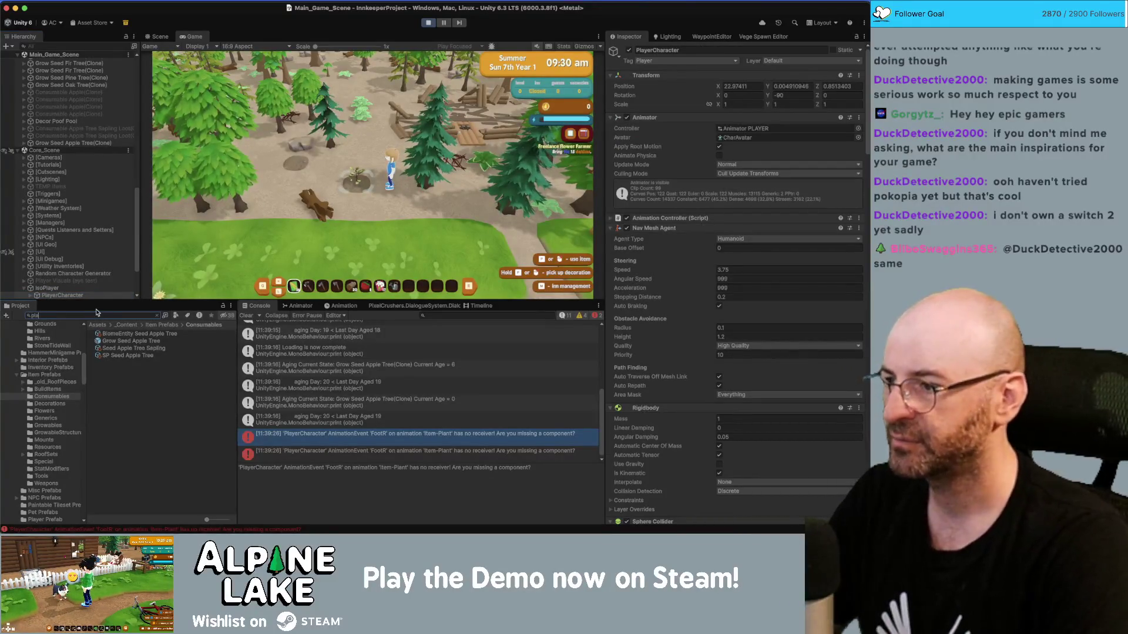
text(nt)
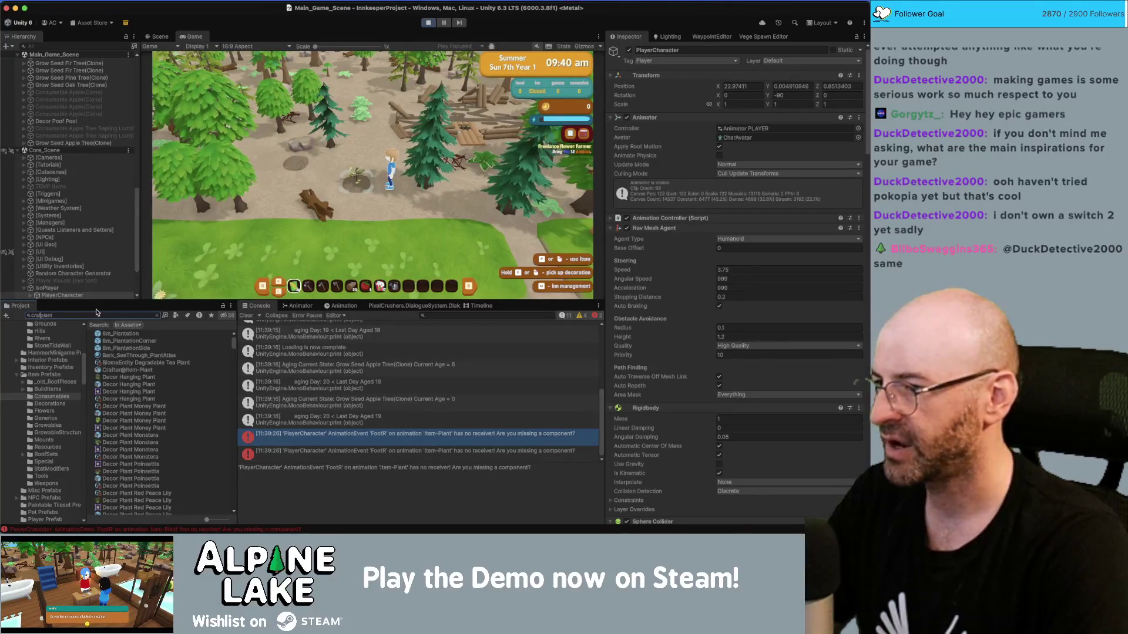
text(t)
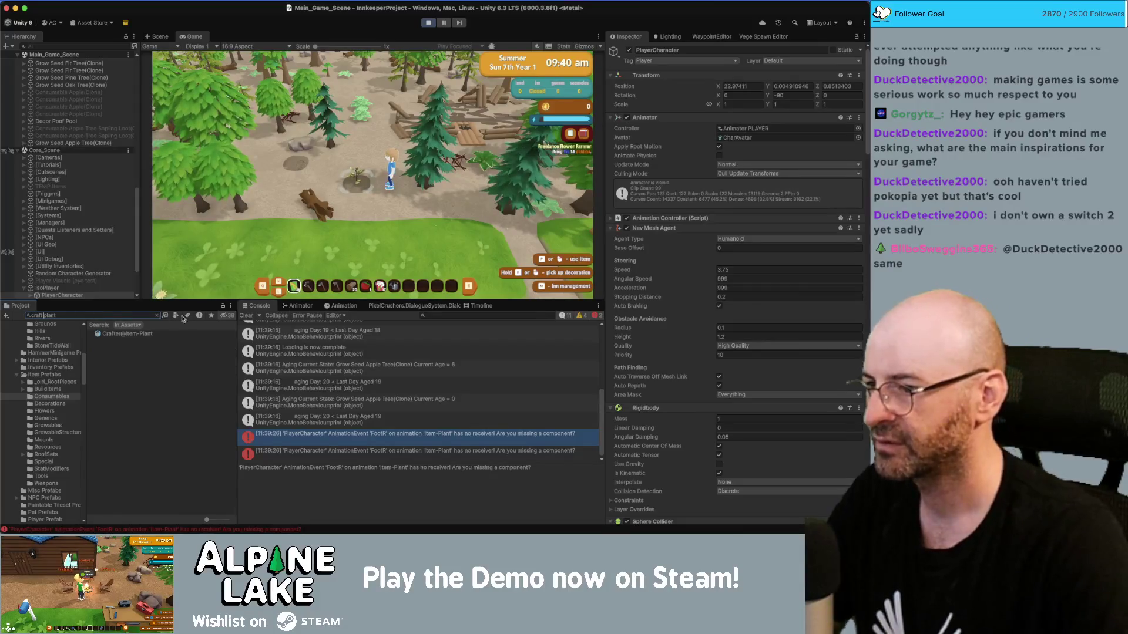
click(127, 334)
Delete the FootR event from the Item-Plant clip's animation events and apply the import.
scroll(735, 100, down, 2)
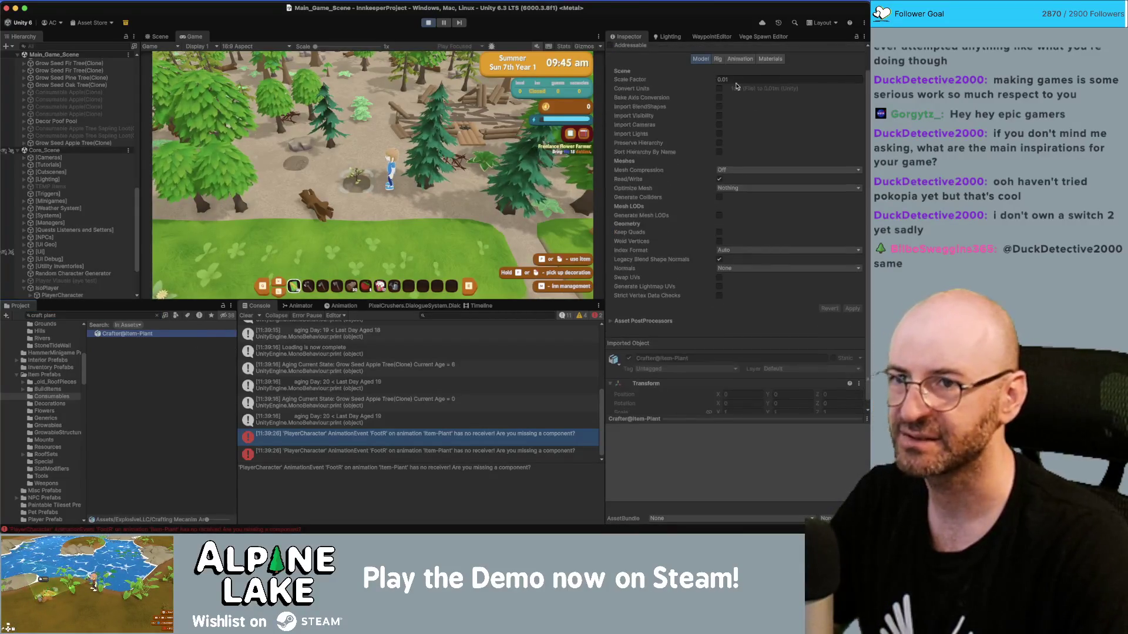
scroll(734, 100, up, 2)
scroll(704, 235, down, 5)
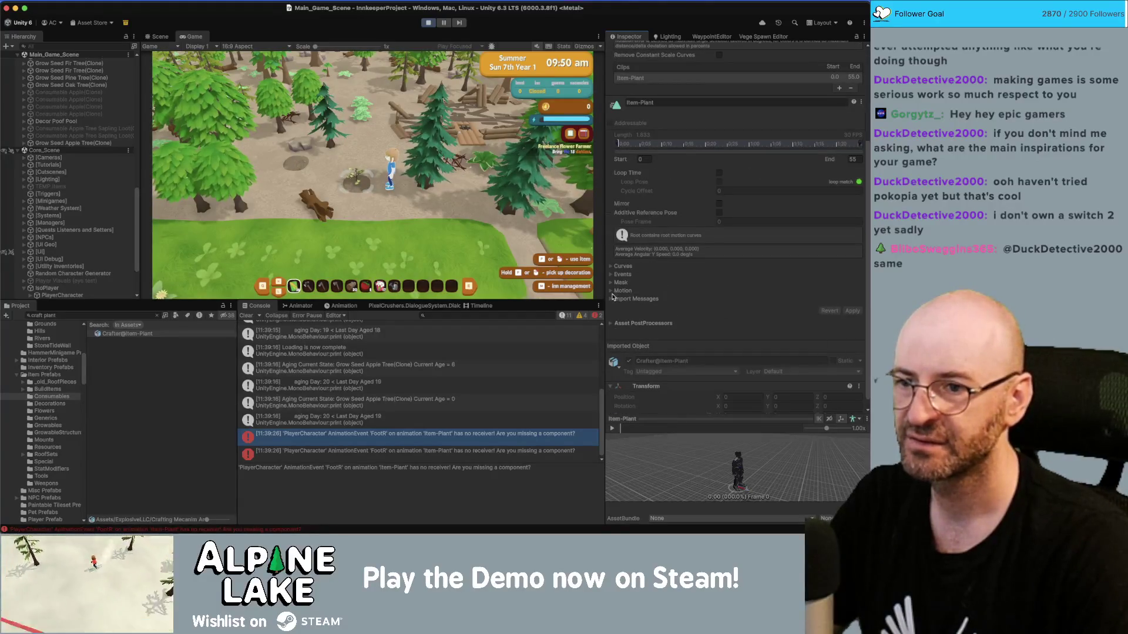
click(612, 274)
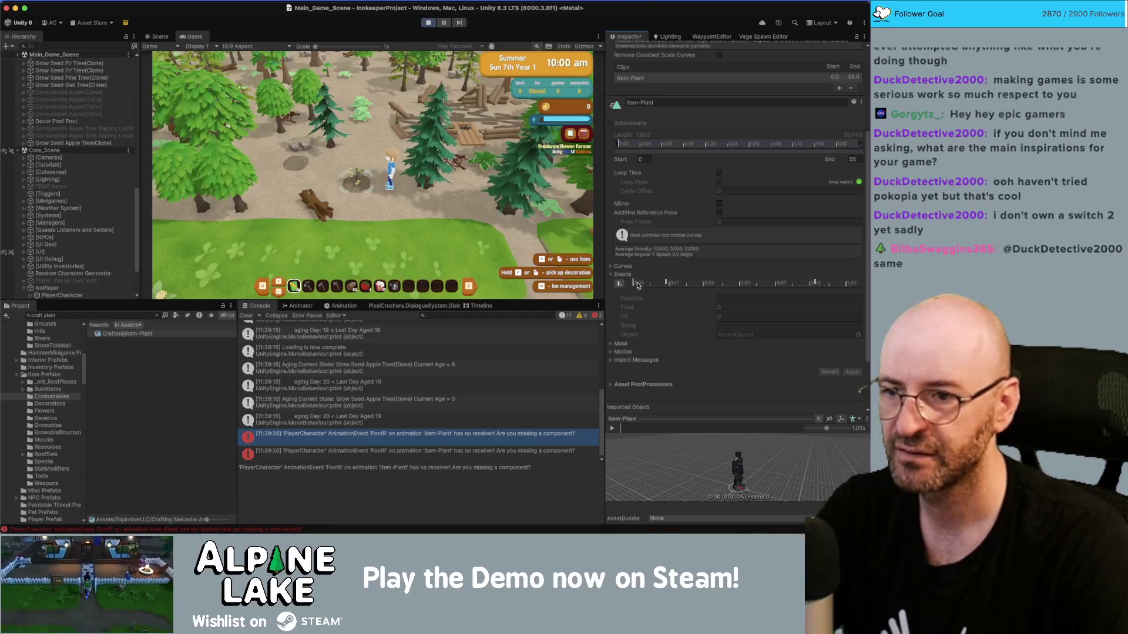
click(815, 283)
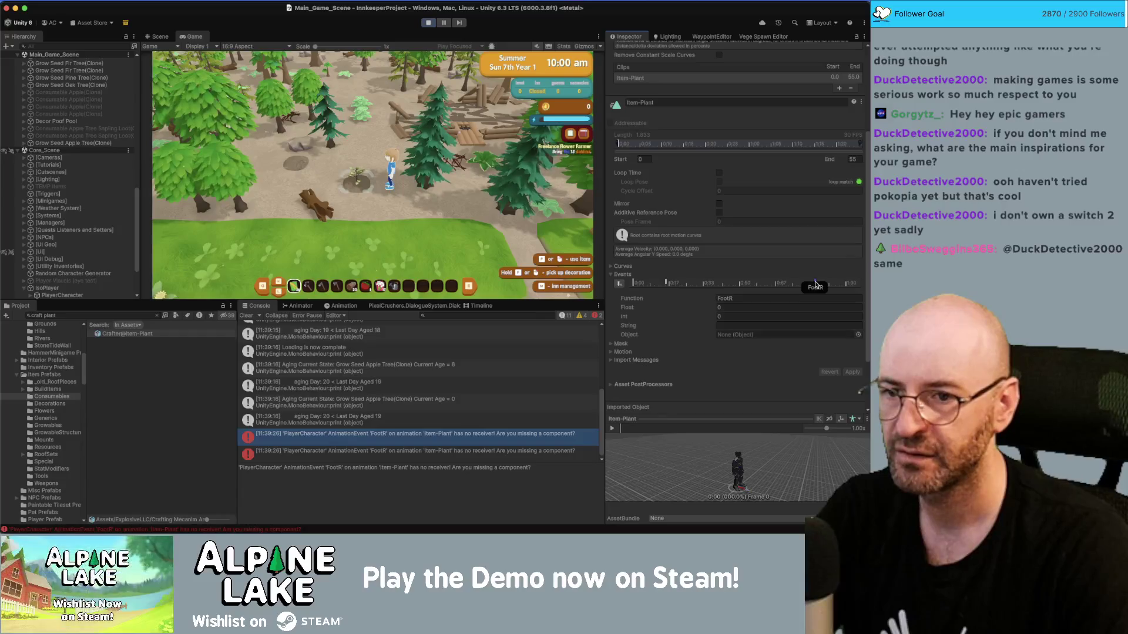
key(Delete)
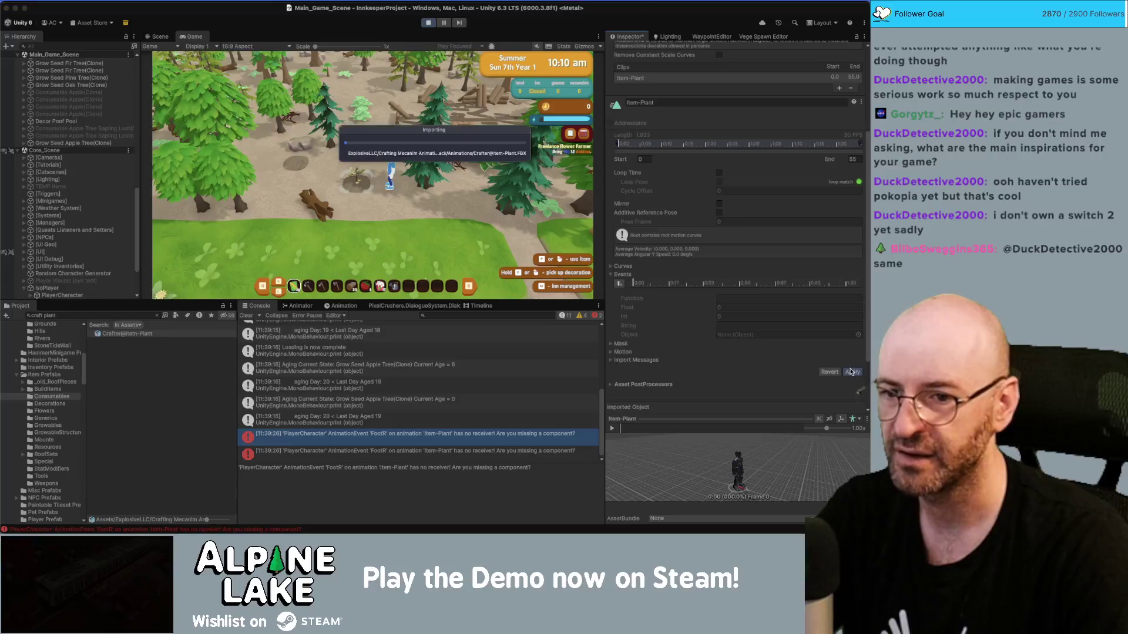
click(851, 372)
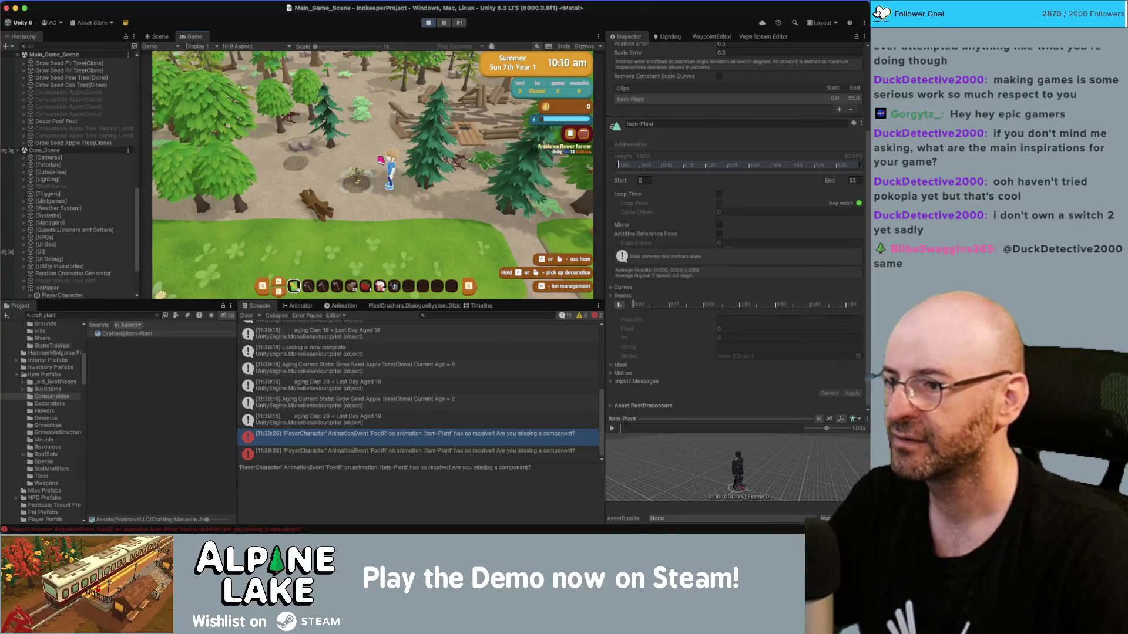
Walk the character around the farm with the A, S and D keys.
key(a)
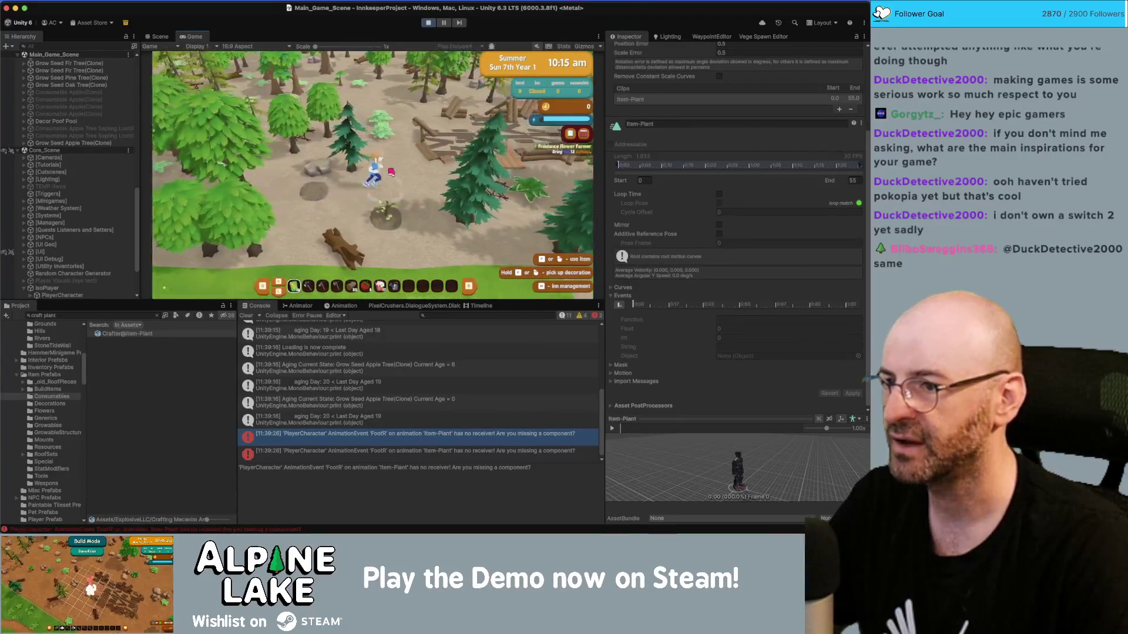
key(s)
key(d)
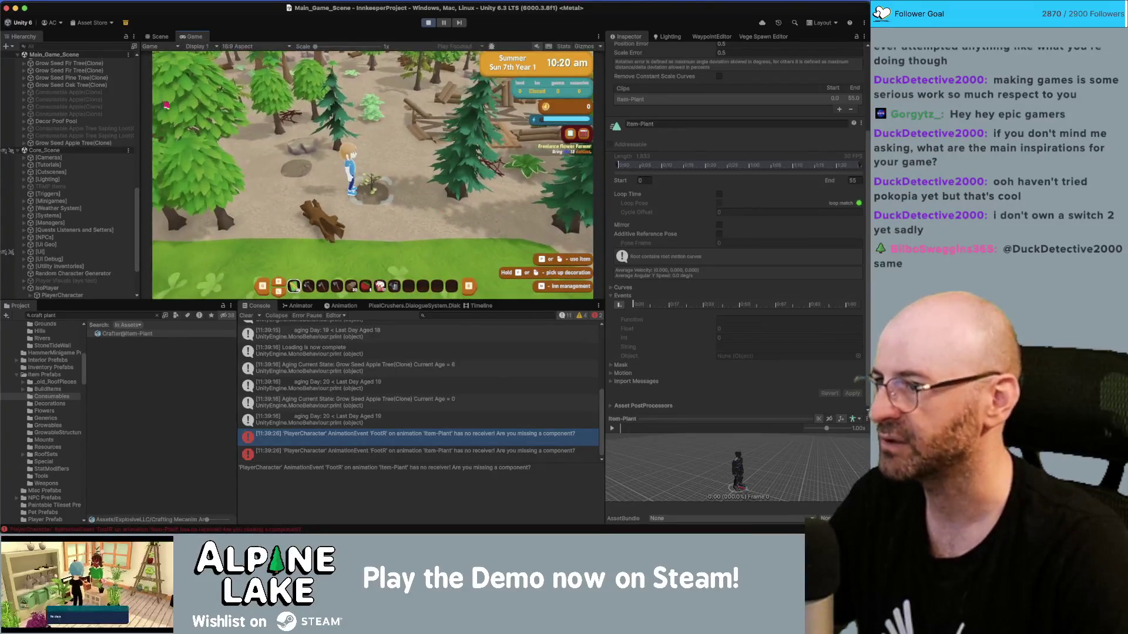
Select the Grow Seed Apple Tree(Clone) and expand its Growable stages.
scroll(83, 178, up, 3)
click(76, 198)
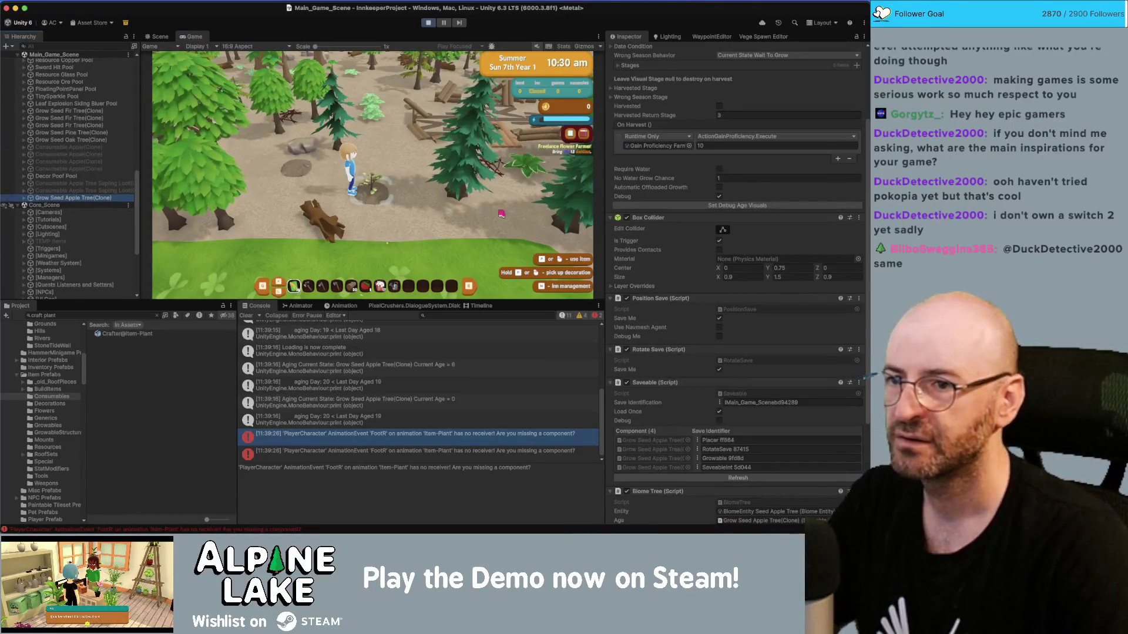
scroll(671, 247, up, 3)
click(615, 175)
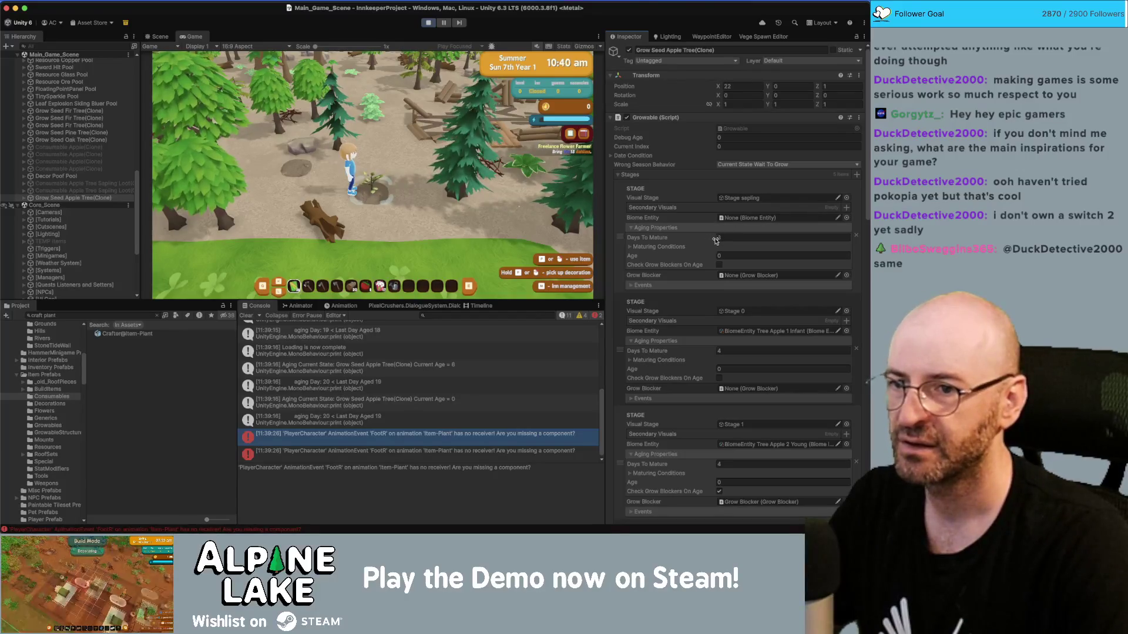
Walk away from the sapling, clear the console, and end the day with F5.
key(a)
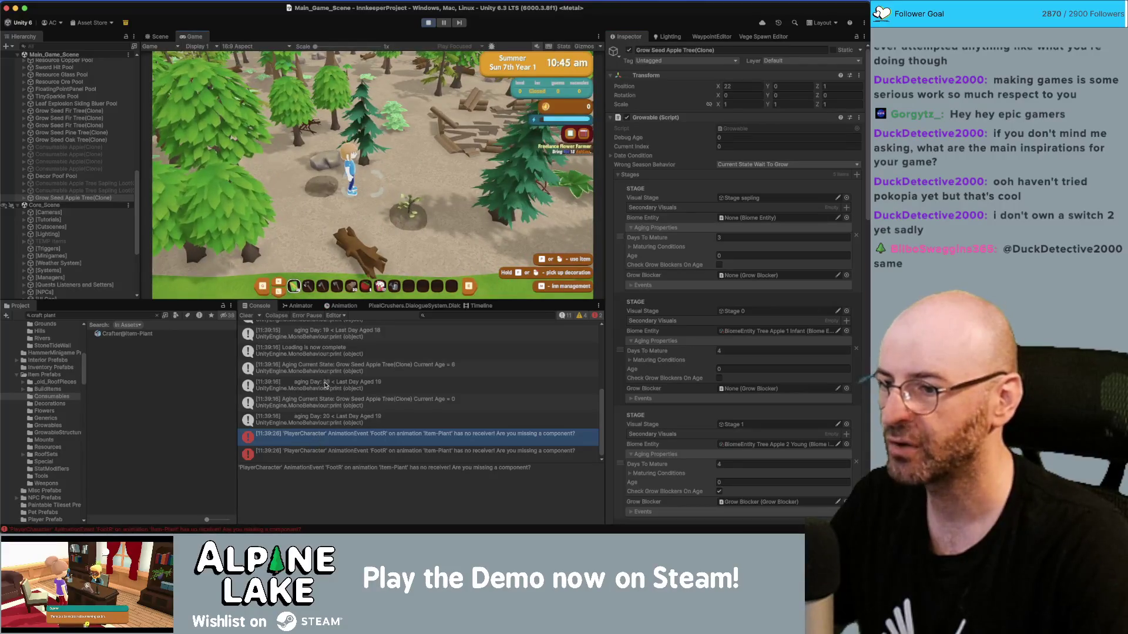
scroll(340, 400, up, 1)
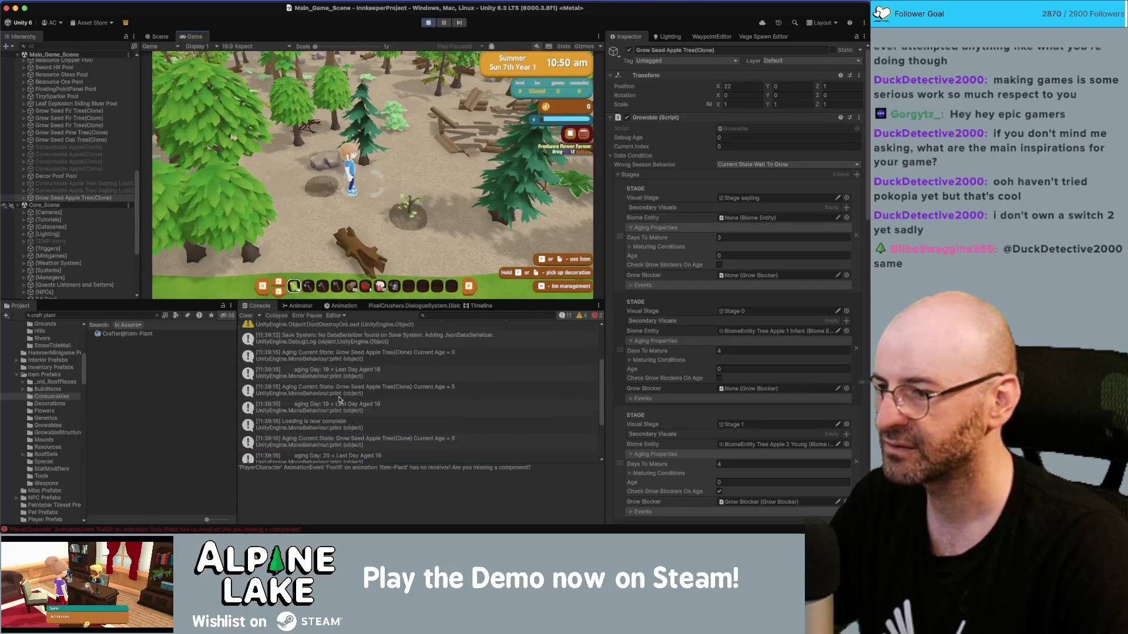
scroll(336, 390, down, 1)
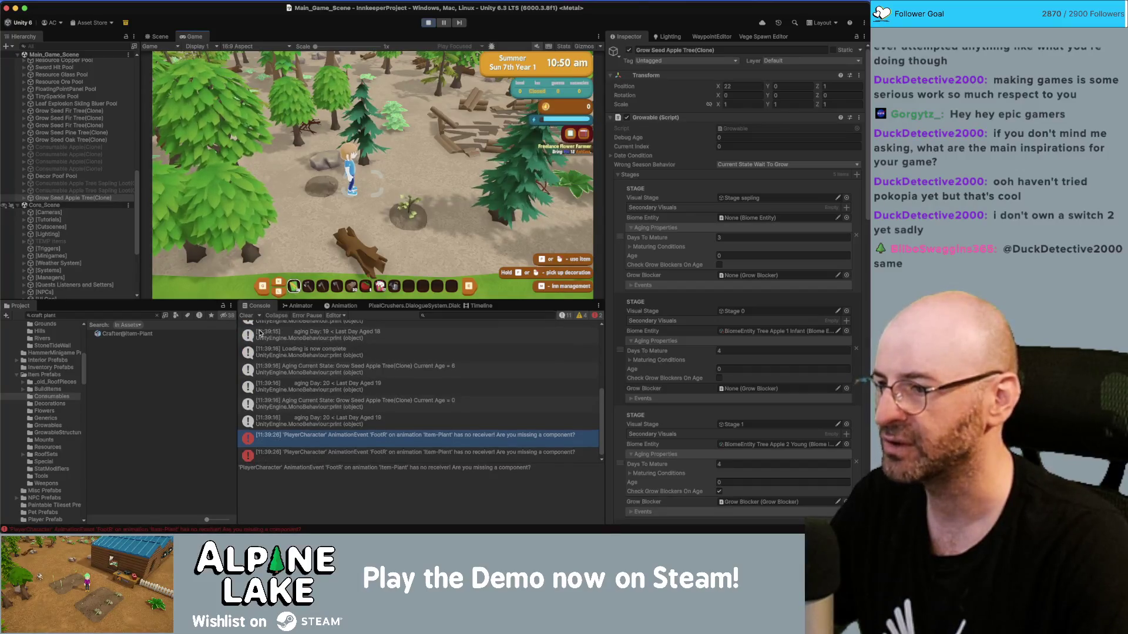
click(246, 315)
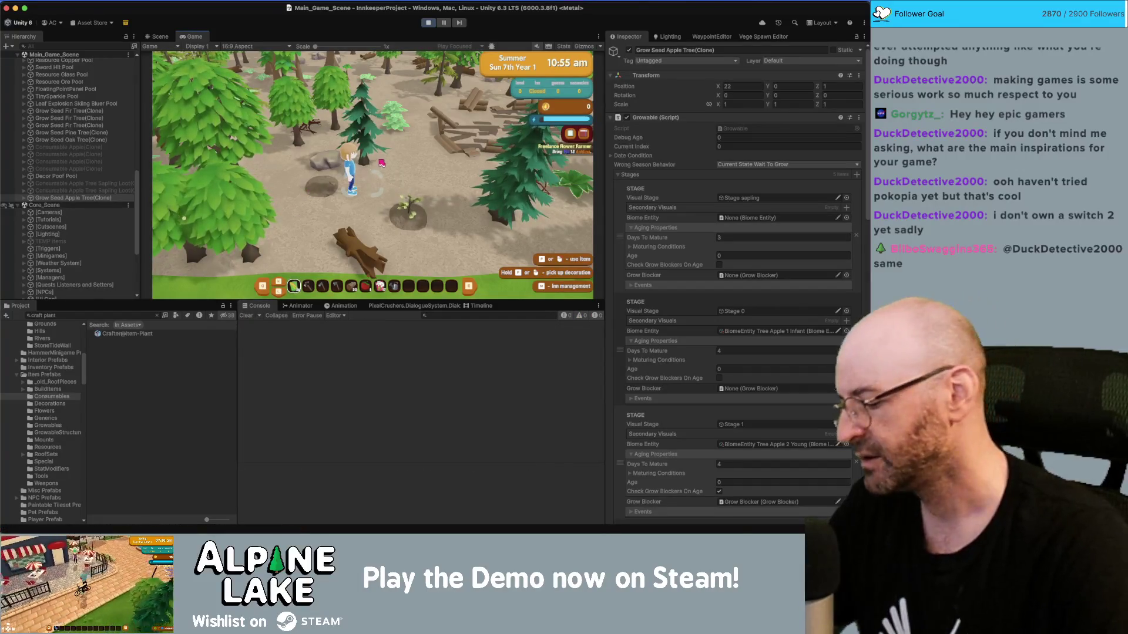
key(F5)
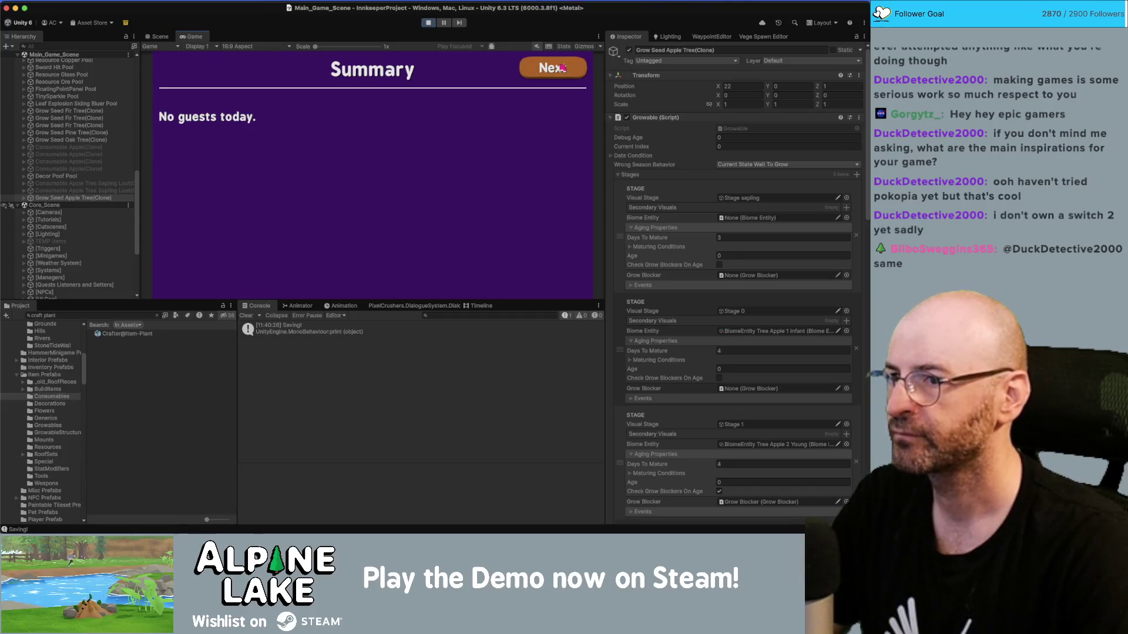
Continue past the summary and totals screens and compare the Current Age 0 and 1 stack traces.
click(562, 67)
click(562, 68)
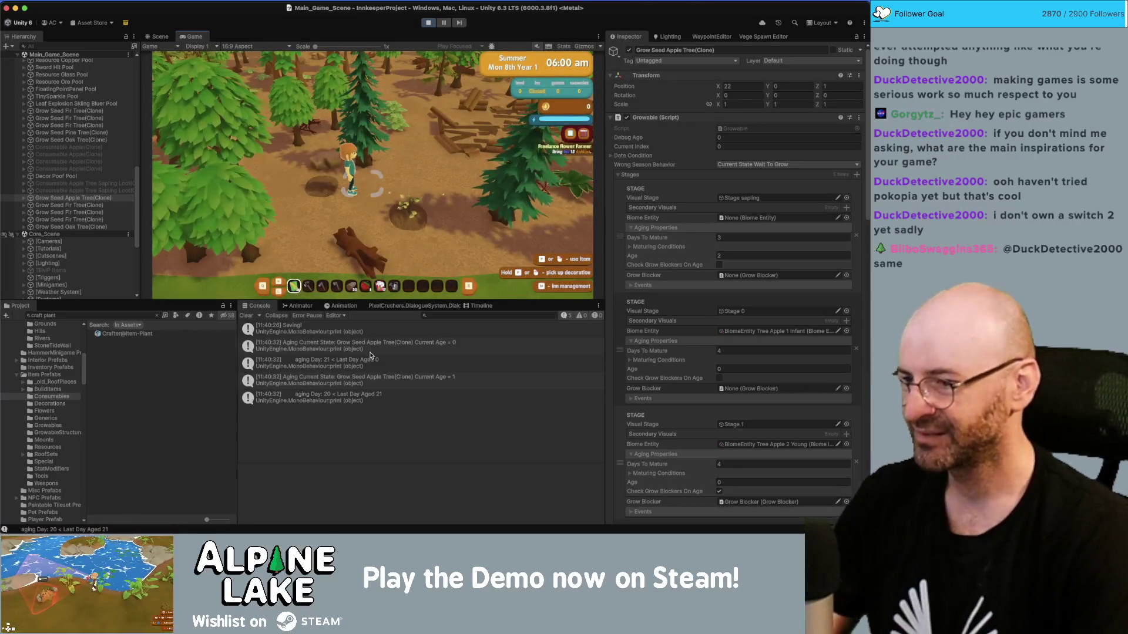
click(371, 350)
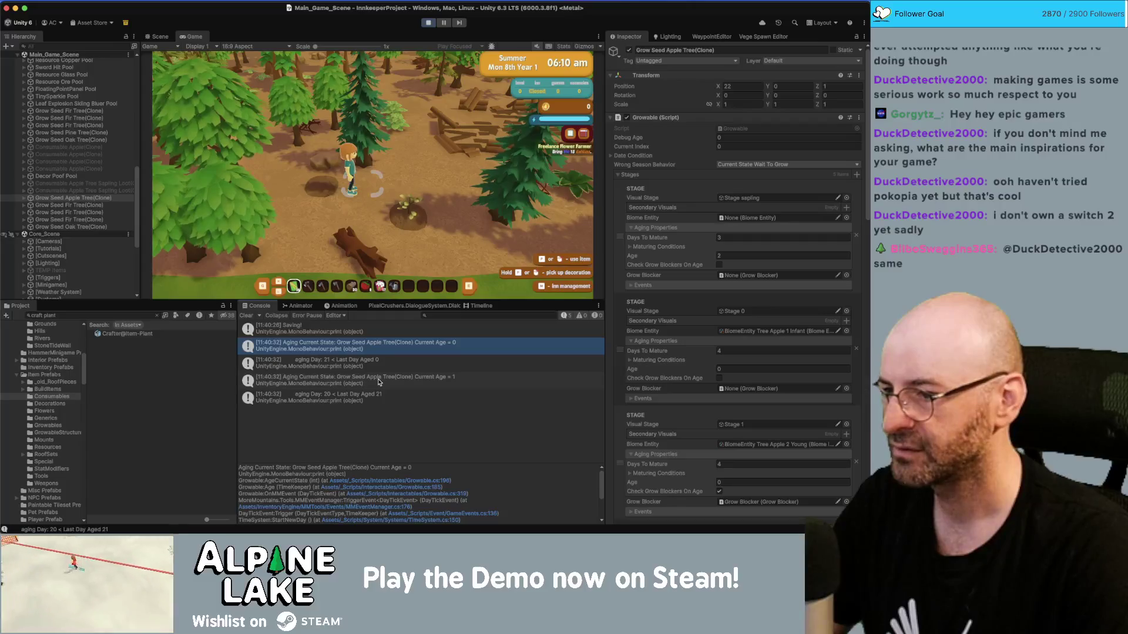
click(379, 382)
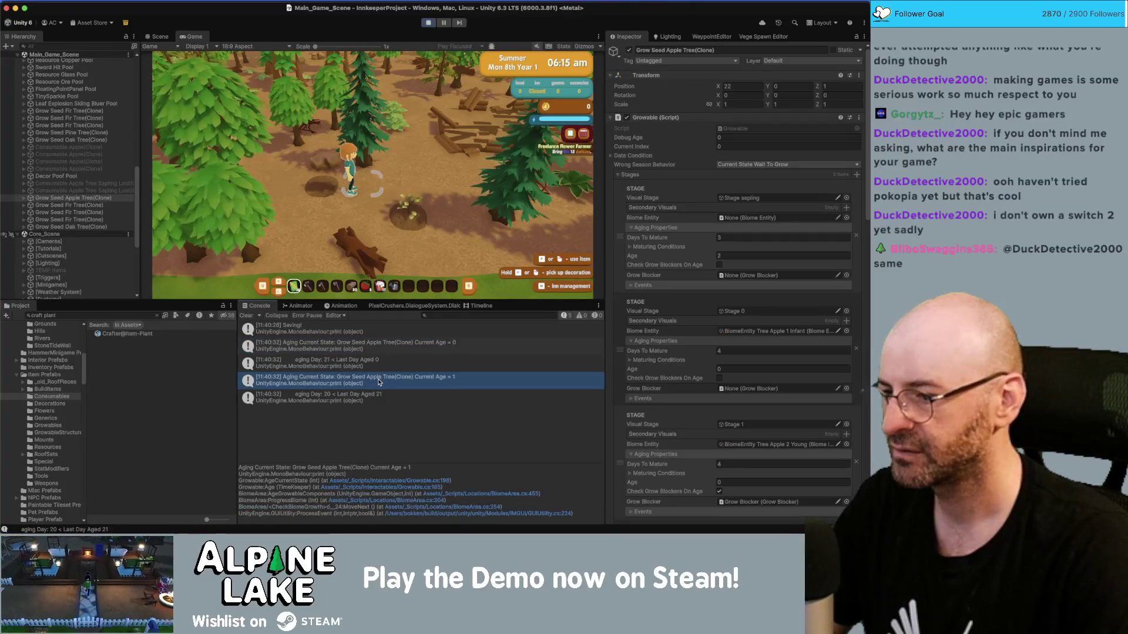
click(380, 352)
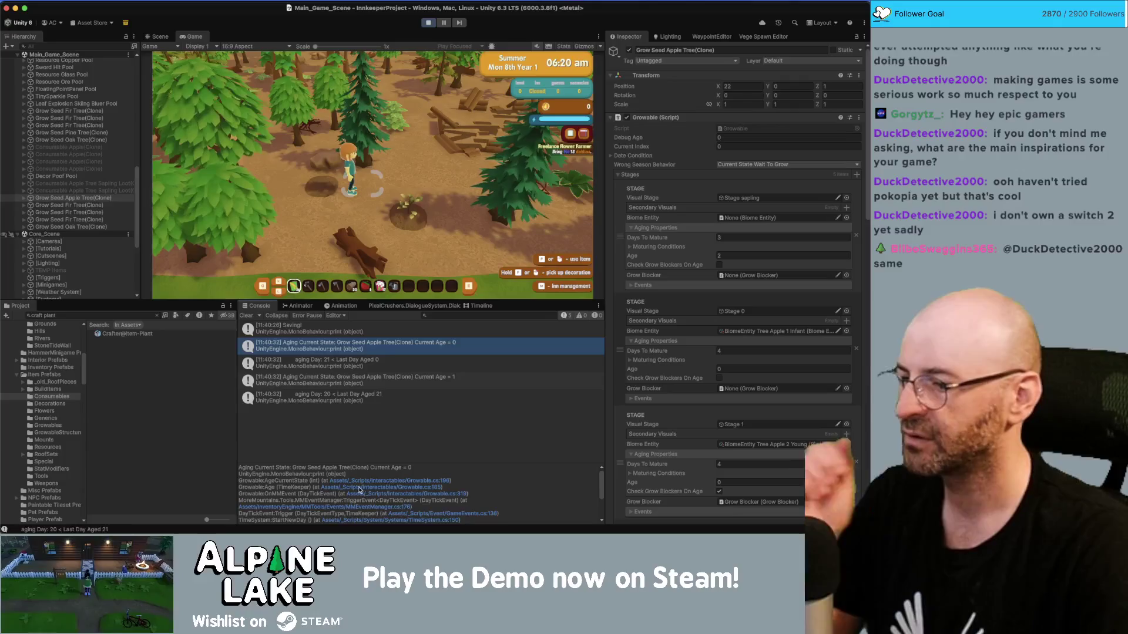
scroll(360, 486, down, 2)
scroll(360, 486, up, 3)
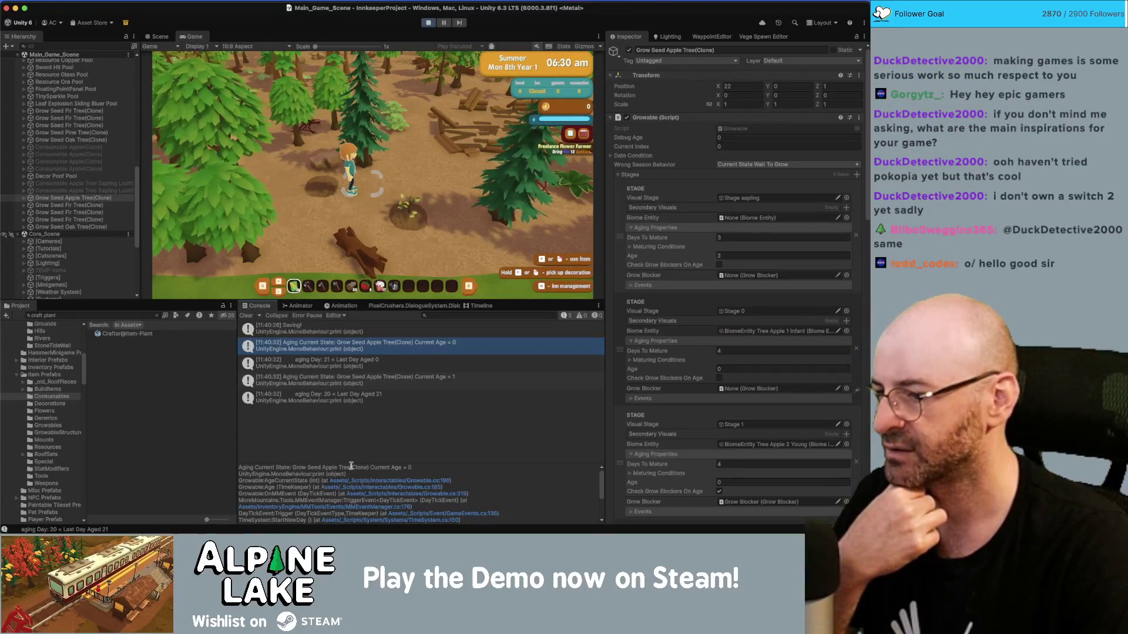
click(386, 382)
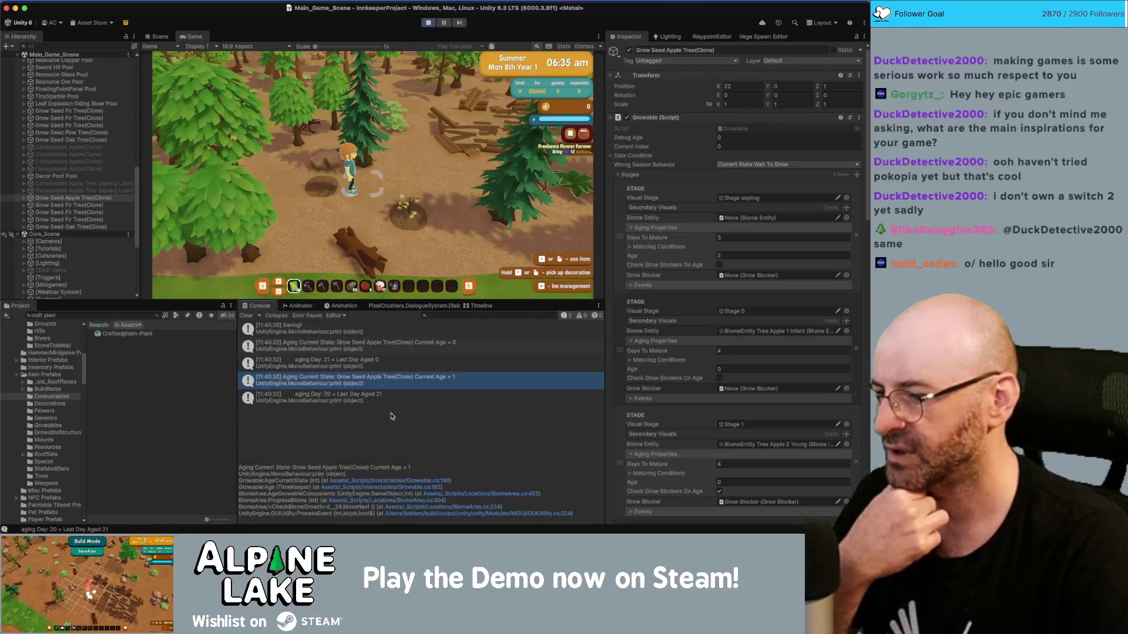
click(409, 347)
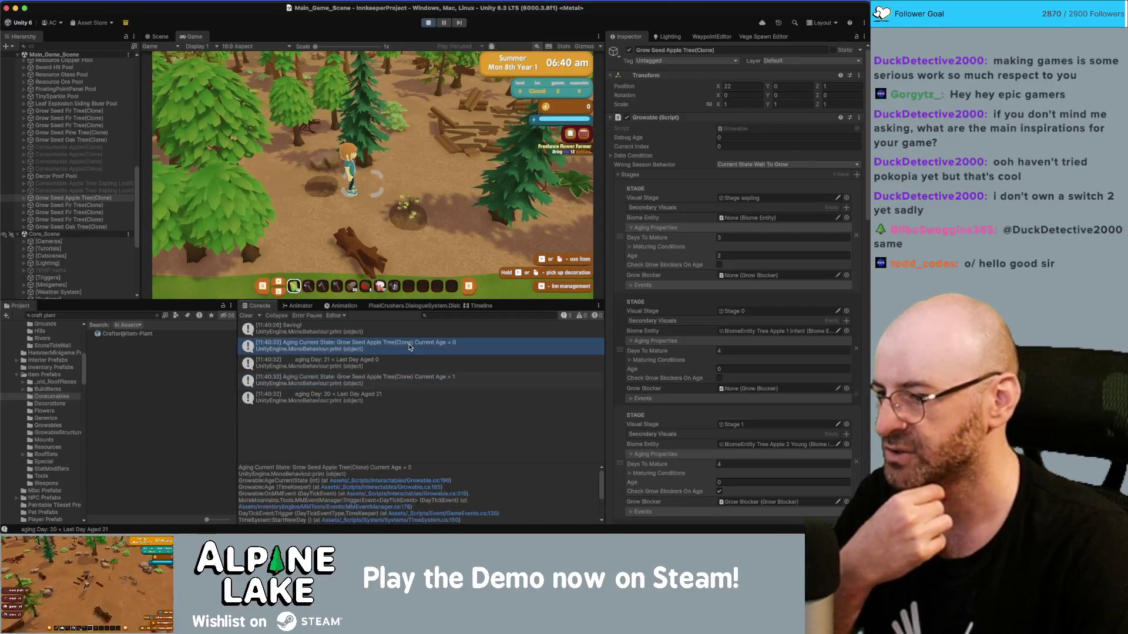
Step through the aging logs, pick out ProgressBiome in the trace, and stop the game.
click(404, 378)
click(409, 346)
click(409, 365)
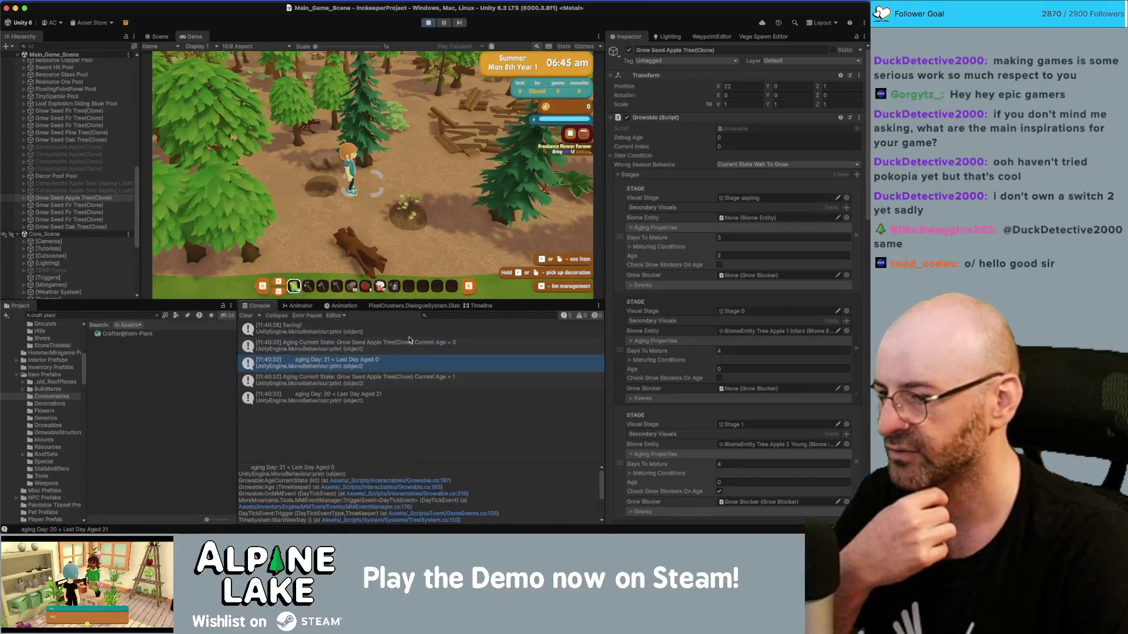
click(410, 344)
click(413, 381)
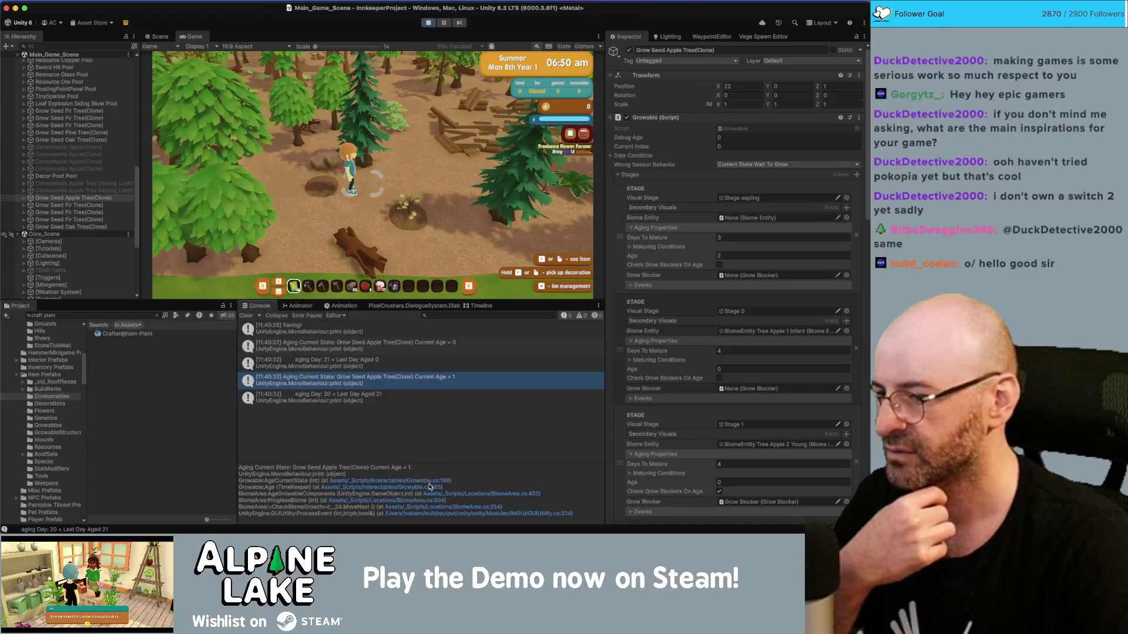
double_click(286, 500)
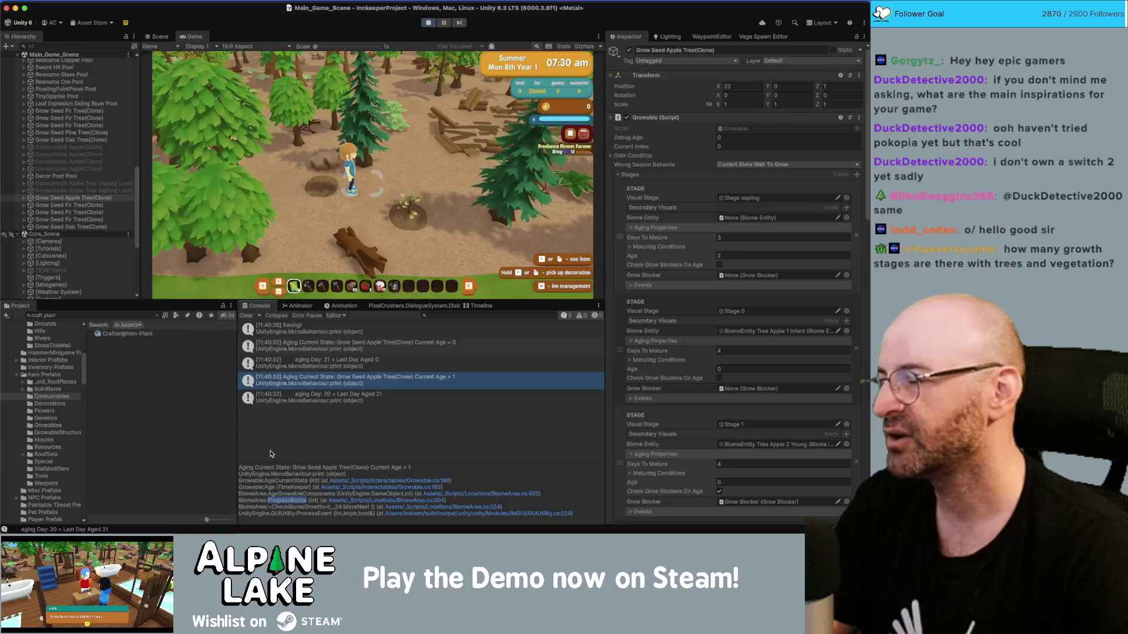
click(427, 22)
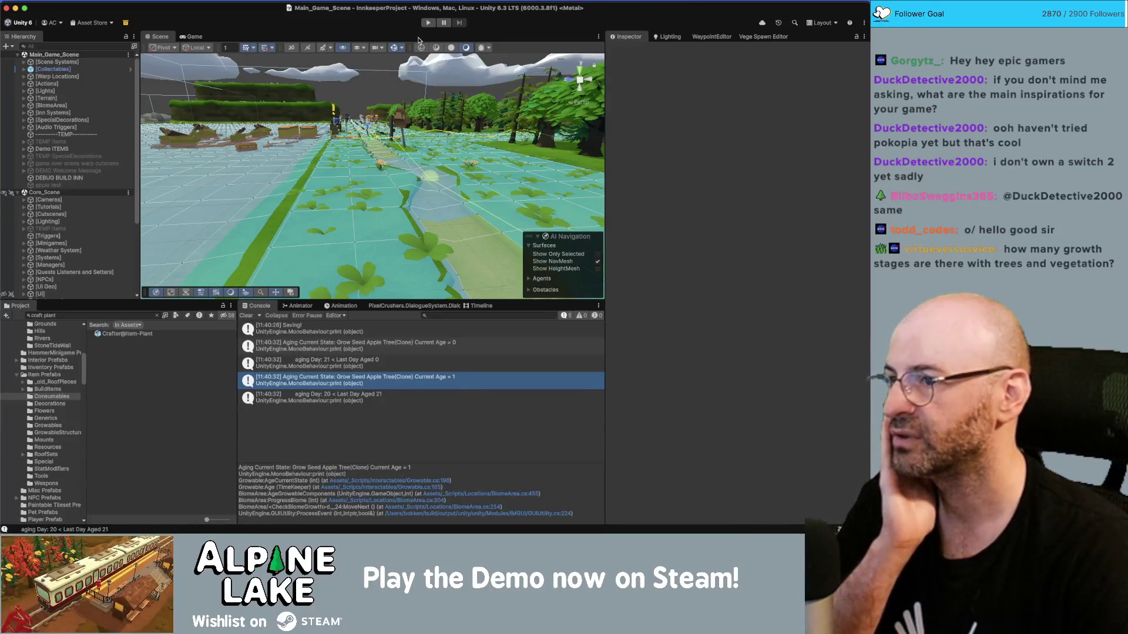
Search the project for 'biomea' and open the BiomeArea script in Rider.
click(65, 316)
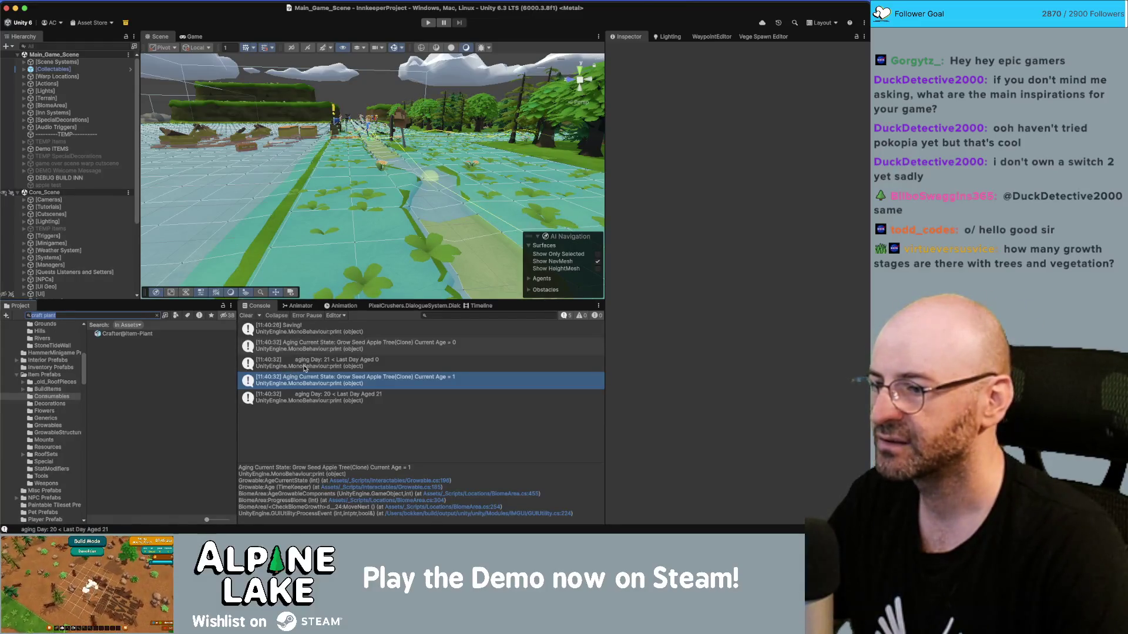
text(bio)
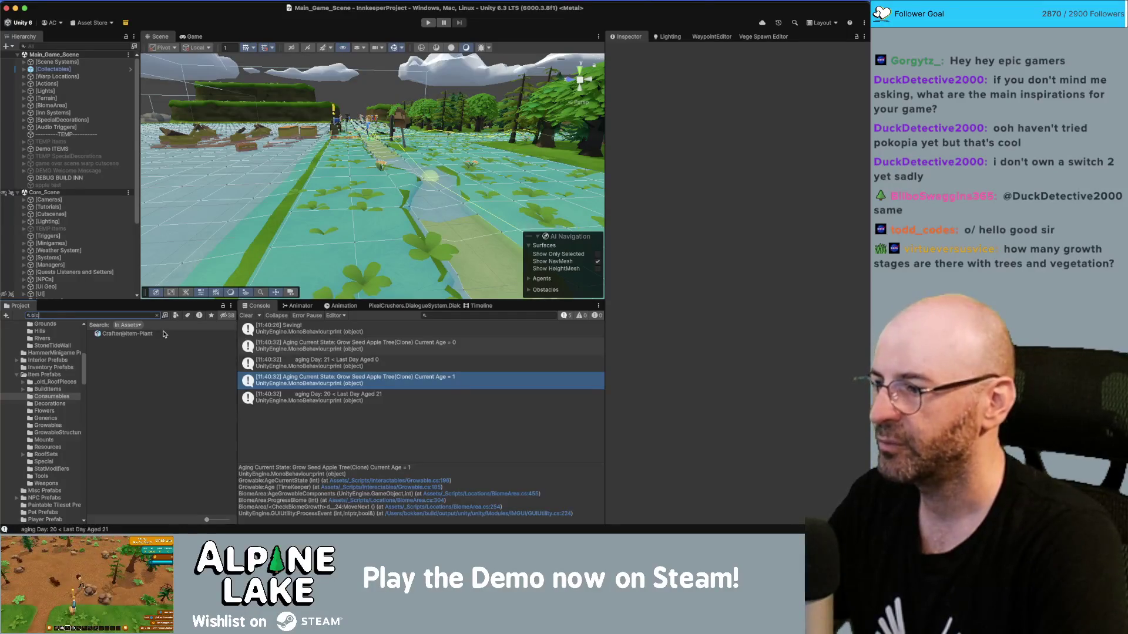
text(mearea)
click(128, 334)
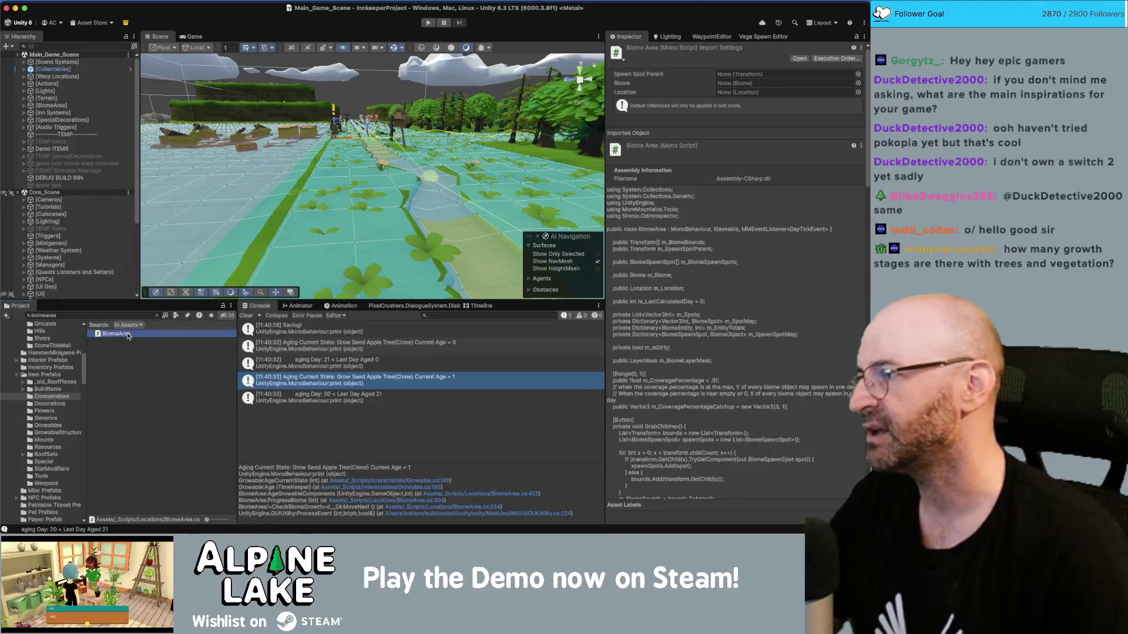
double_click(128, 334)
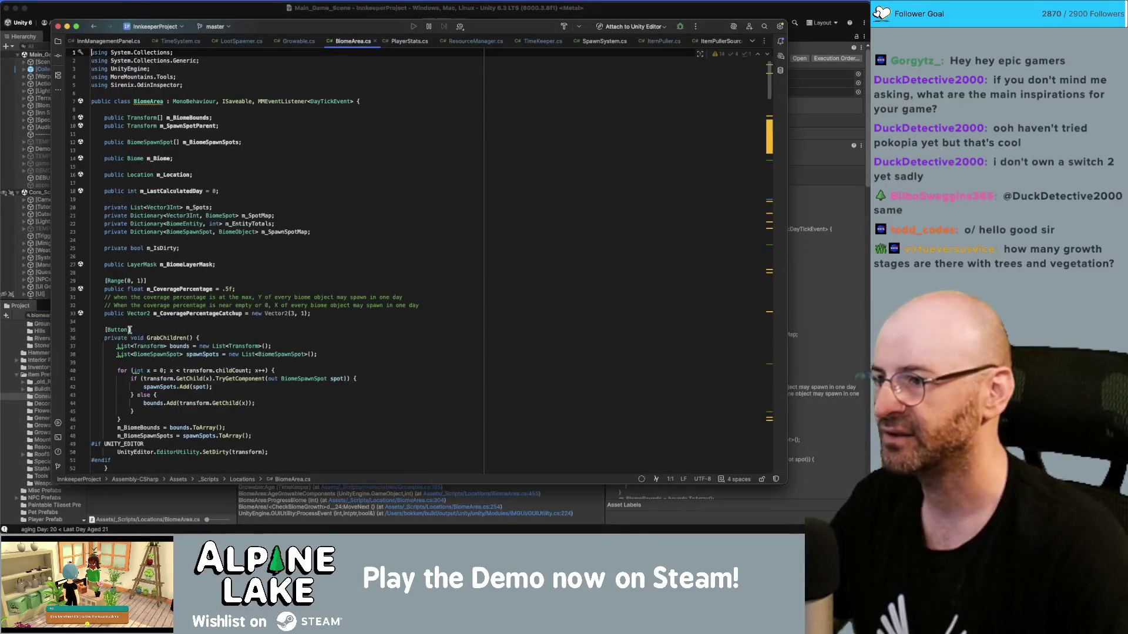
scroll(312, 196, down, 20)
click(318, 200)
key(super+f)
text(progress)
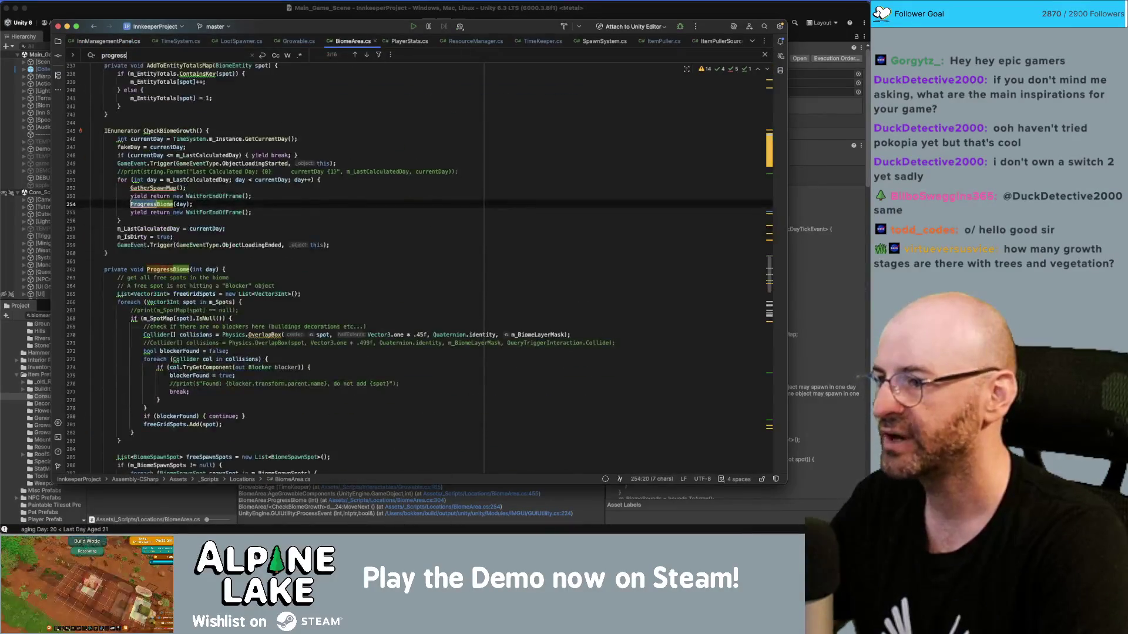
text(biome)
key(Return)
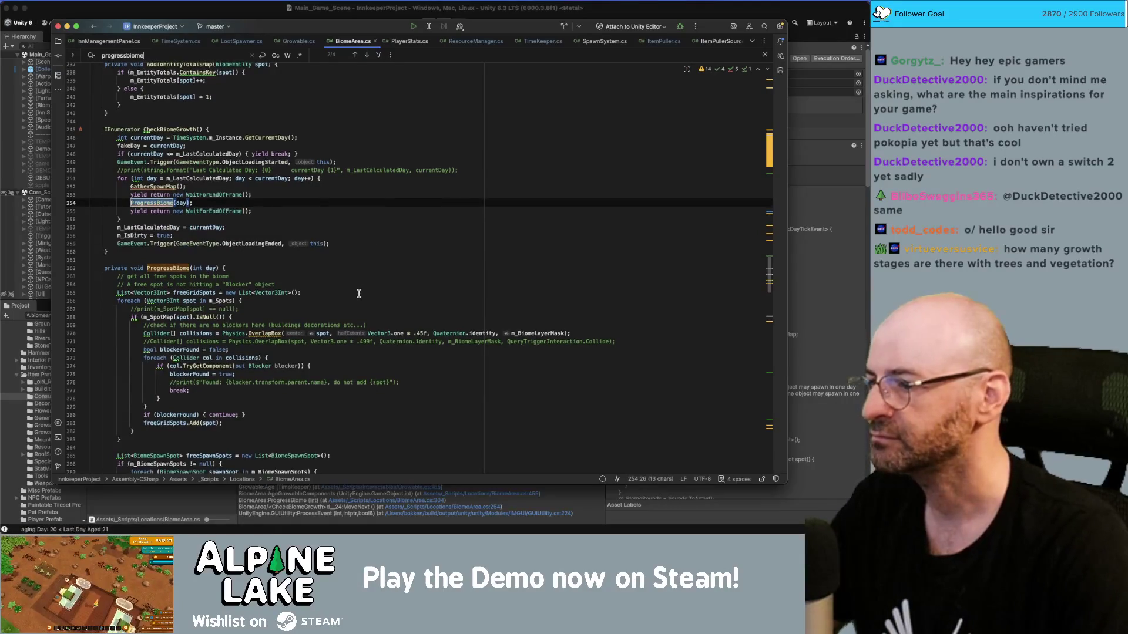
key(Return)
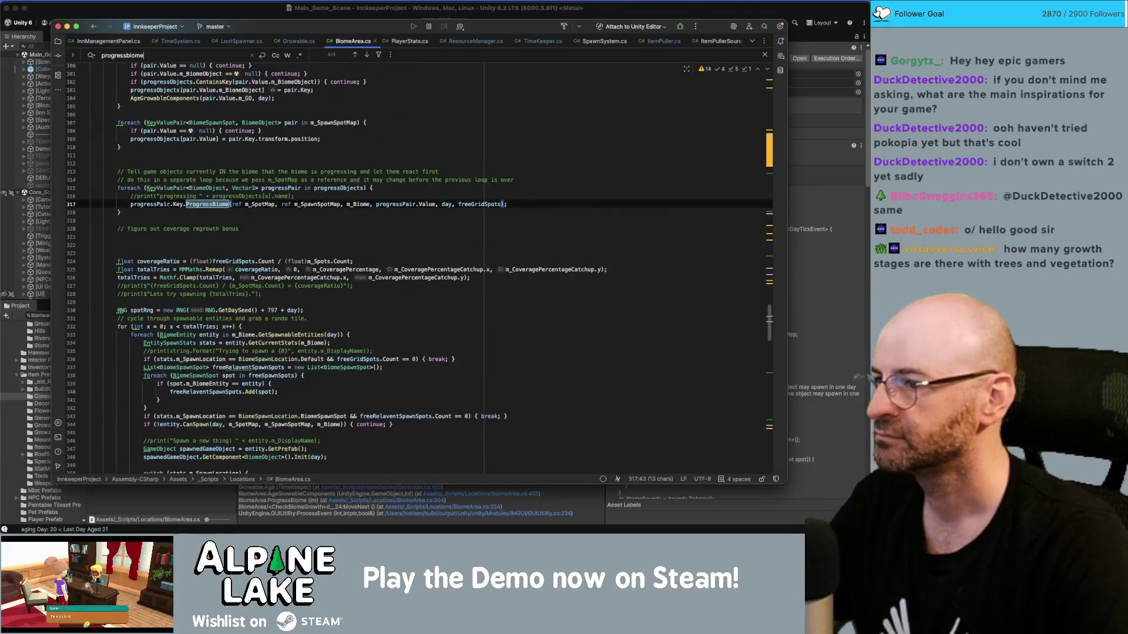
text(age)
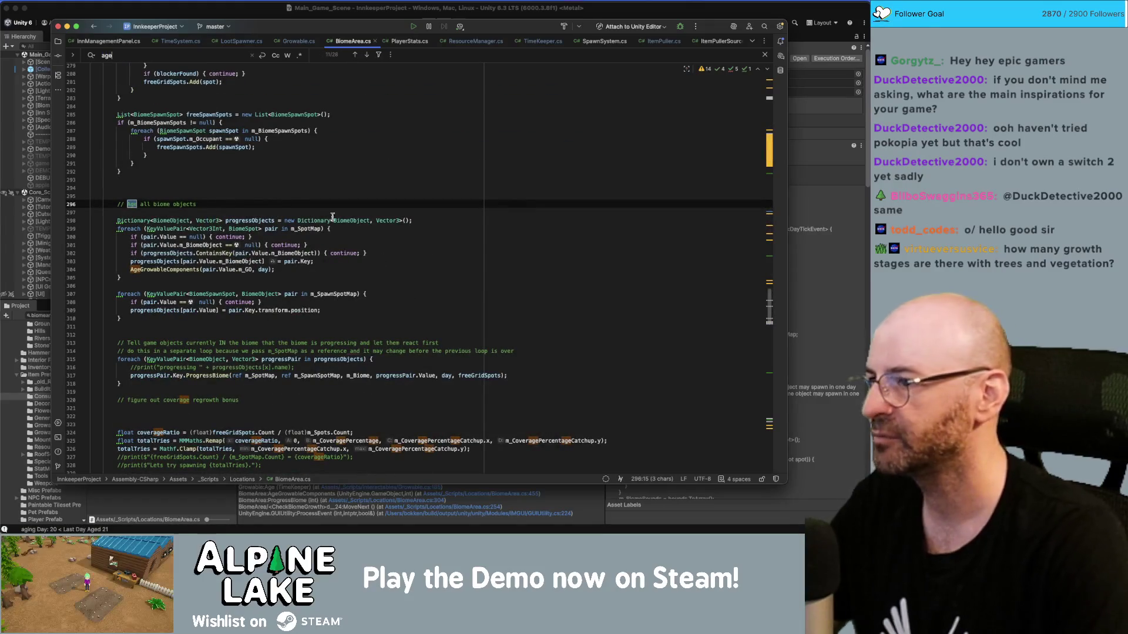
double_click(167, 270)
key(super+f)
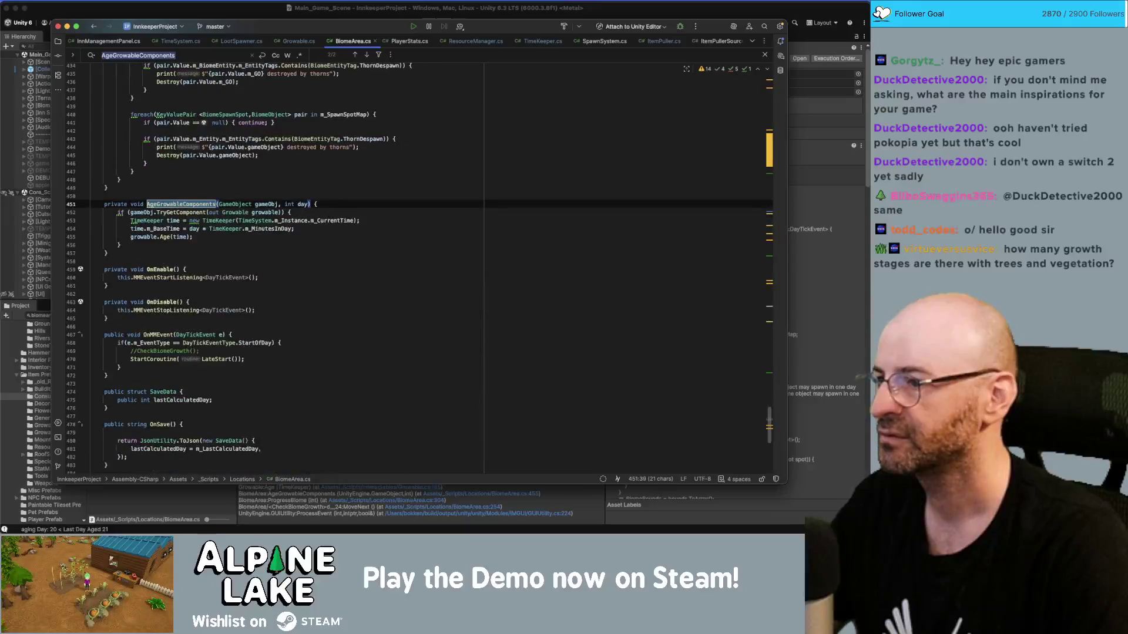
key(Return)
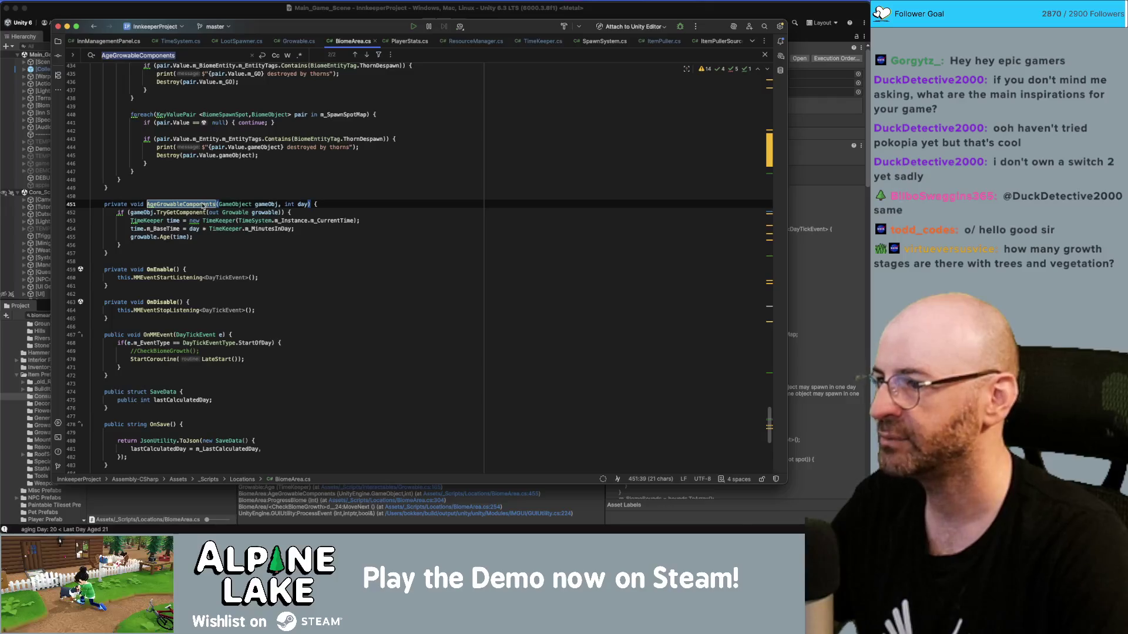
key(Return)
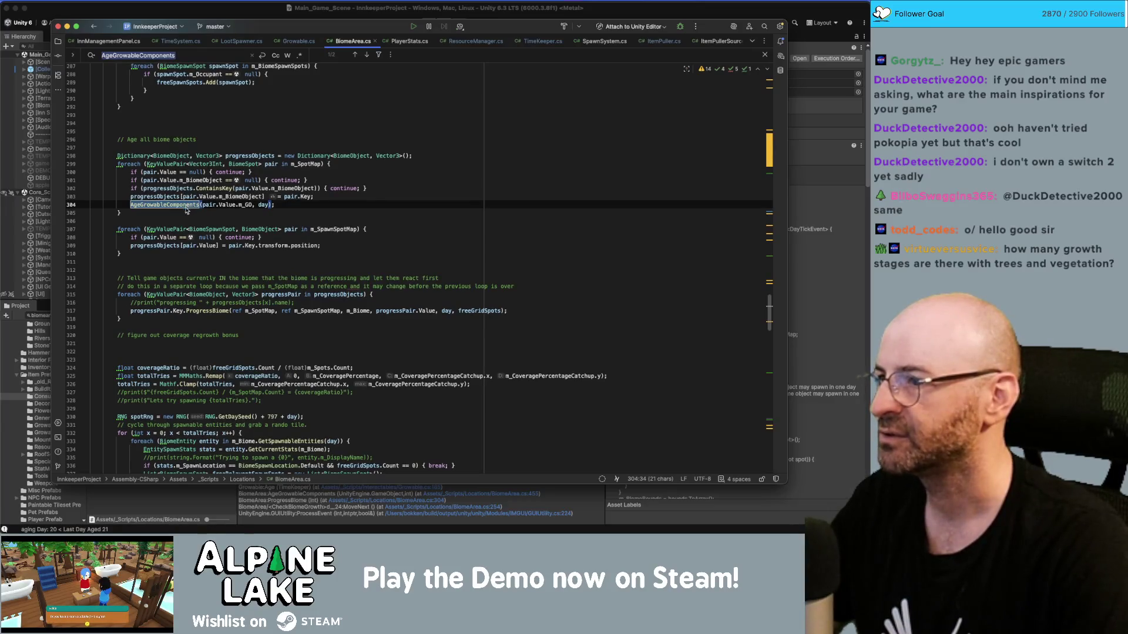
scroll(187, 210, up, 20)
scroll(197, 251, up, 20)
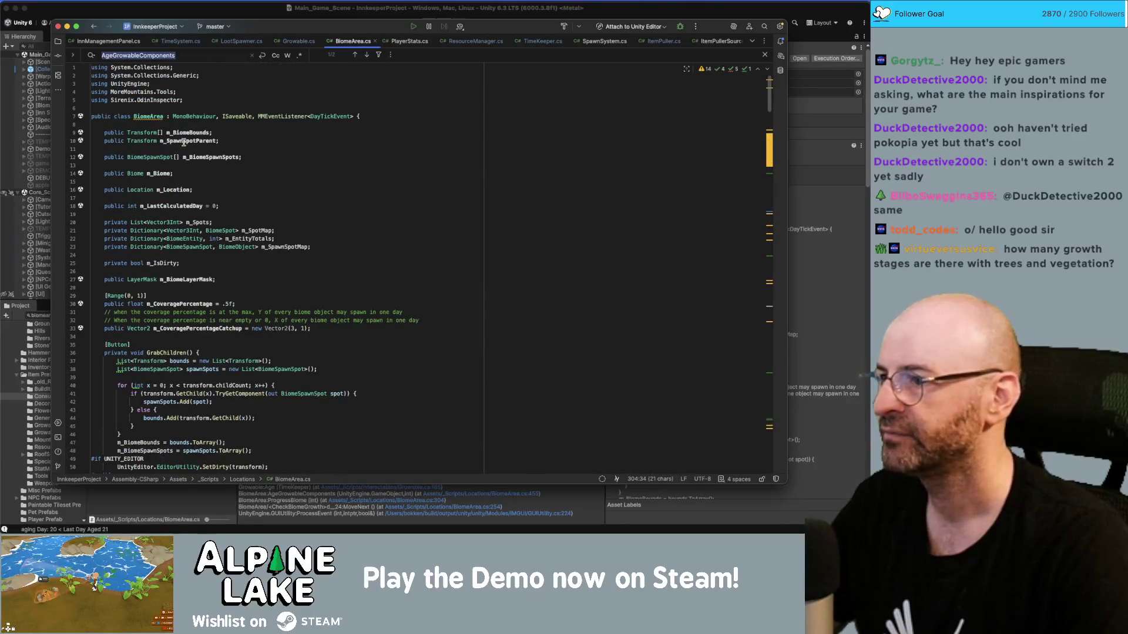
super+click(140, 174)
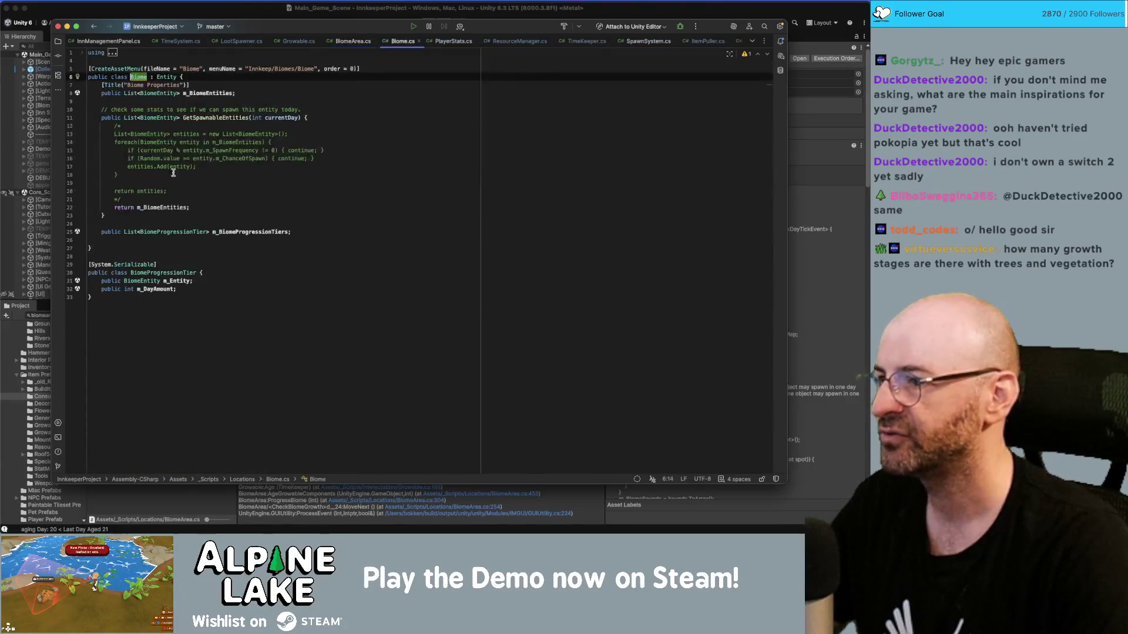
click(235, 92)
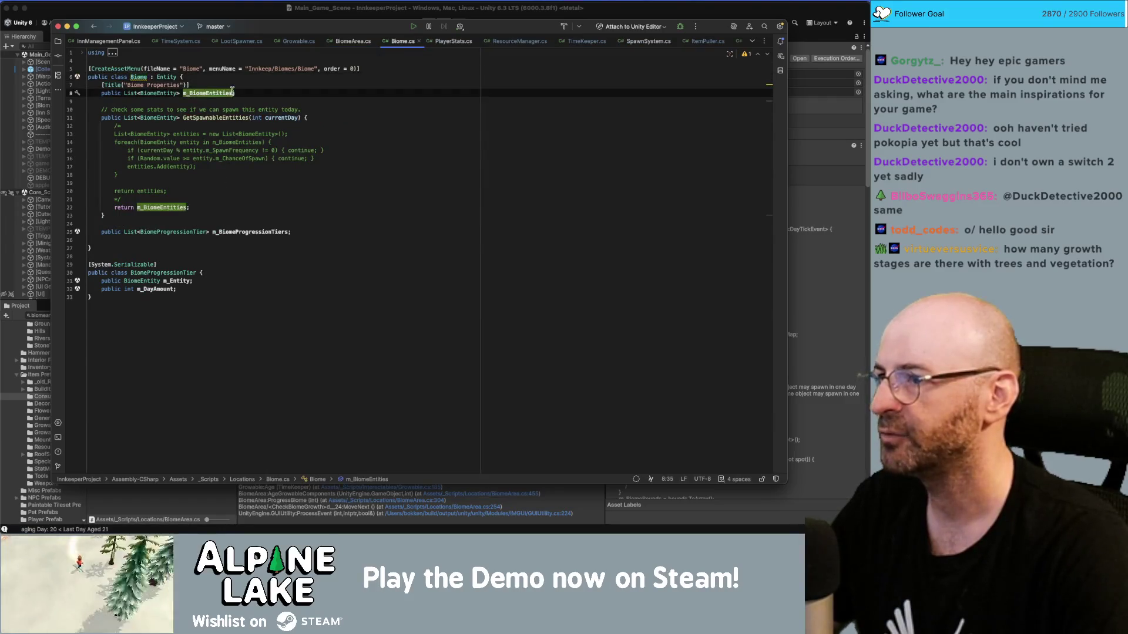
key(Return)
key(Return)
text(public b)
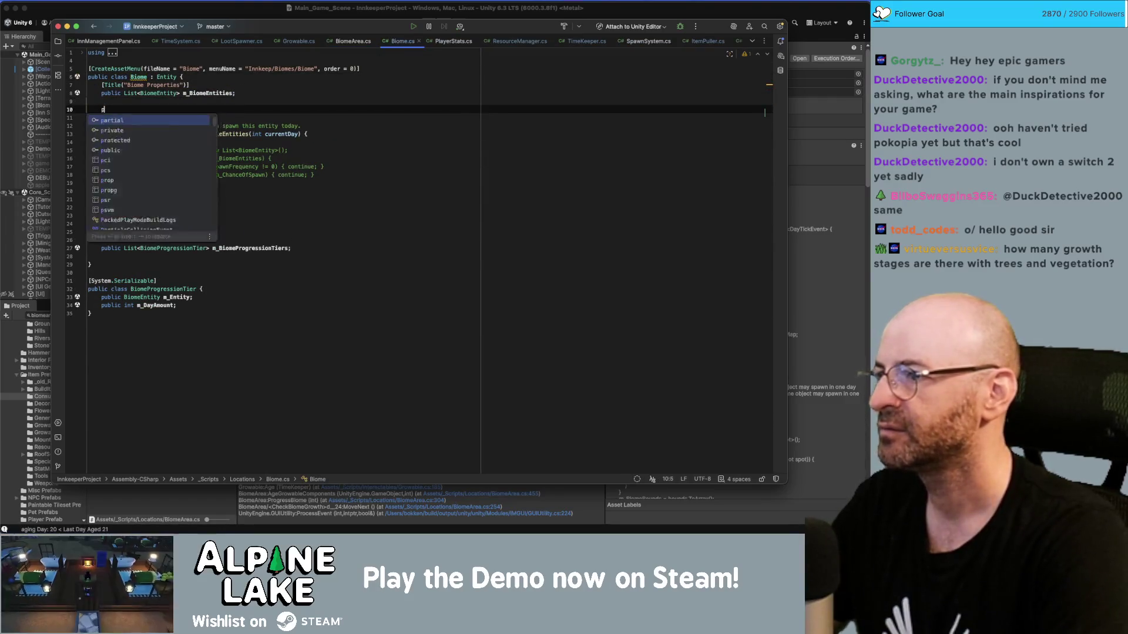
key(super+z)
key(super+z)
key(super+z)
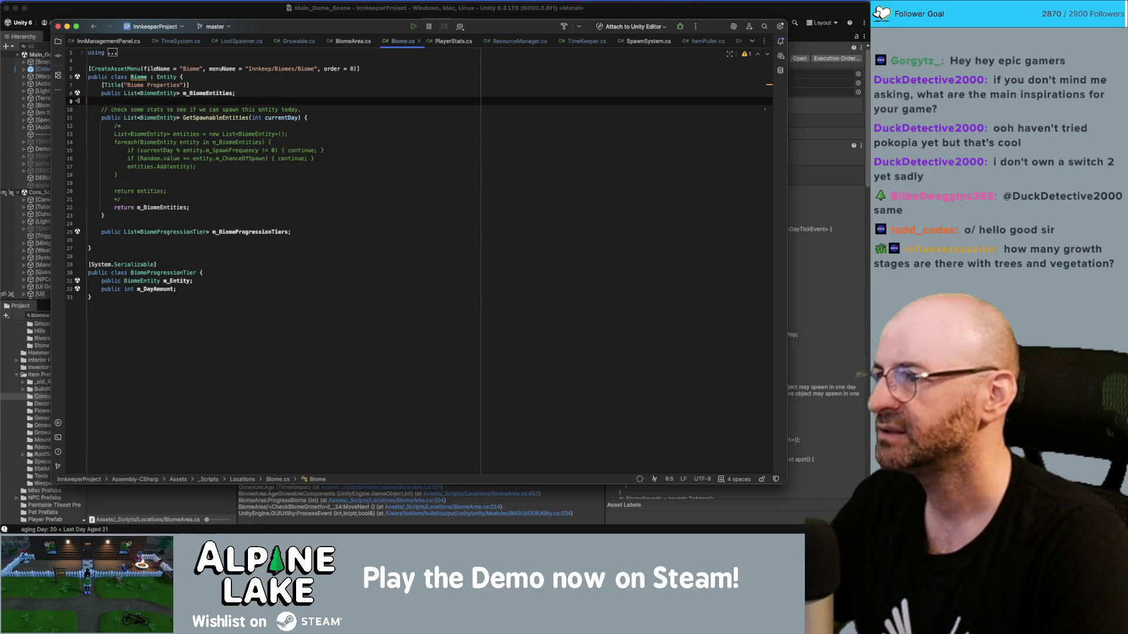
key(Return)
key(Return)
key(Up)
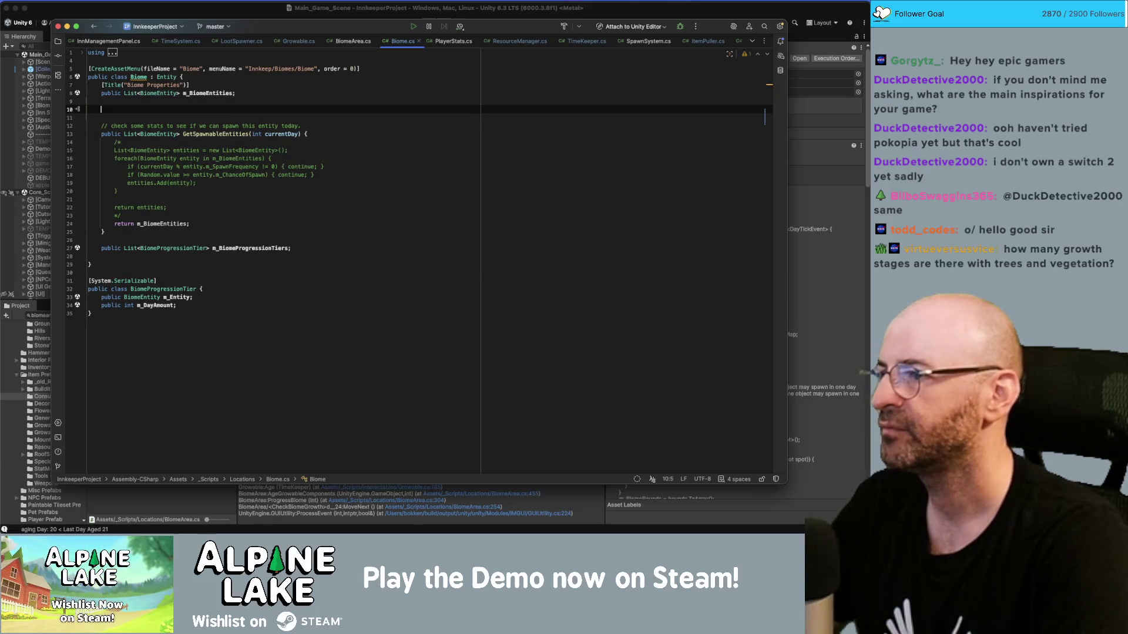
key(super+z)
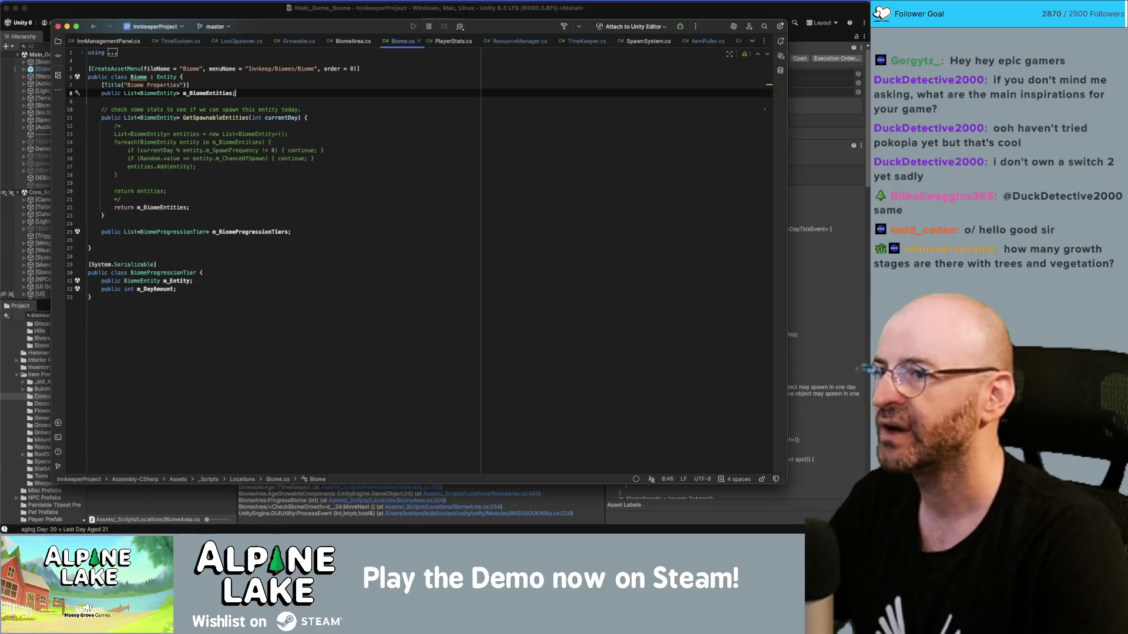
key(super+bracketleft)
click(267, 274)
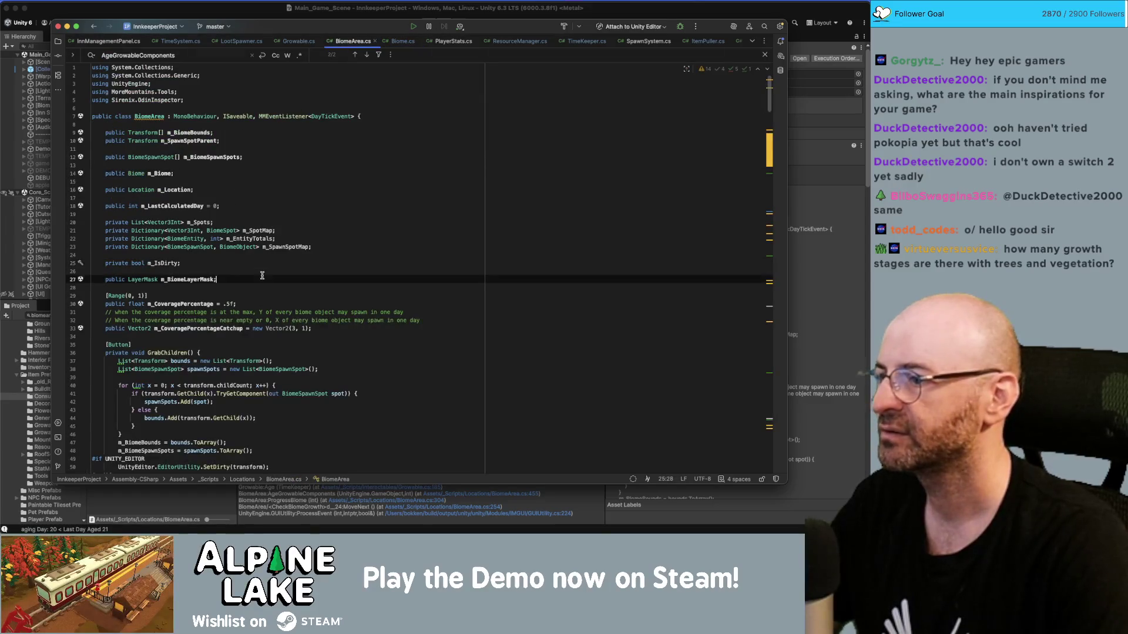
Declare 'private bool m_AgeGrowables = true;' in BiomeArea and find the AgeGrowableComponents call.
key(Return)
key(Return)
key(Up)
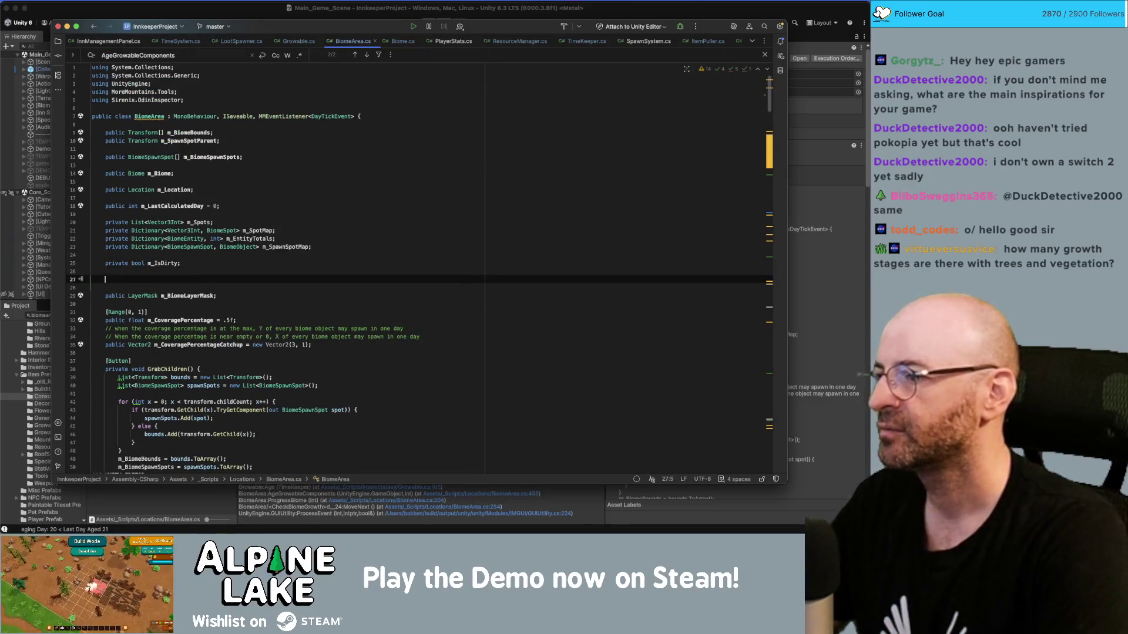
text(private bool m_Ag)
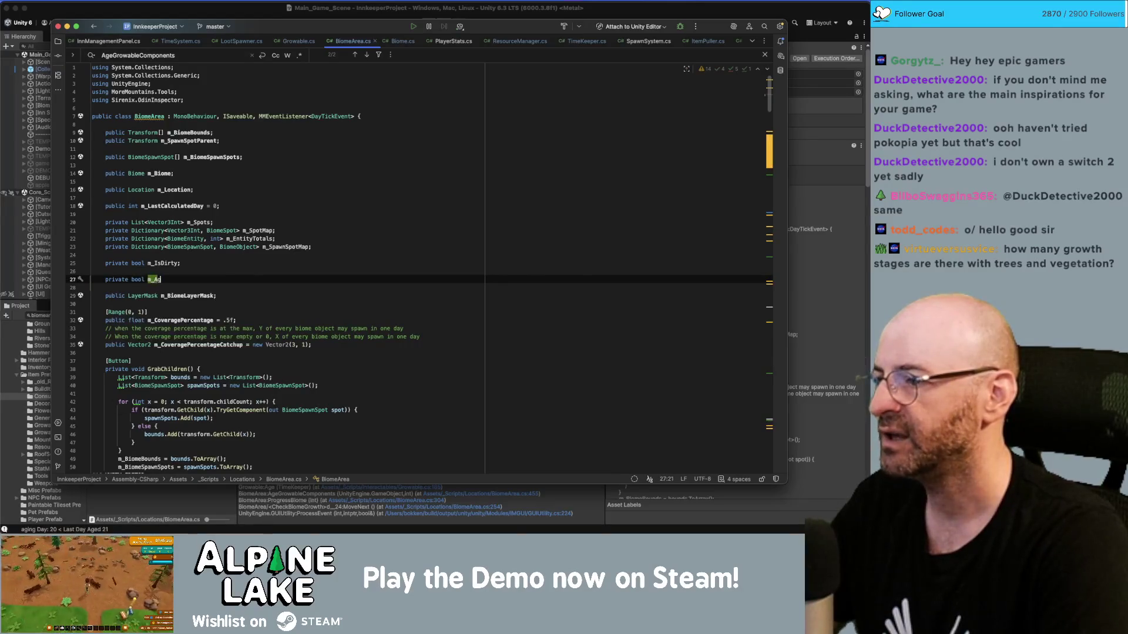
text(eGrowables = )
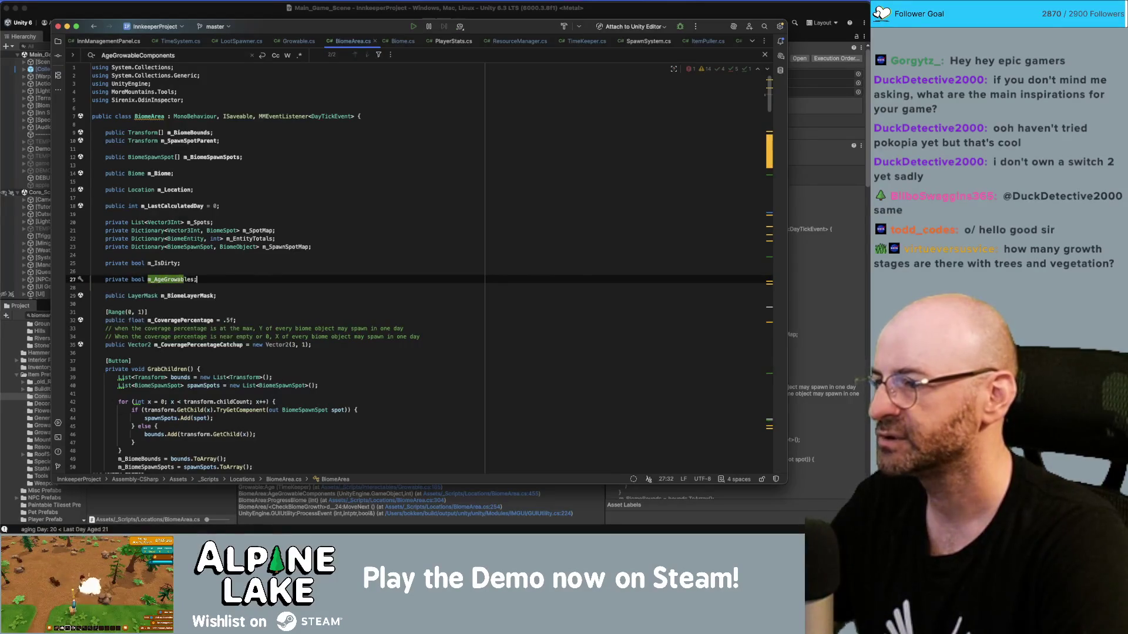
text(true;)
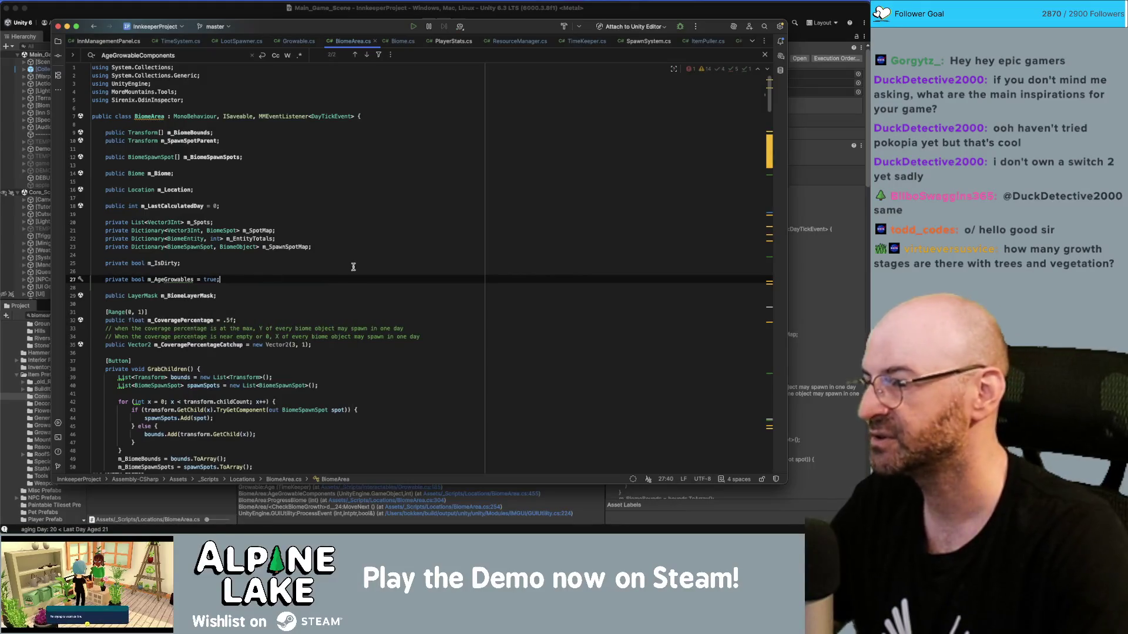
click(165, 278)
double_click(164, 279)
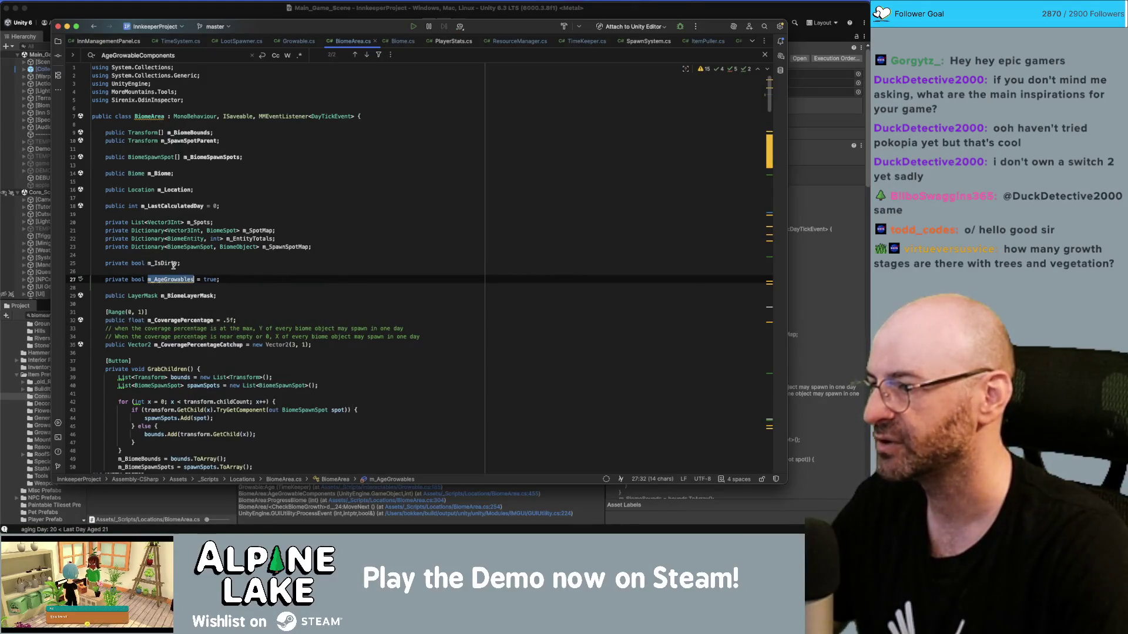
key(super+f)
scroll(150, 240, down, 2)
text(agegrow)
key(Return)
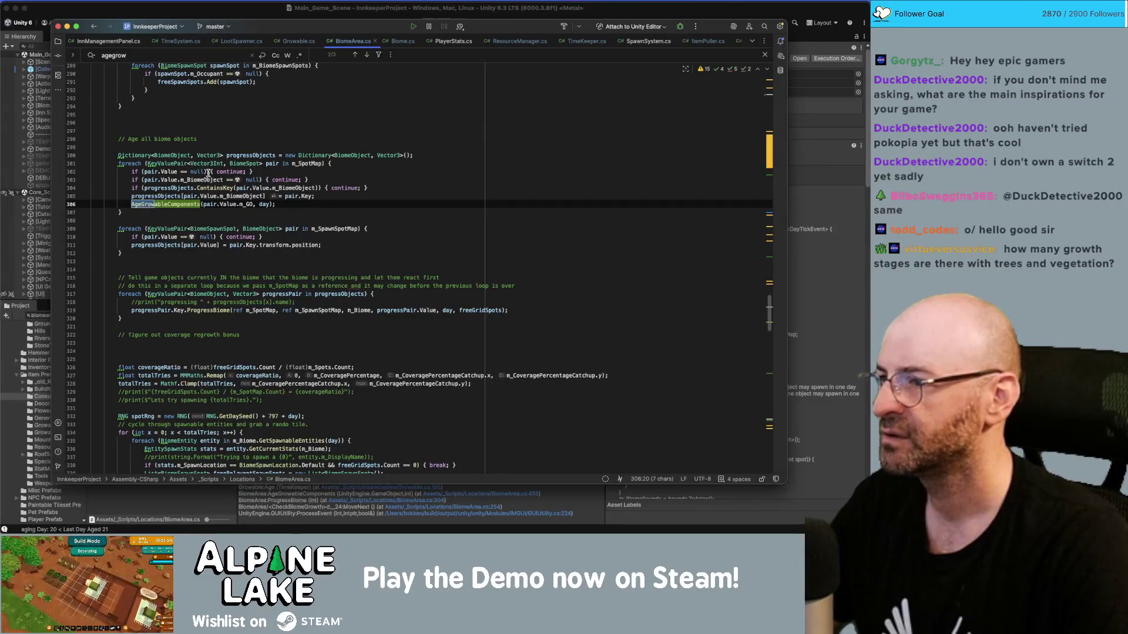
Check progressObjects' uses and the AgeGrowableComponents definition.
double_click(163, 196)
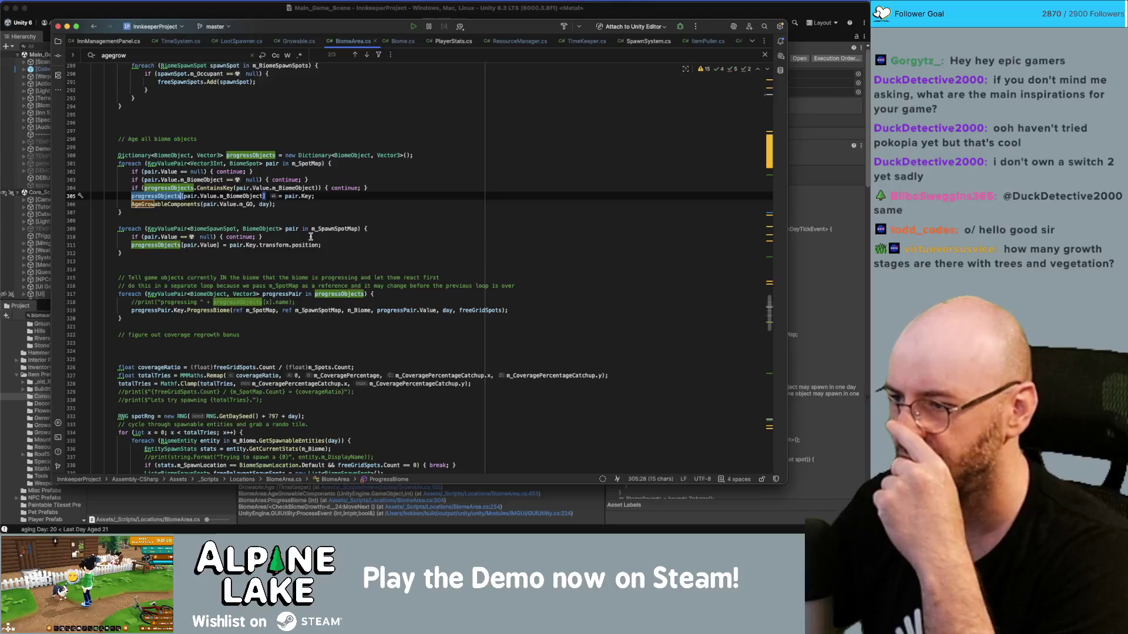
click(189, 204)
super+click(189, 204)
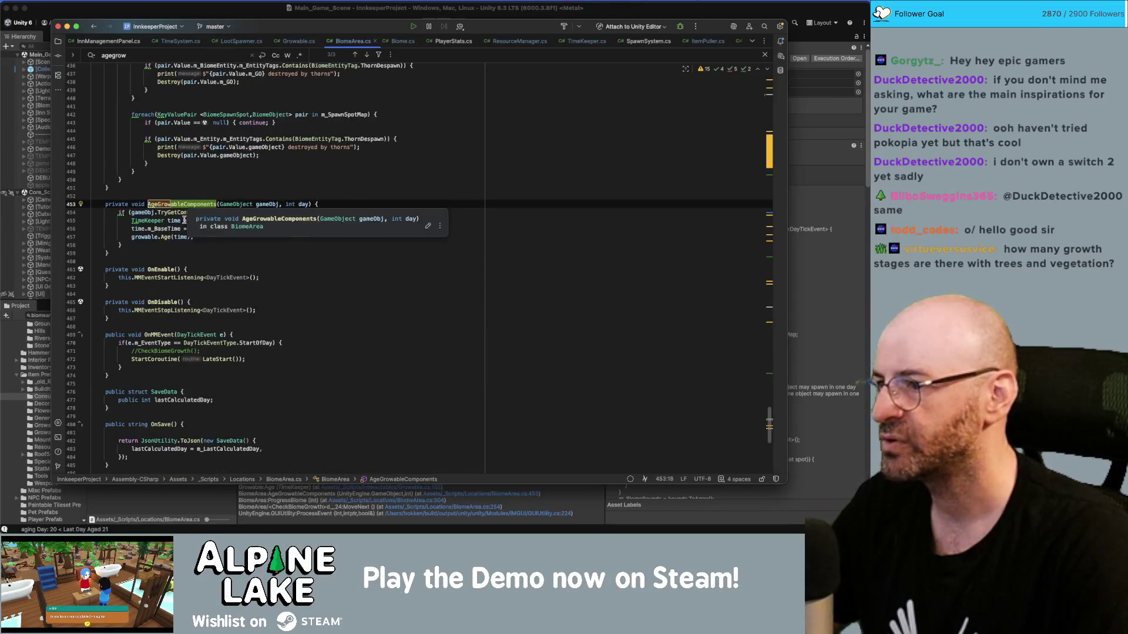
super+click(204, 205)
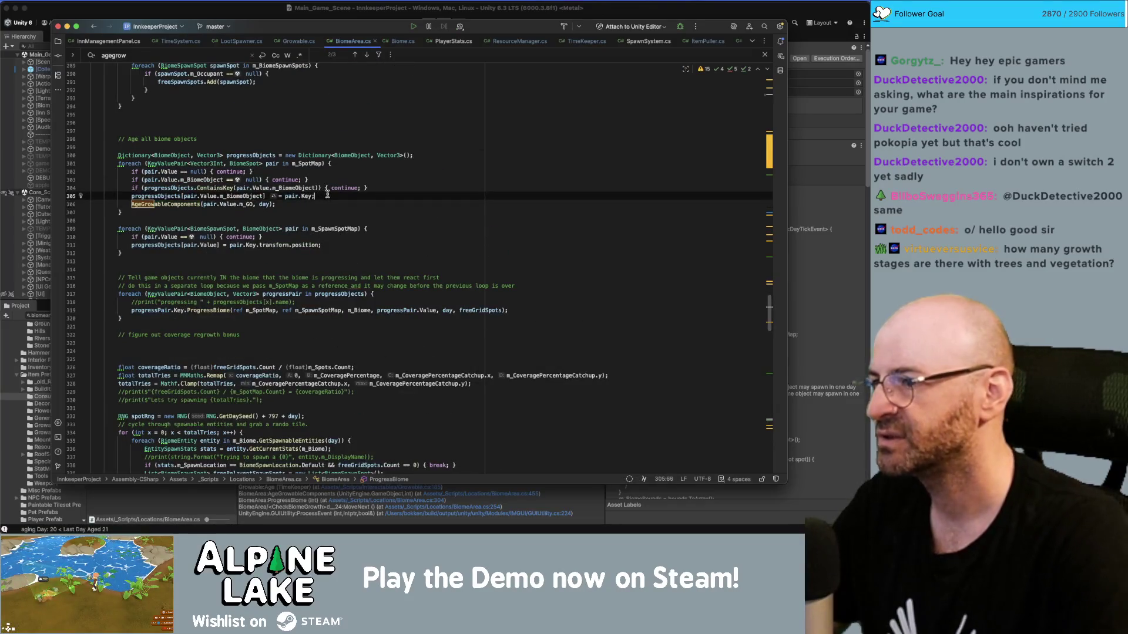
Wrap the AgeGrowableComponents call in an if (m_AgeGrowables) block, then return to Unity.
key(Return)
key(Up)
text(if (m_AgeGrowables) {)
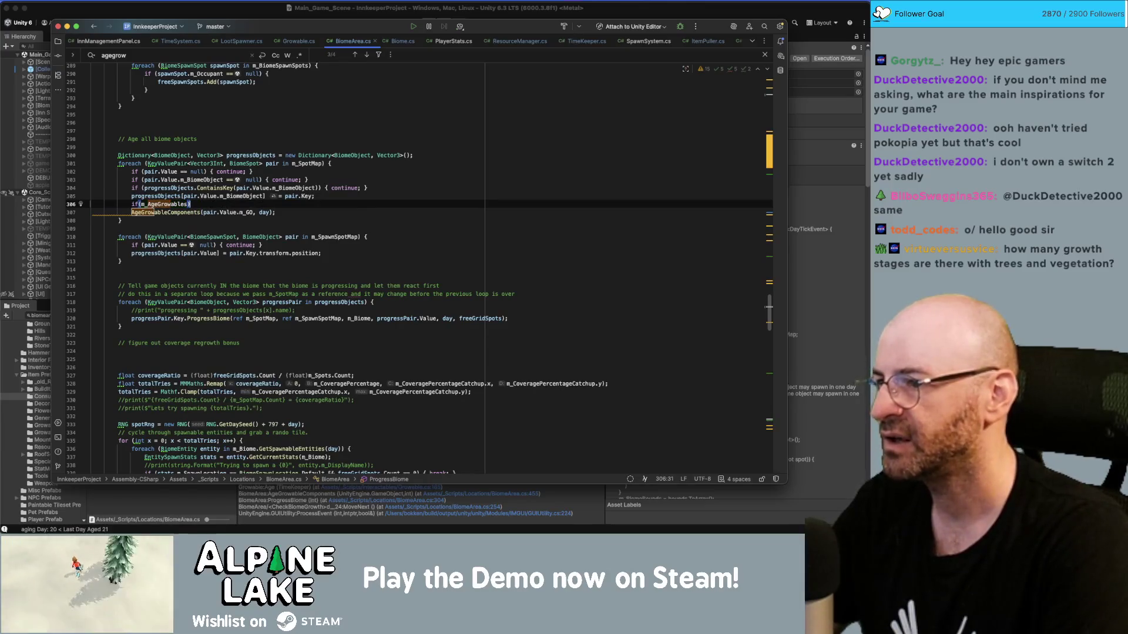
key(Return)
click(147, 220)
key(BackSpace)
key(Up)
key(End)
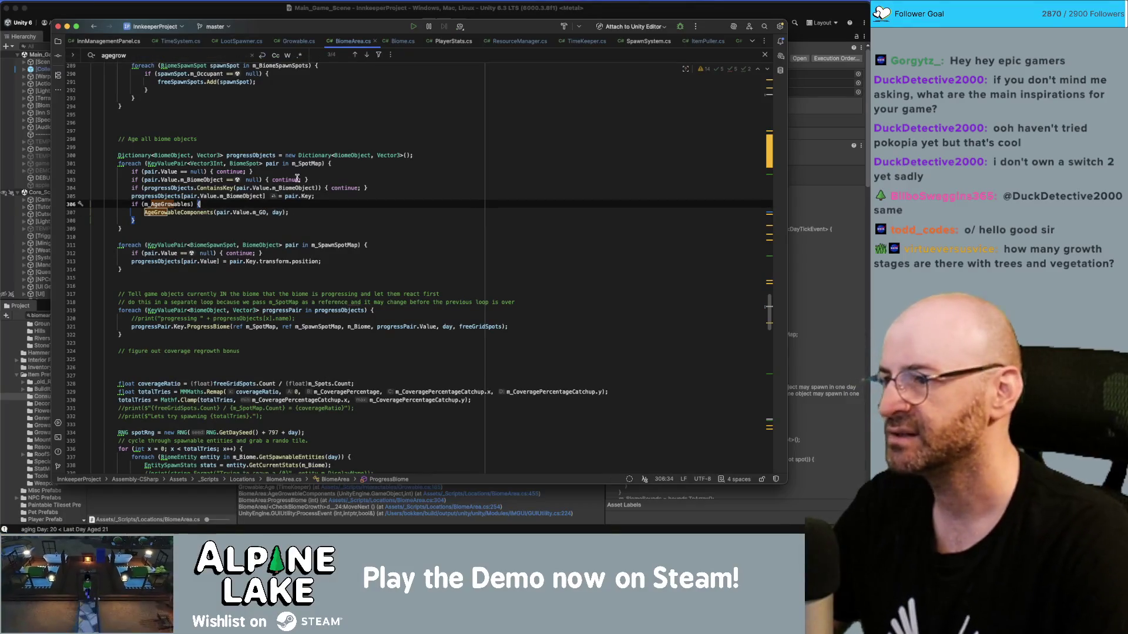
click(306, 188)
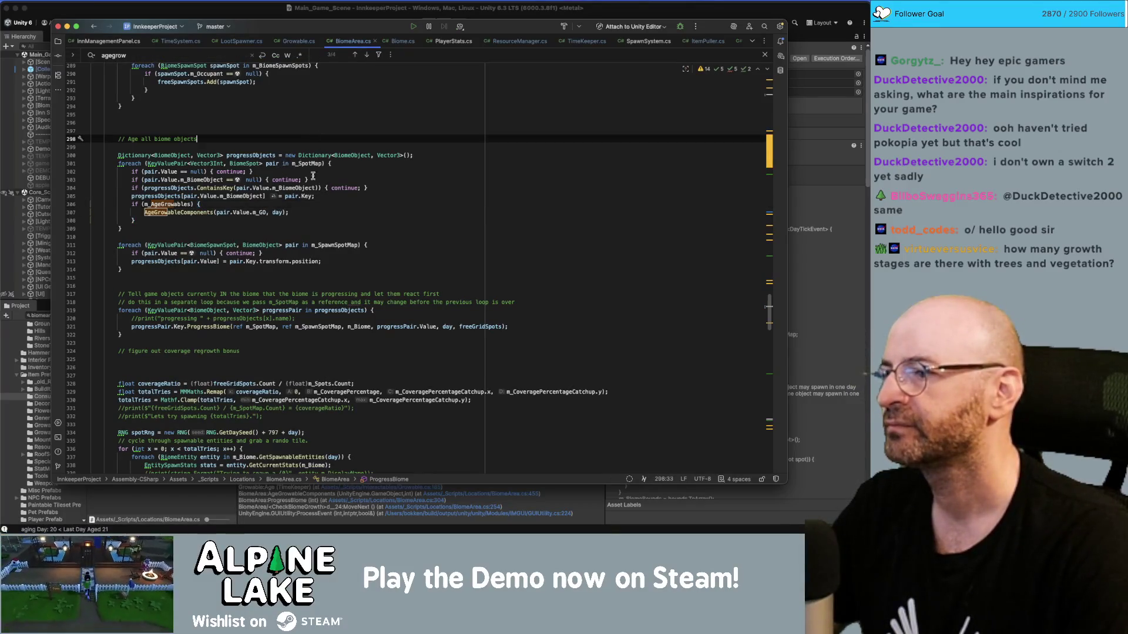
click(256, 11)
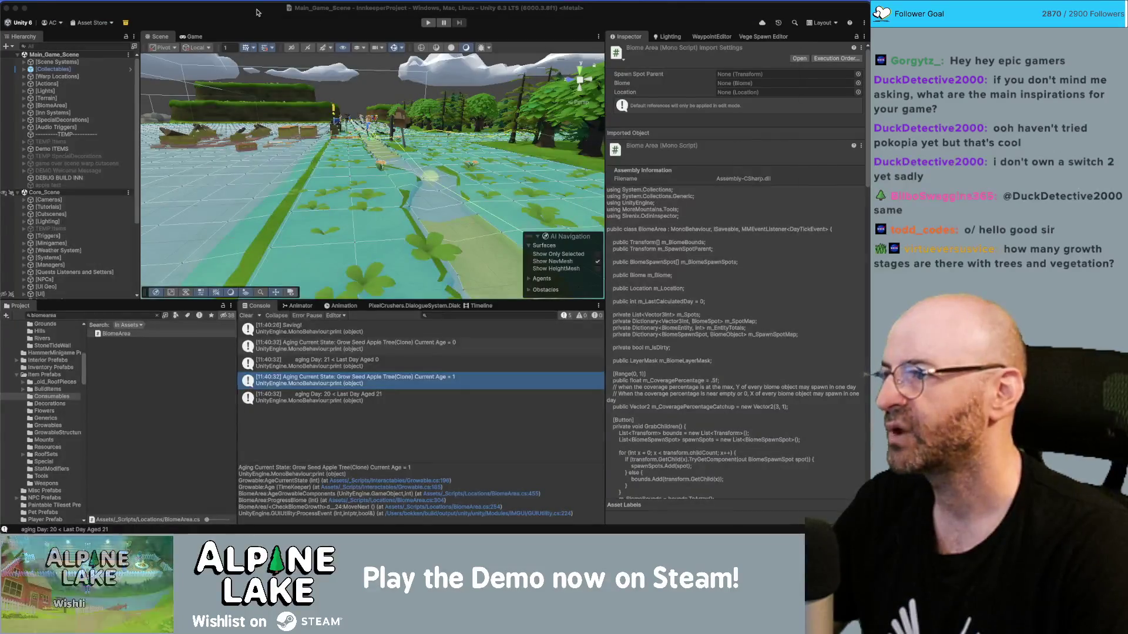
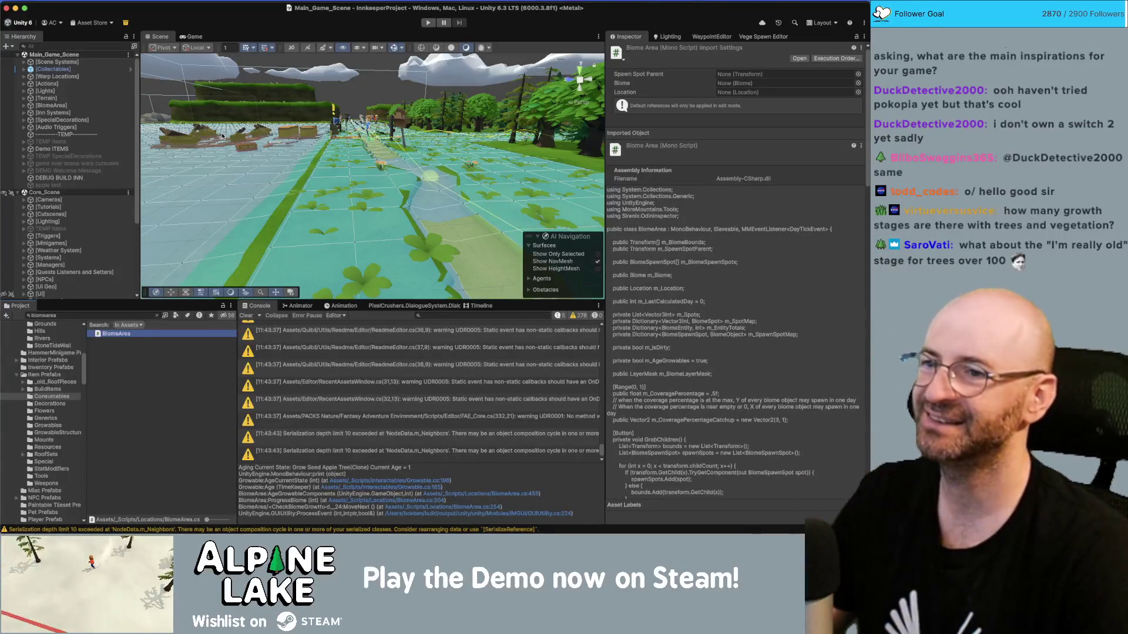
Search the Project for 'apple seed' and select the Grow Seed Apple Tree asset.
drag(264, 147, 177, 183)
click(101, 314)
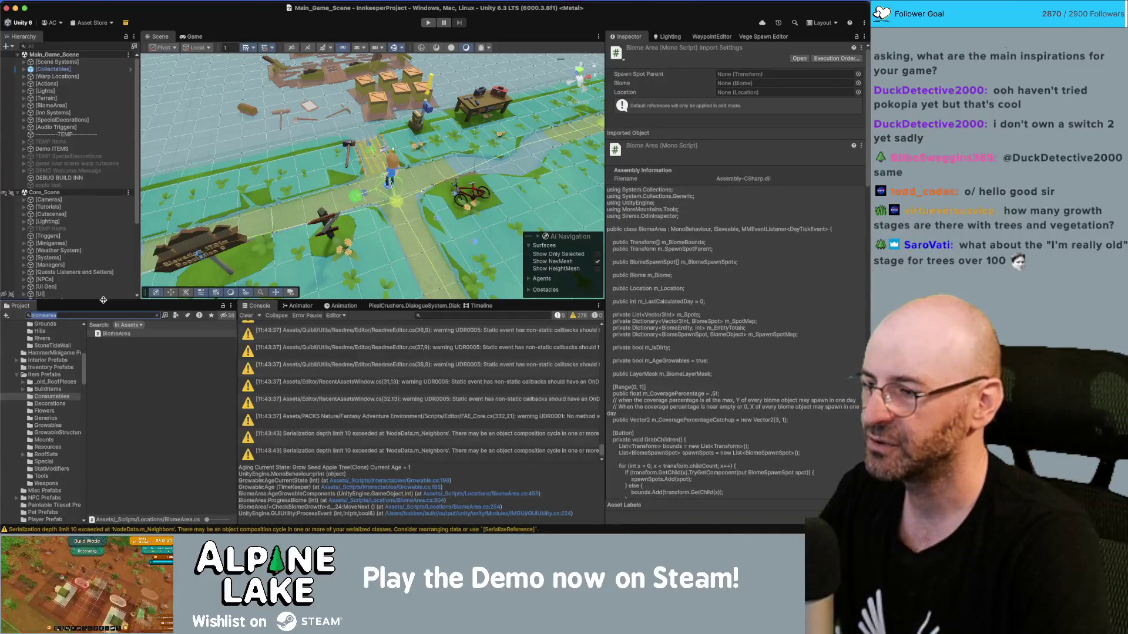
text(ap)
text(ple seed)
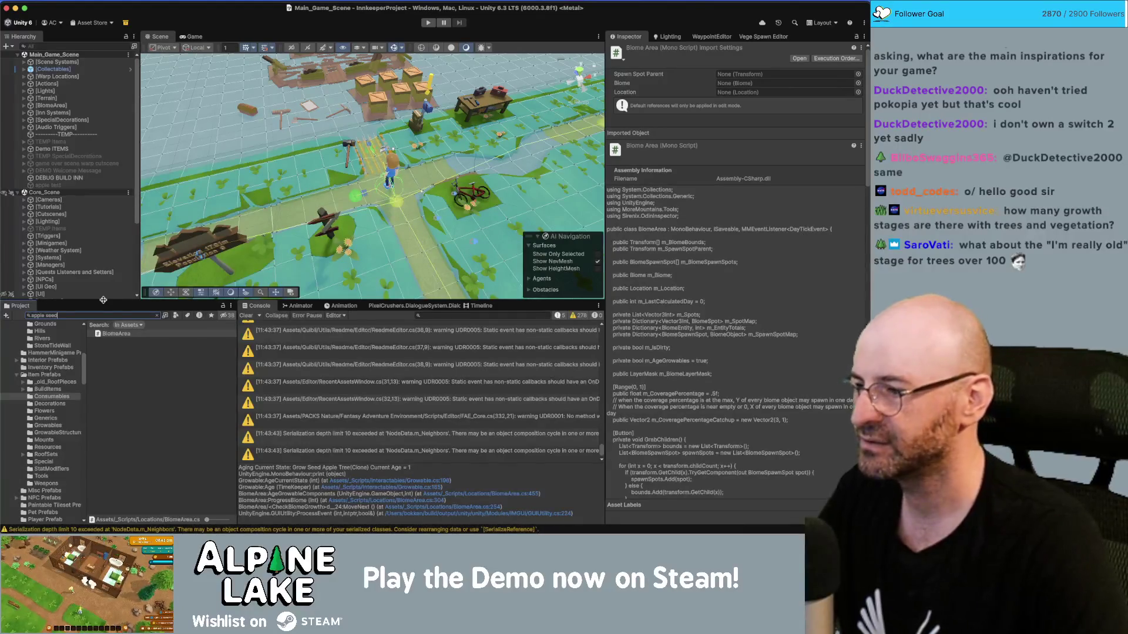
click(138, 341)
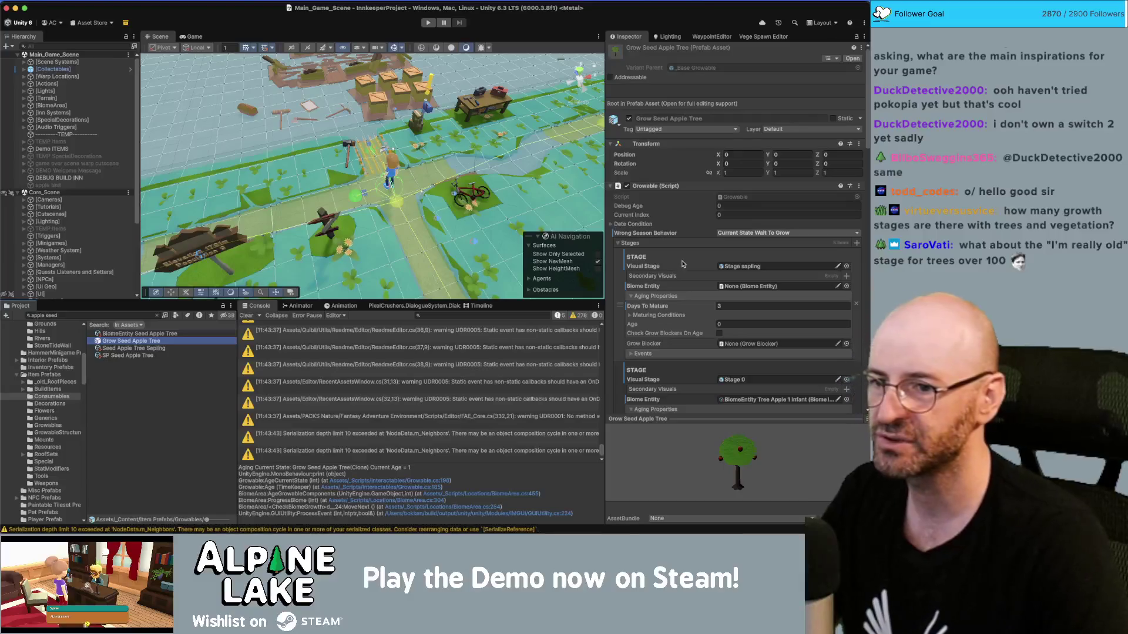
Set Days To Mature to 1 for the sapling stage and 2 for Stages 0 and 1.
scroll(736, 293, down, 1)
click(735, 299)
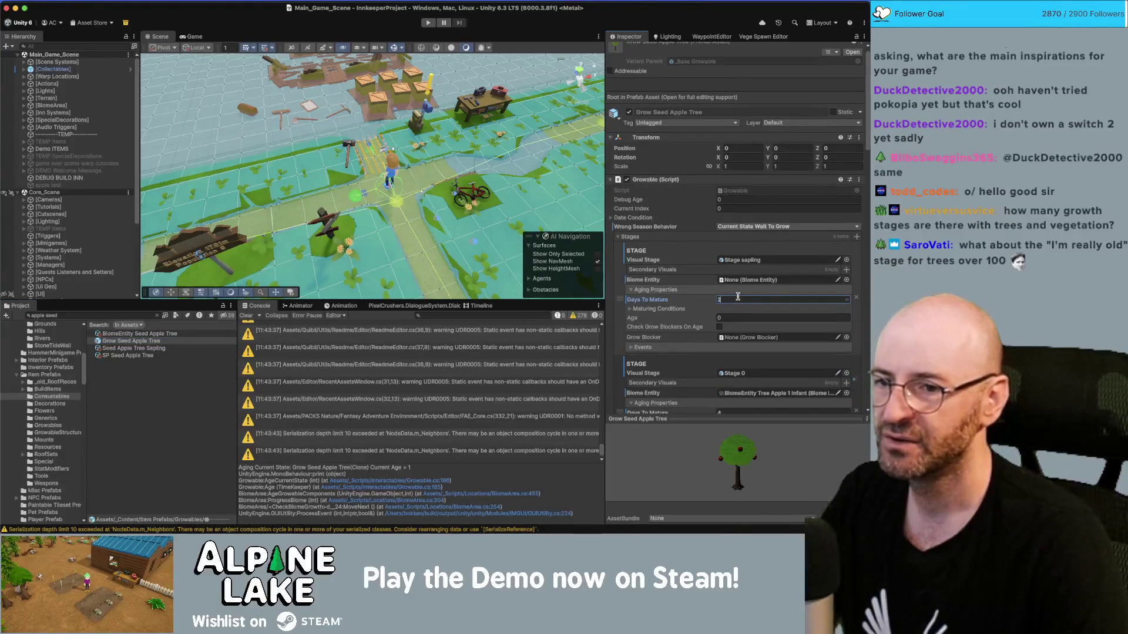
scroll(745, 259, down, 2)
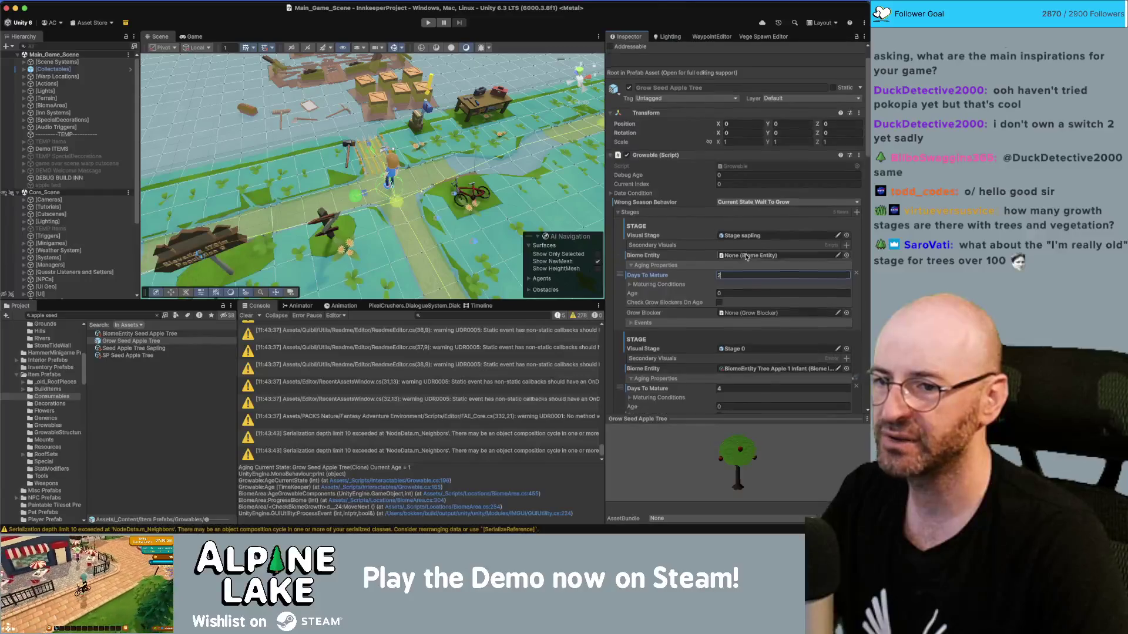
scroll(735, 294, down, 2)
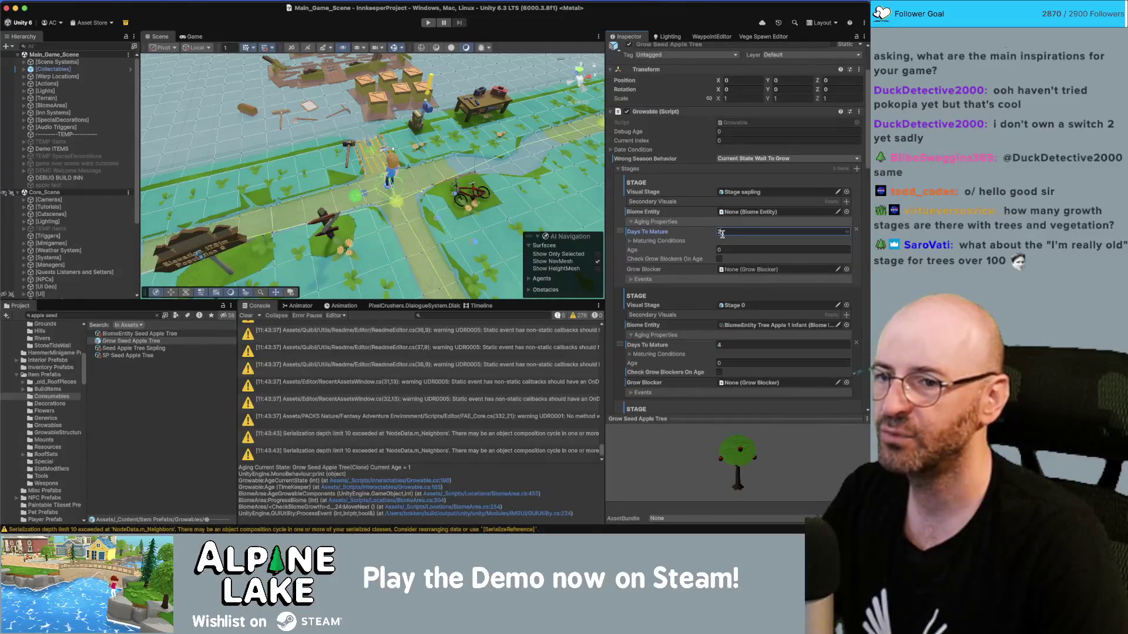
text(11)
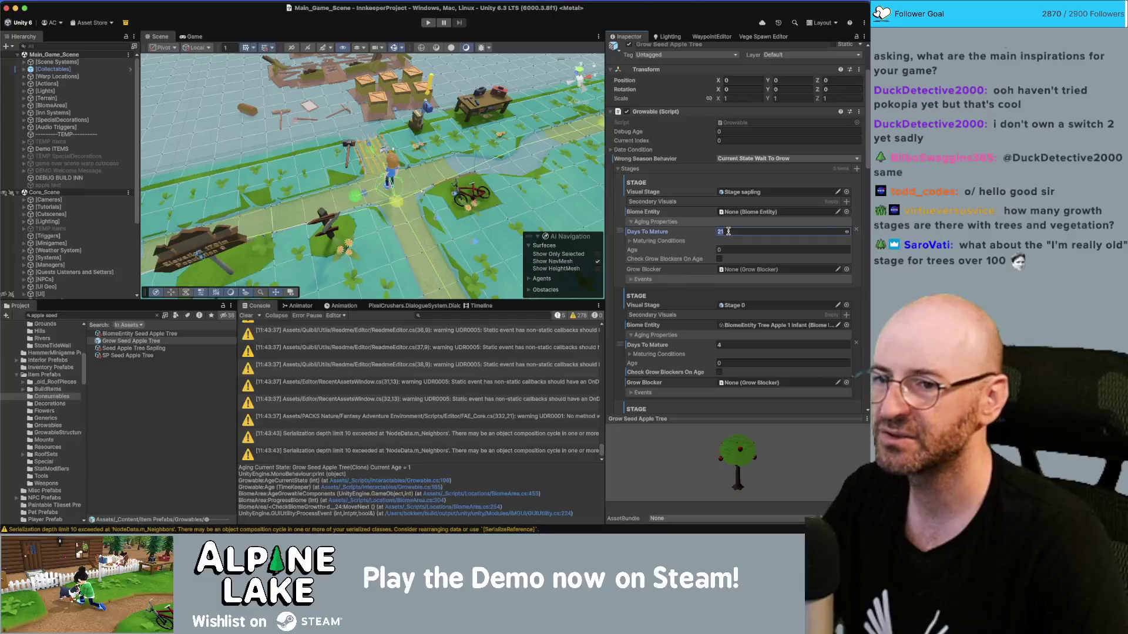
text(1)
click(723, 345)
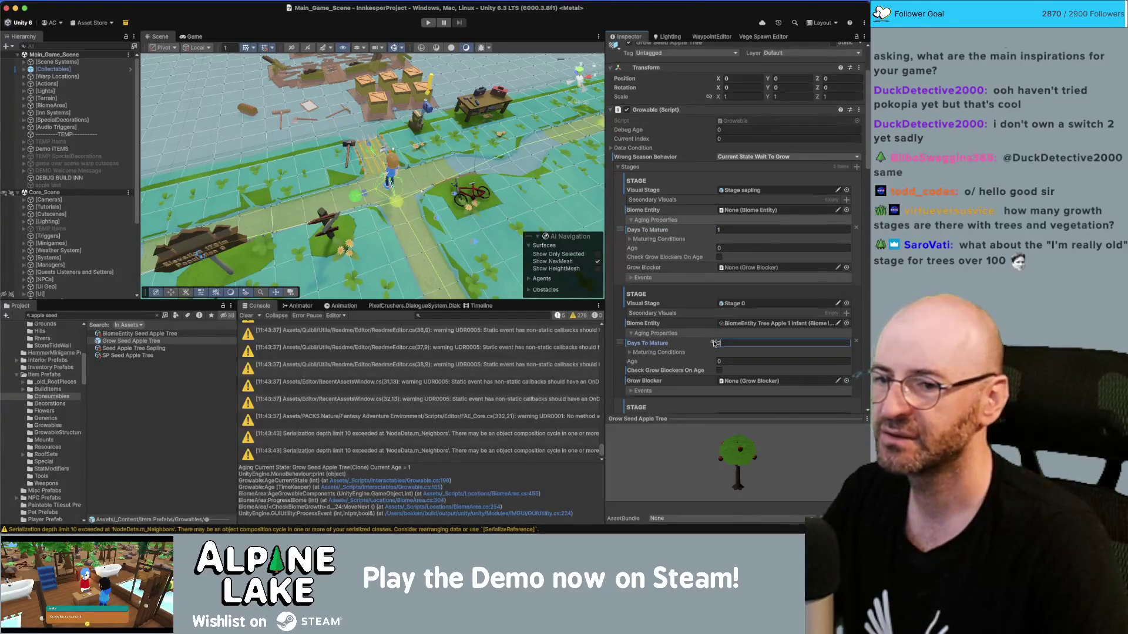
scroll(728, 273, down, 1)
scroll(717, 288, down, 2)
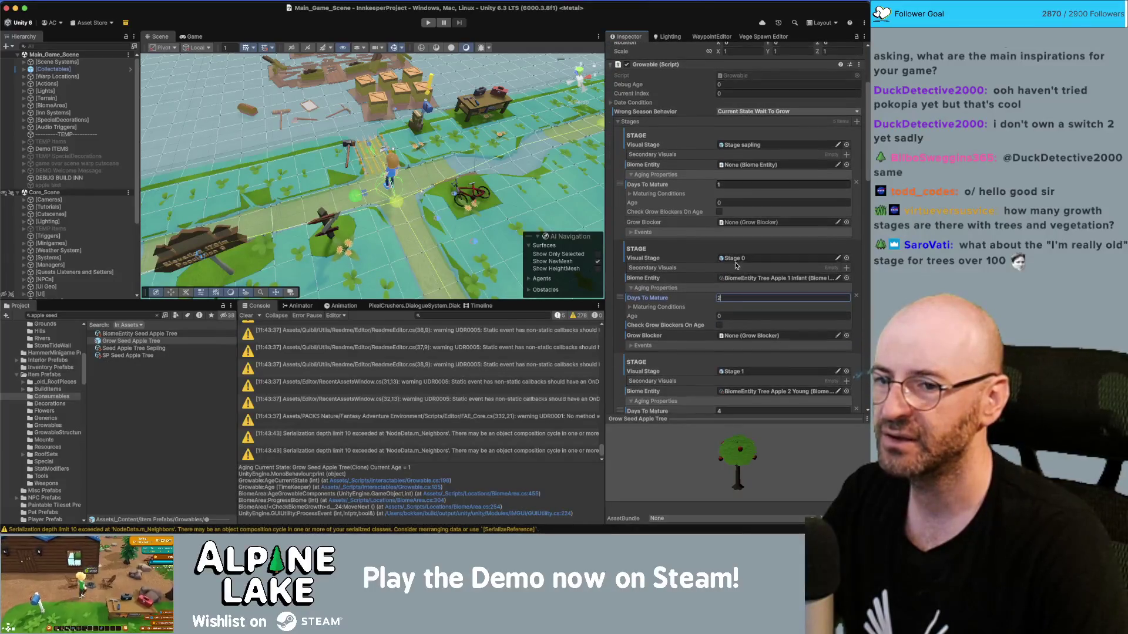
click(730, 385)
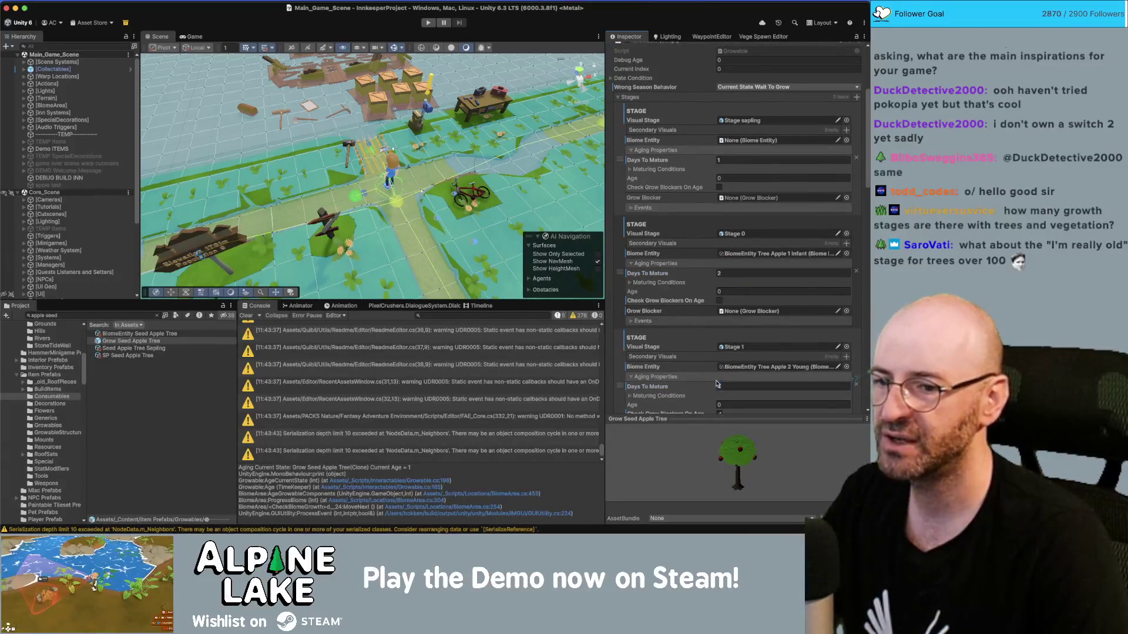
text(3)
Look over the remaining Growable settings, then select the BiomeEntity Seed Apple Tree asset.
scroll(743, 364, down, 2)
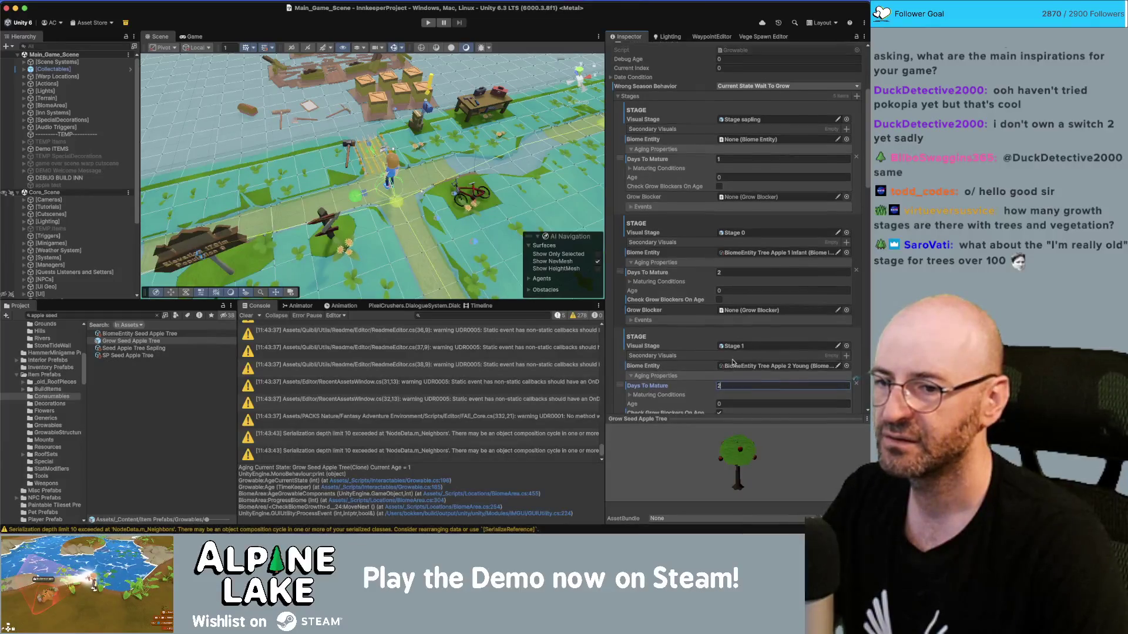
scroll(759, 339, down, 6)
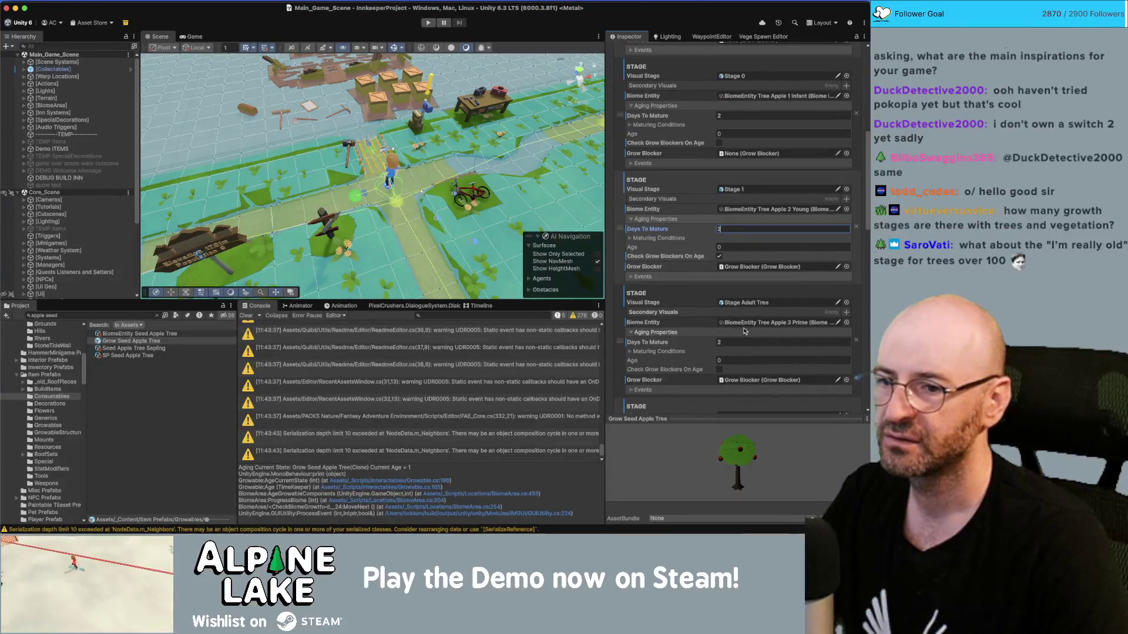
scroll(752, 309, down, 3)
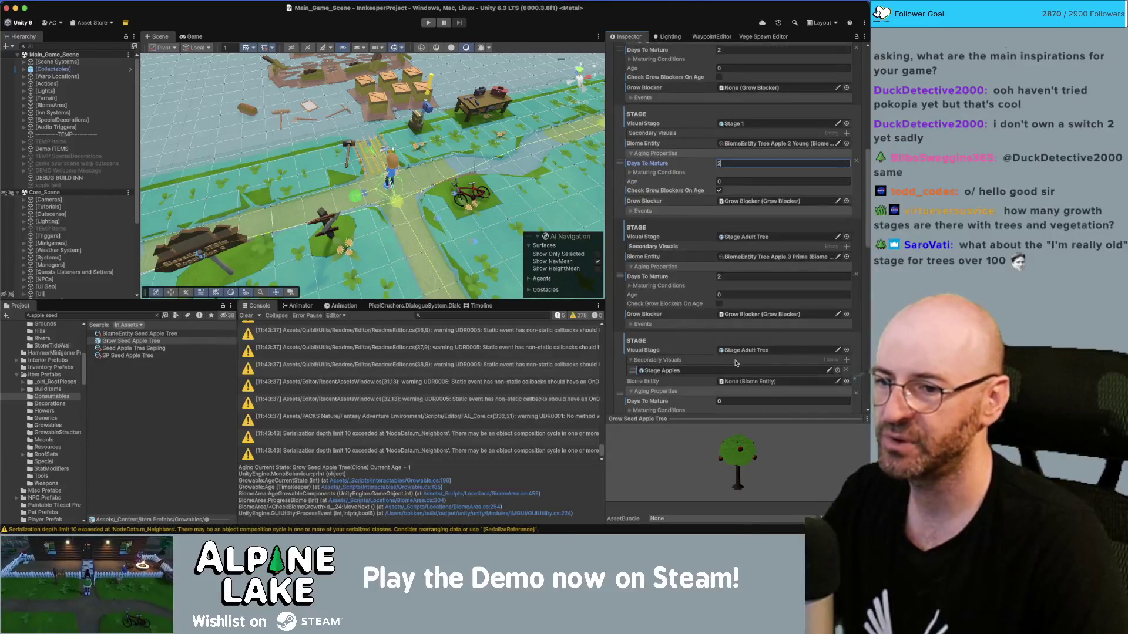
scroll(736, 364, up, 8)
scroll(728, 206, down, 5)
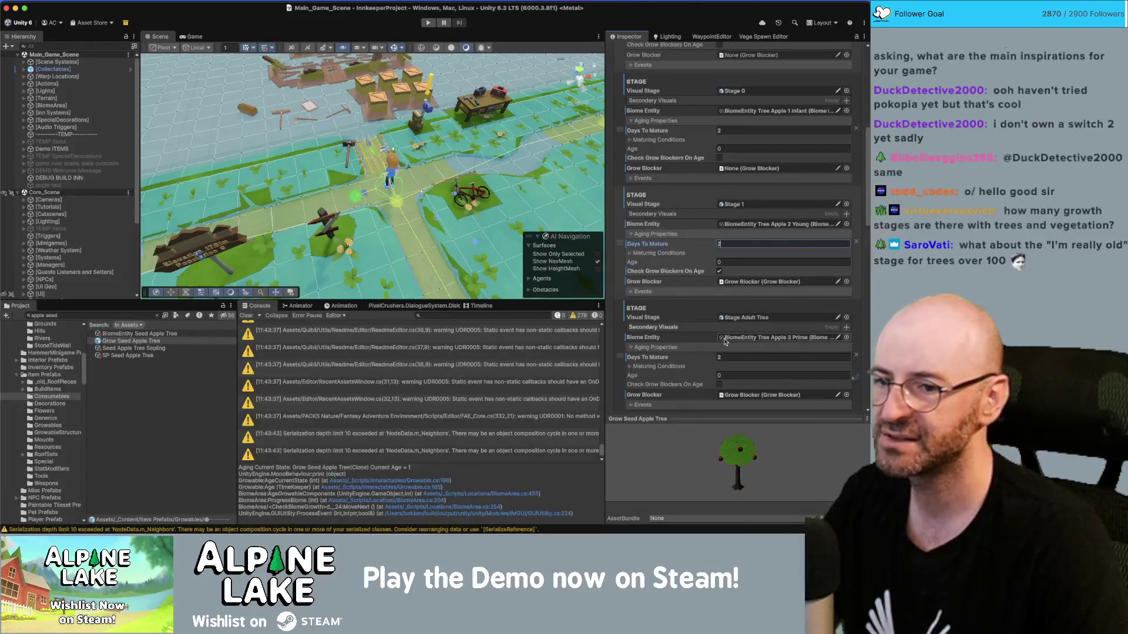
scroll(754, 312, down, 2)
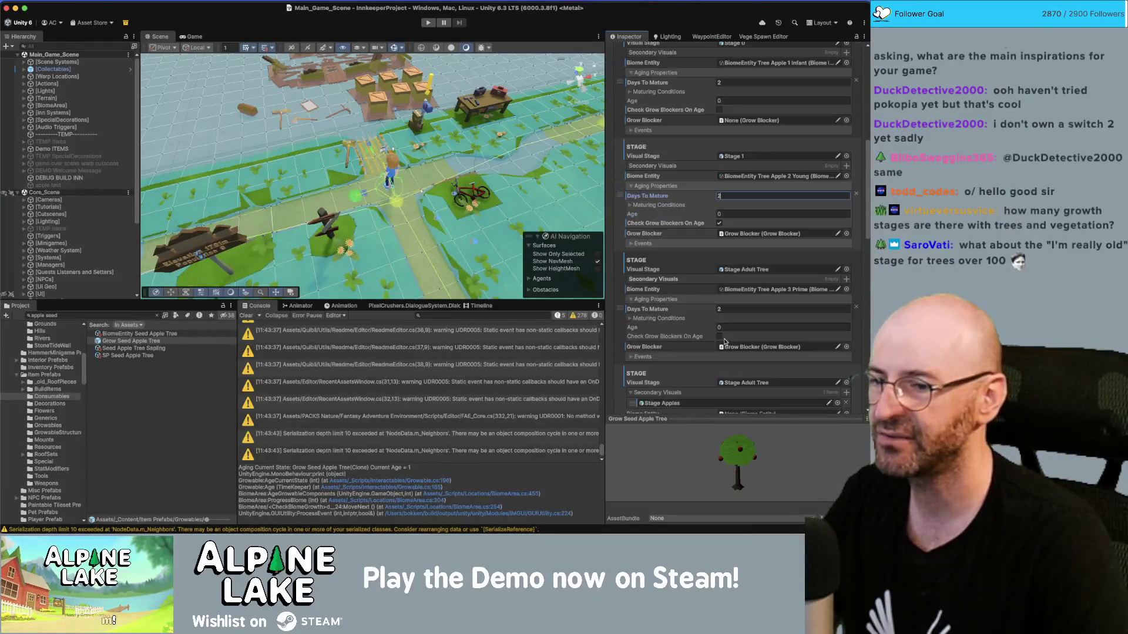
click(143, 334)
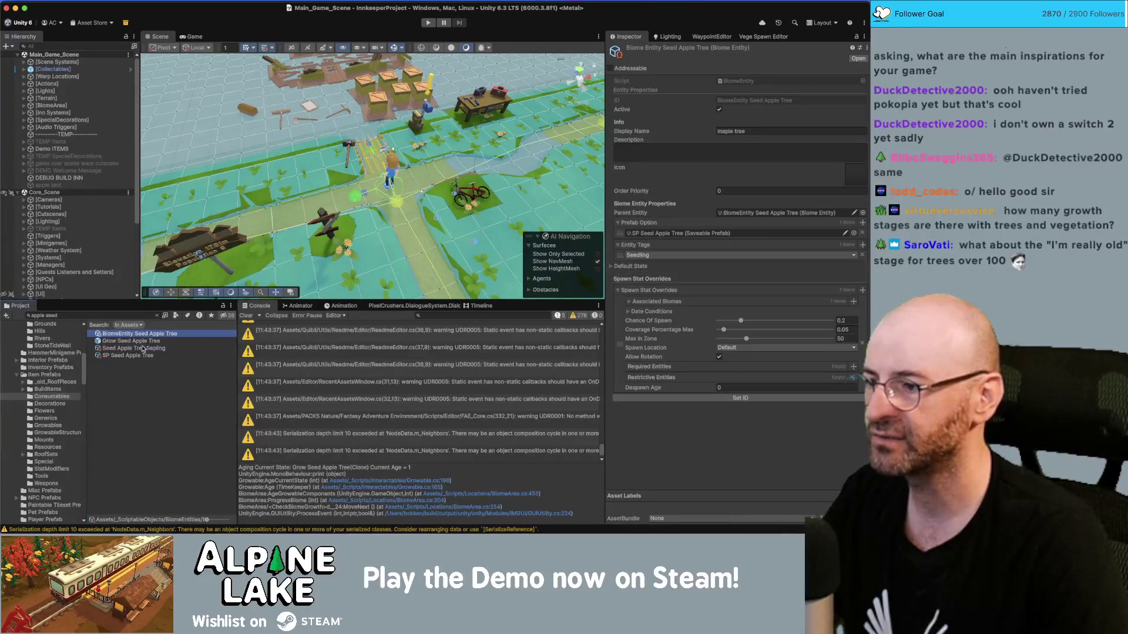
Change the Seed Apple Tree Sapling description from 10 to 7 days to bear fruit.
click(143, 349)
click(803, 173)
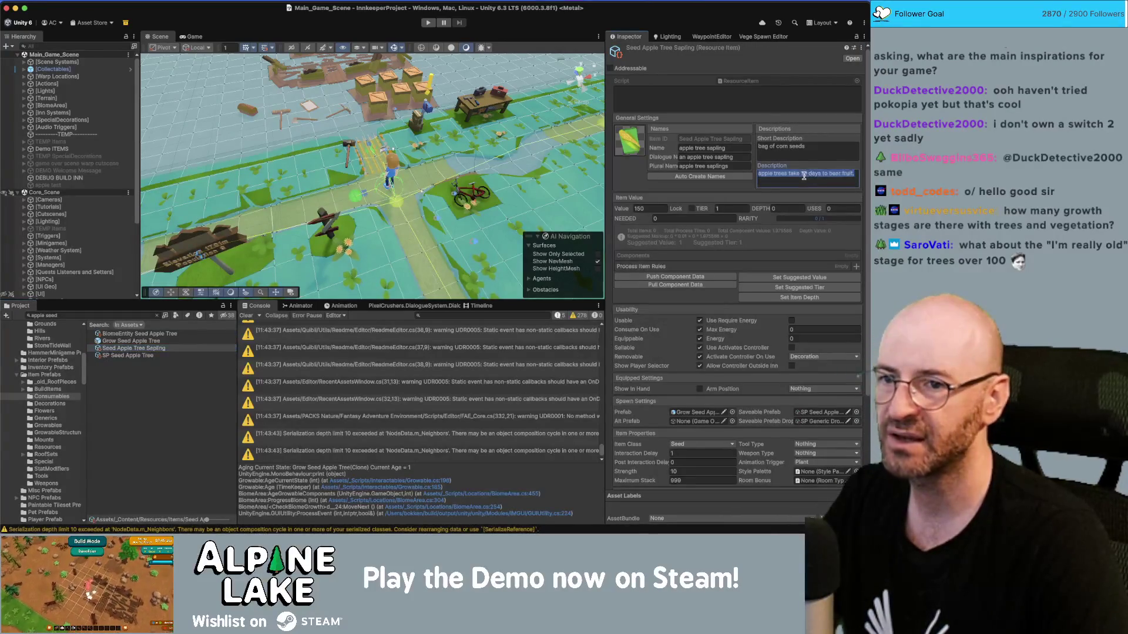
key(Delete)
key(Delete)
text(7)
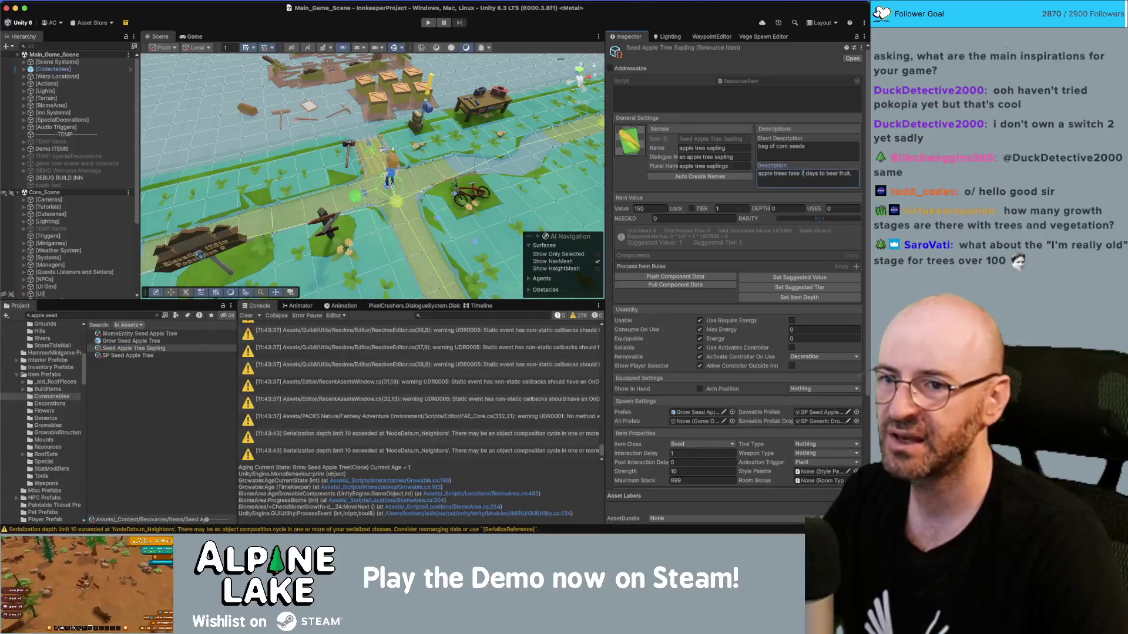
click(151, 2)
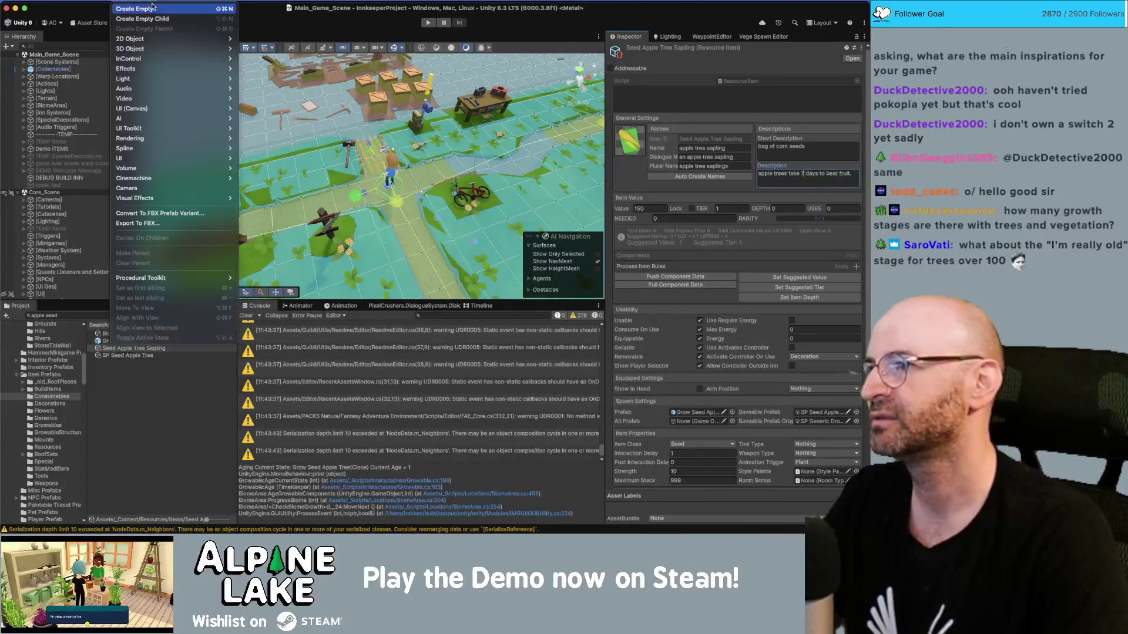
click(152, 5)
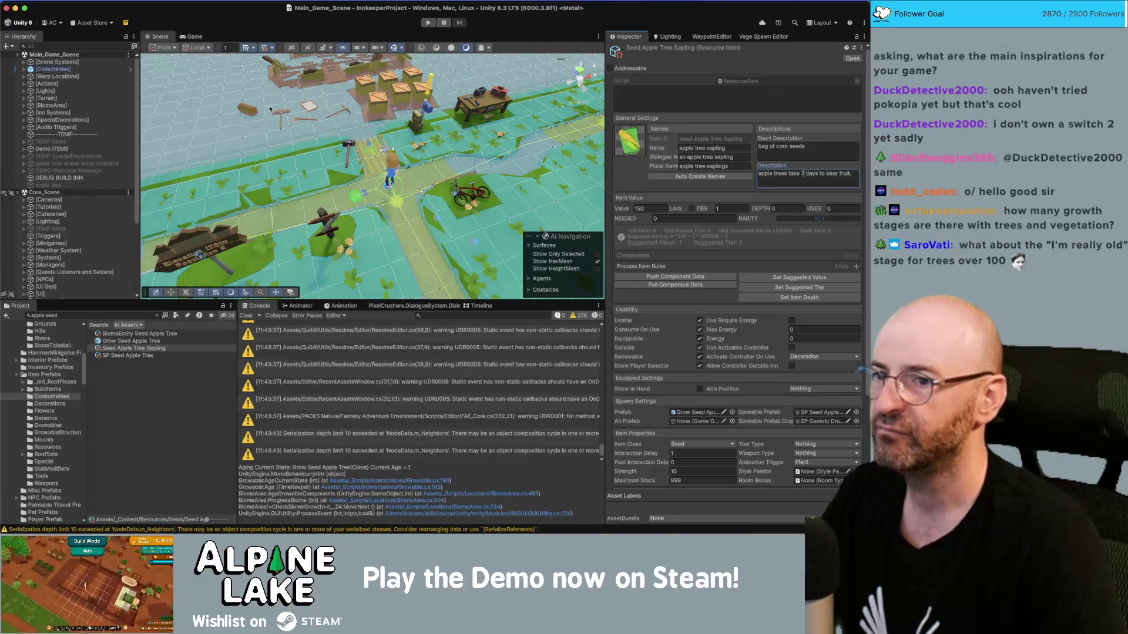
Select the [BiomeArea] object in the Hierarchy and expand its children.
click(56, 316)
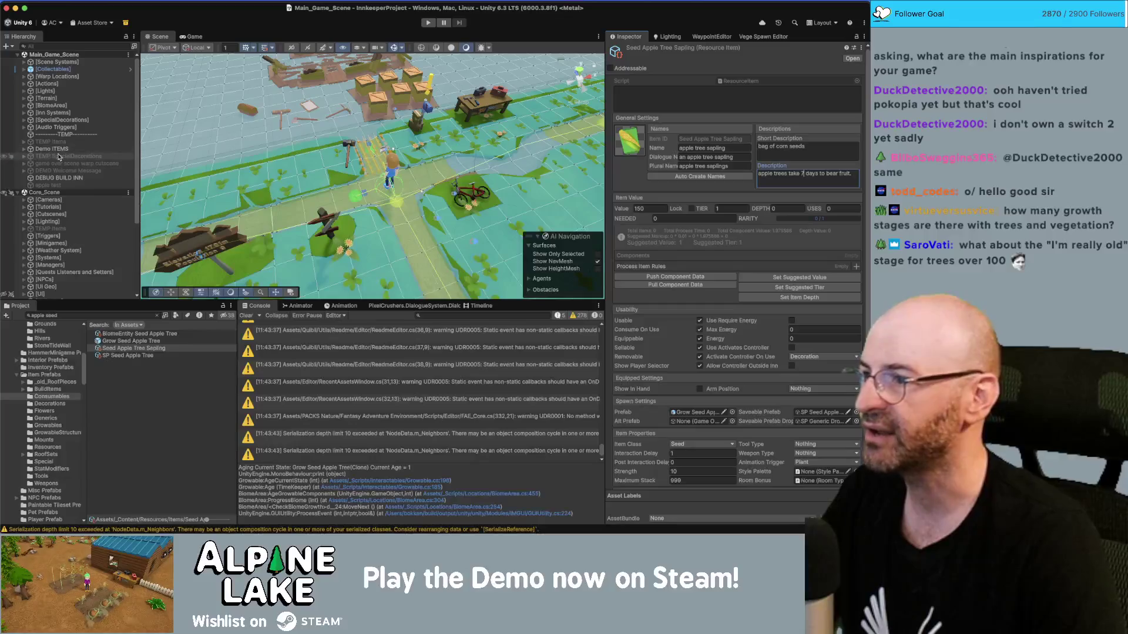
click(83, 114)
key(Up)
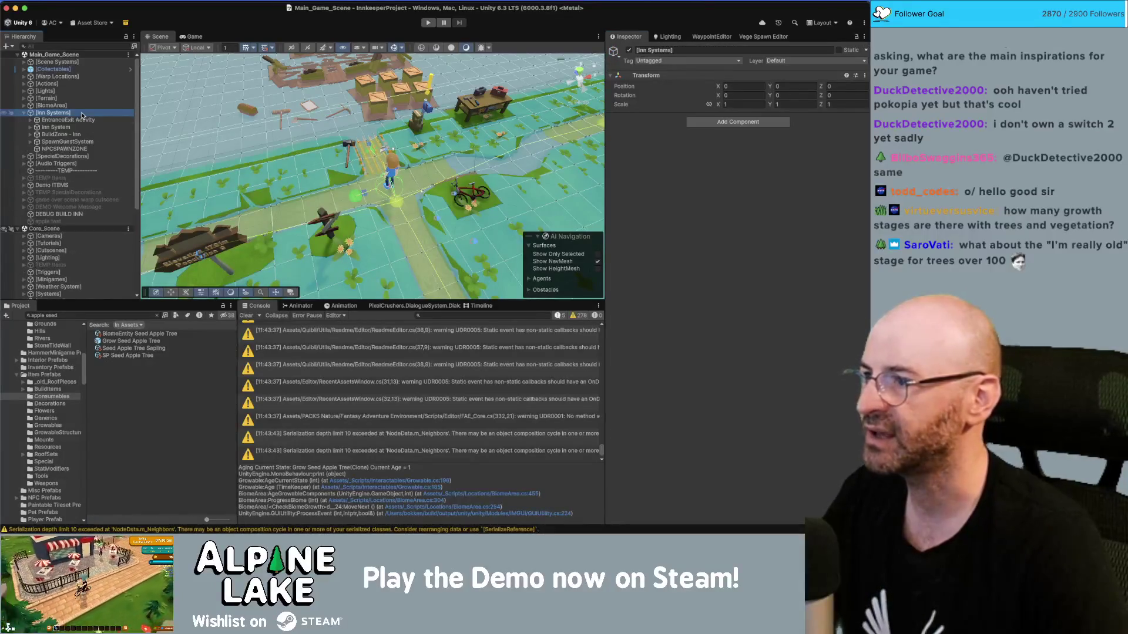
key(Right)
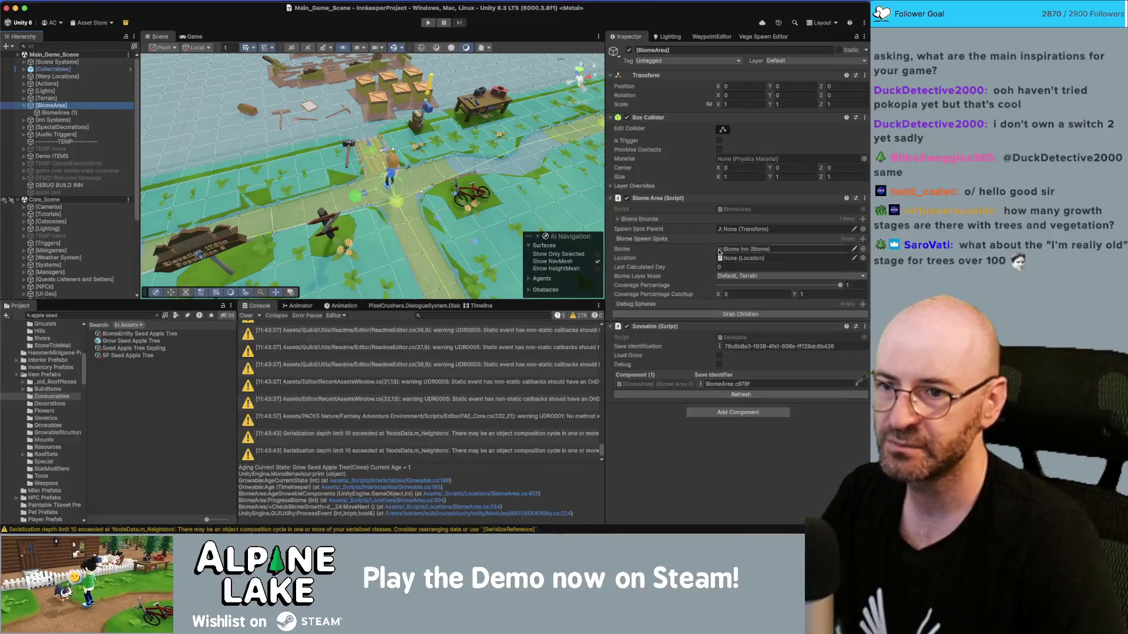
Add [SerializeField] above 'private bool m_AgeGrowables' in BiomeArea.cs, then return to Unity.
click(352, 500)
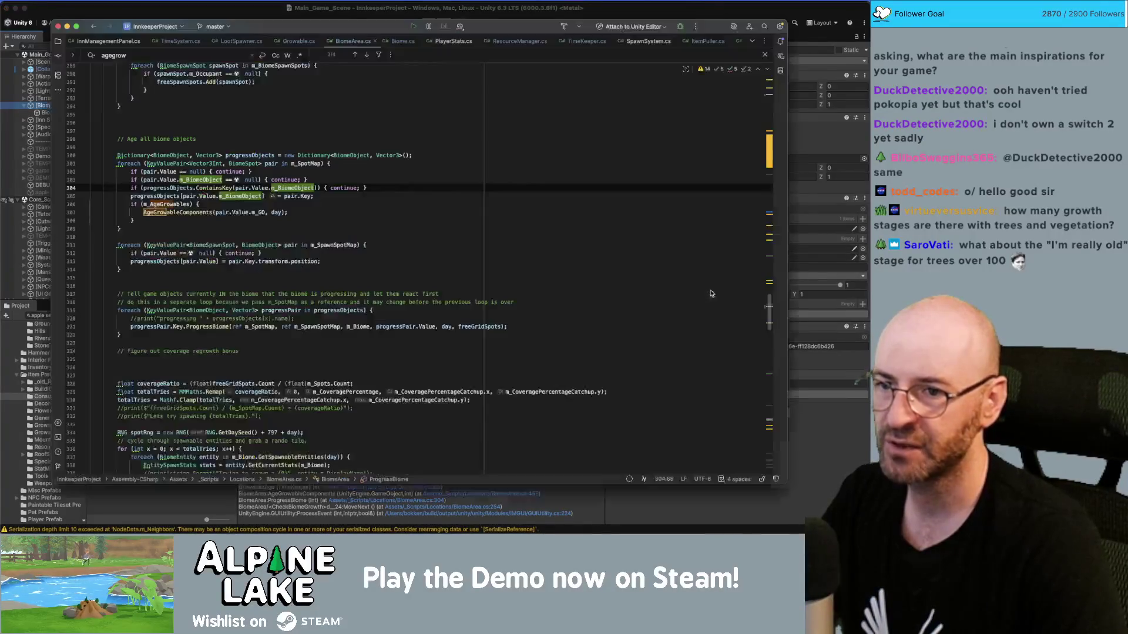
scroll(317, 236, up, 20)
scroll(317, 236, up, 20)
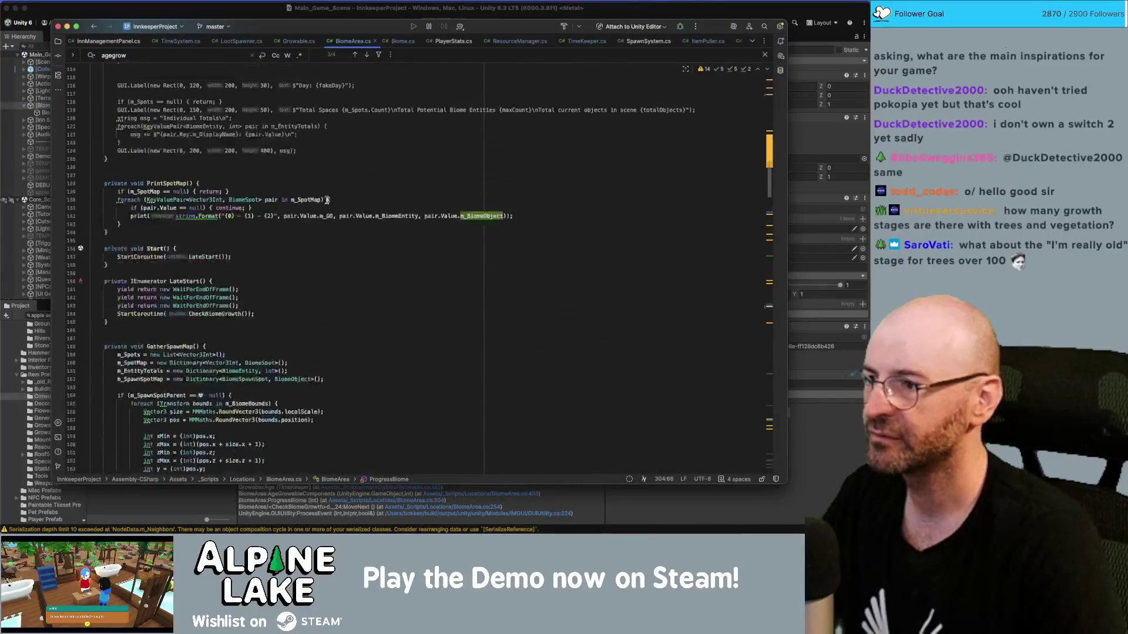
scroll(330, 214, up, 12)
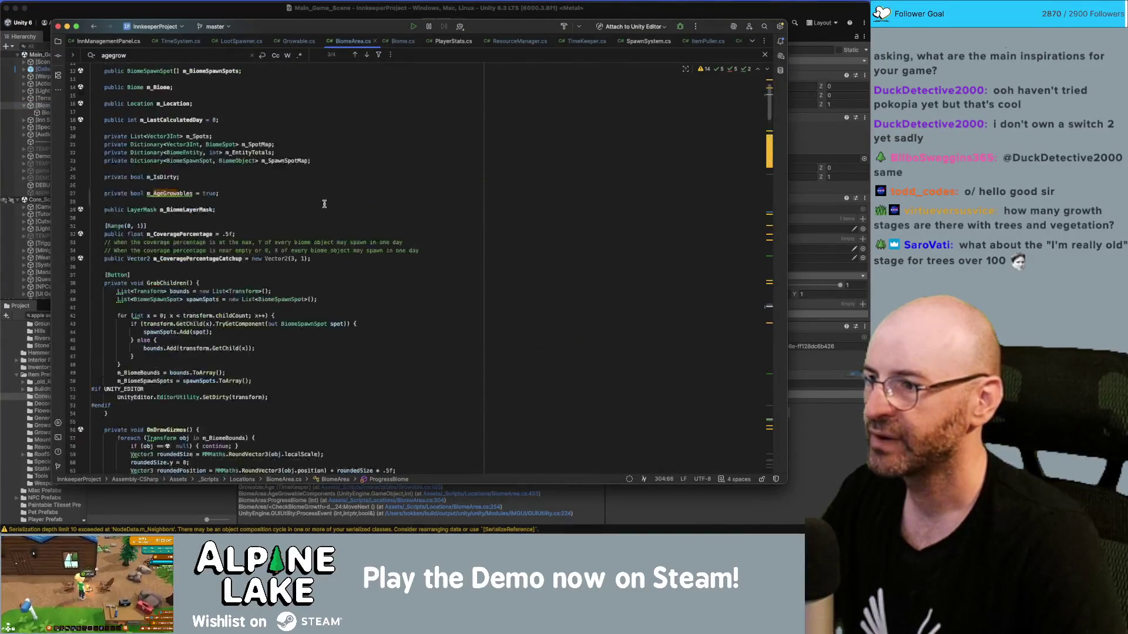
click(330, 198)
text([serial)
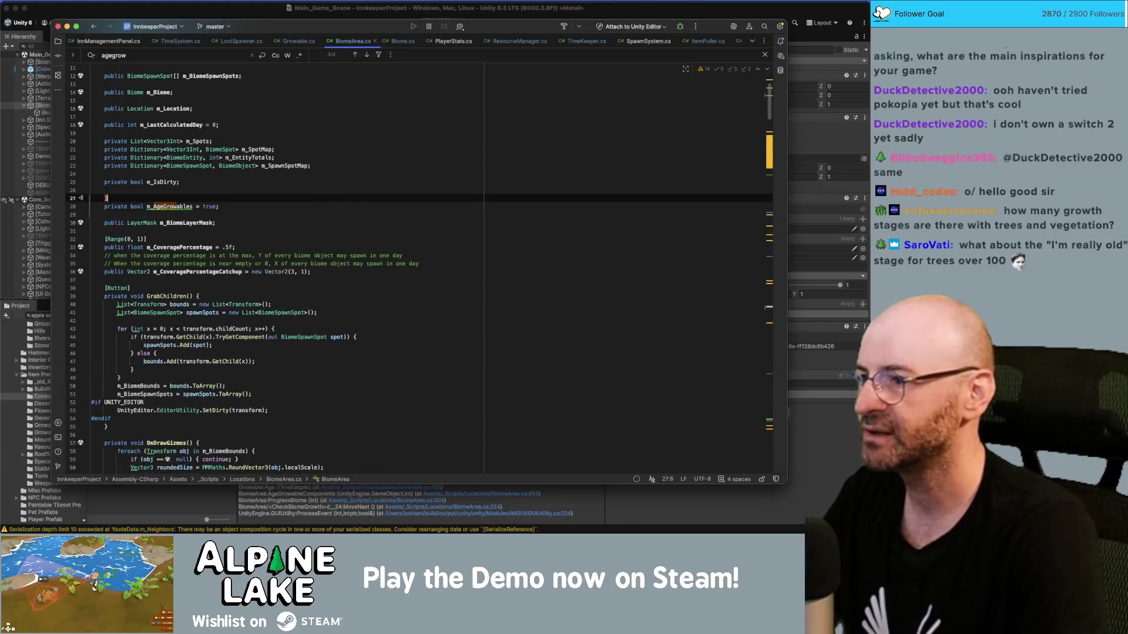
key(BackSpace)
key(BackSpace)
key(BackSpace)
text(Seri)
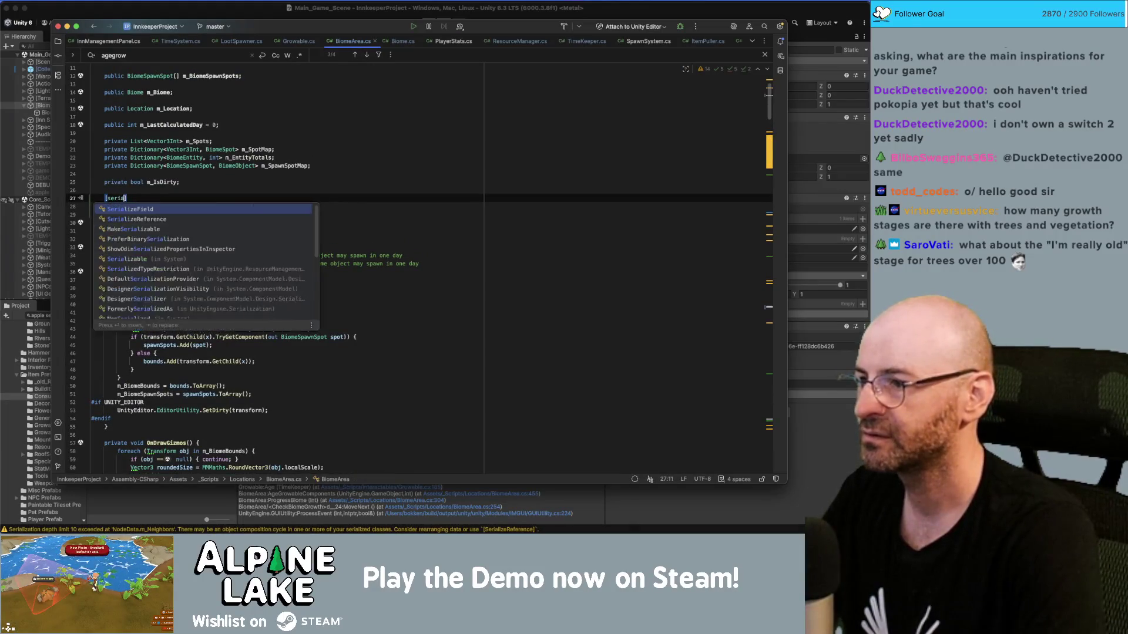
key(Return)
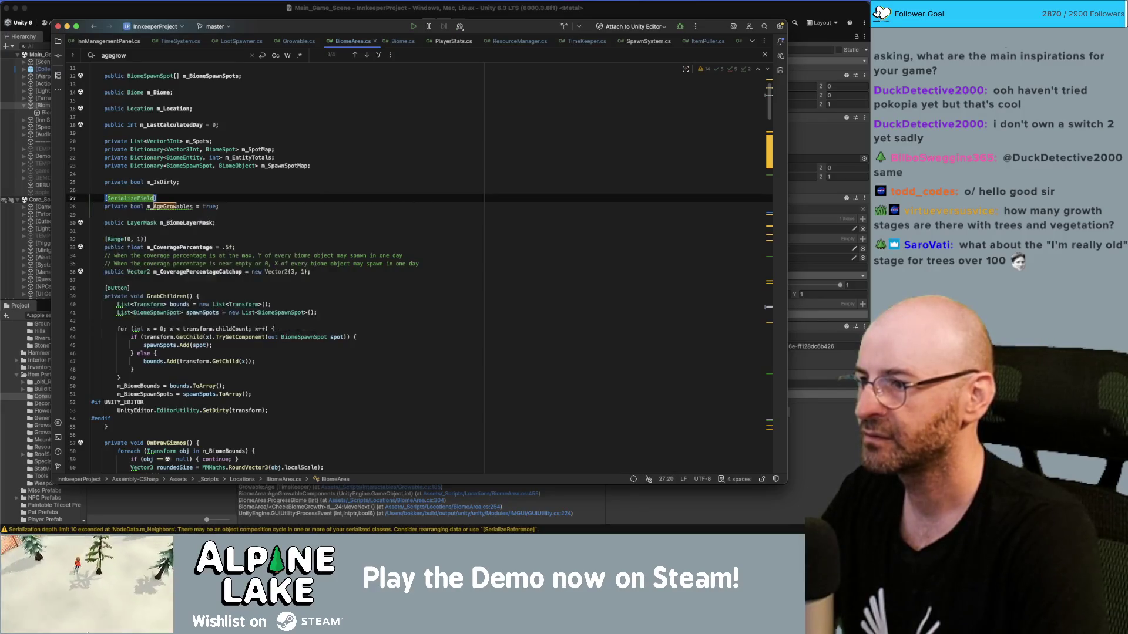
key(super+Tab)
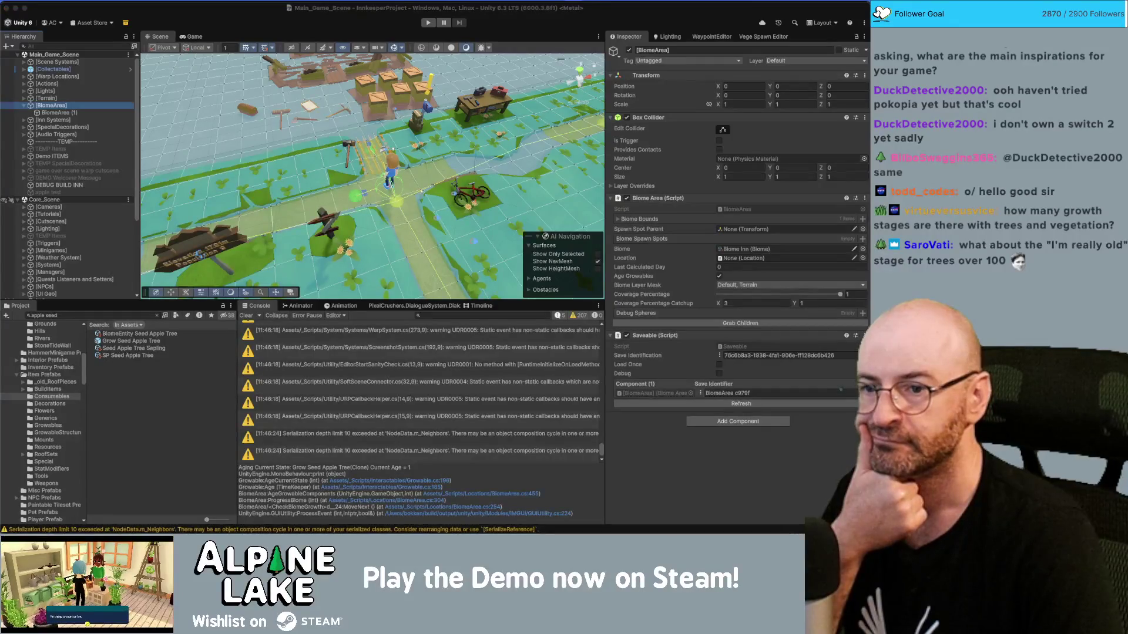
Uncheck Age Growables on the Biome Area component and enter Play mode.
click(720, 276)
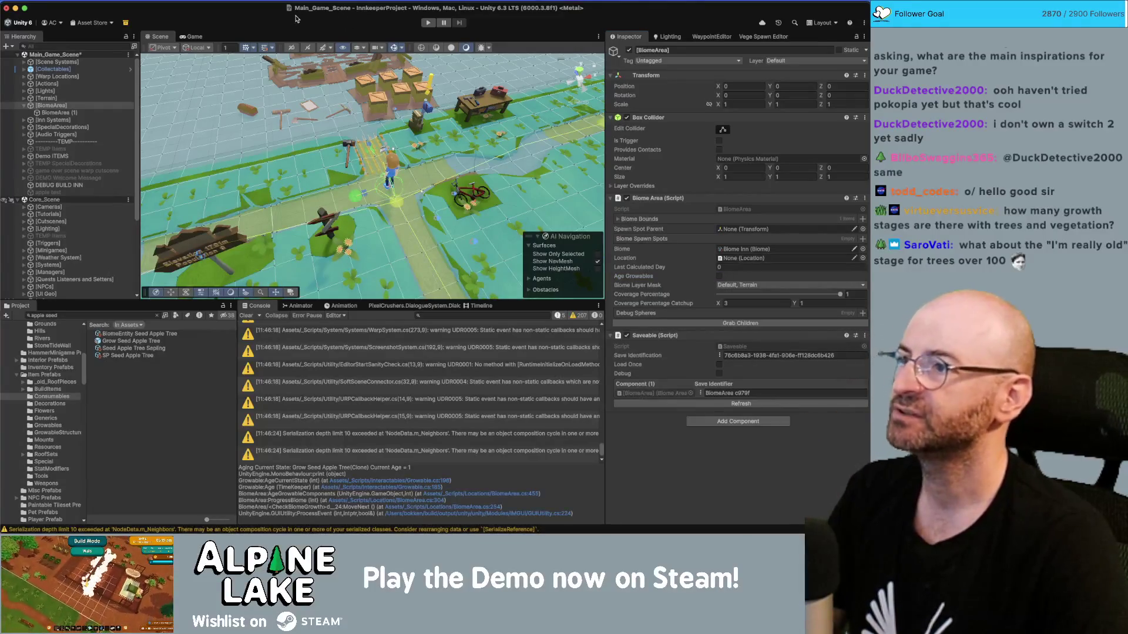
click(431, 19)
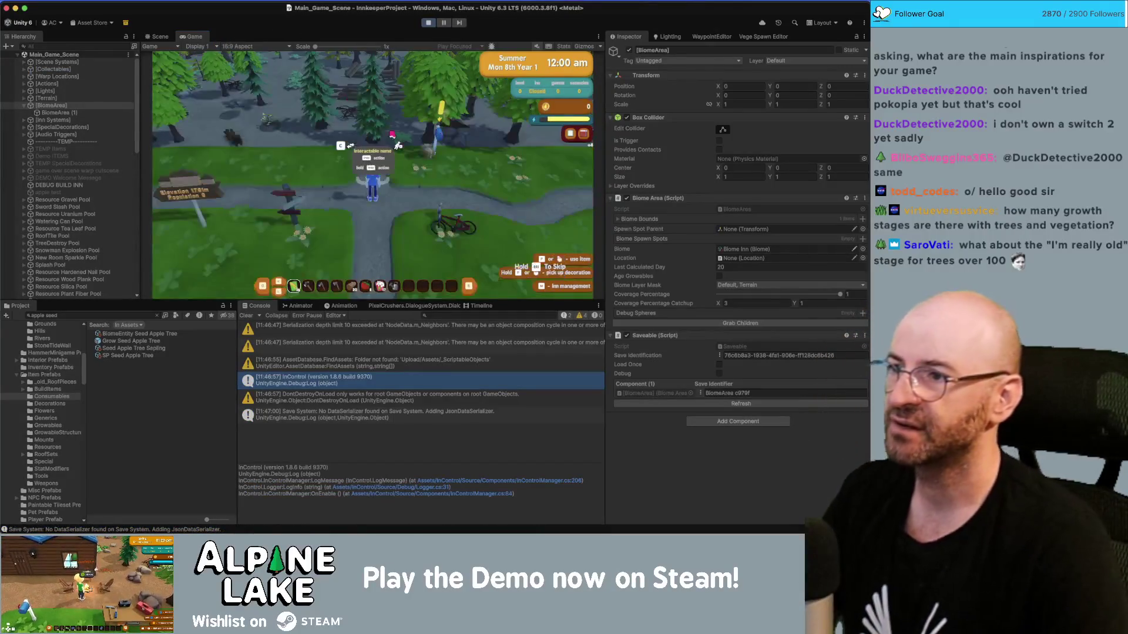
Walk the character north along the path, then up and right into the forest.
key(w)
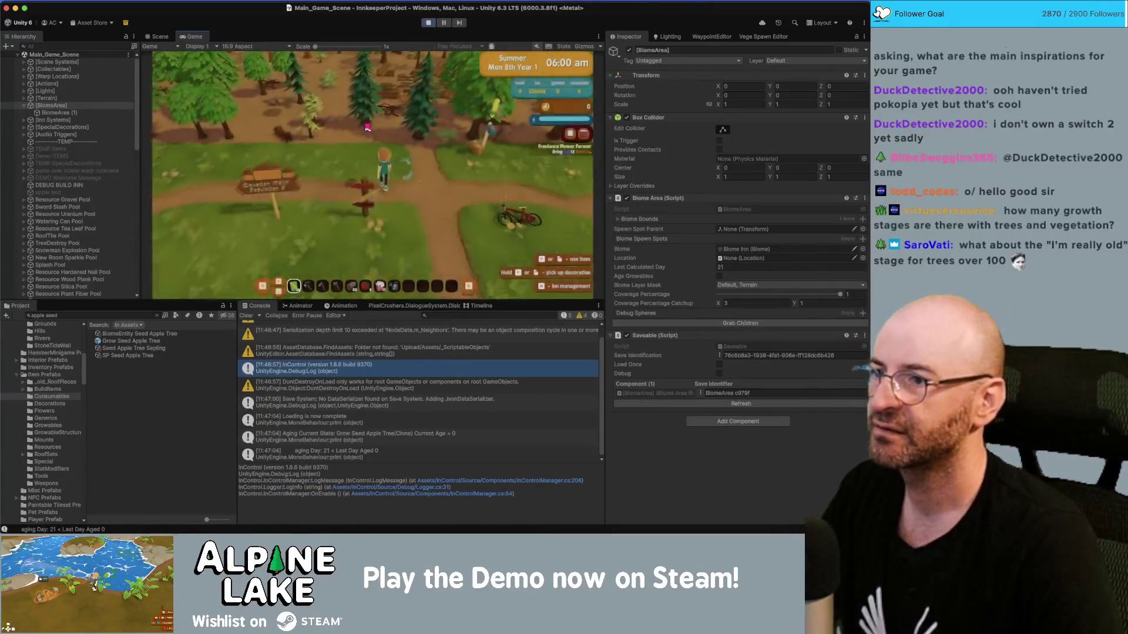
key(w)
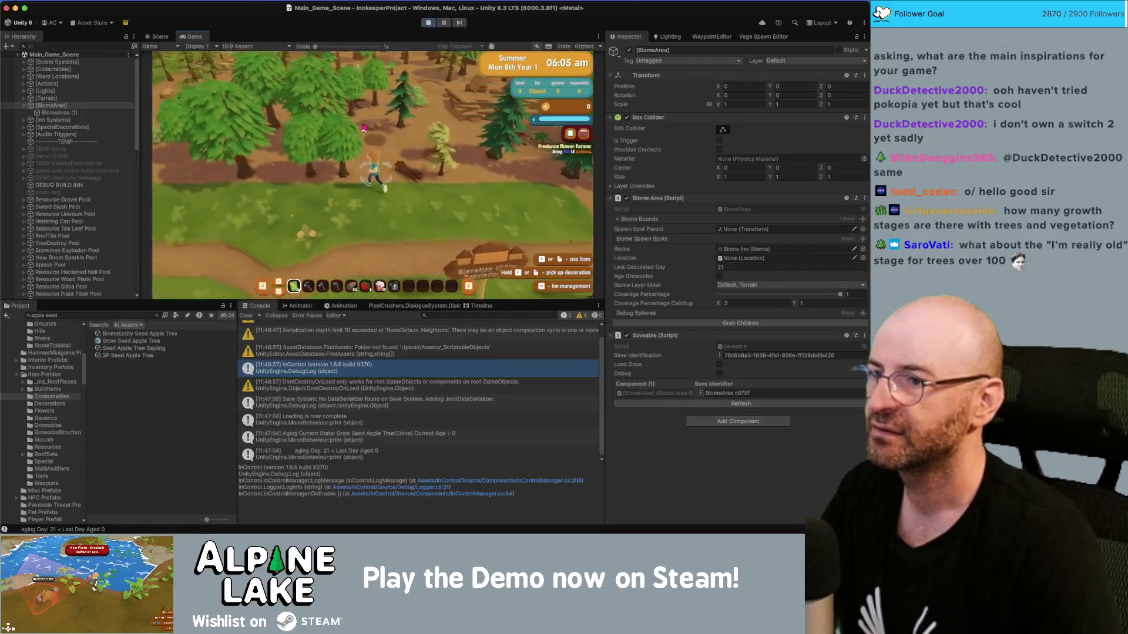
key(w)
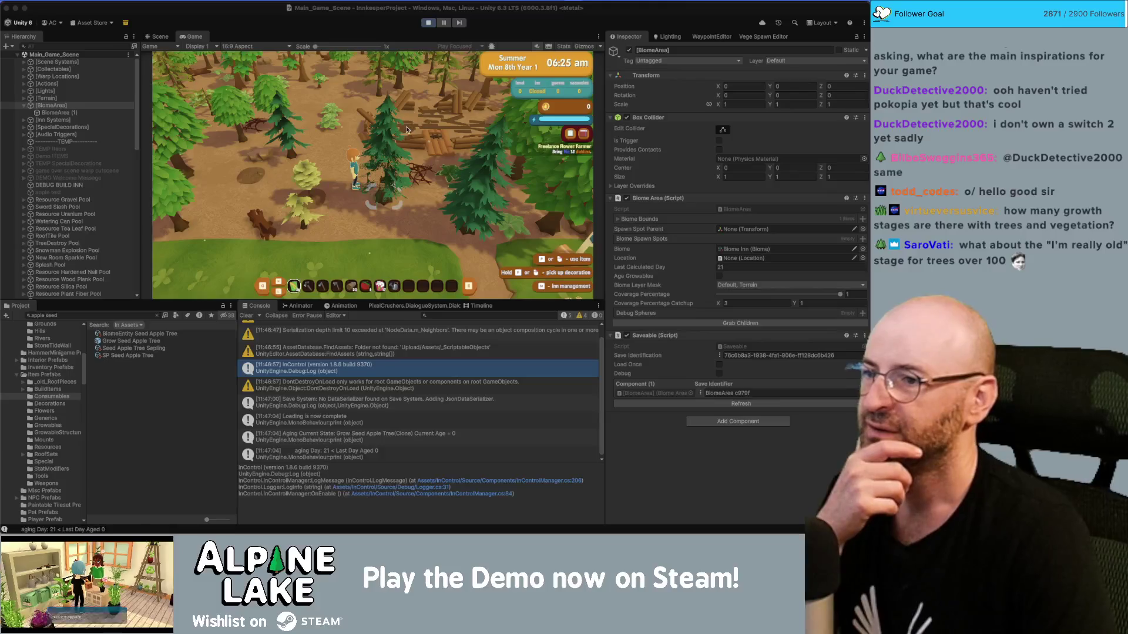
Equip the axe and chop down the small tree for 4 wood and an apple tree sapling.
scroll(69, 226, down, 5)
key(3)
key(s)
key(4)
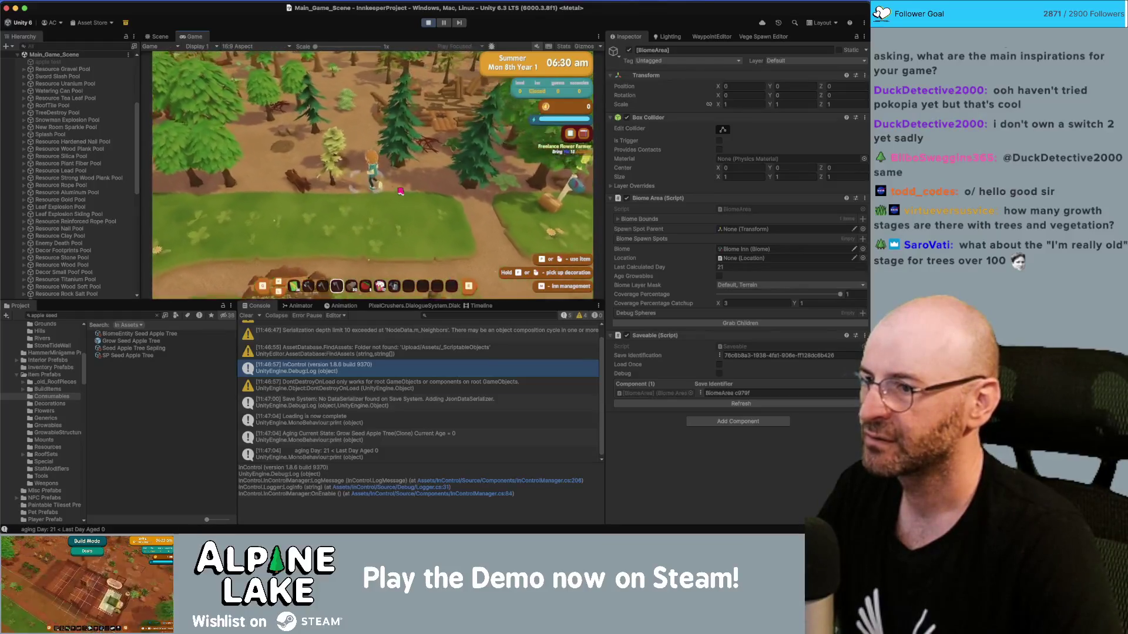
click(399, 191)
key(a)
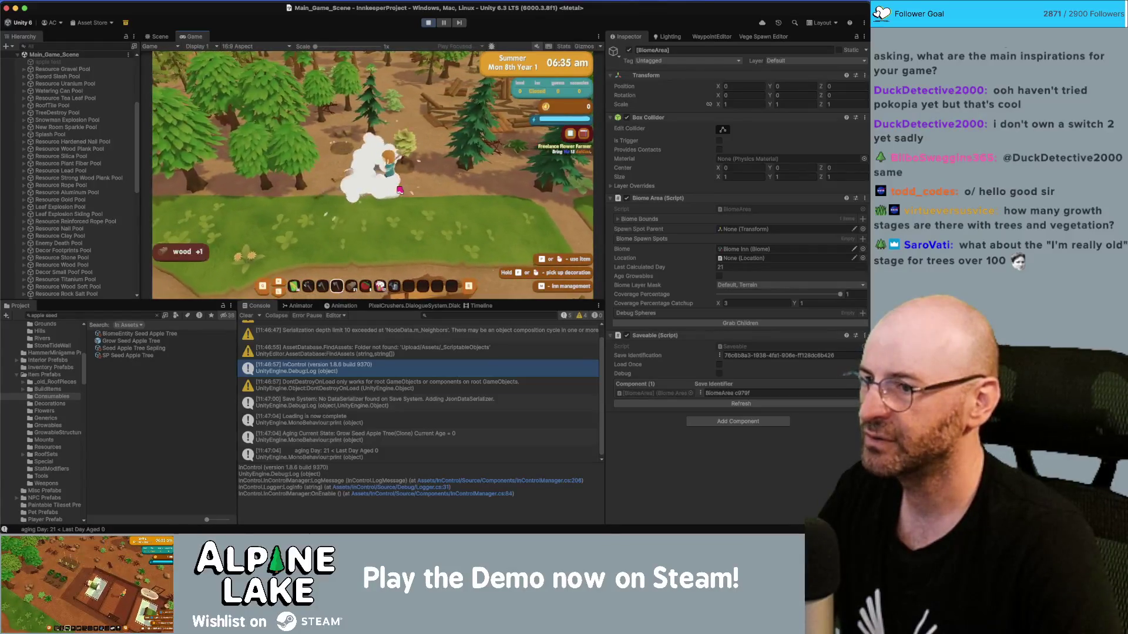
key(w)
click(400, 191)
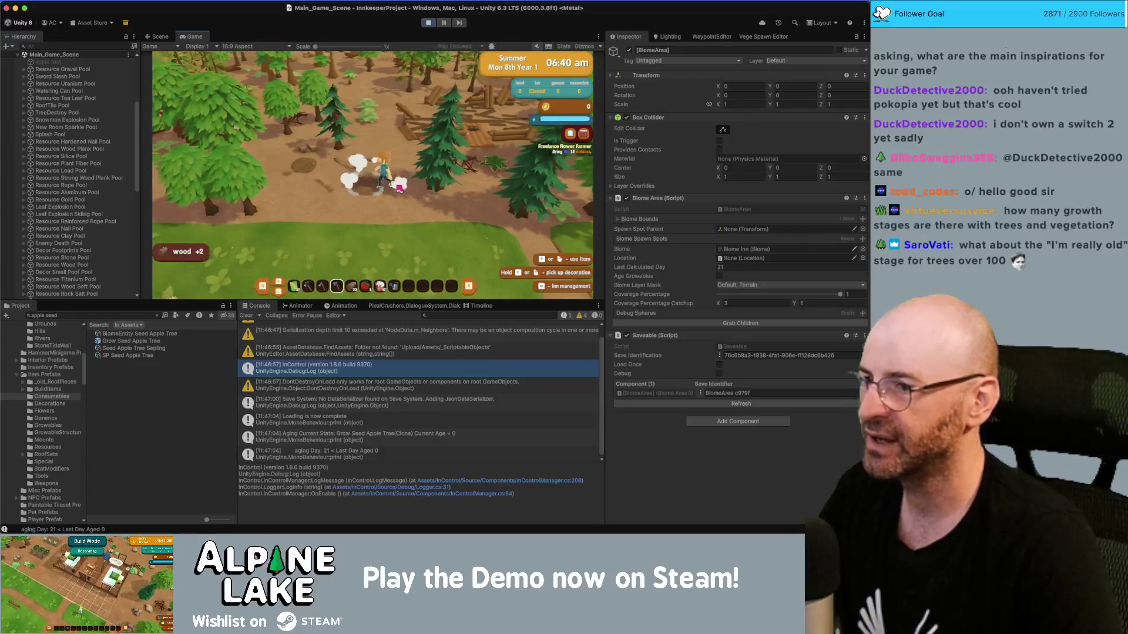
key(1)
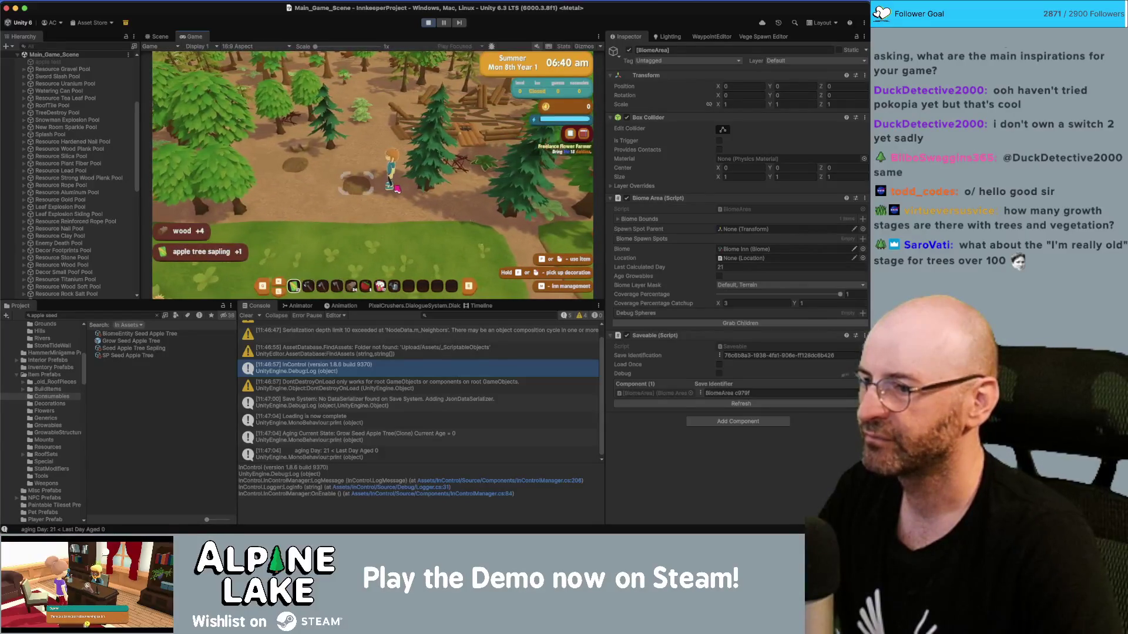
Select Grow Seed Apple Tree(Clone) in the Hierarchy to view its Growable stages.
scroll(90, 199, down, 10)
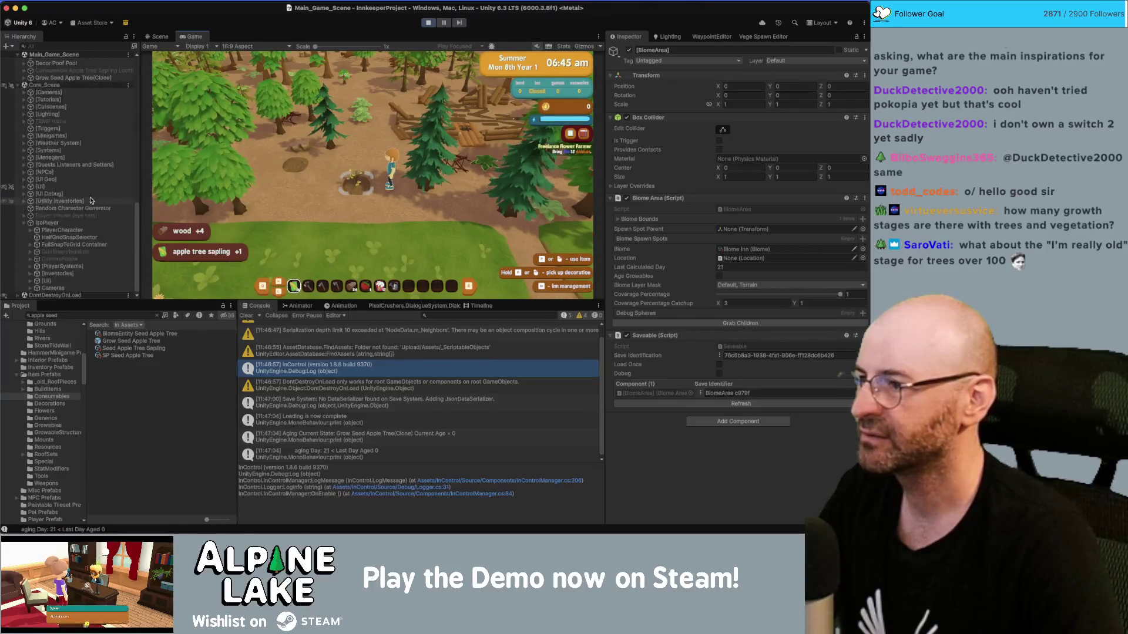
click(100, 196)
key(Right)
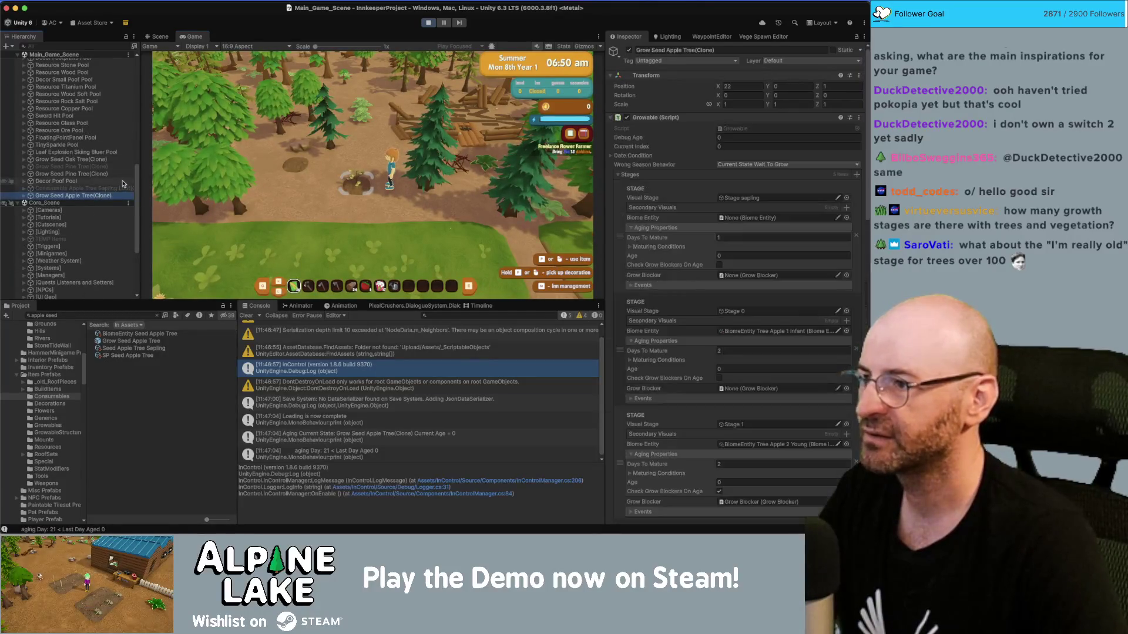
key(Left)
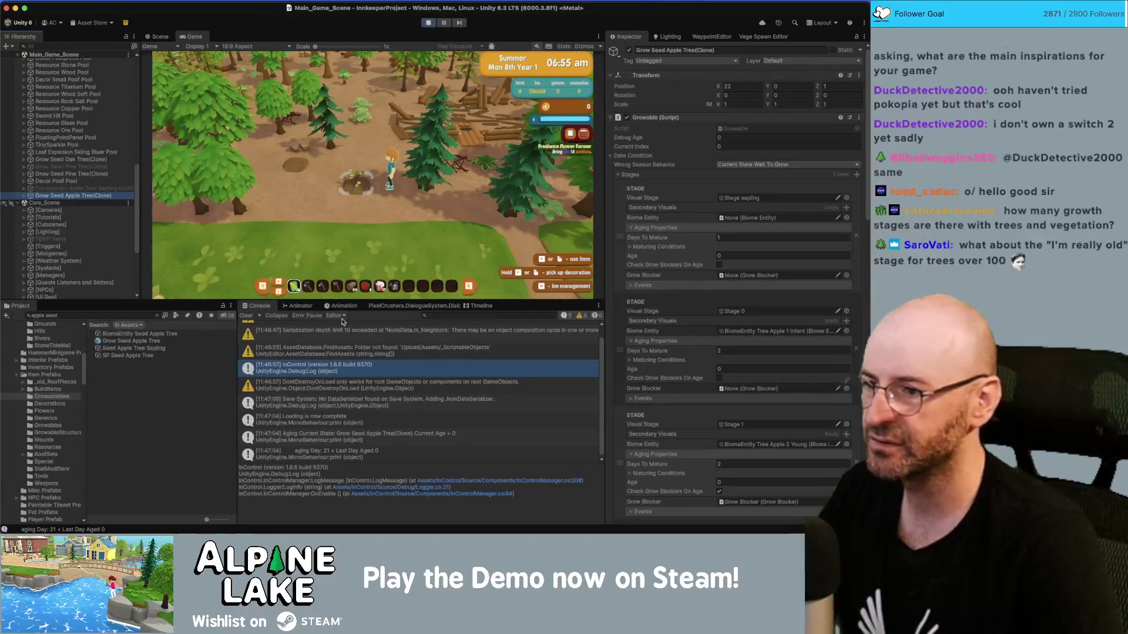
Clear the console and sleep through one in-game day past the summary screens.
click(245, 316)
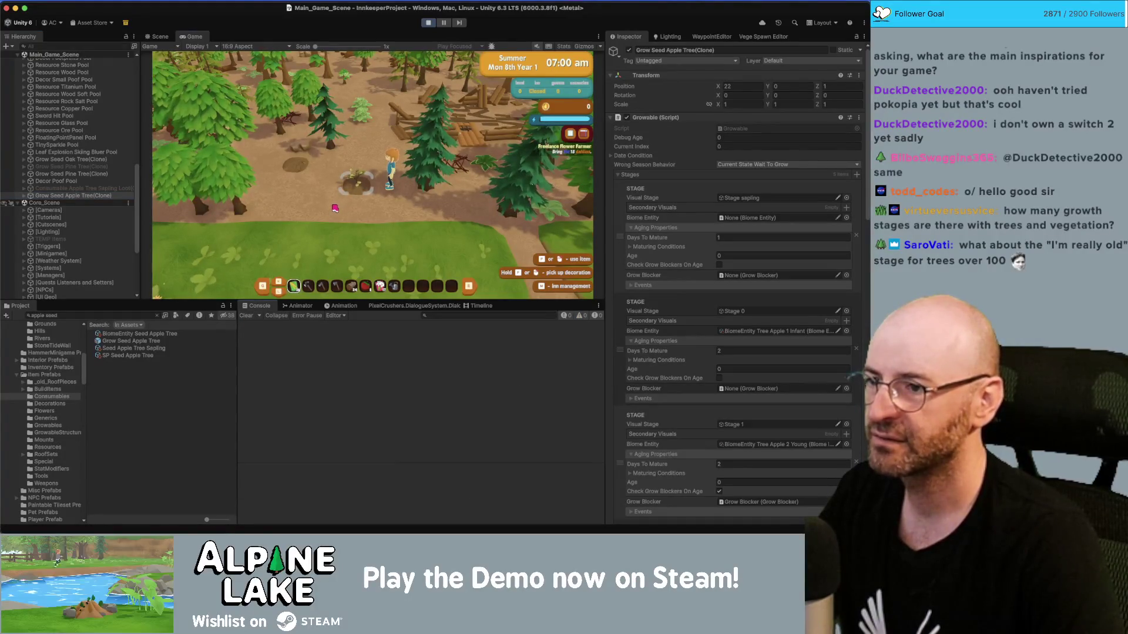
key(F5)
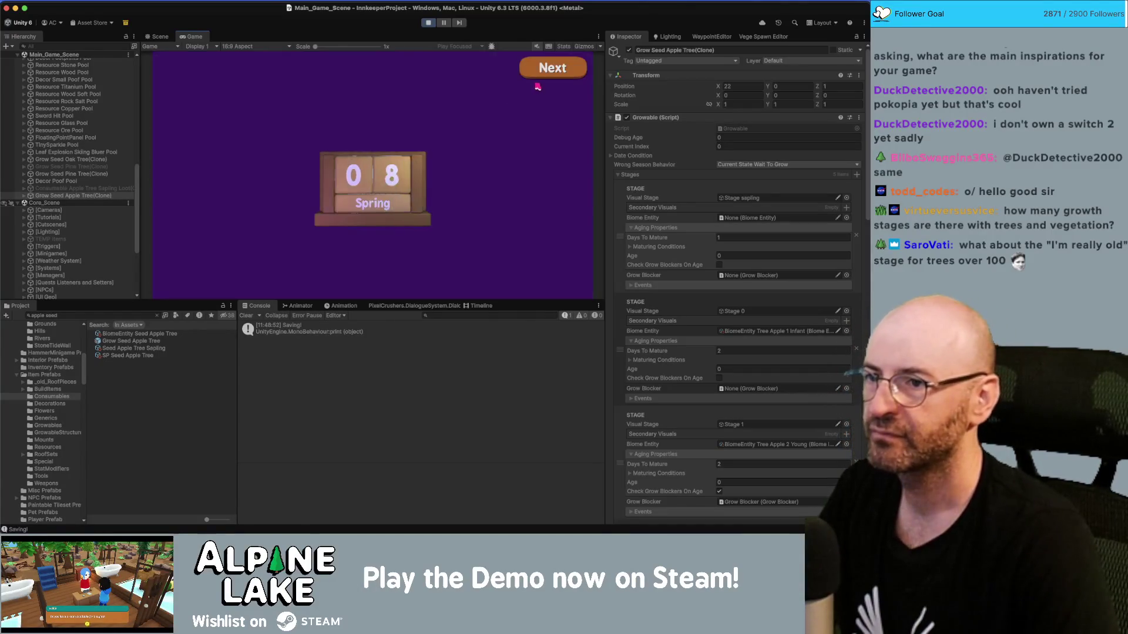
click(552, 68)
click(561, 69)
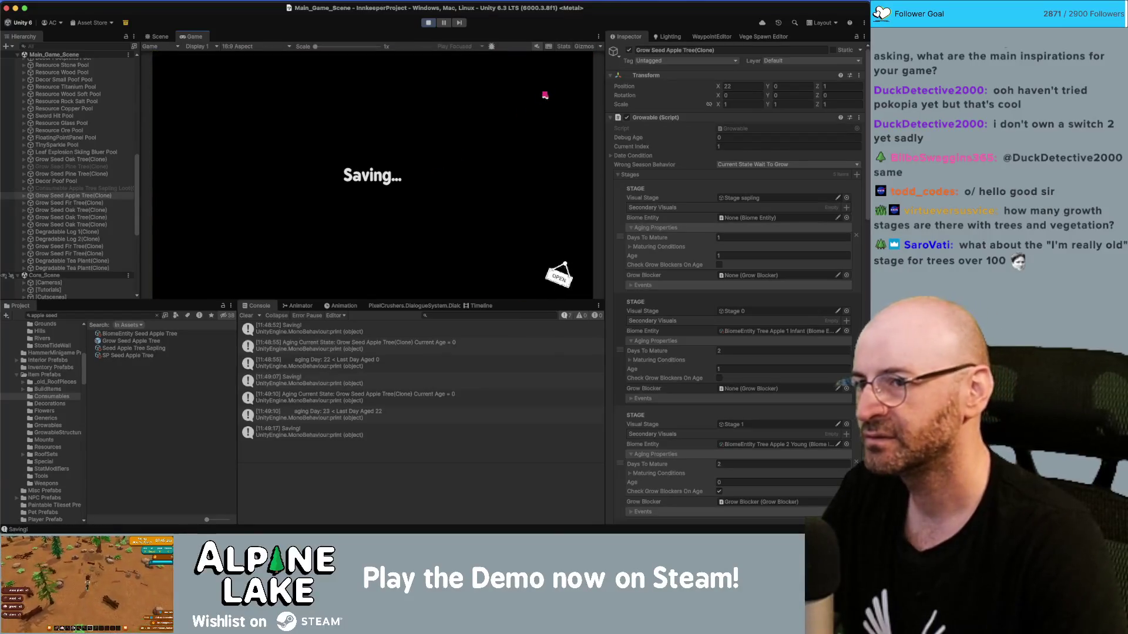
click(564, 69)
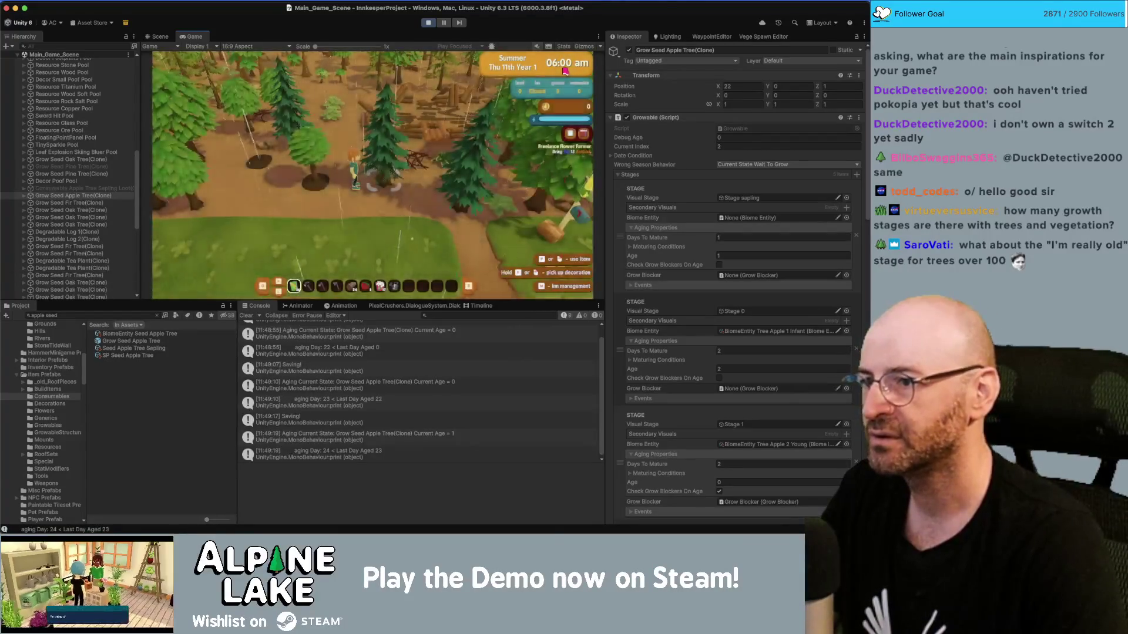
Skip several more in-game days until the calendar reaches Fall Mon 1st Year 1.
key(d)
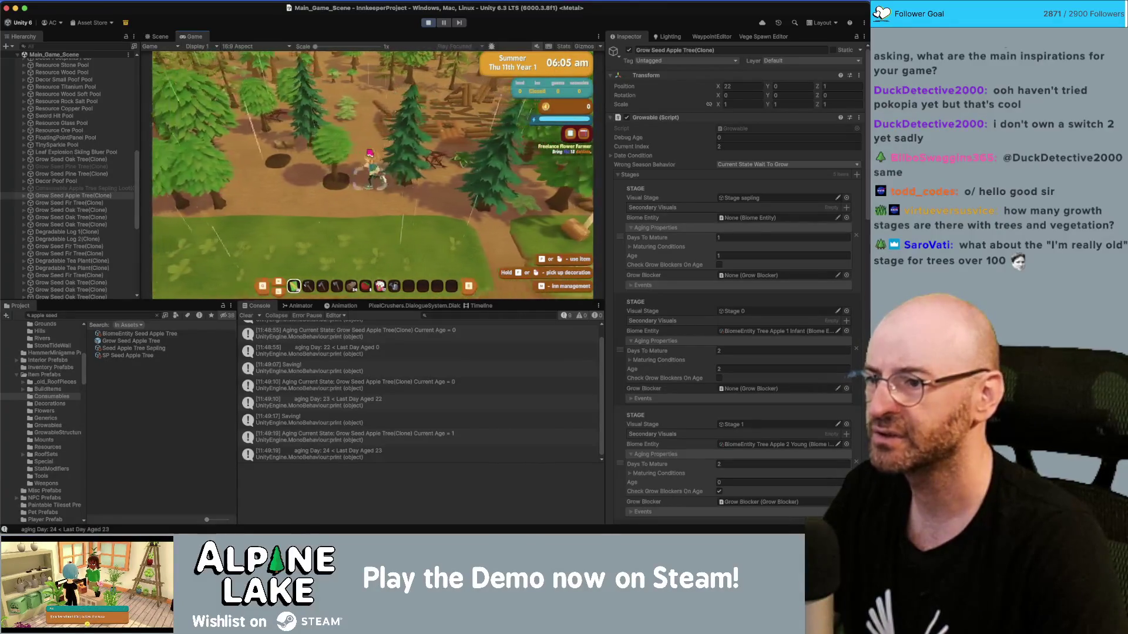
scroll(734, 235, down, 1)
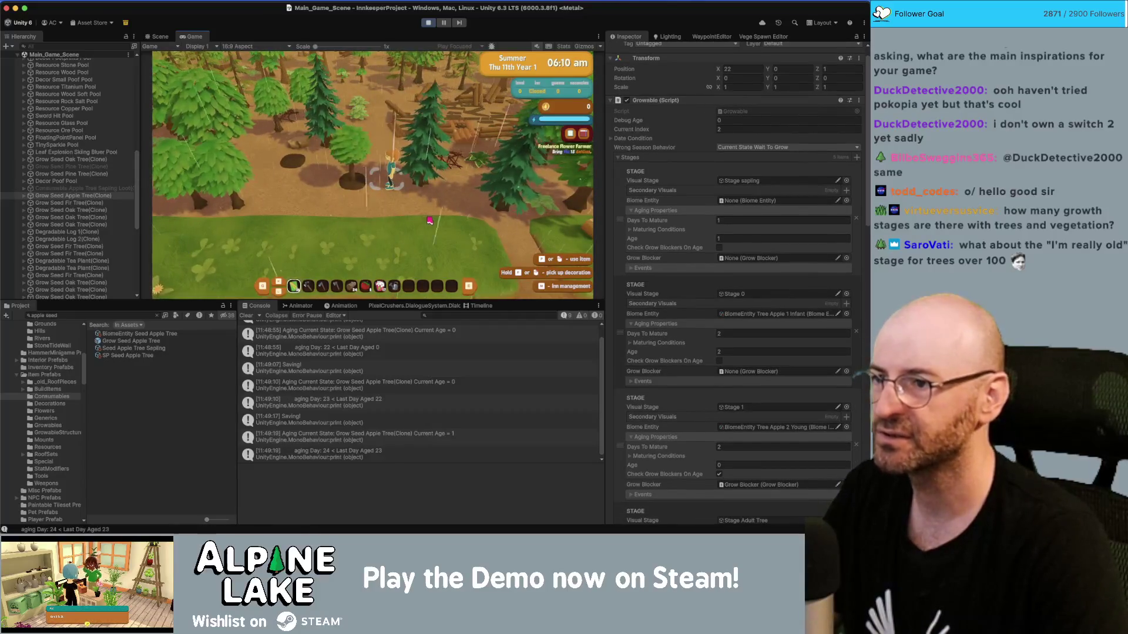
key(n)
click(552, 68)
key(n)
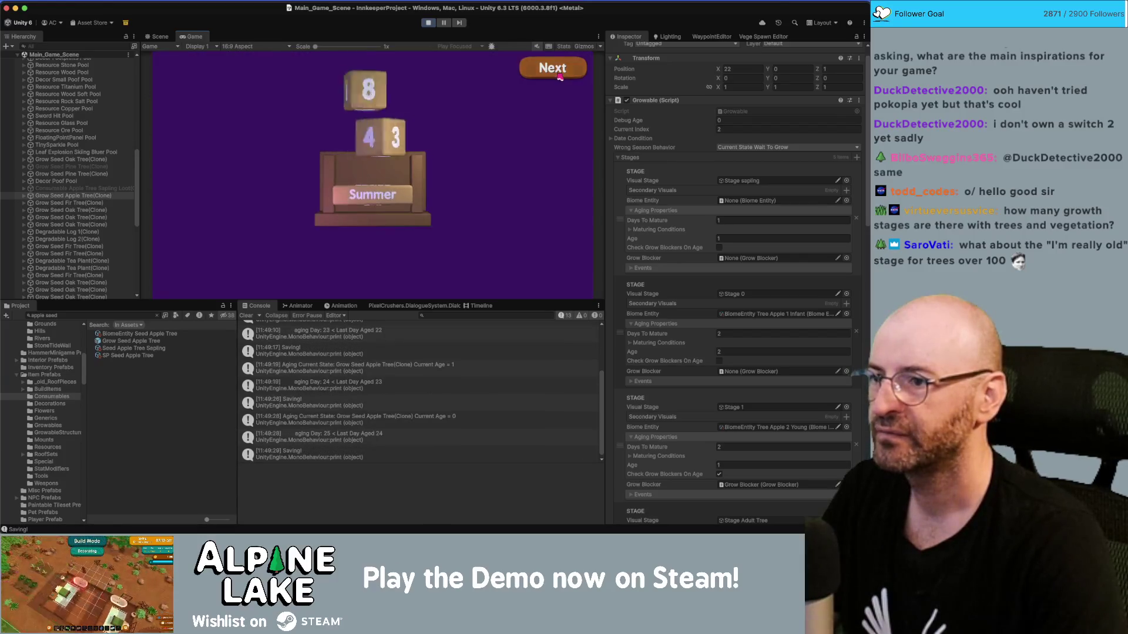
click(533, 66)
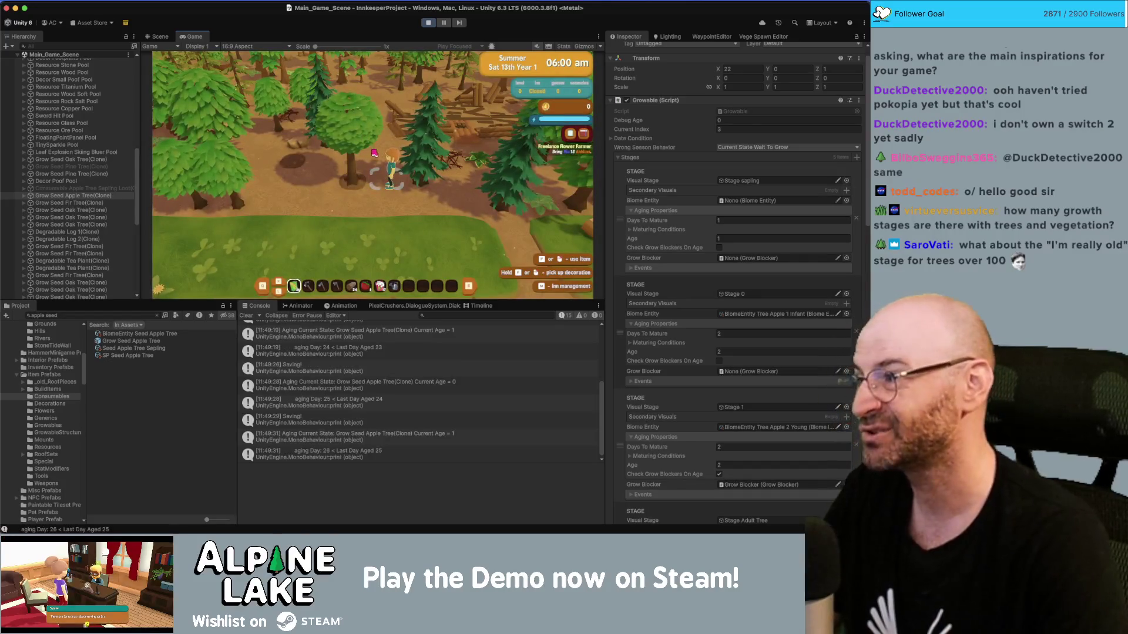
key(n)
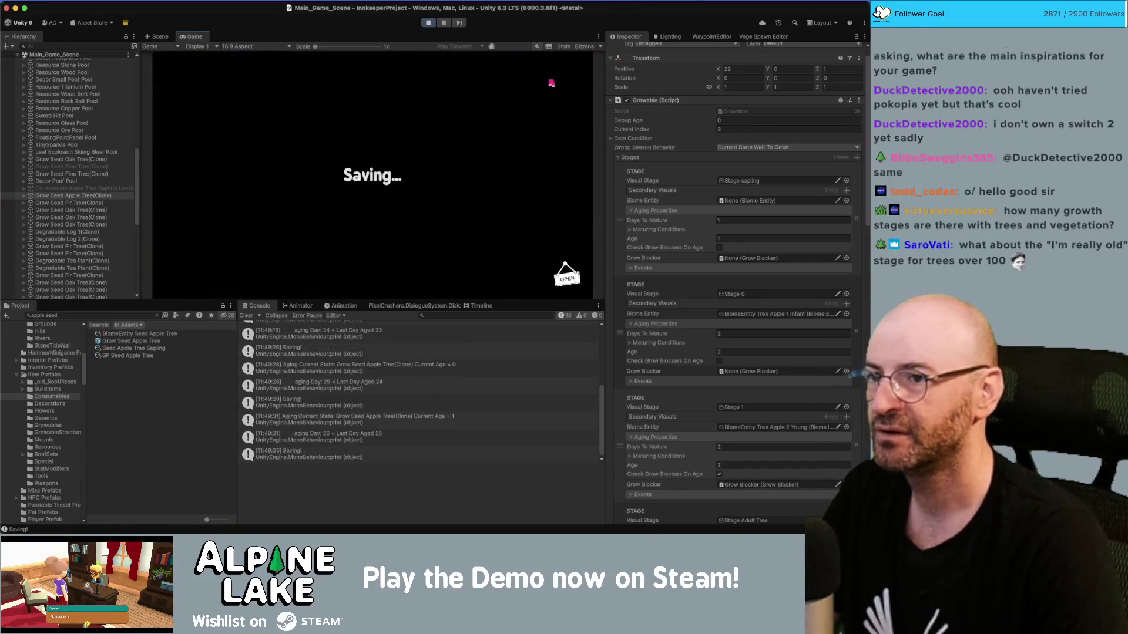
click(558, 71)
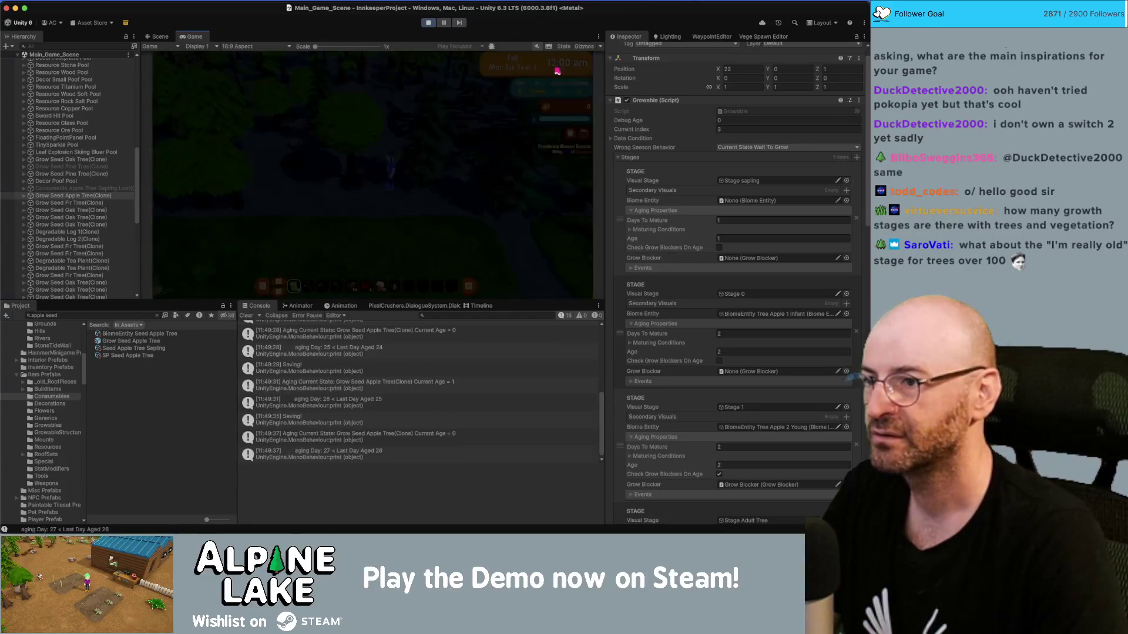
click(557, 69)
click(552, 68)
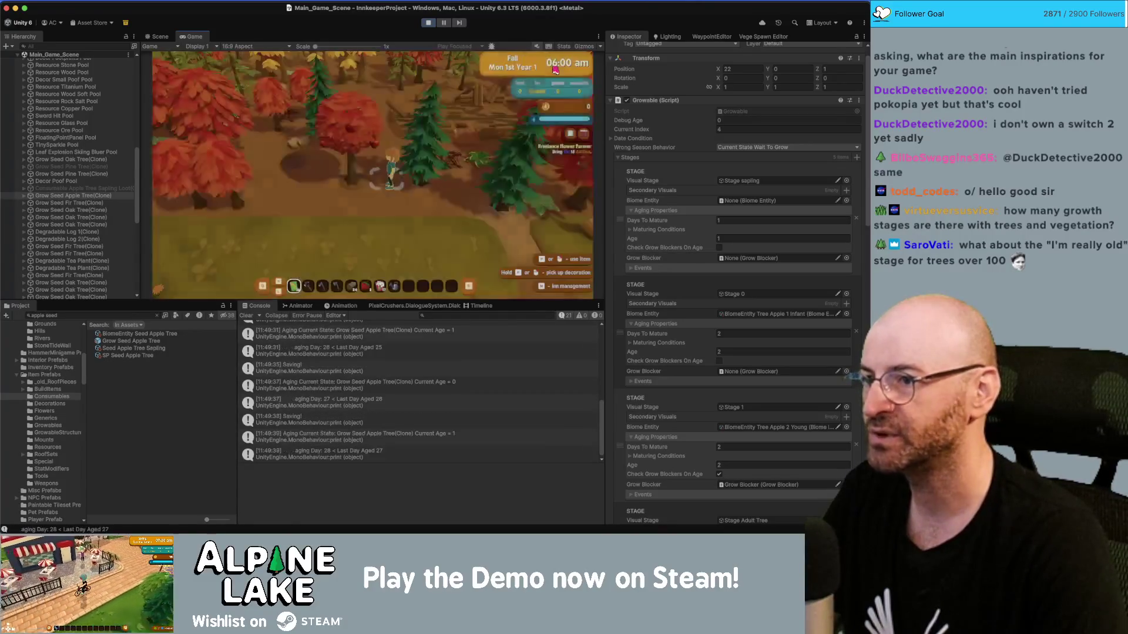
Walk around the apple tree to view its red autumn leaves.
key(w)
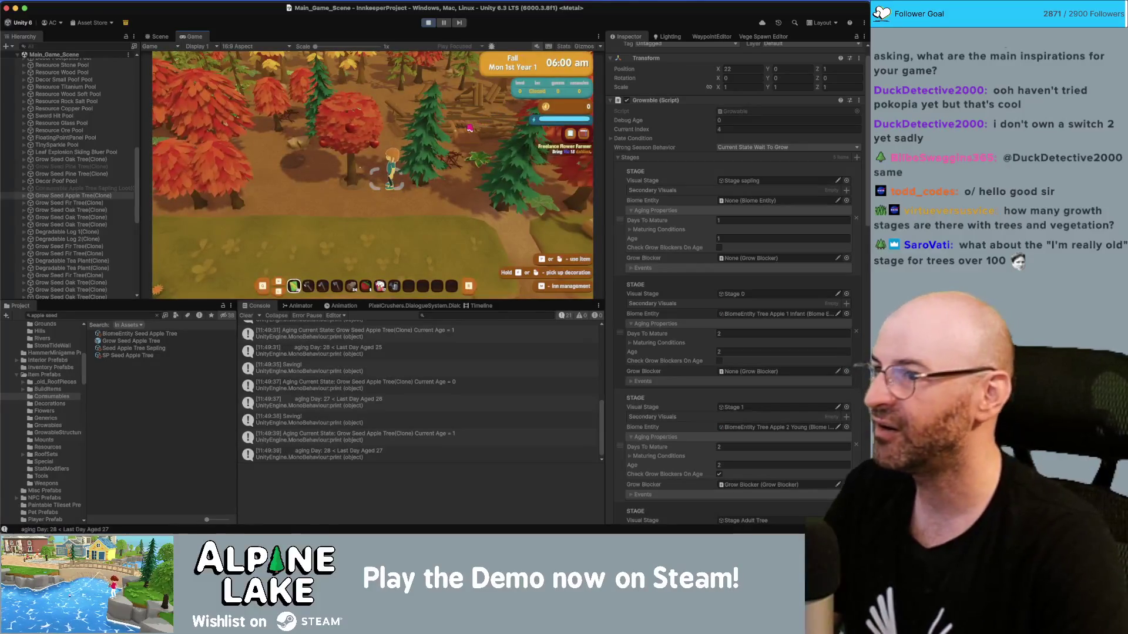
key(w)
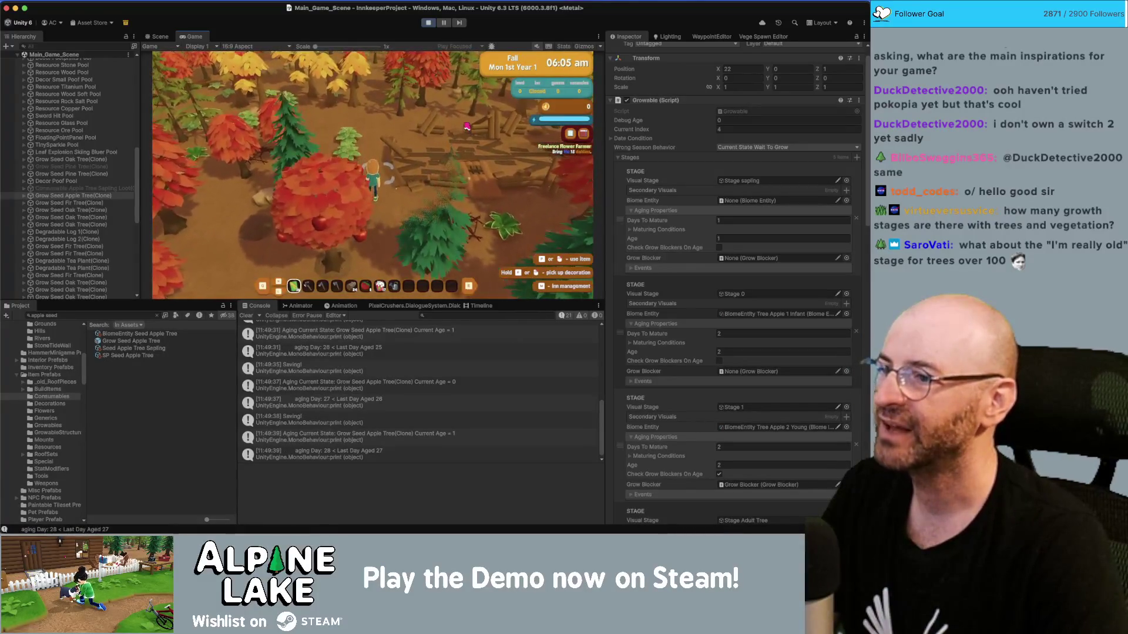
key(s)
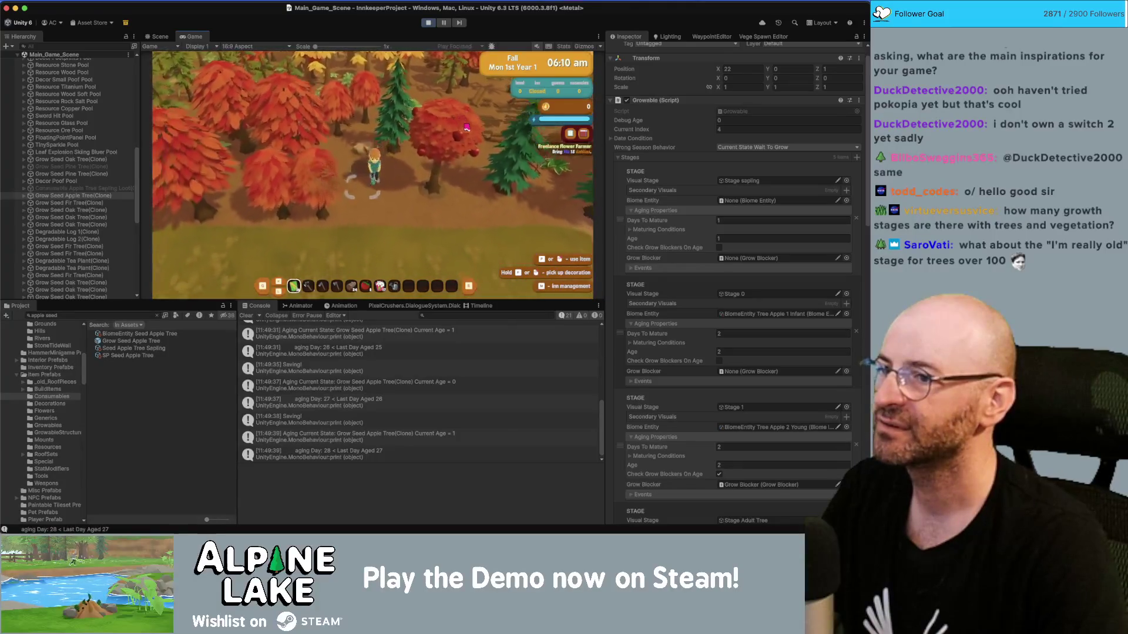
key(d)
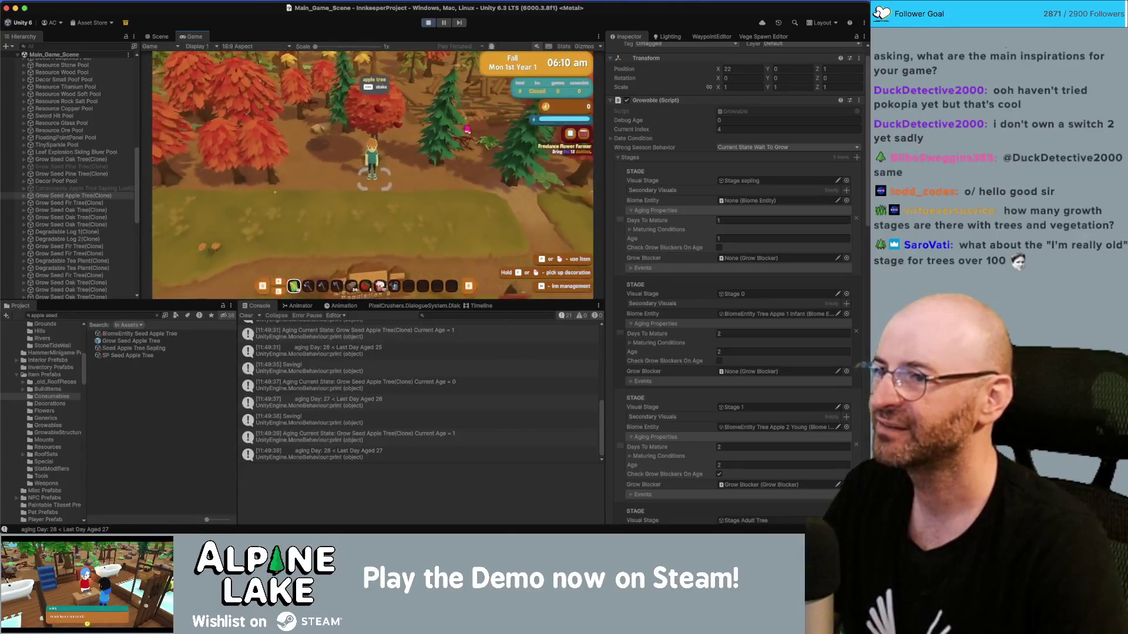
key(a)
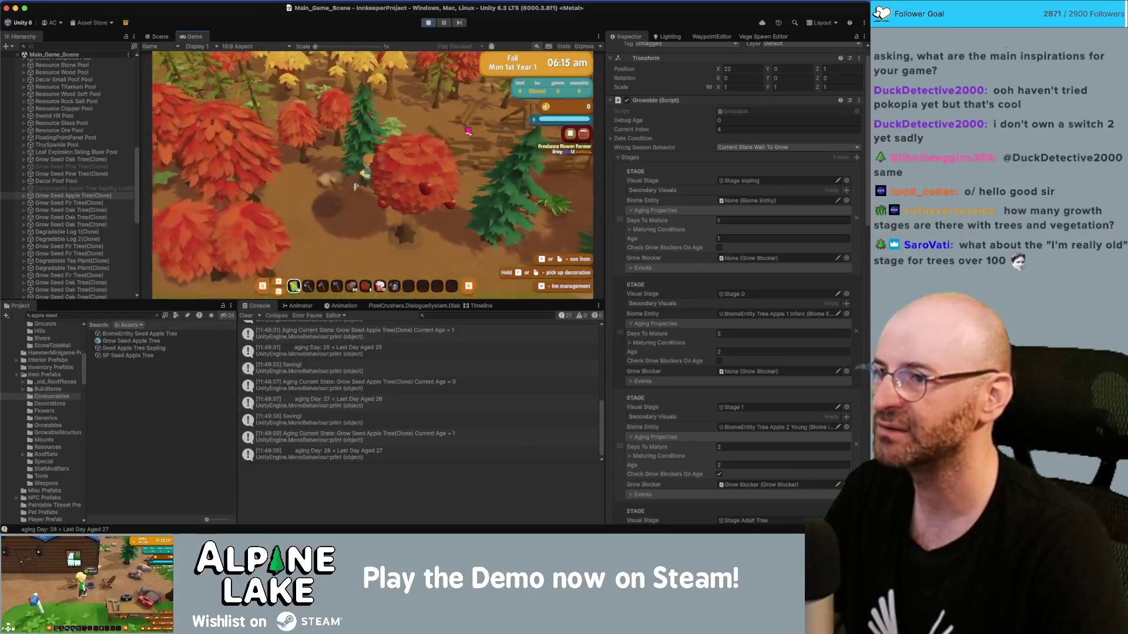
Search the Project for 'apple tree' and bring up Tree Apple Leaves Mat's FallColorTop colour.
text(apple tree)
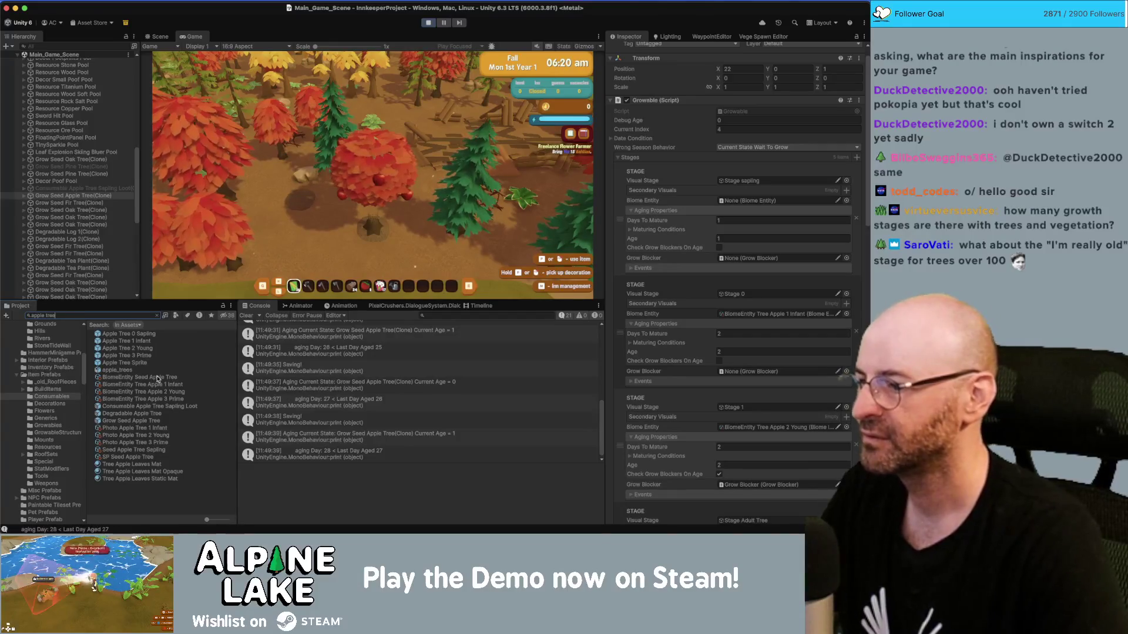
click(155, 465)
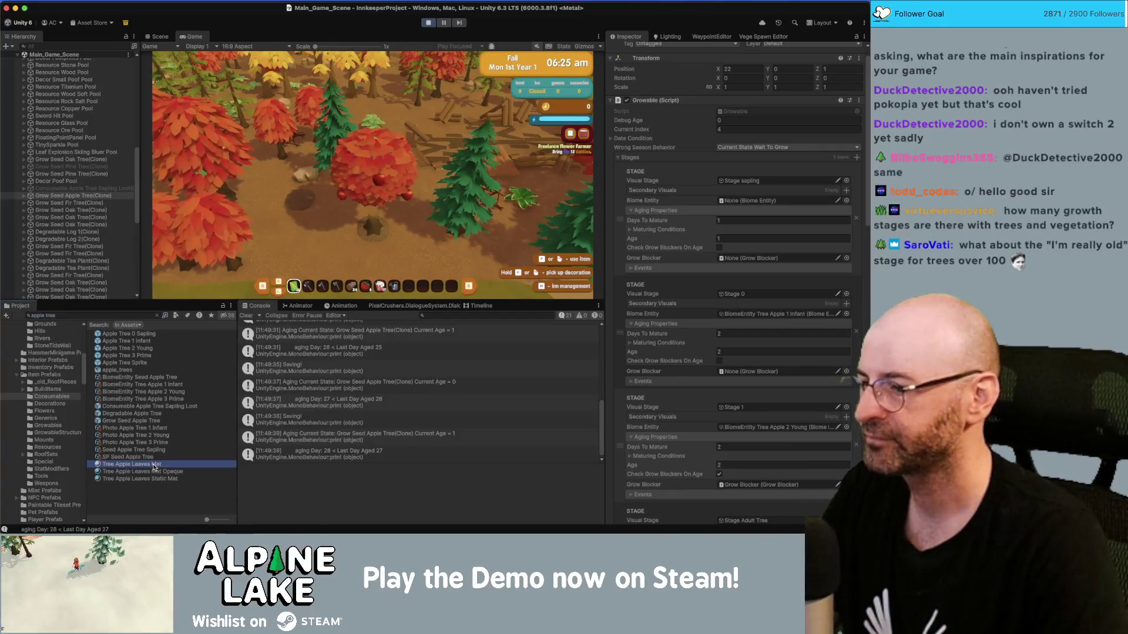
scroll(675, 359, down, 3)
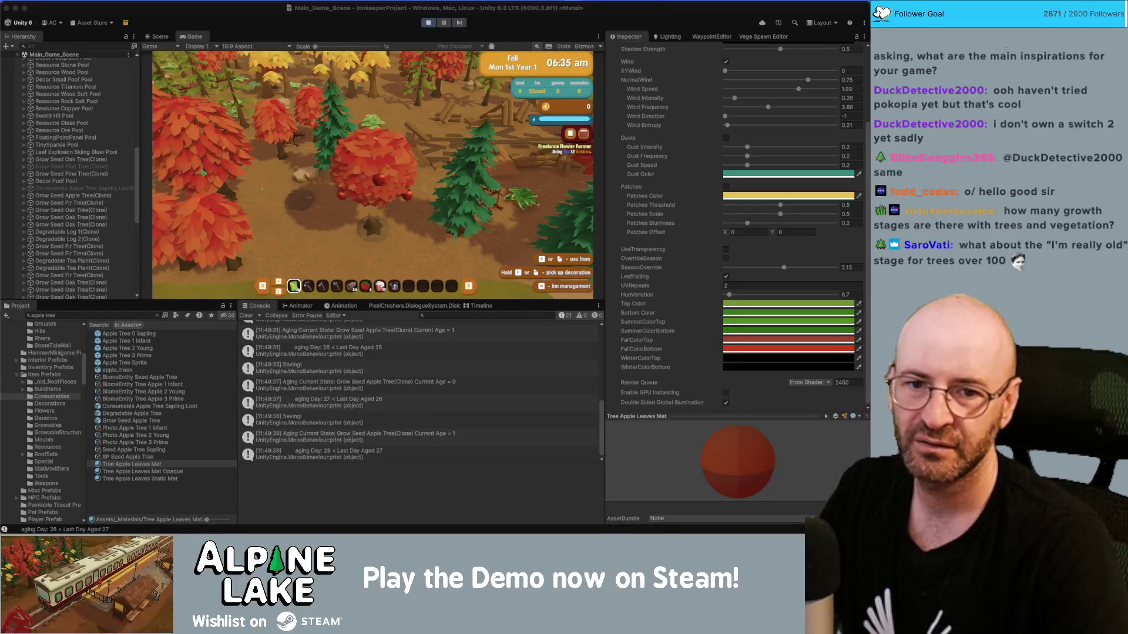
click(790, 341)
Shift FallColorTop from red to orange and make FallColorBottom a darker orange.
drag(856, 364, 851, 350)
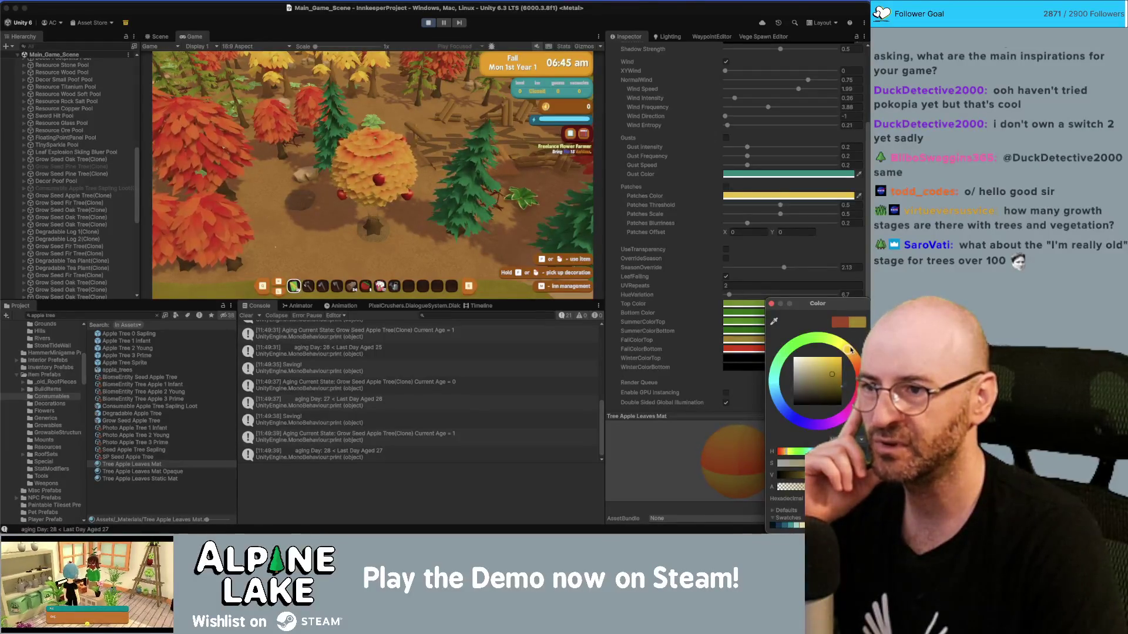
click(771, 304)
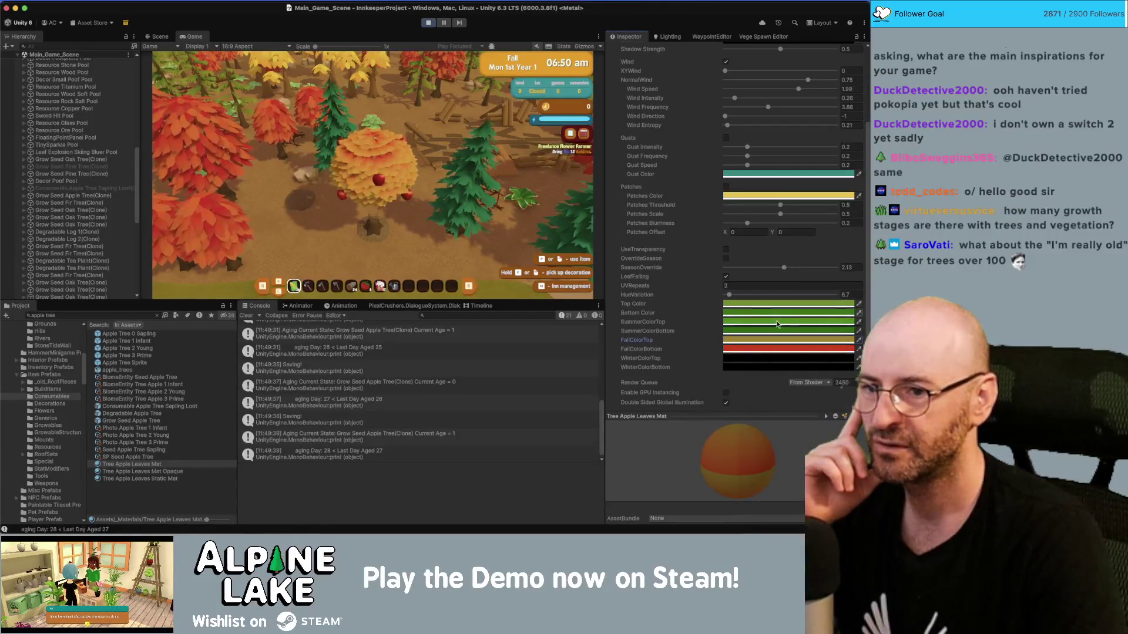
click(782, 349)
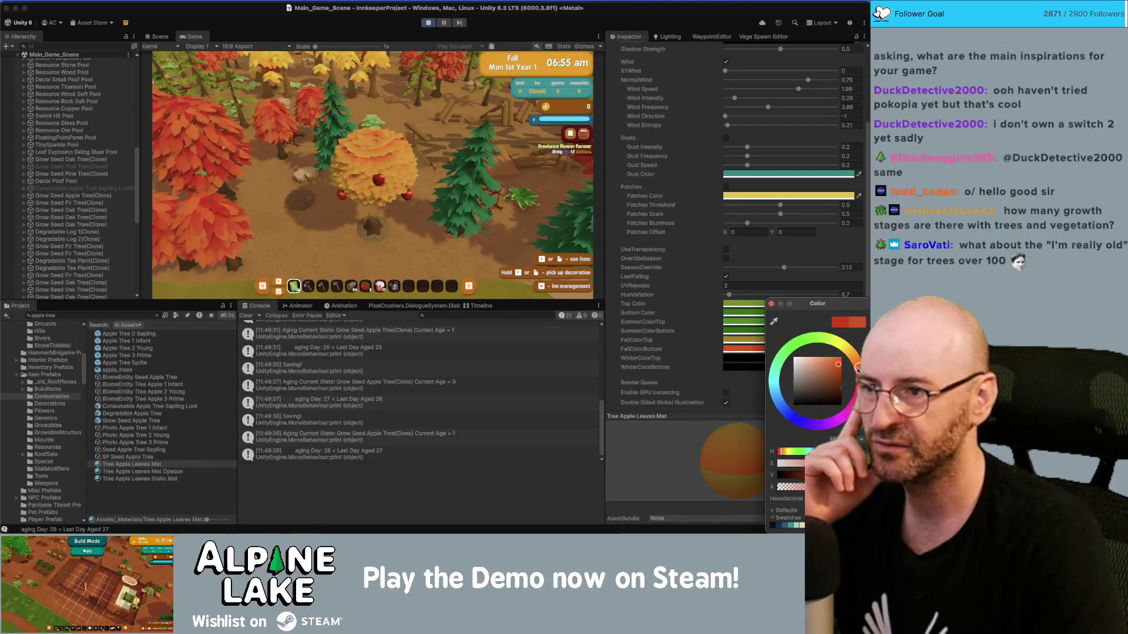
drag(858, 367, 856, 361)
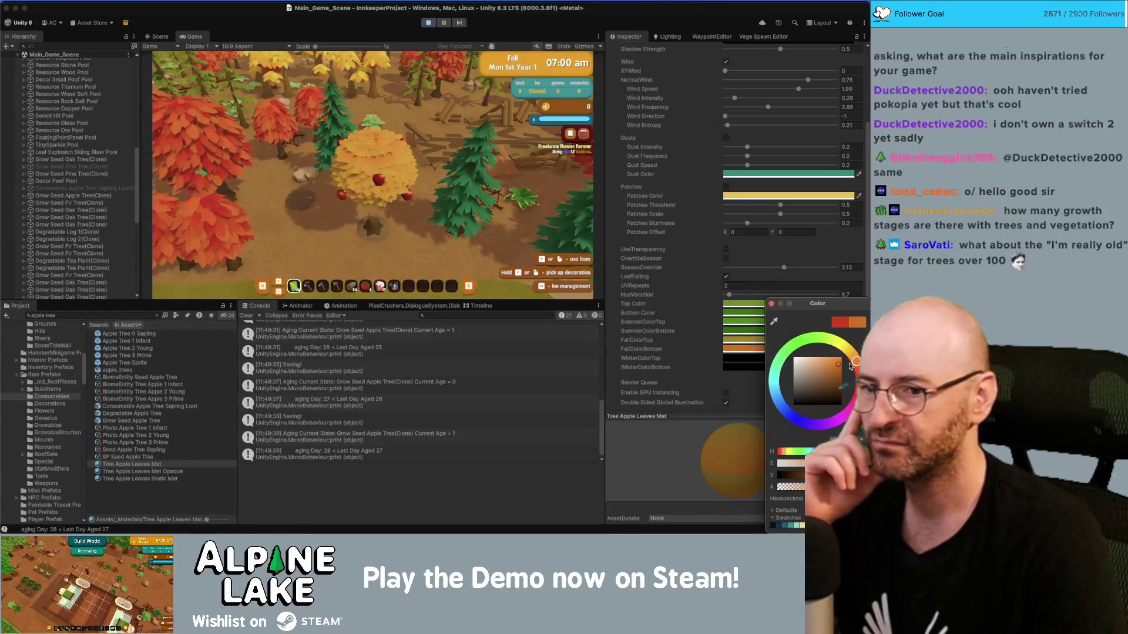
mouse_move(841, 367)
mouse_down()
mouse_move(844, 376)
mouse_move(841, 365)
mouse_up()
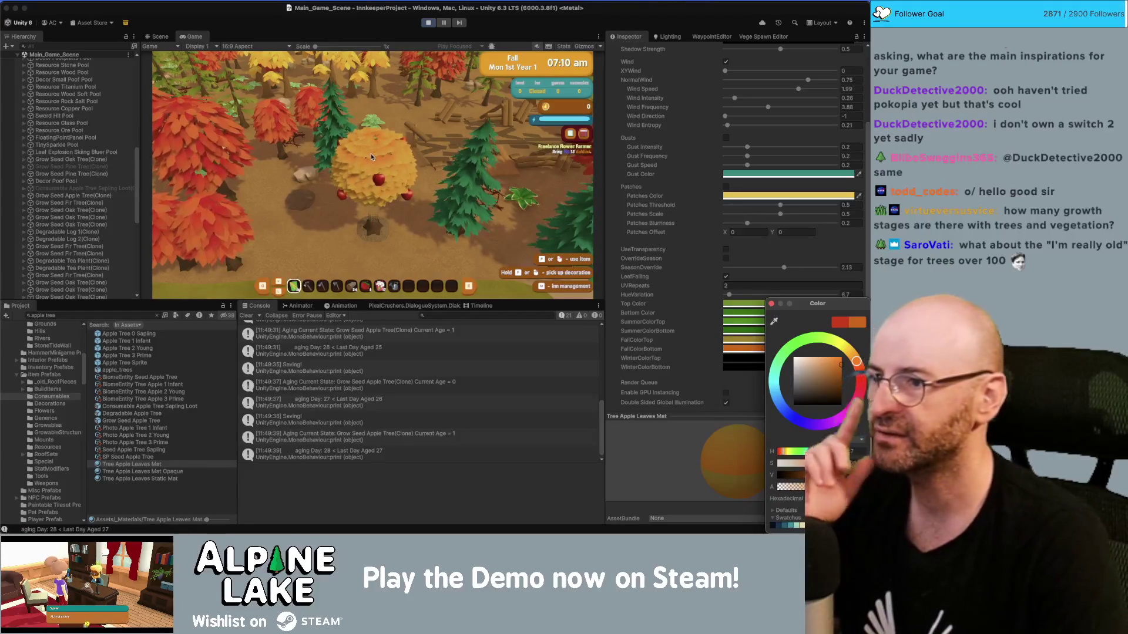
click(396, 121)
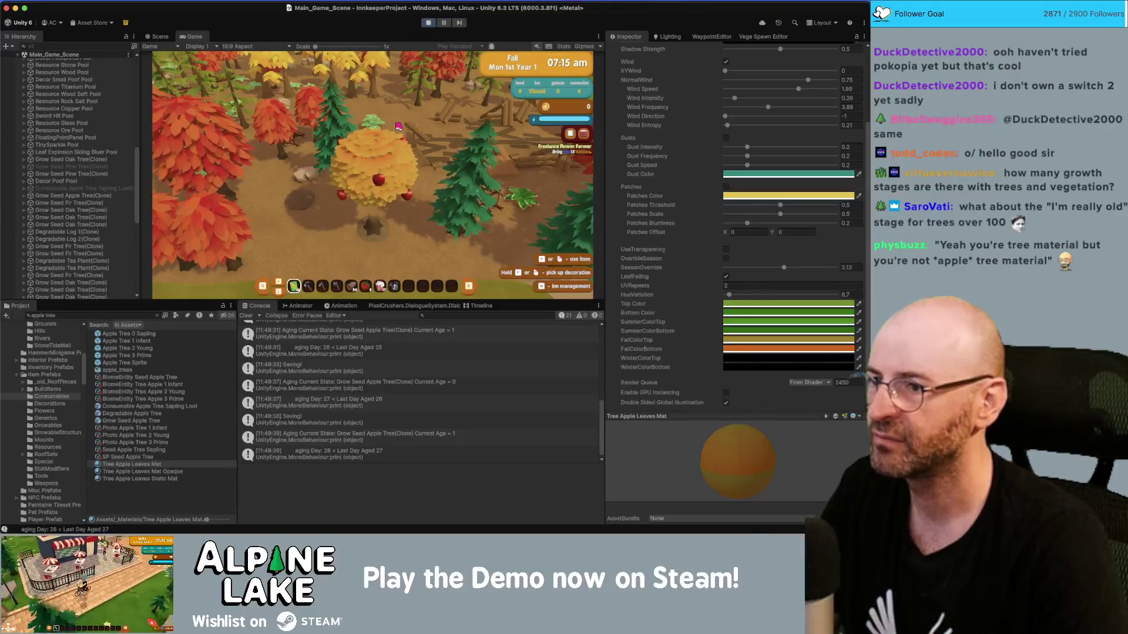
key(w)
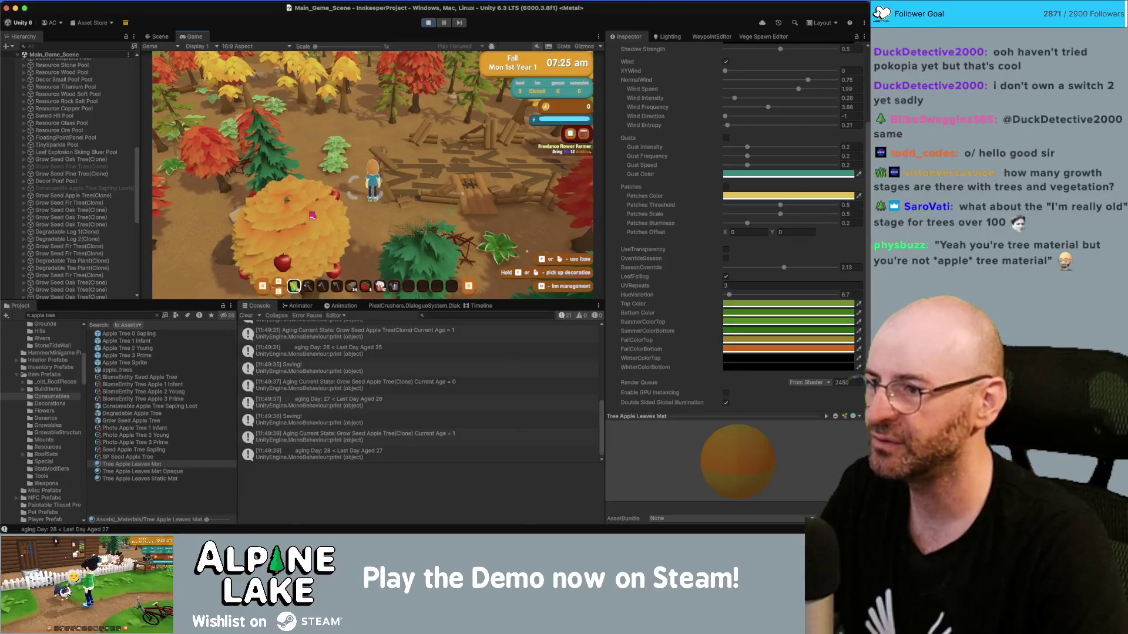
Walk up to the apple tree and shake it to drop its apples.
key(s)
key(s)
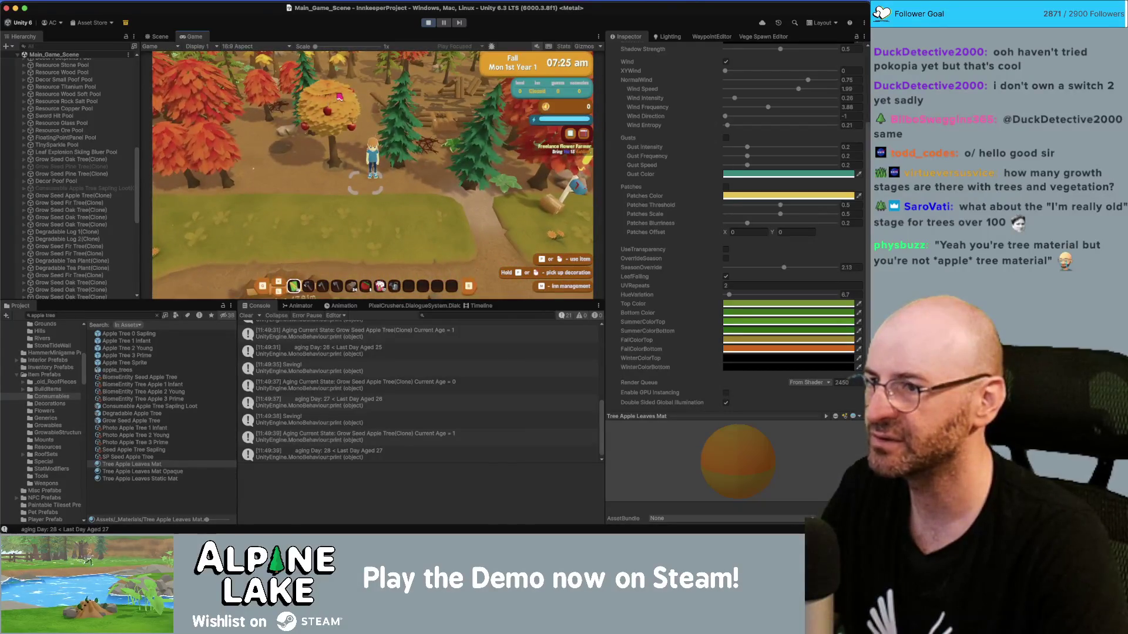
key(w)
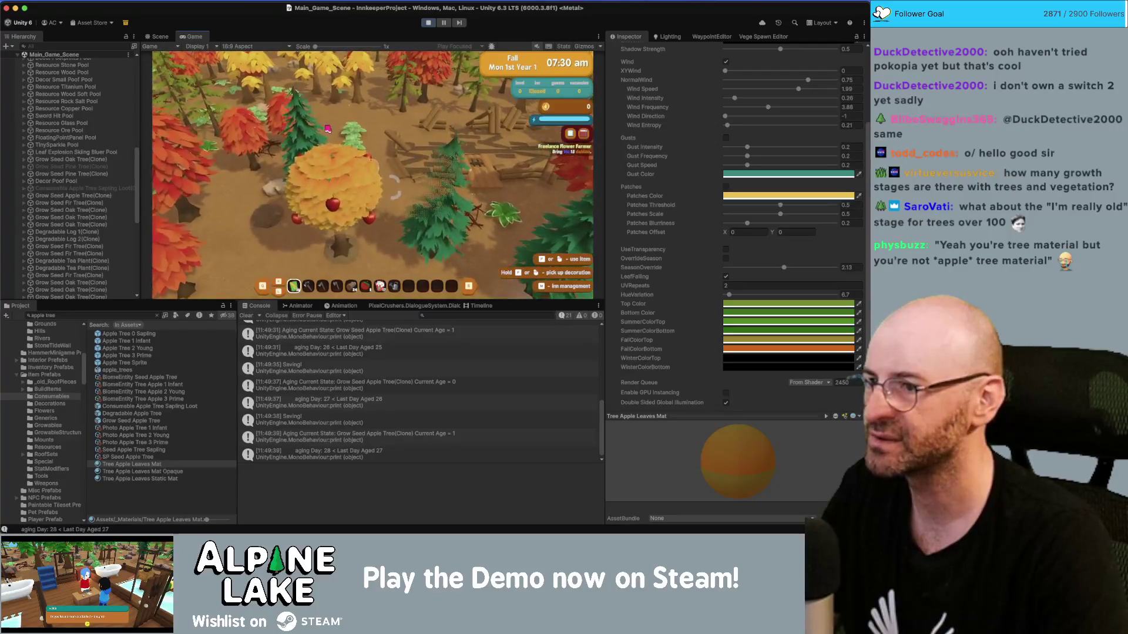
key(d)
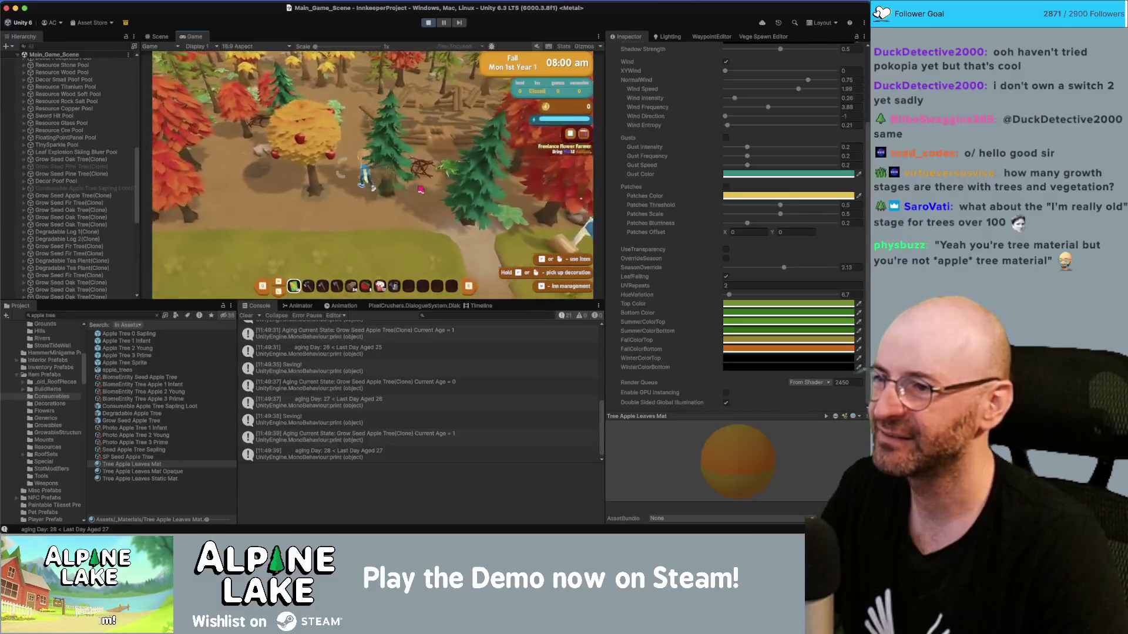
scroll(372, 176, down, 3)
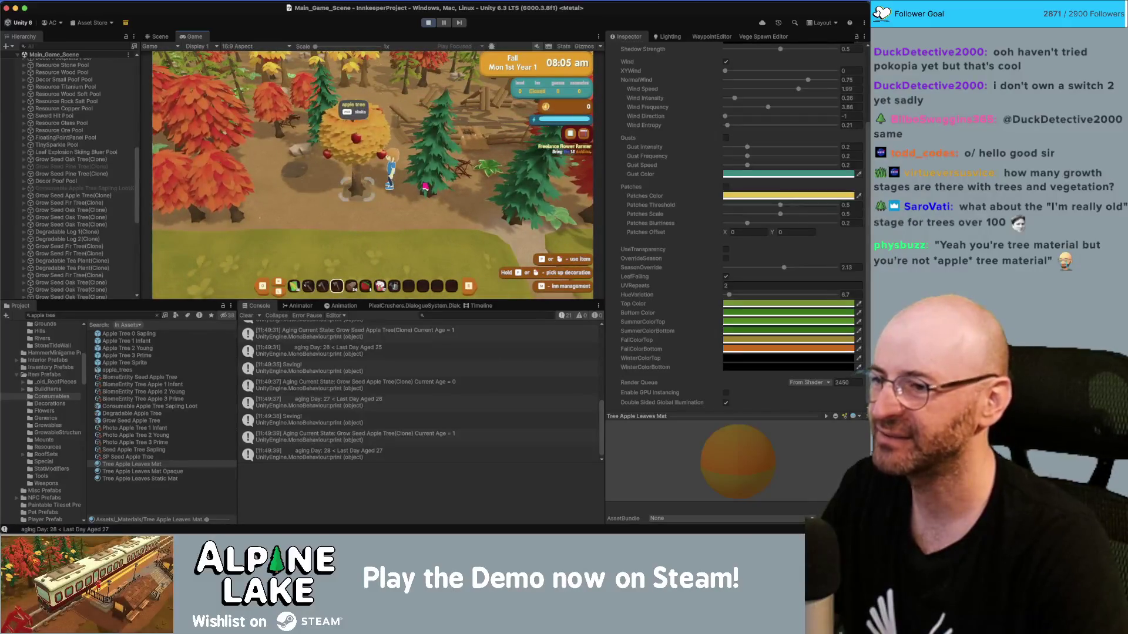
key(e)
key(s)
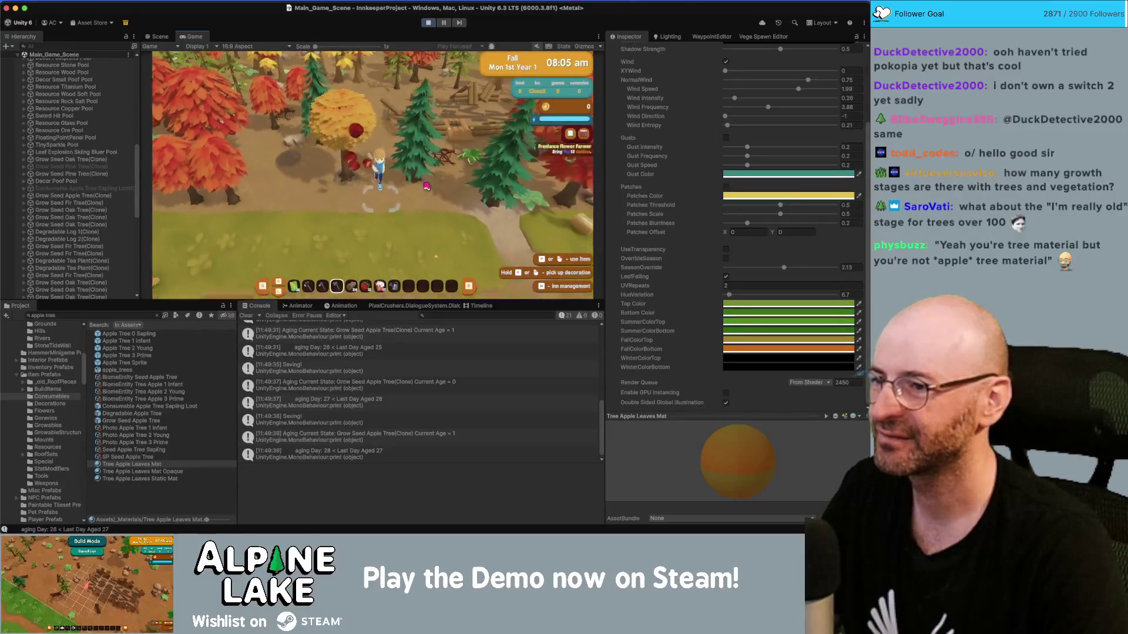
Walk around the yellow apple tree, then run north-west through the forest.
key(w)
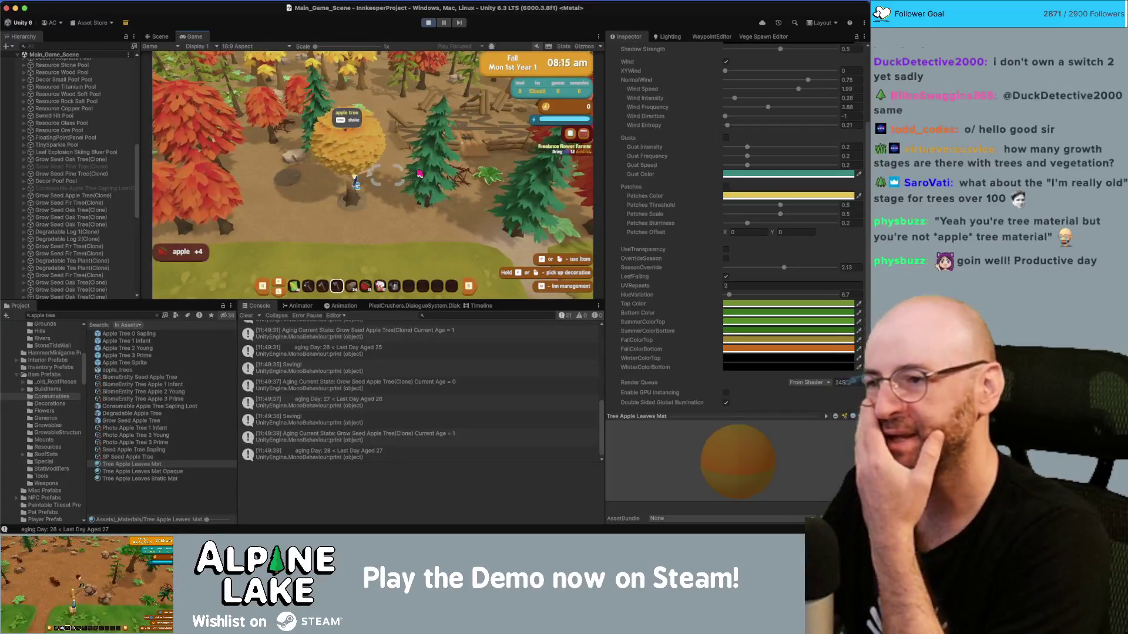
key(d)
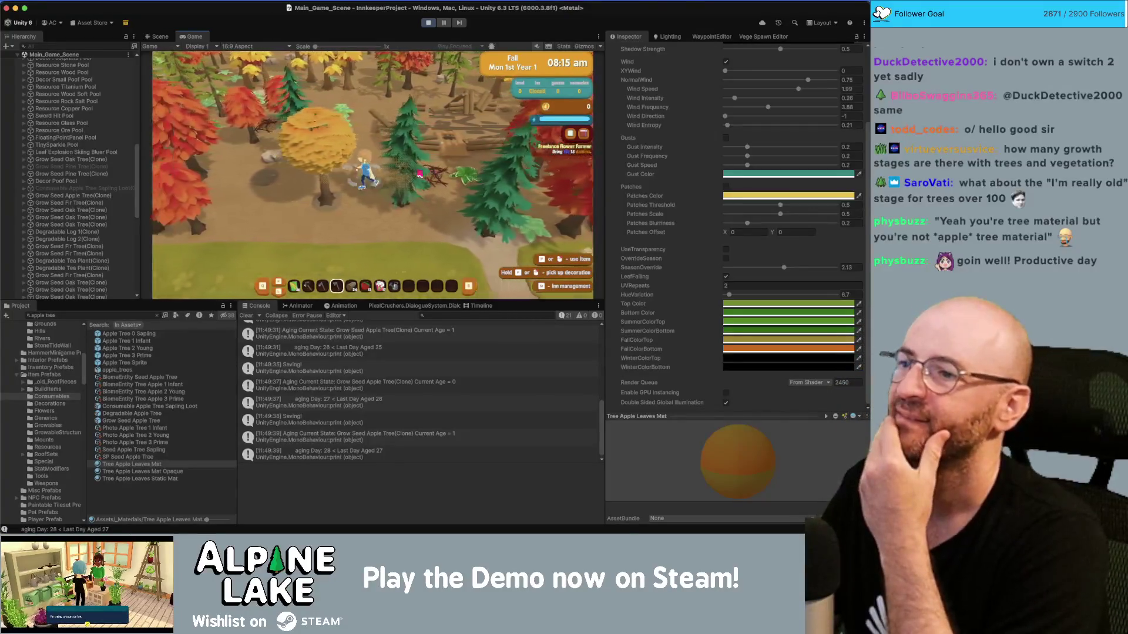
key(s)
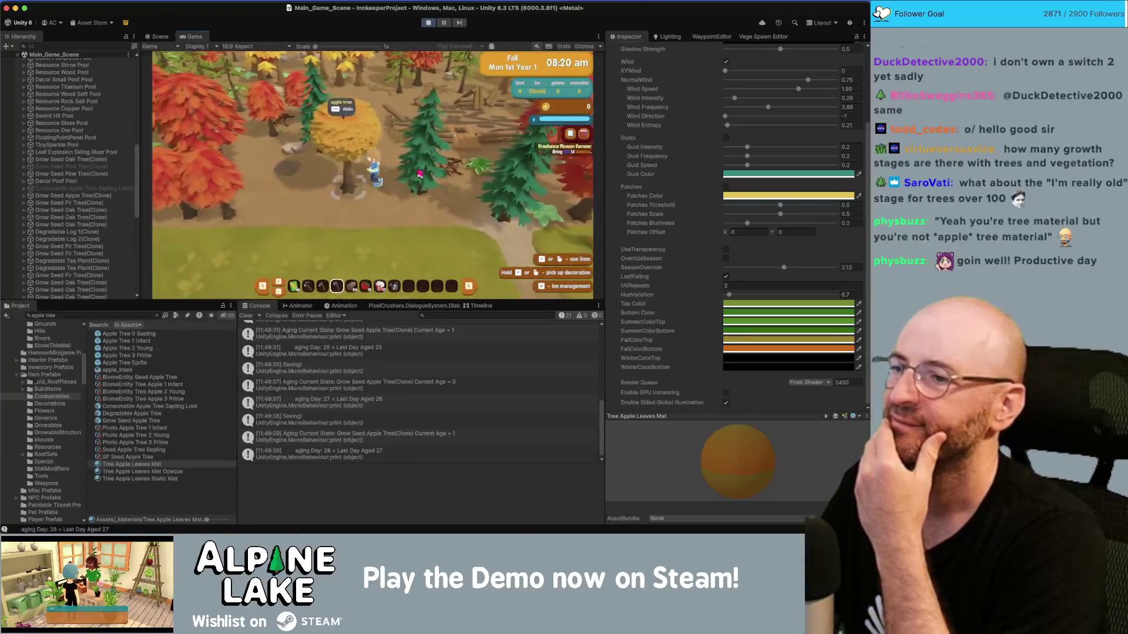
key(a)
key(w)
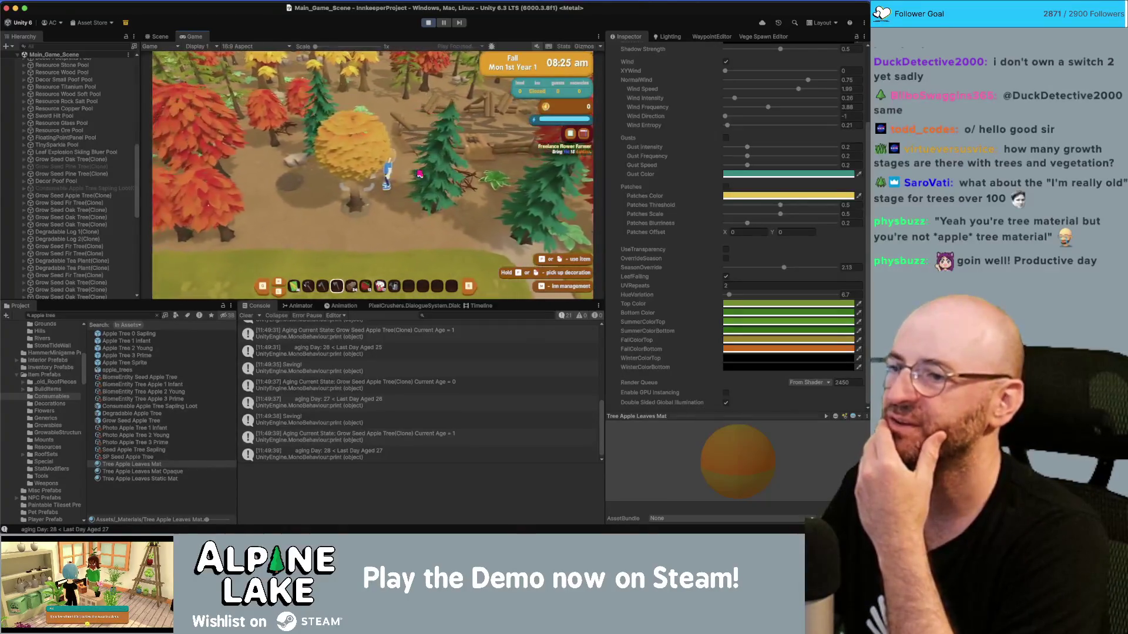
key(s)
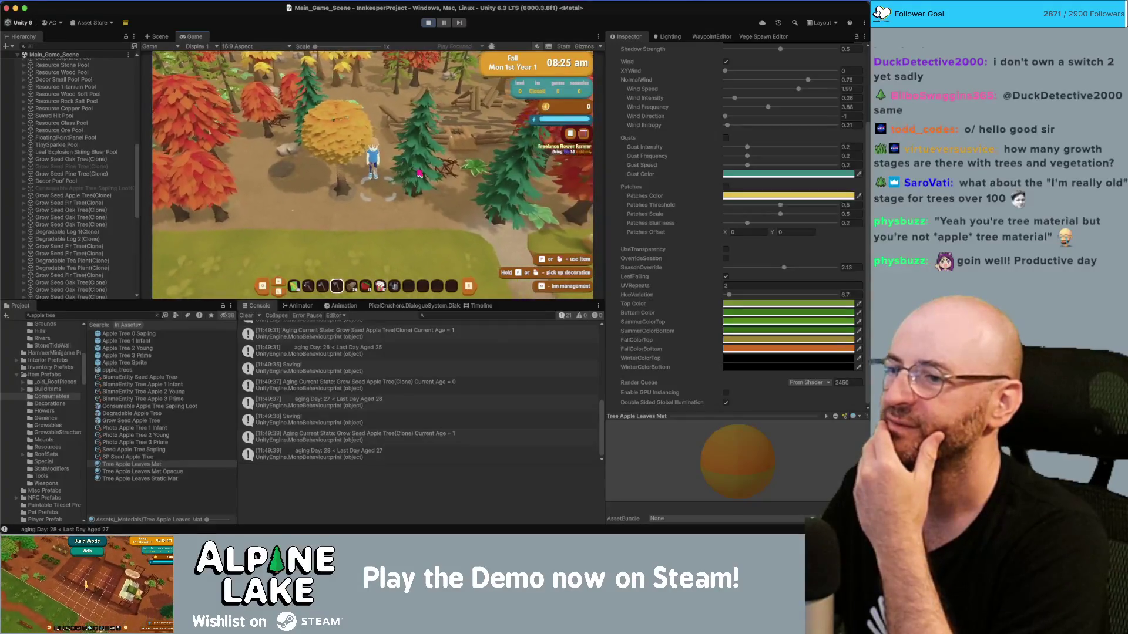
key(a)
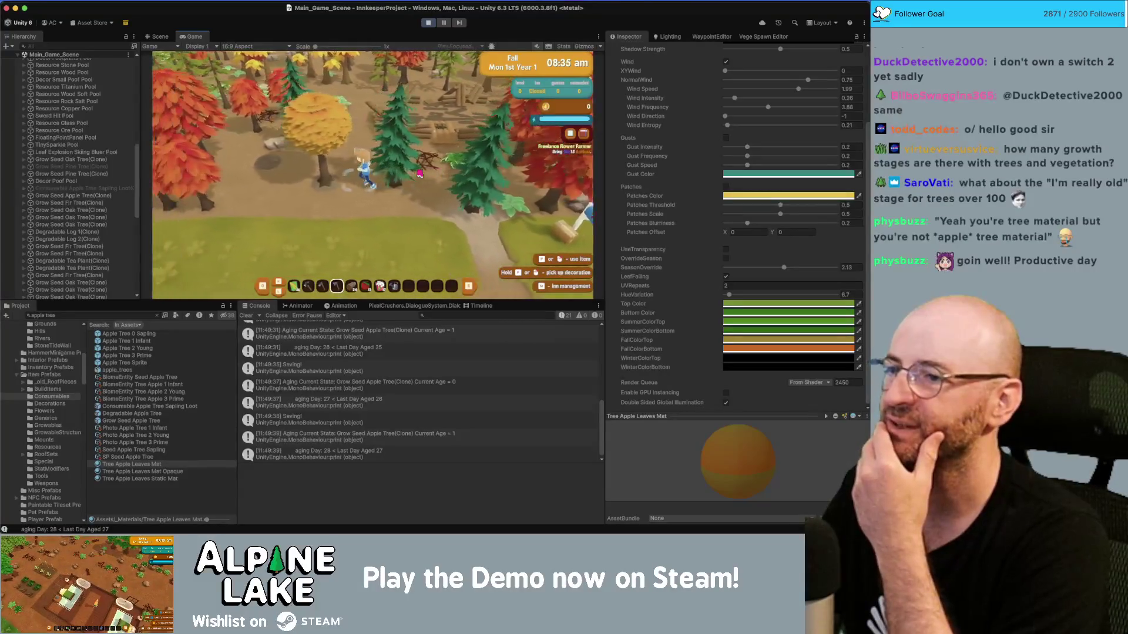
key(a)
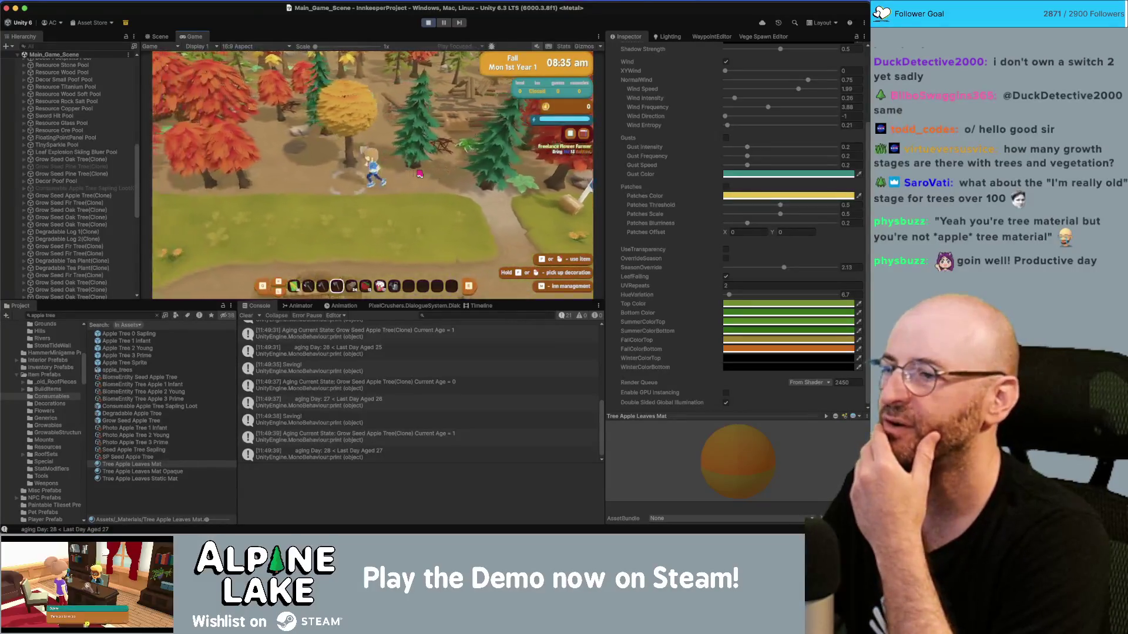
key(d)
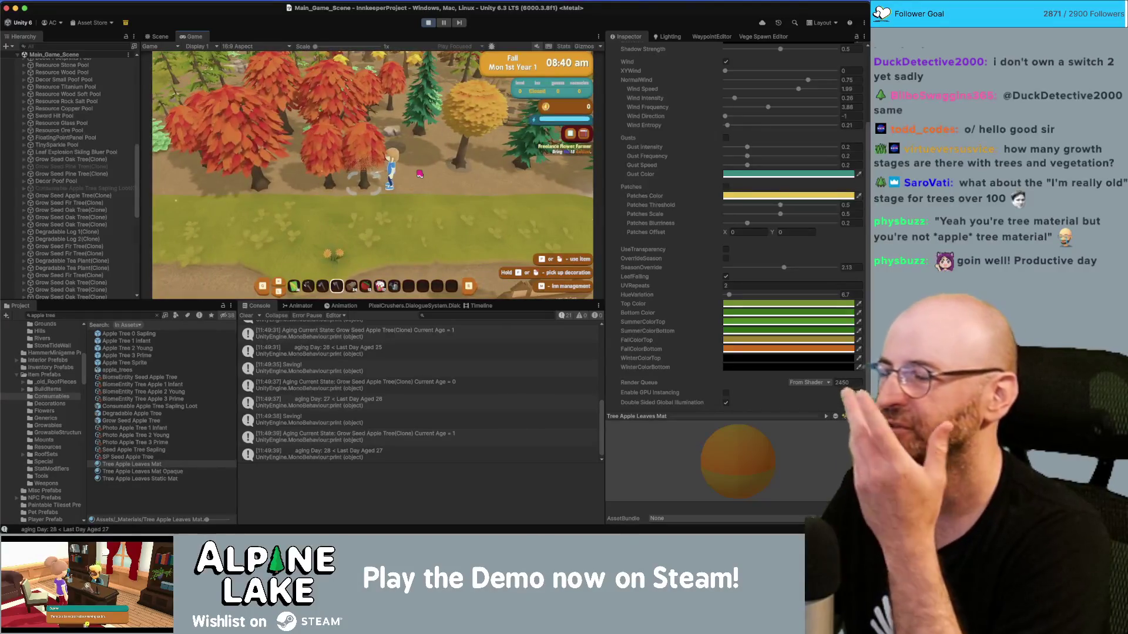
key(a)
key(w)
key(a)
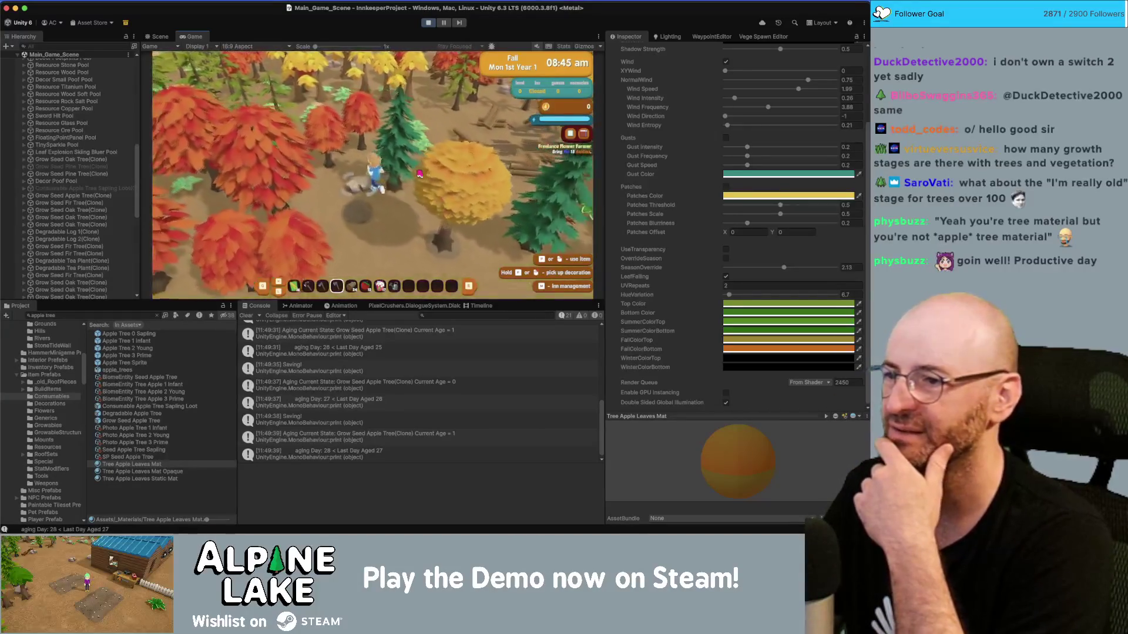
key(w)
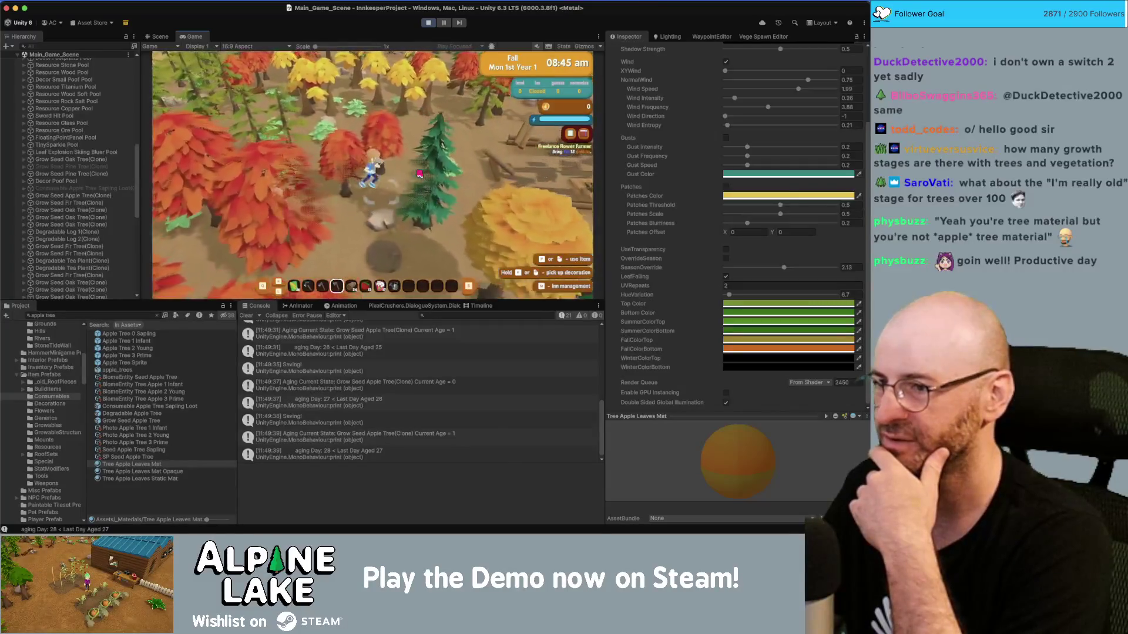
key(w)
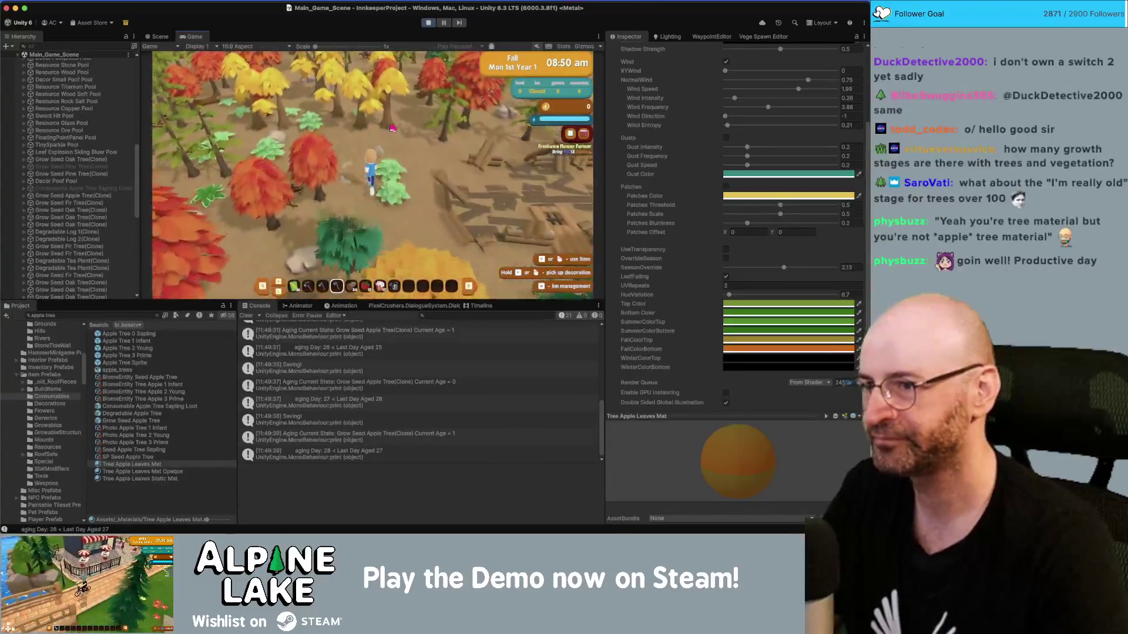
key(a)
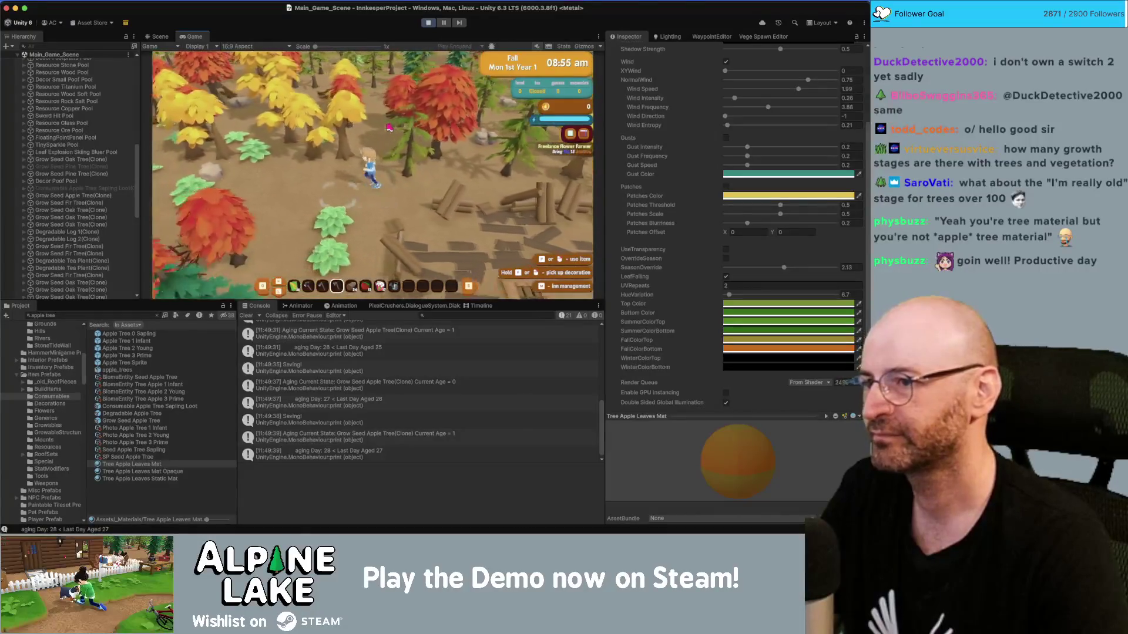
key(s)
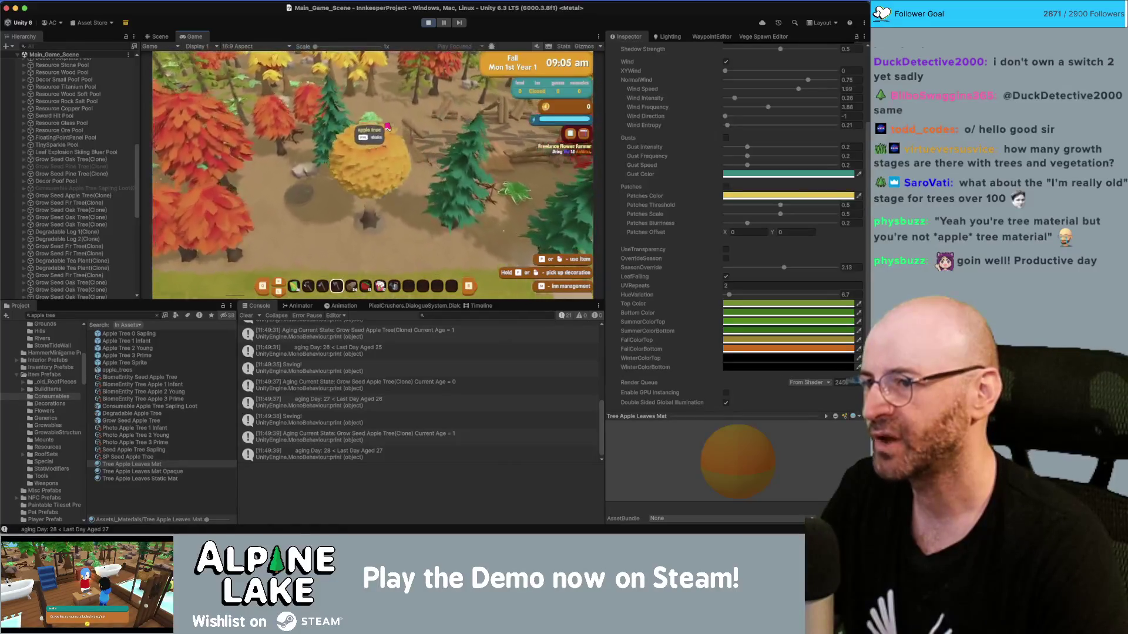
Tick UseTransparency on Tree Apple Leaves Mat, then search the scene for fences.
click(726, 249)
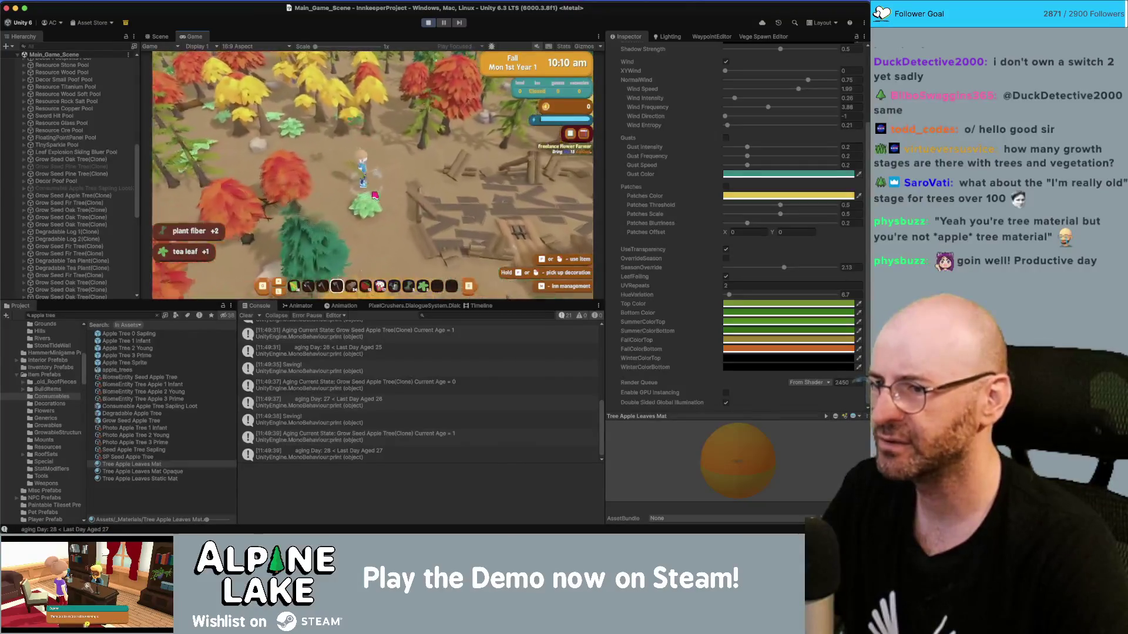
key(d)
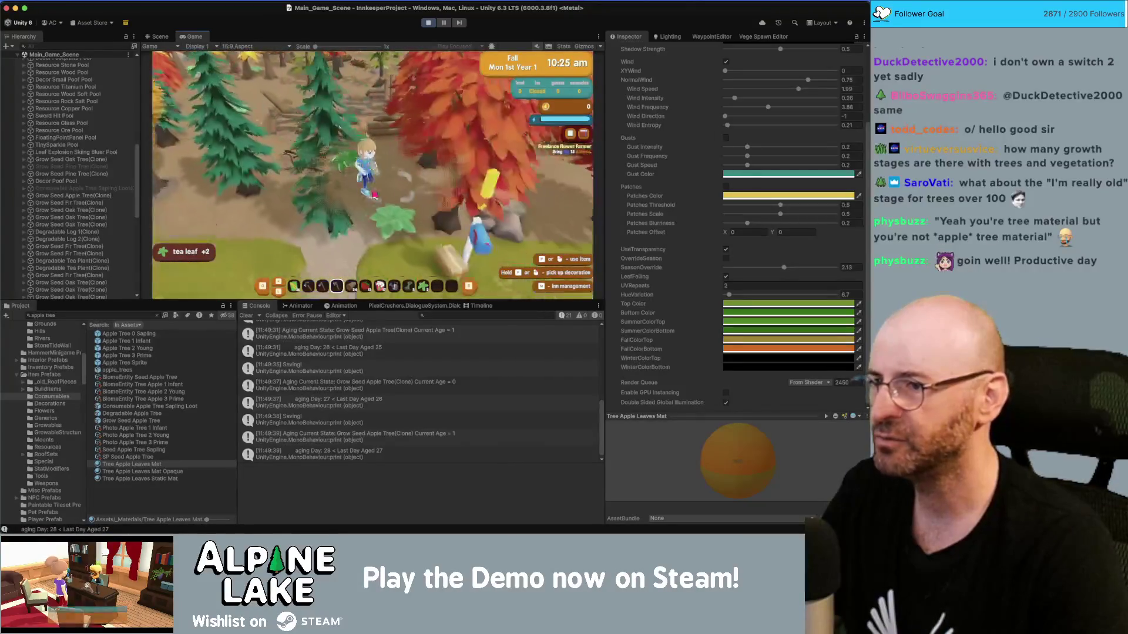
key(s)
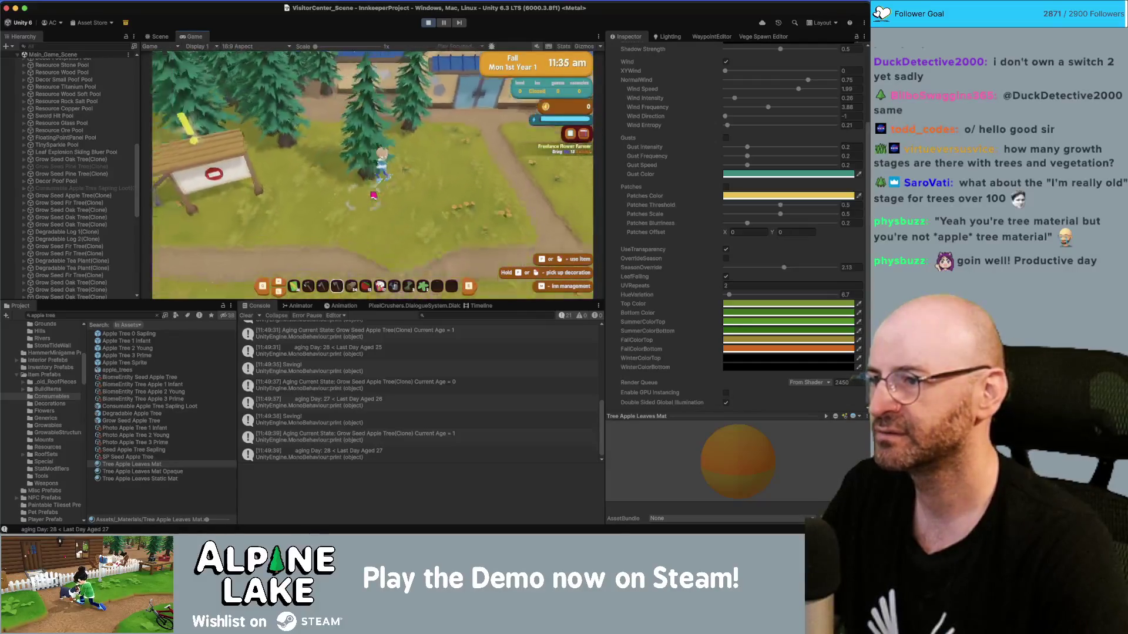
click(100, 45)
Find the SM_Prop_Fence_01 (90) fence object and deactivate it.
text(fence)
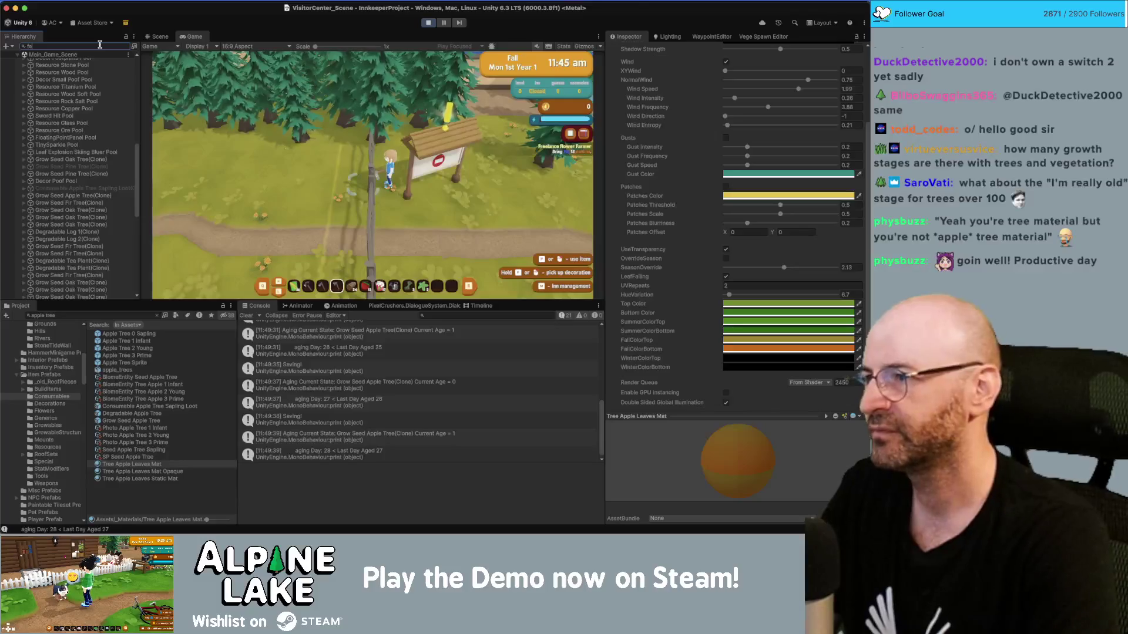
scroll(64, 118, down, 10)
click(59, 273)
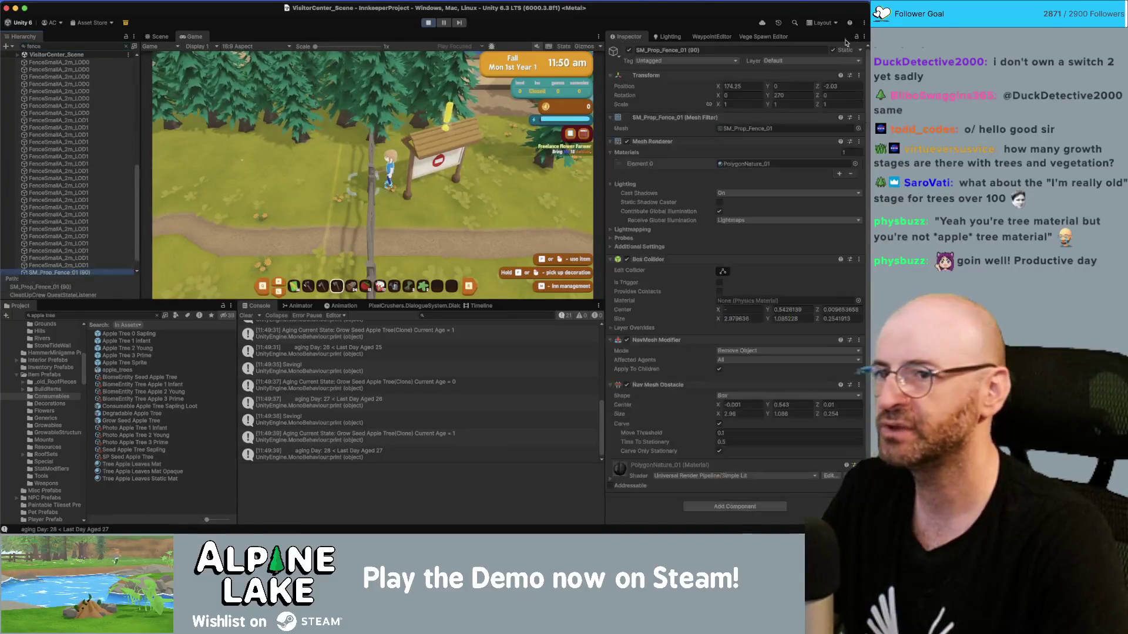
click(628, 50)
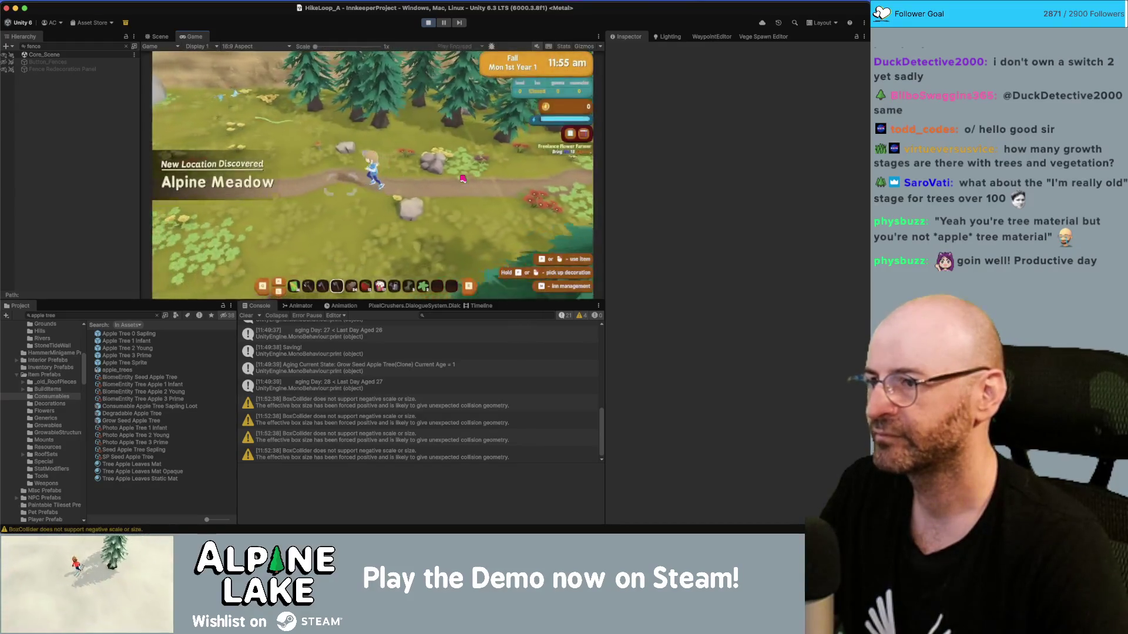
Walk the character around the rose bush and dismiss the Biomes notice with Got it!
key(s)
key(a)
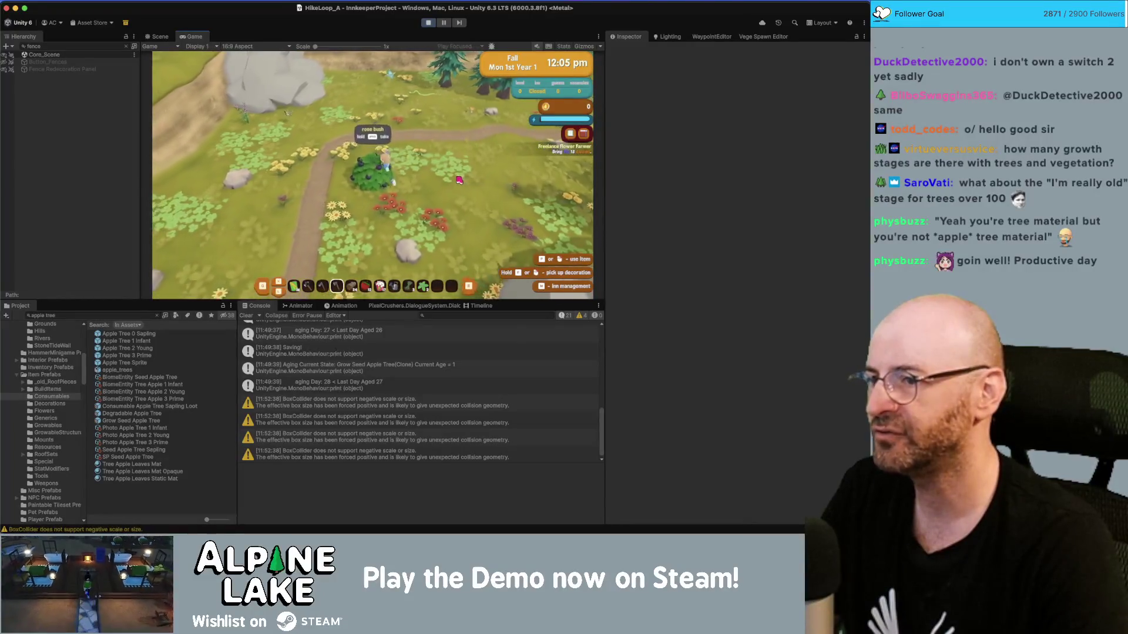
key(w)
key(d)
key(s)
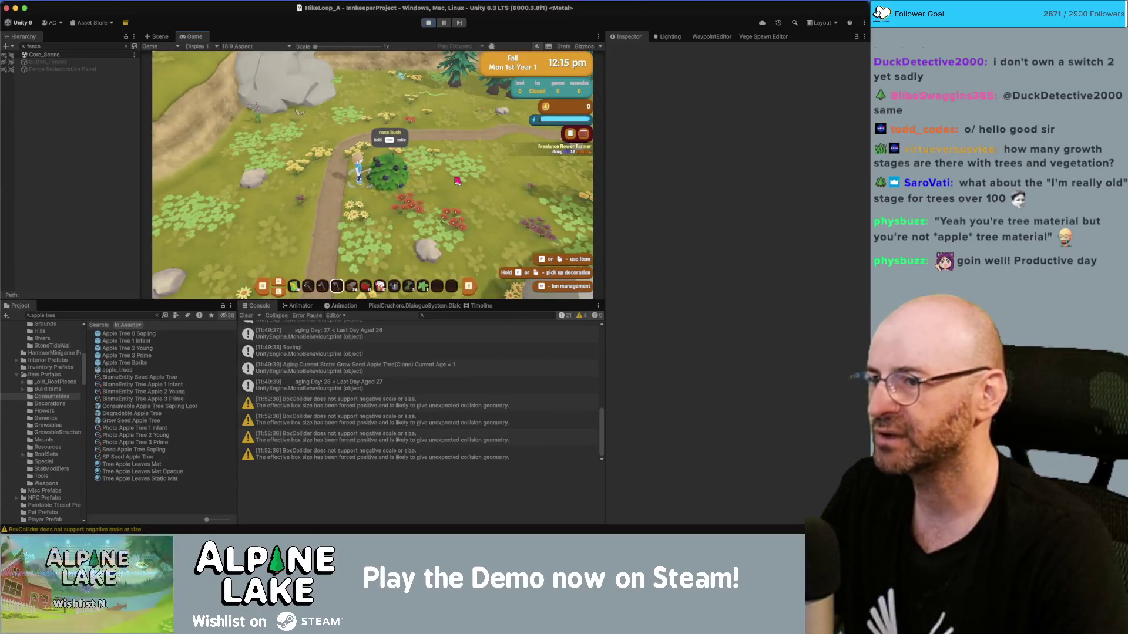
key(d)
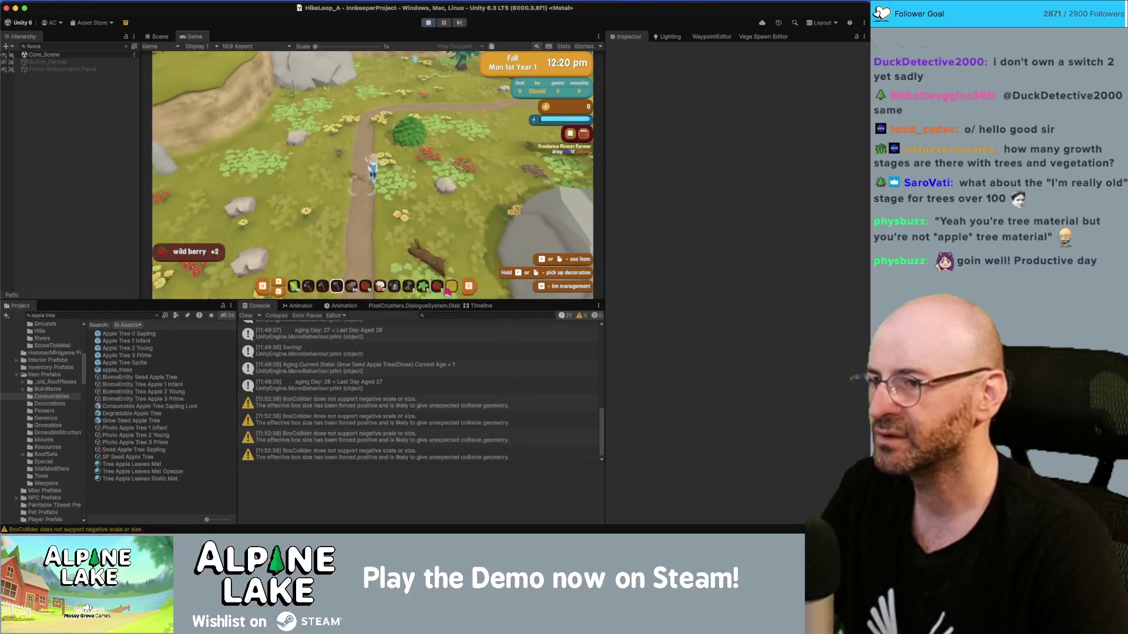
key(s)
click(379, 232)
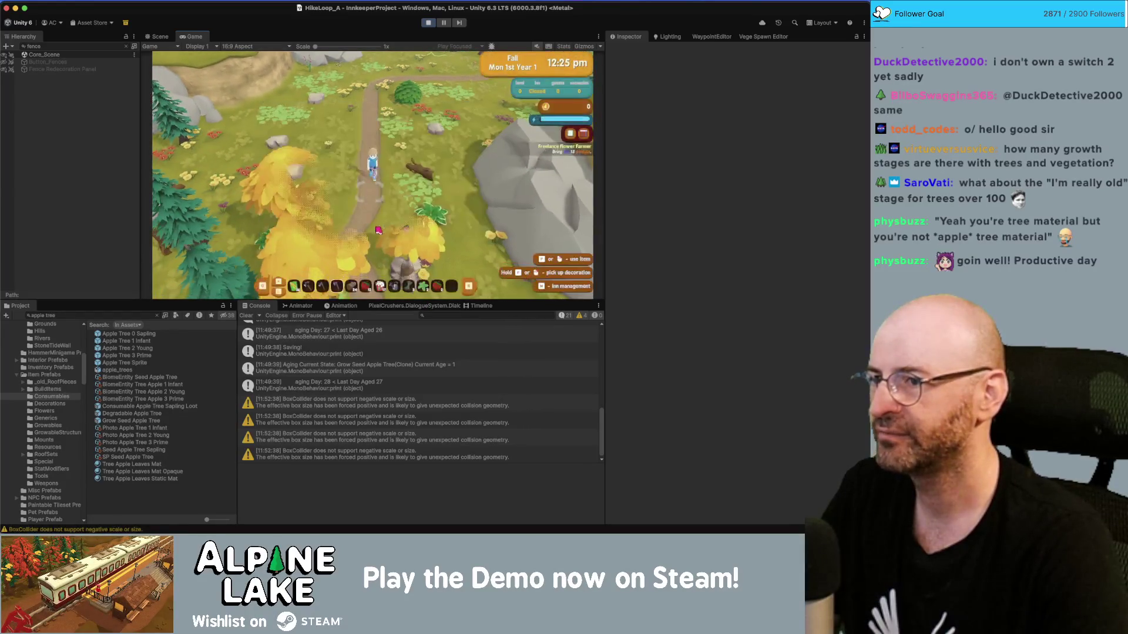
Walk the character west past the rose bush along the forest path.
key(s)
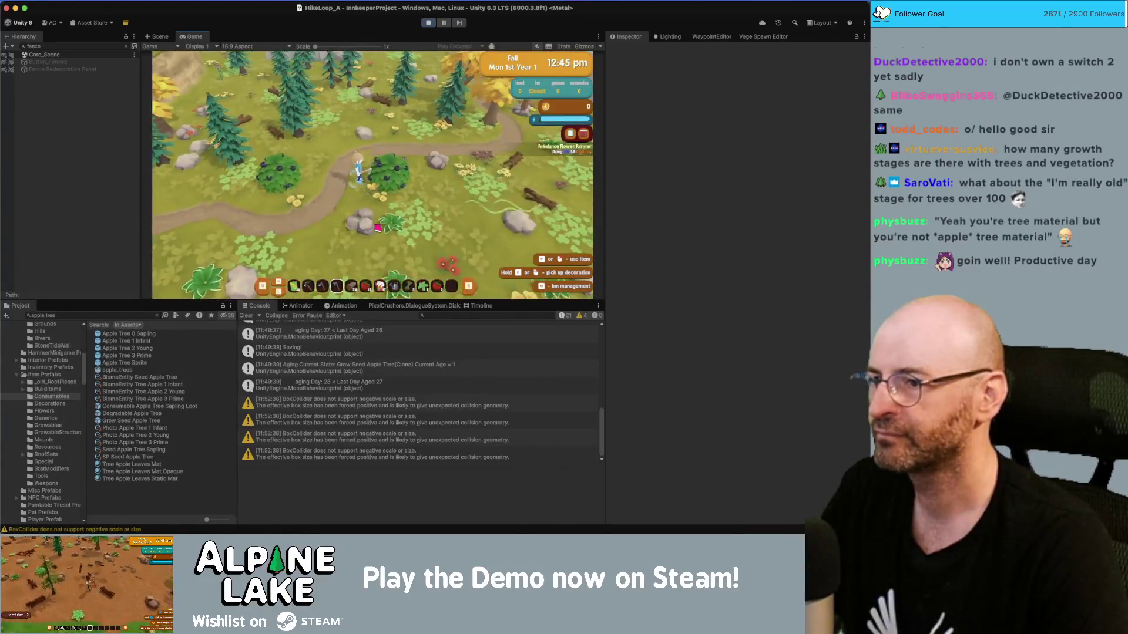
key(d)
key(a)
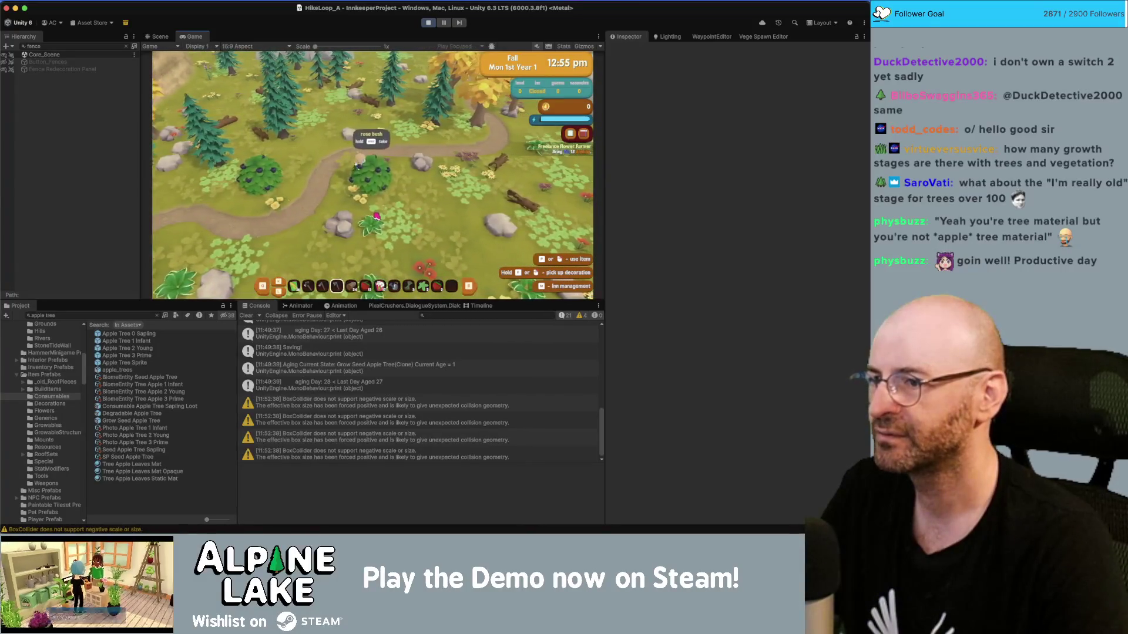
key(w)
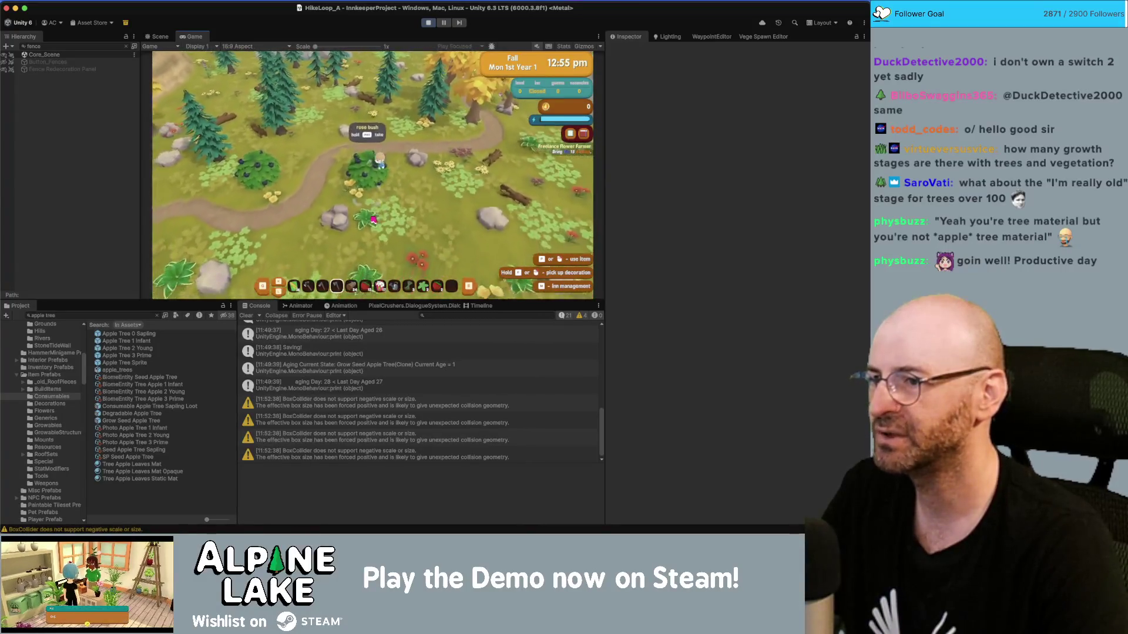
key(a)
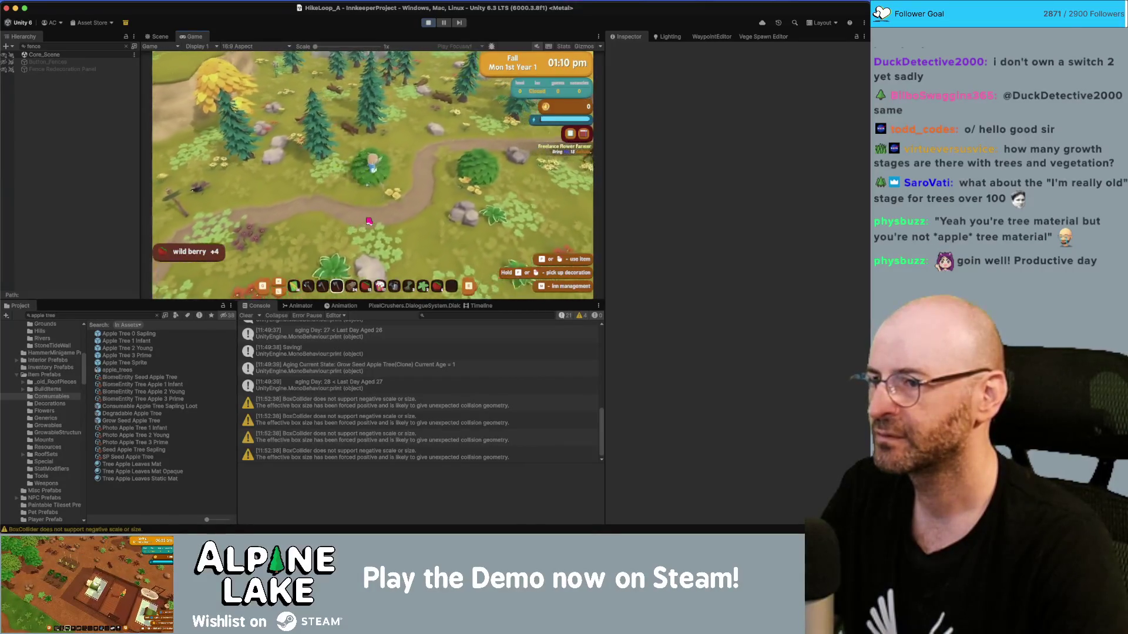
key(a)
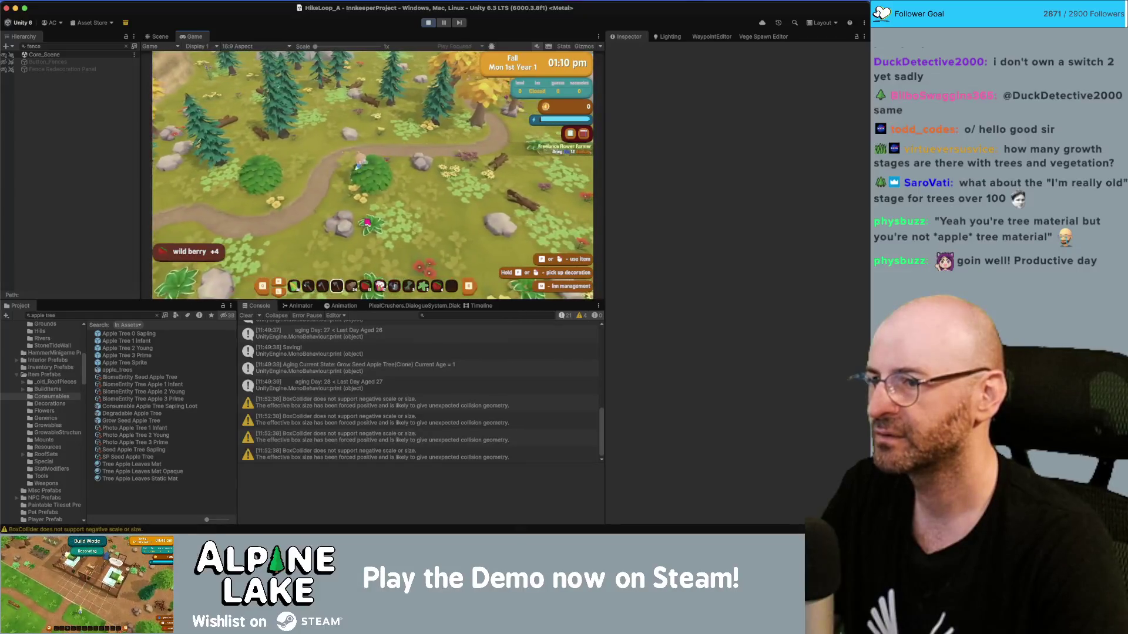
key(a)
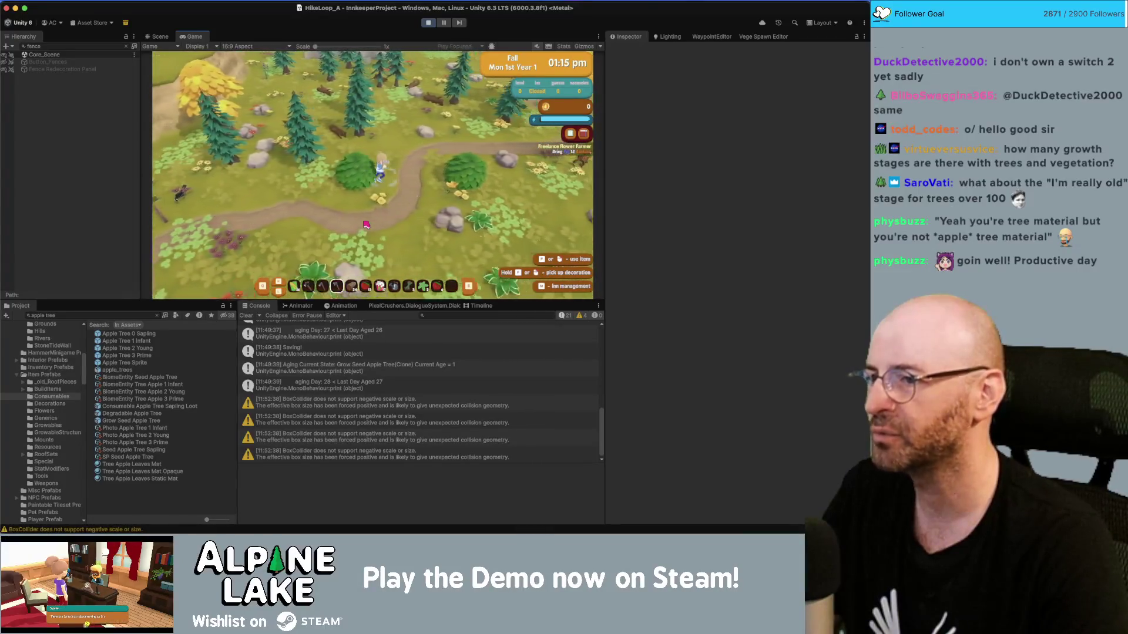
Head south and east through the forest to the bushes and harvest the berries.
key(s)
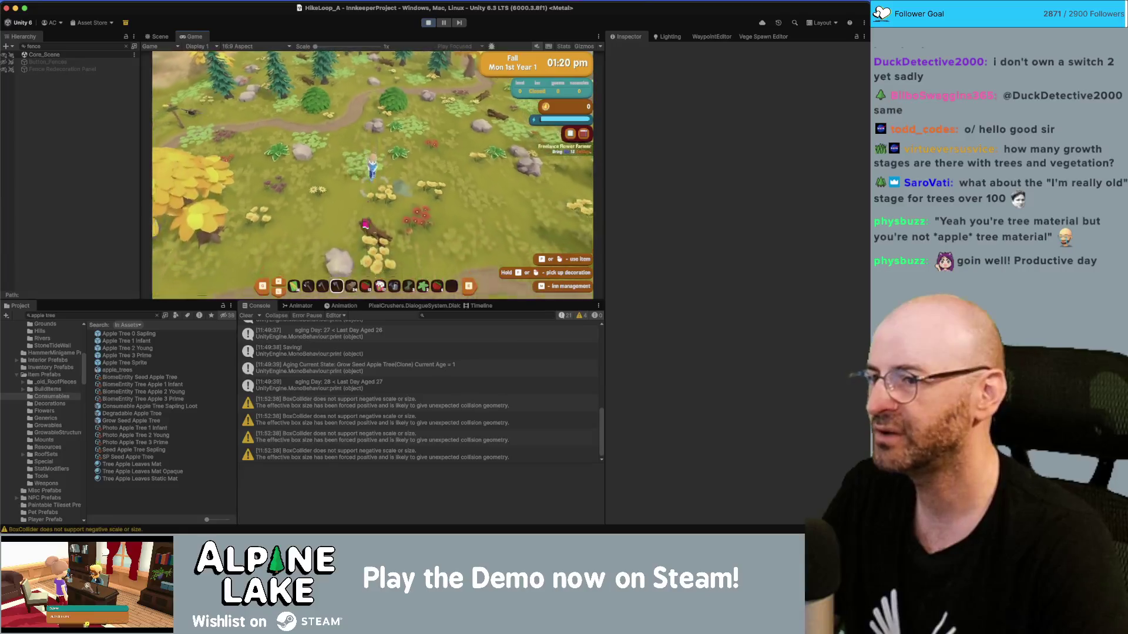
key(d)
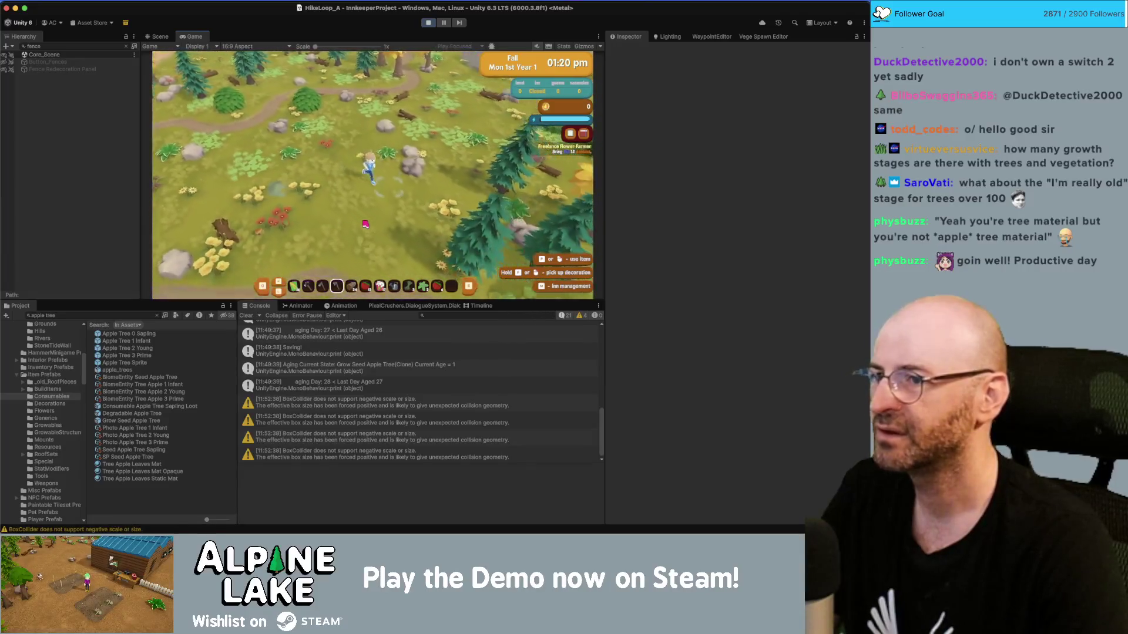
key(s)
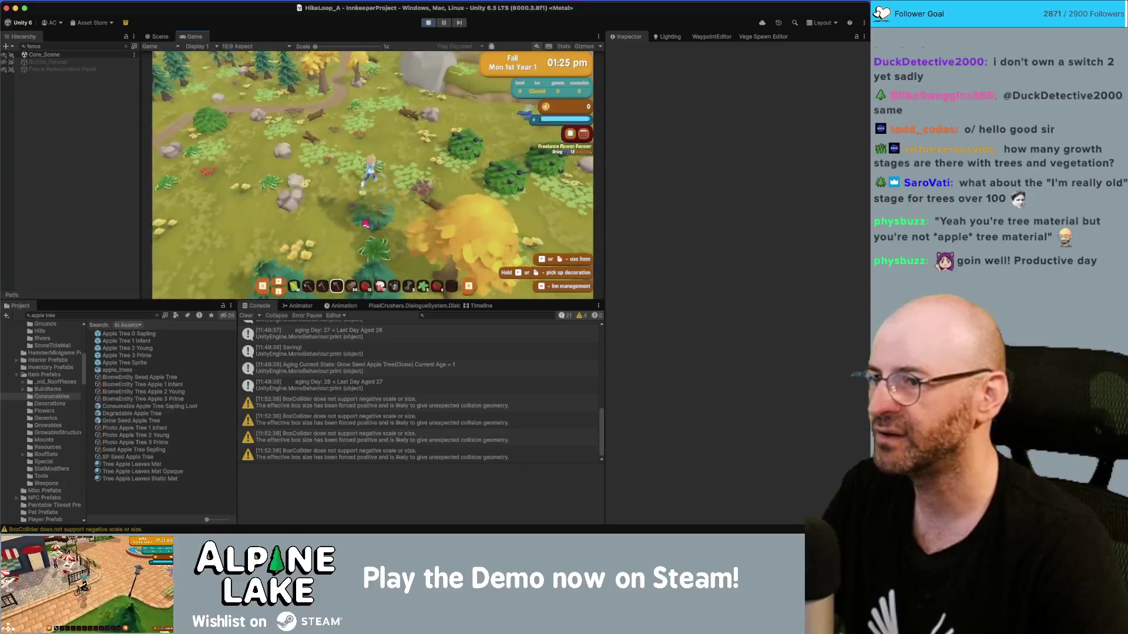
key(d)
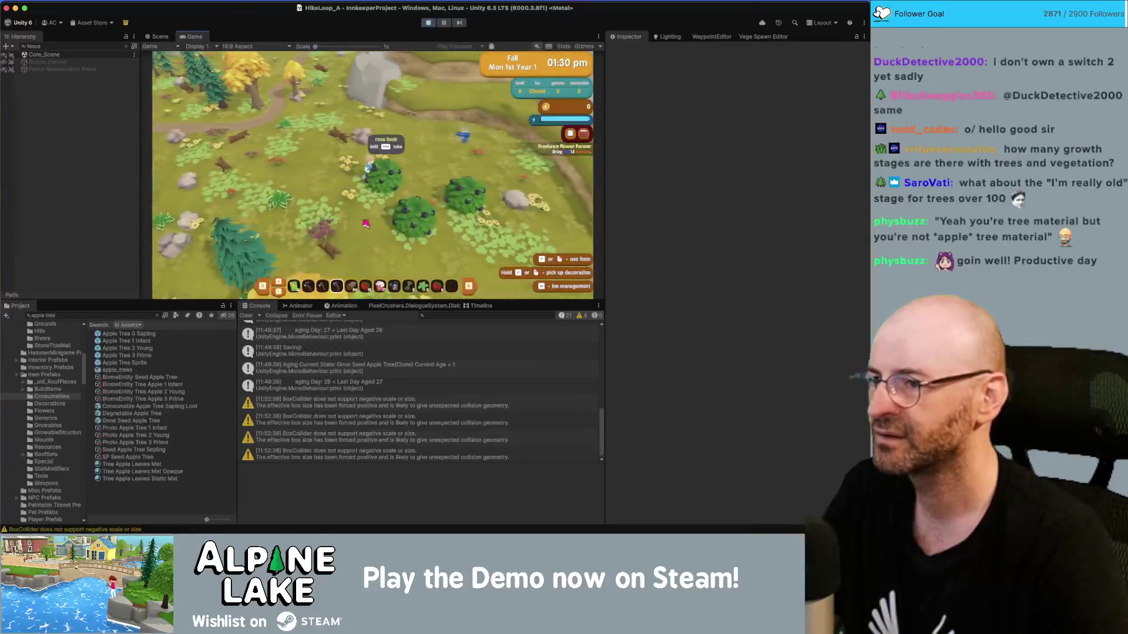
key(e)
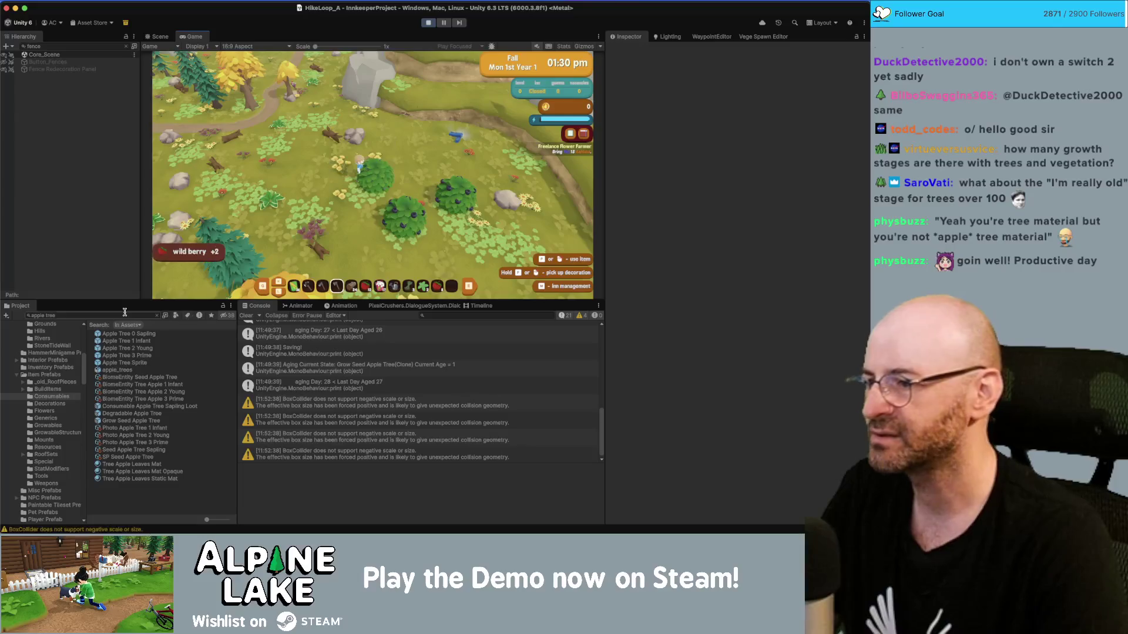
click(123, 316)
Search the project for 'wild berry' and select the Consumable Wild Berry prefab.
text(wild)
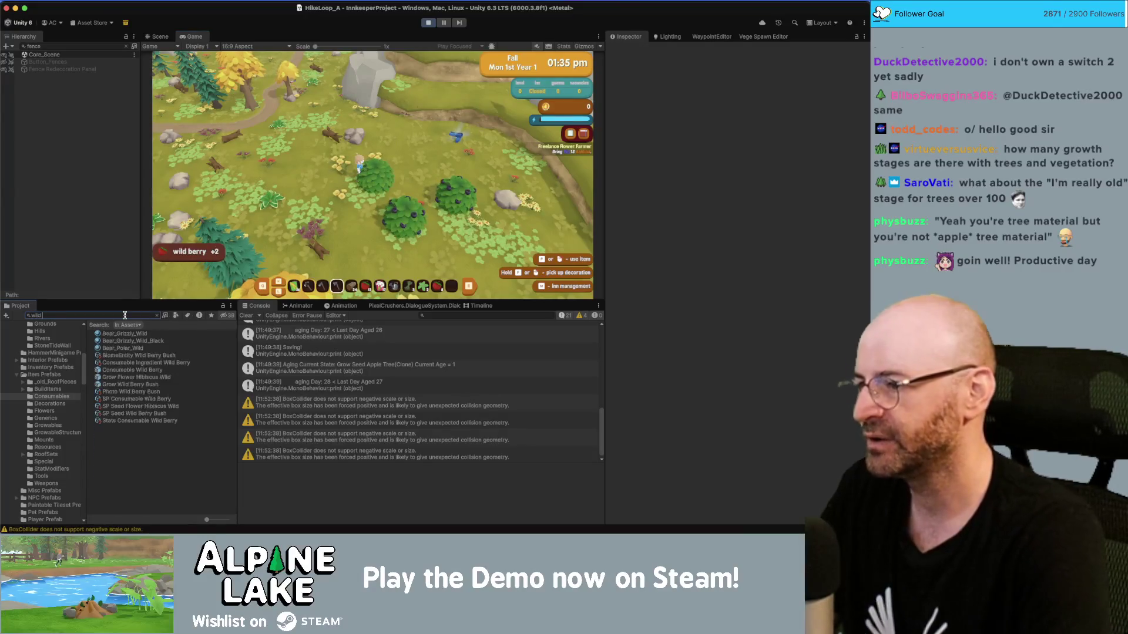
text( berry)
click(155, 349)
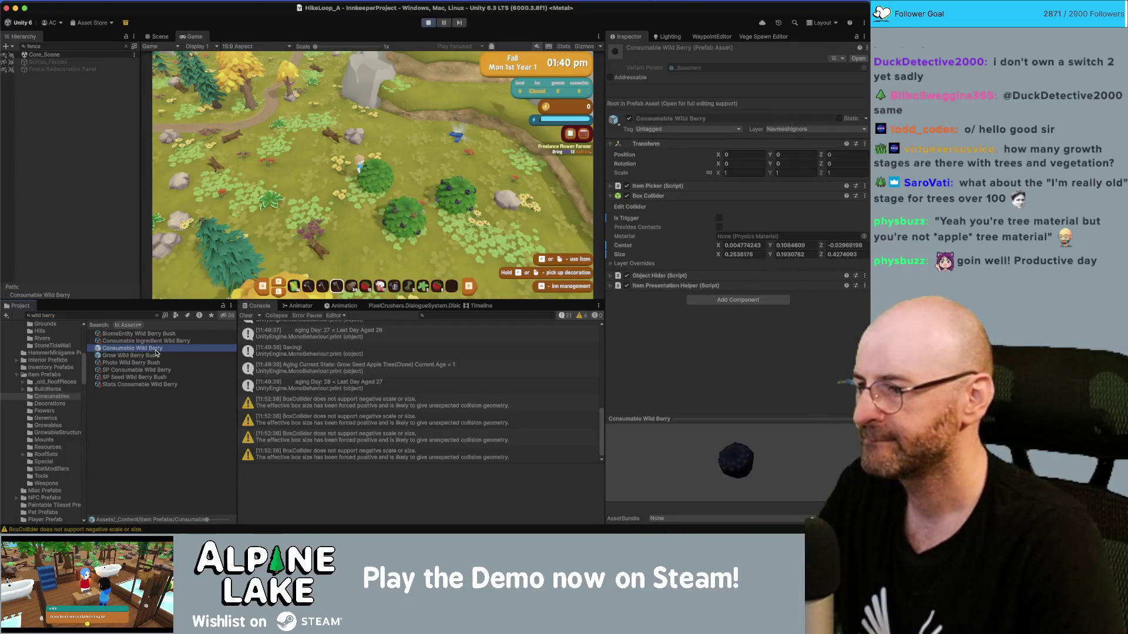
click(396, 214)
Harvest berries from two bushes in the game, then stop play mode.
key(s)
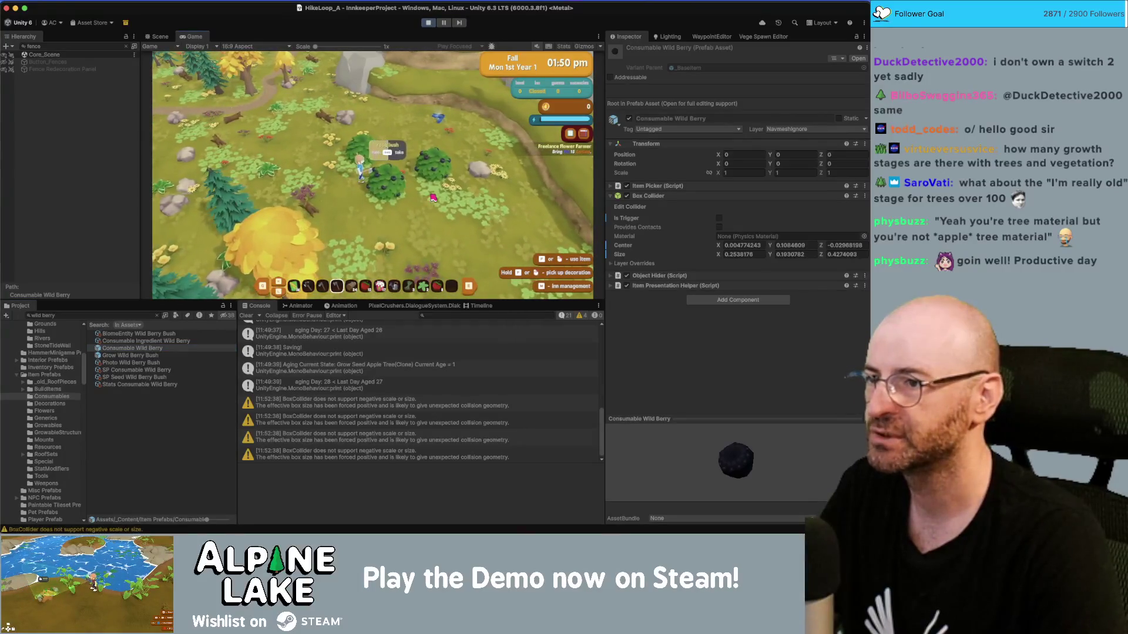
key(e)
key(d)
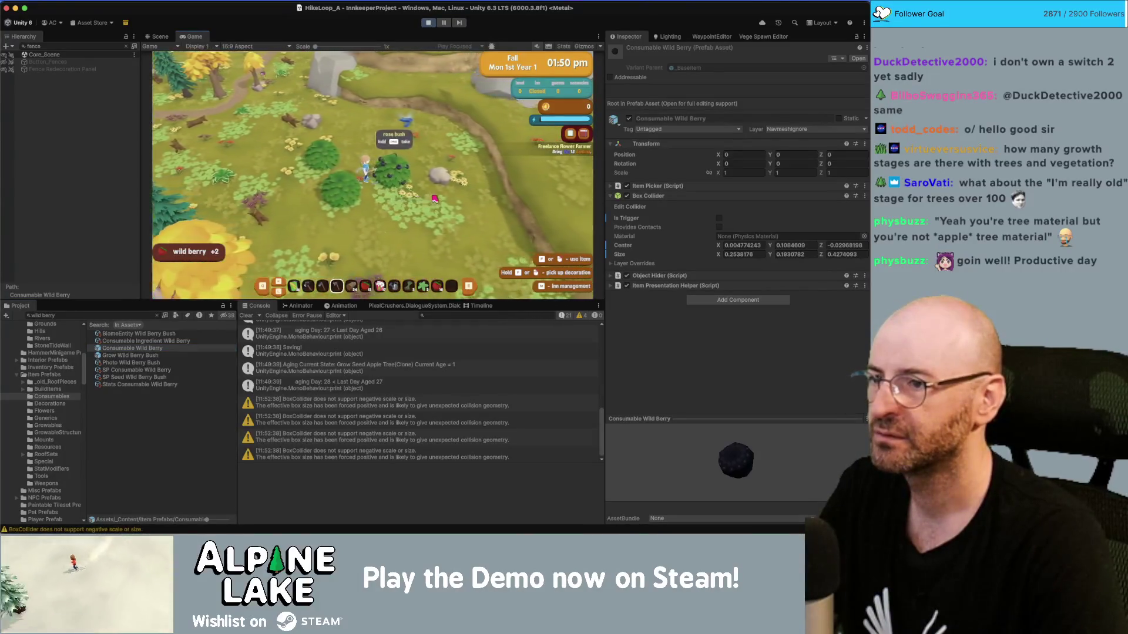
key(e)
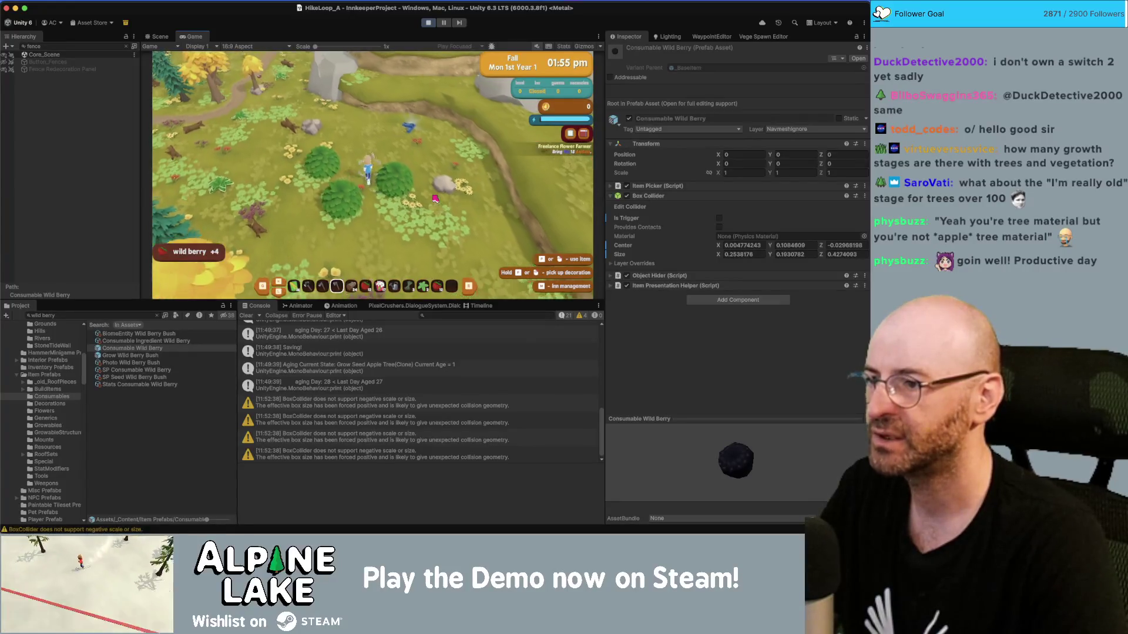
click(427, 23)
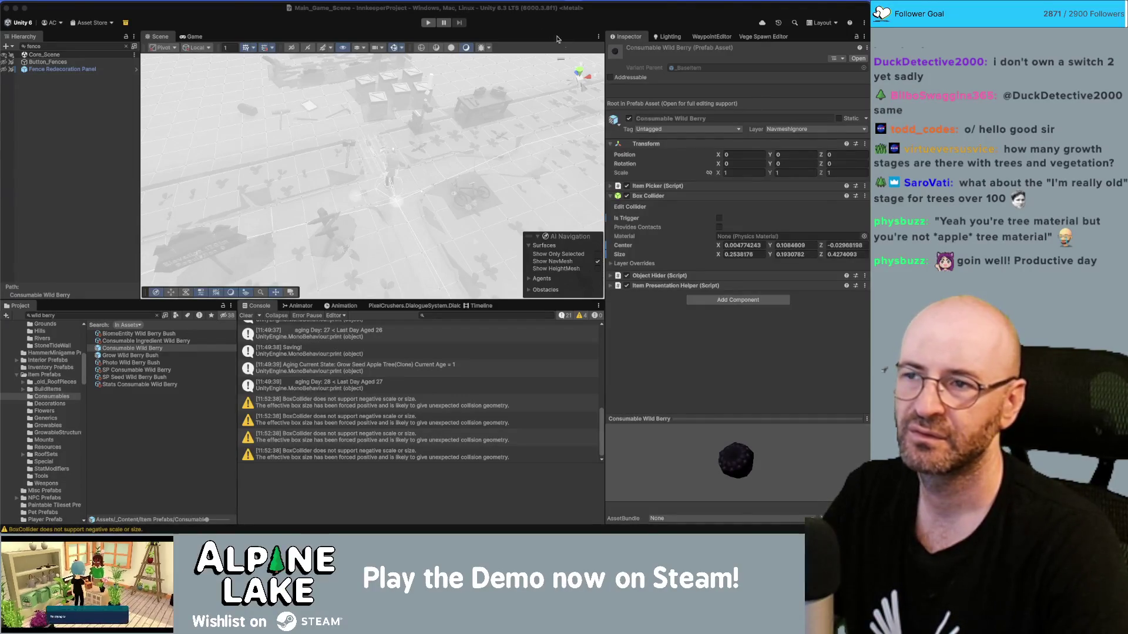
Search the project for 'wildber' and rename Consumable Wild Berry to Consumable Wildberry.
click(97, 316)
click(113, 317)
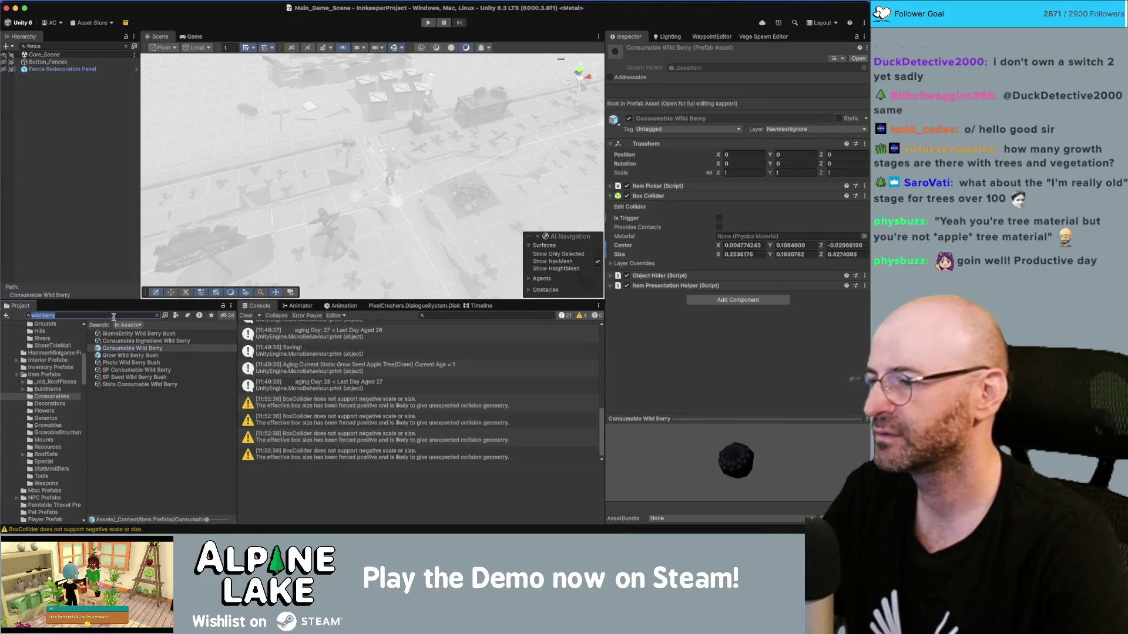
text(wildber)
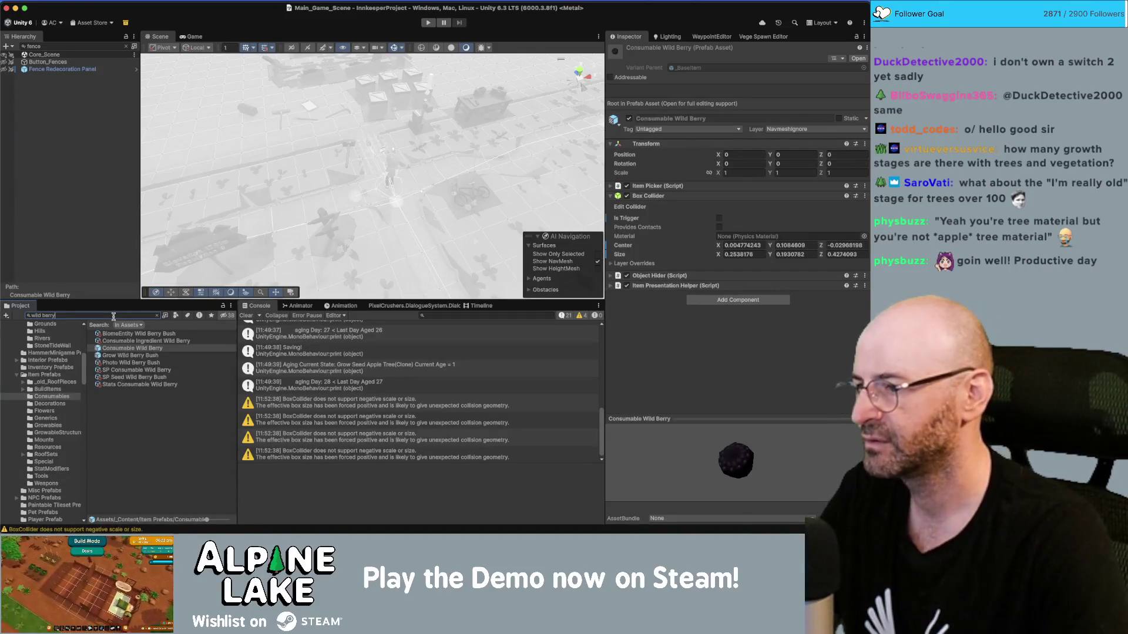
key(Down)
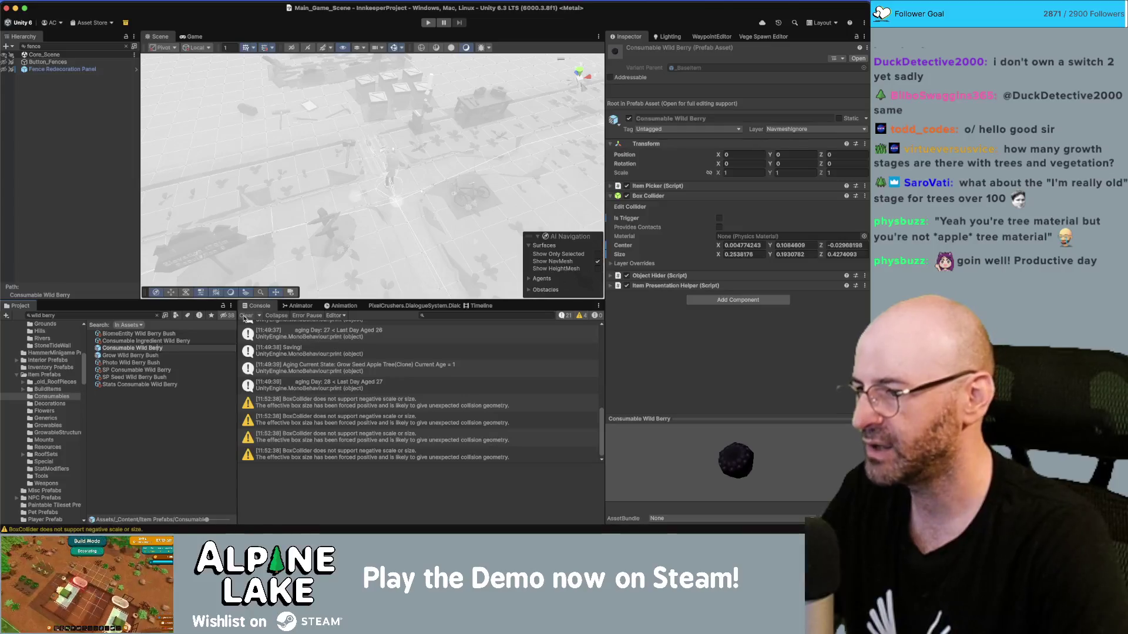
key(BackSpace)
key(BackSpace)
text(b)
key(Return)
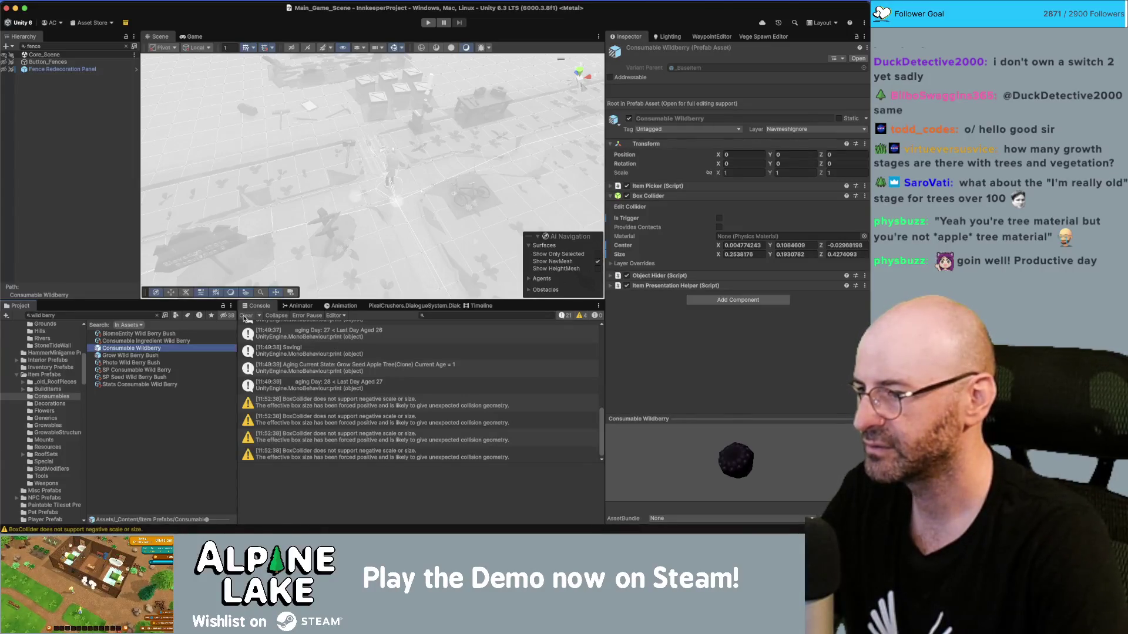
Rename BiomeEntity Wild Berry Bush and Consumable Ingredient Wild Berry to use 'Wildberry'.
key(Up)
key(Up)
key(Return)
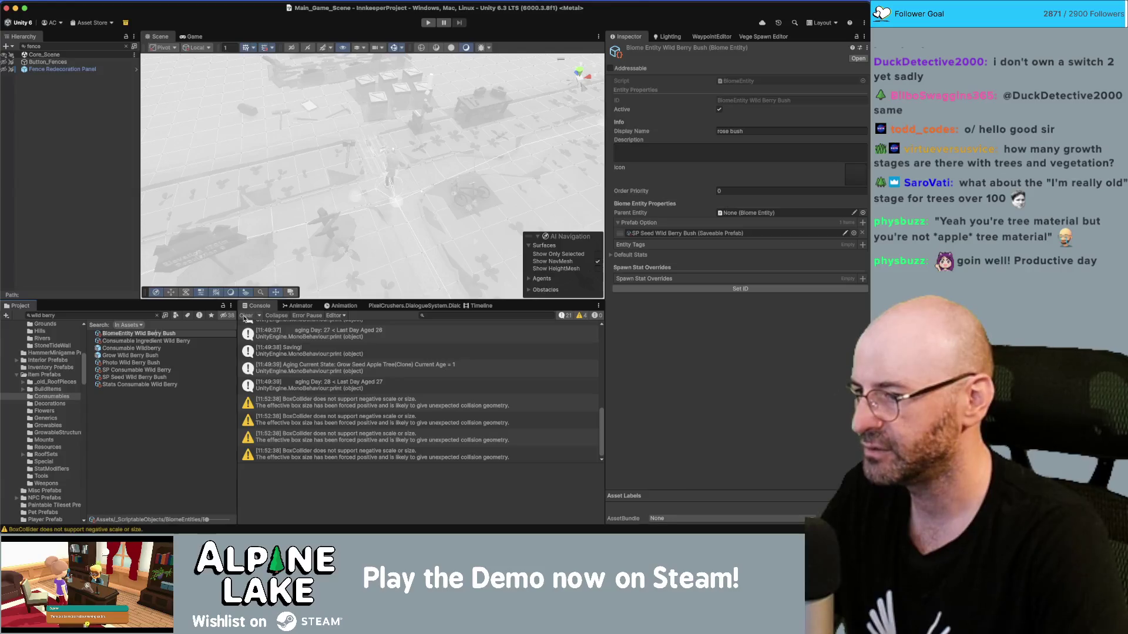
key(BackSpace)
key(BackSpace)
text(b)
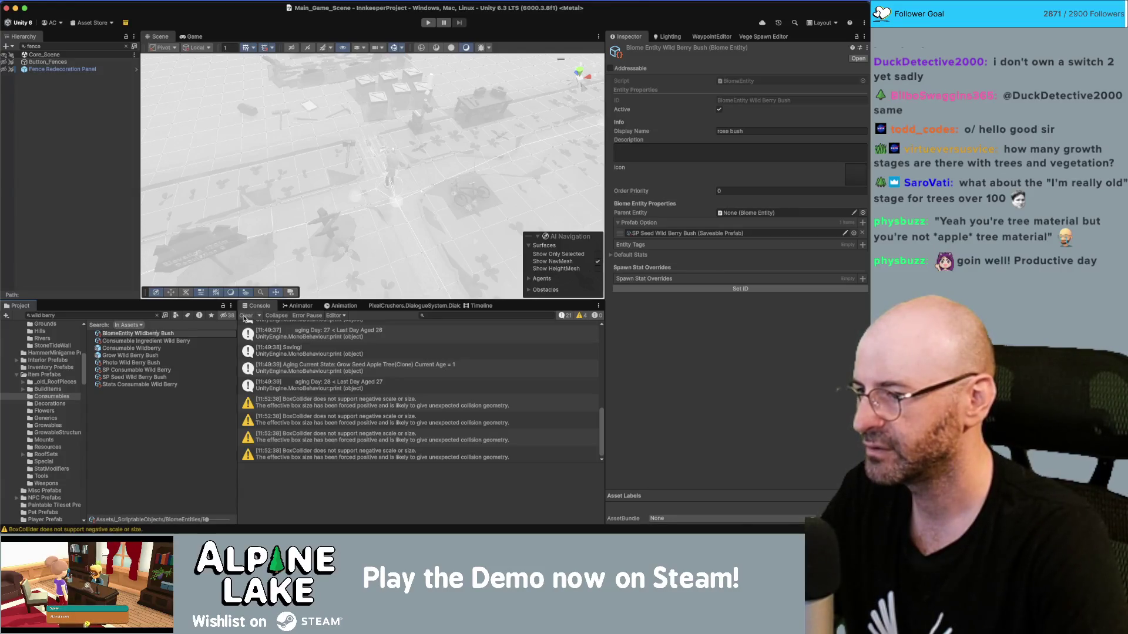
key(alt+shift+Left)
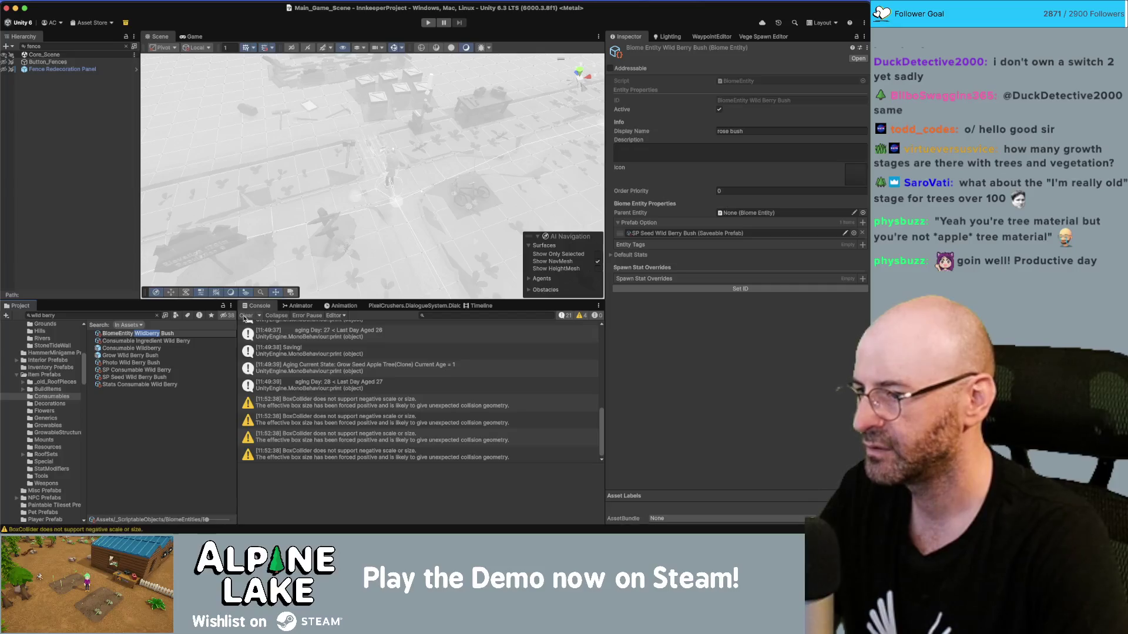
key(Return)
key(Down)
key(Return)
key(alt+shift+Left)
key(alt+shift+Left)
text(Wildberry)
key(Return)
Rename Grow Wild Berry Bush and Photo Wild Berry Bush to use 'Wildberry'.
click(177, 352)
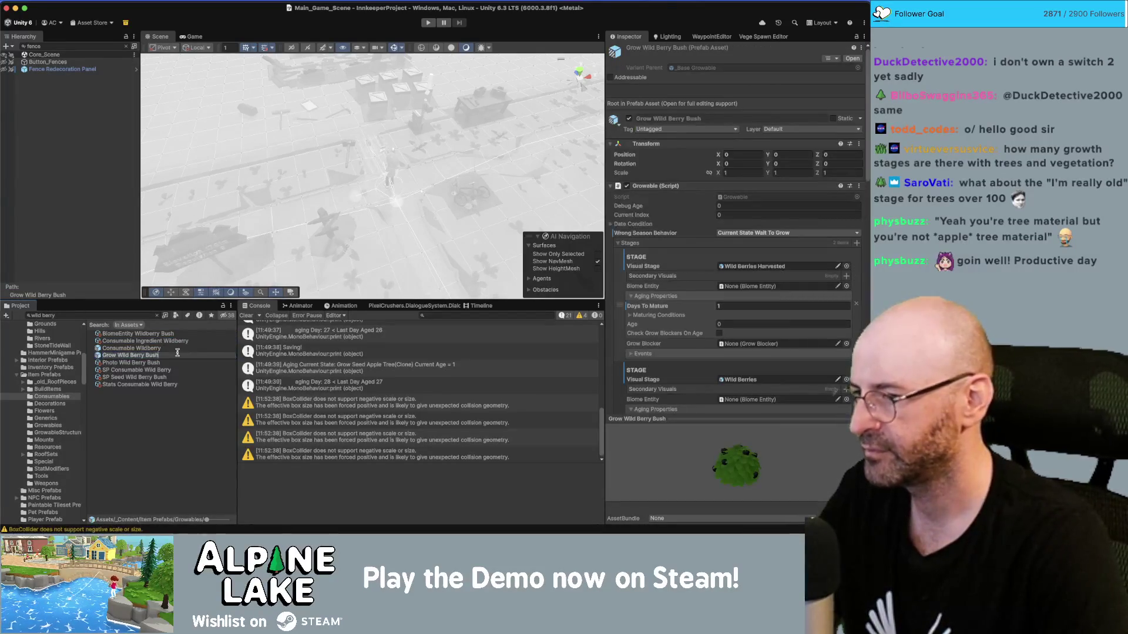
key(alt+shift+Left)
key(alt+shift+Left)
text(Wildberry)
key(Return)
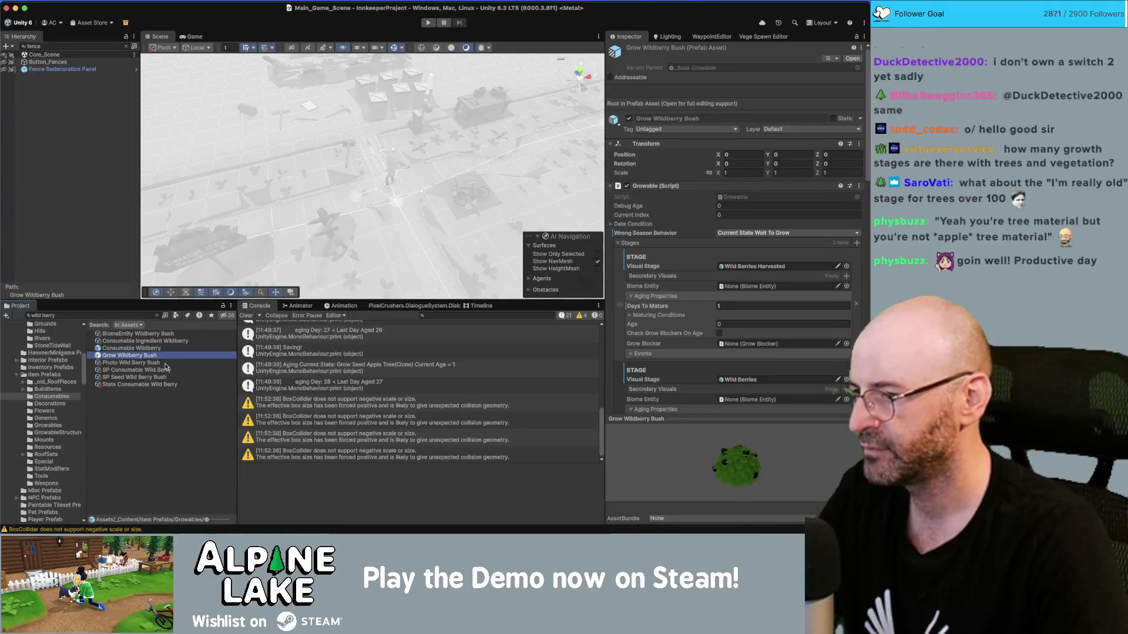
click(168, 364)
key(Return)
key(alt+shift+Left)
key(alt+shift+Left)
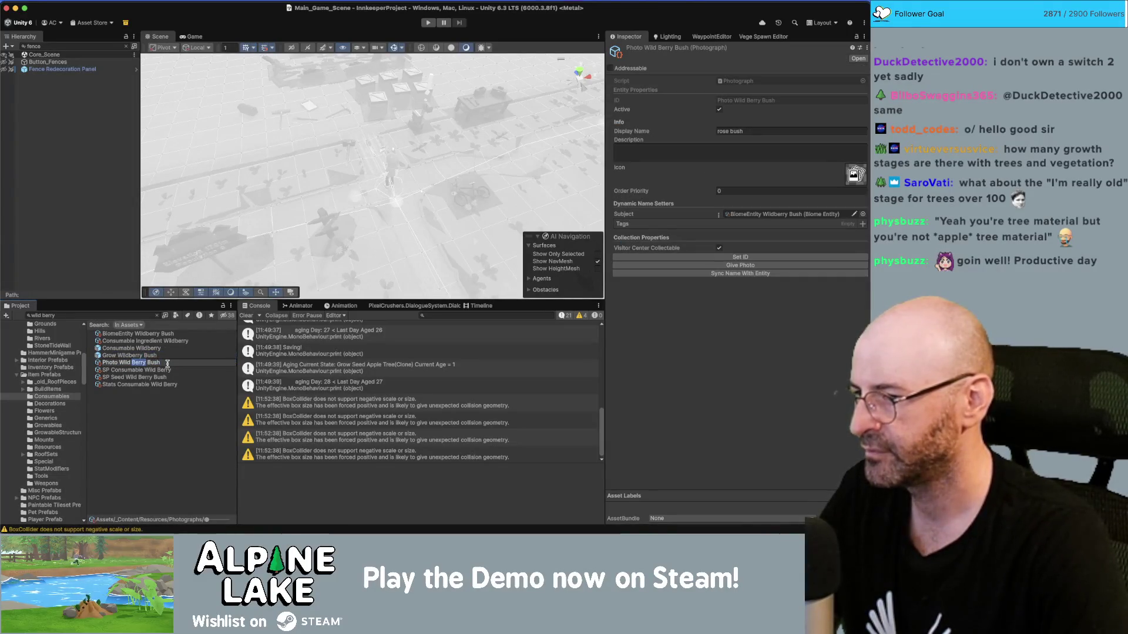
text(Wildberry)
key(Return)
Rename SP Consumable Wild Berry and SP Seed Wild Berry Bush to use 'Wildberry'.
click(159, 371)
key(Return)
key(alt+shift+Left)
key(alt+shift+Left)
text(Wildberry)
key(Return)
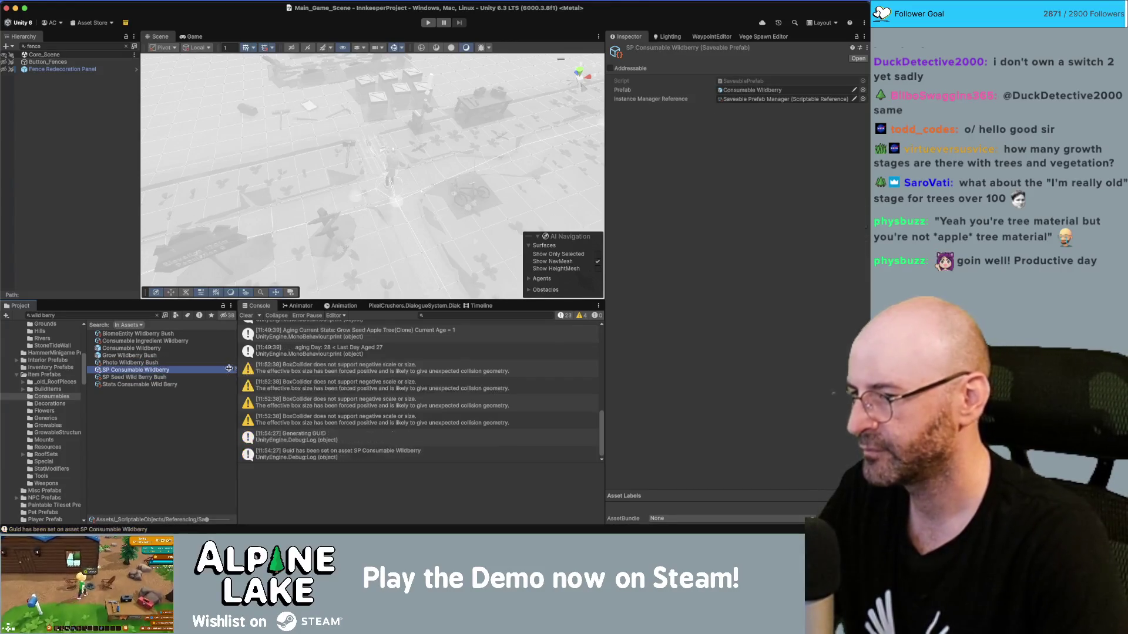
click(210, 379)
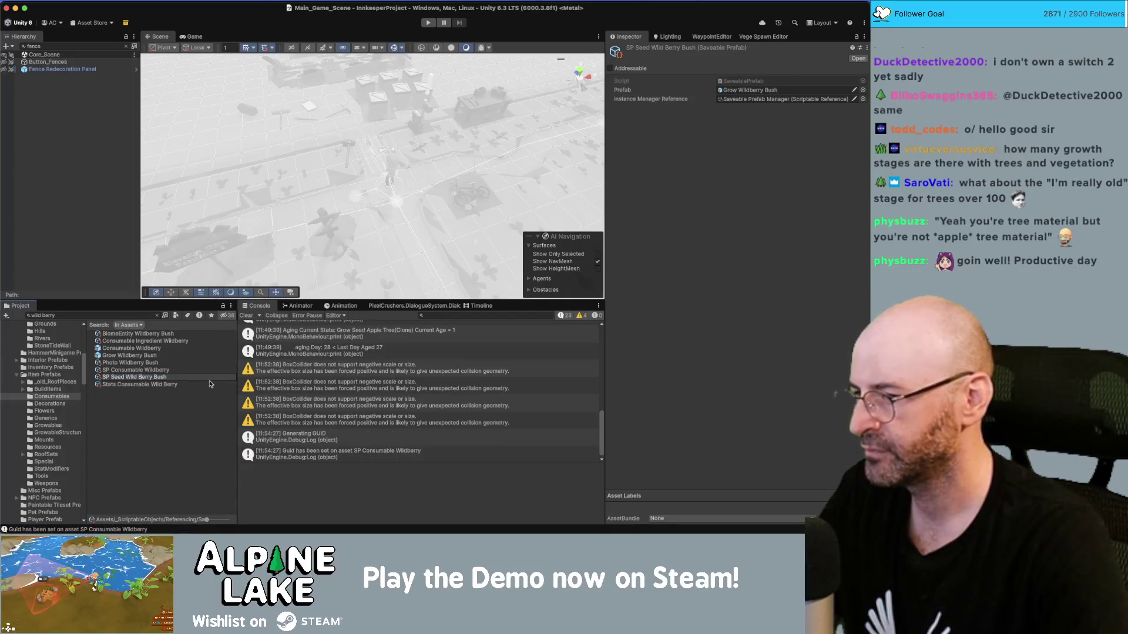
key(alt+shift+Left)
key(alt+shift+Left)
text(Wildberry)
key(Return)
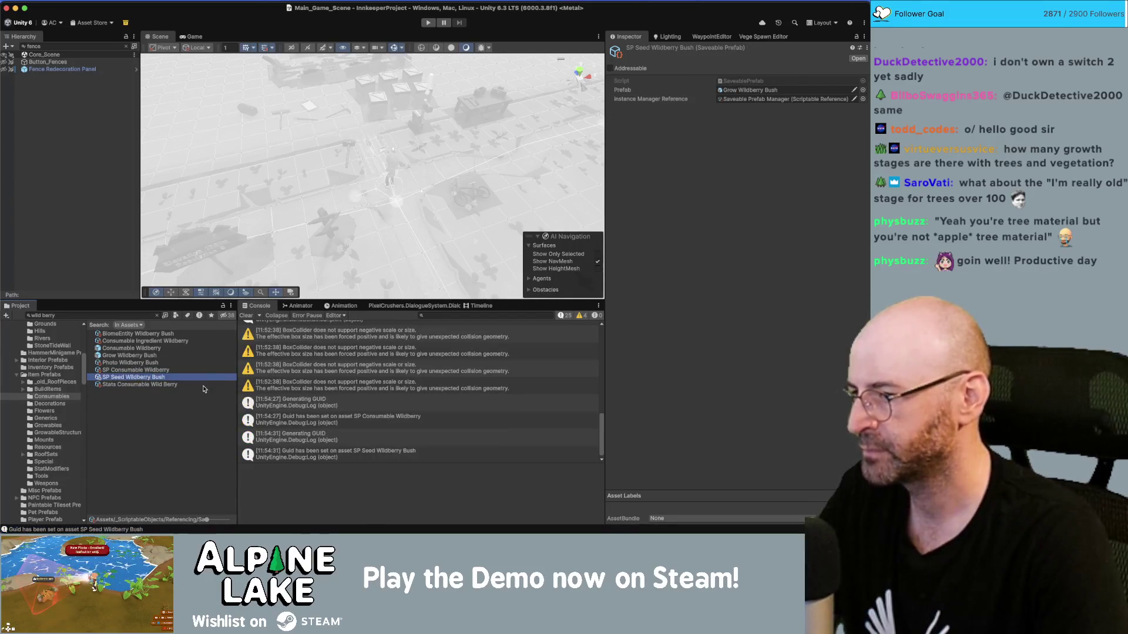
Rename Stats Consumable Wild Berry to Stats Consumable Wildberry.
click(203, 385)
key(Return)
key(alt+shift+Left)
key(alt+shift+Left)
text(Wildberry)
key(Return)
Name the Consumable Ingredient Wildberry item 'wildberry', auto-create names, and set plural 'wildberries'.
click(190, 379)
click(192, 364)
click(188, 341)
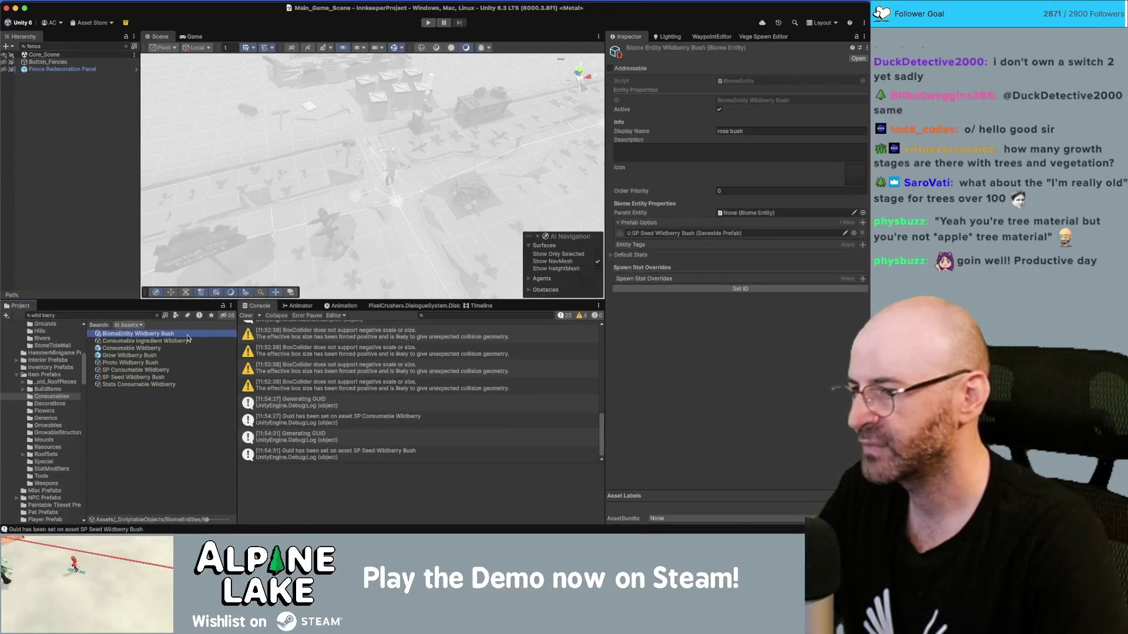
click(717, 148)
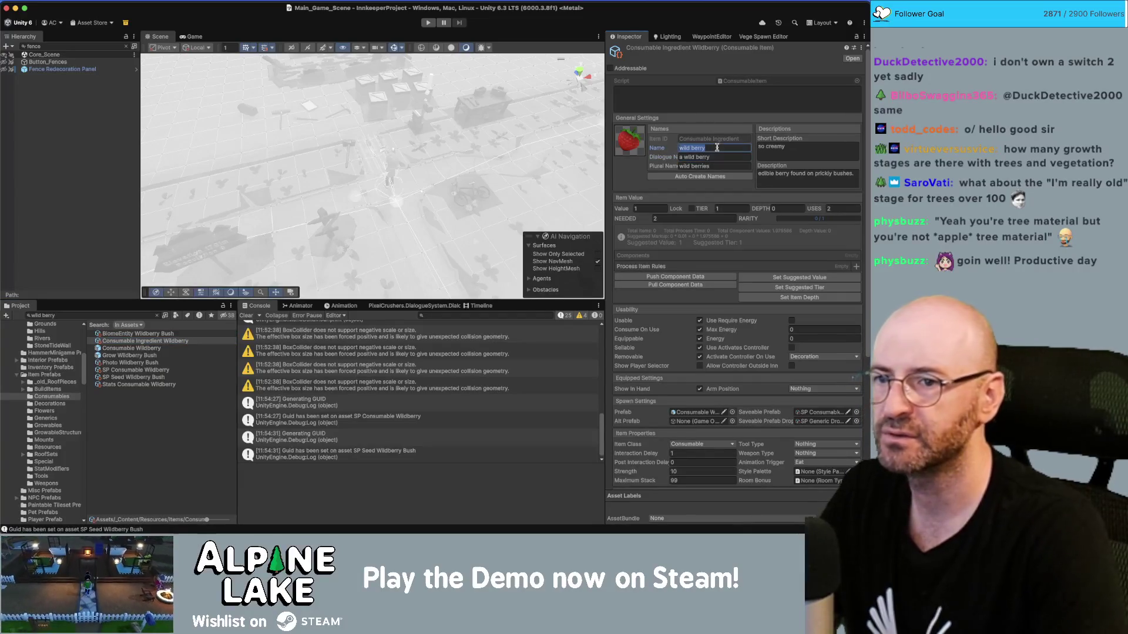
text(w)
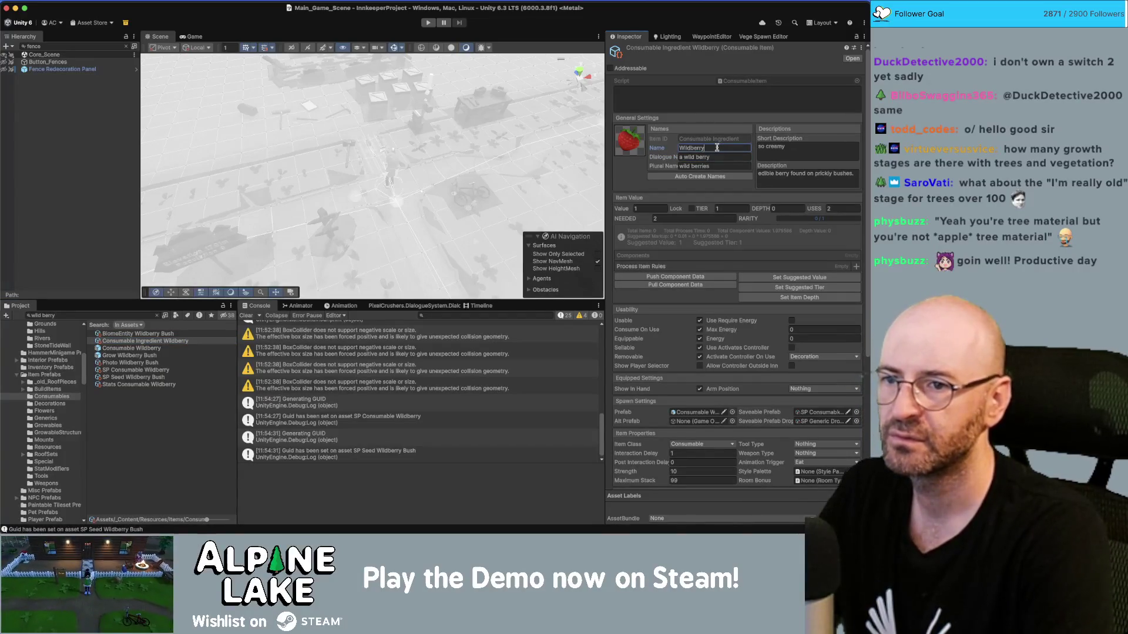
text(rry)
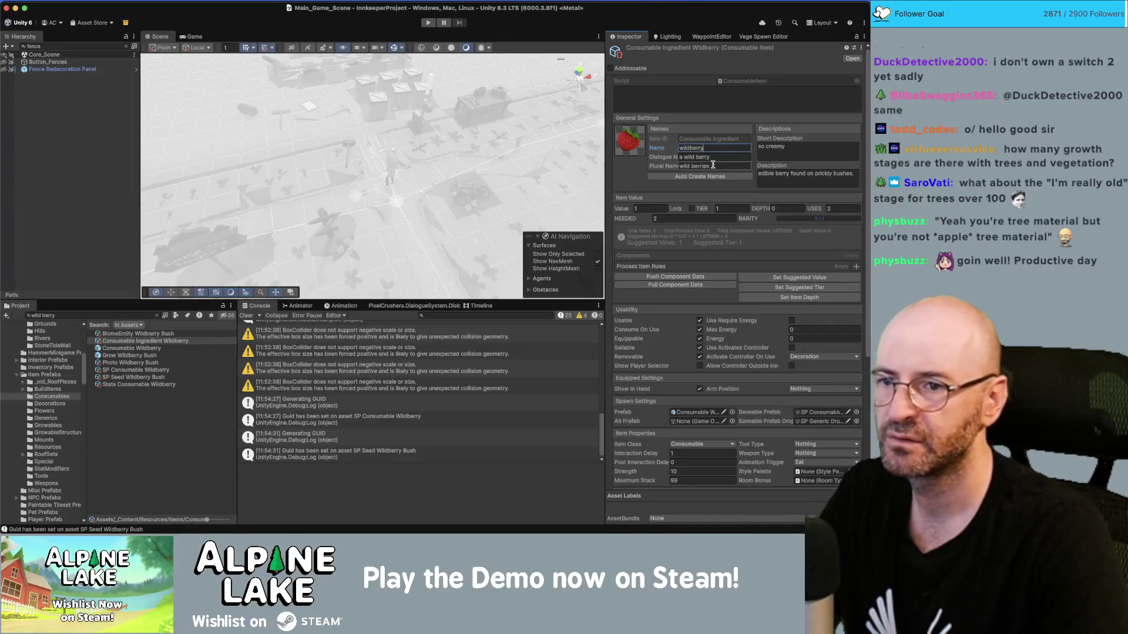
click(716, 175)
click(715, 167)
text(wildberries)
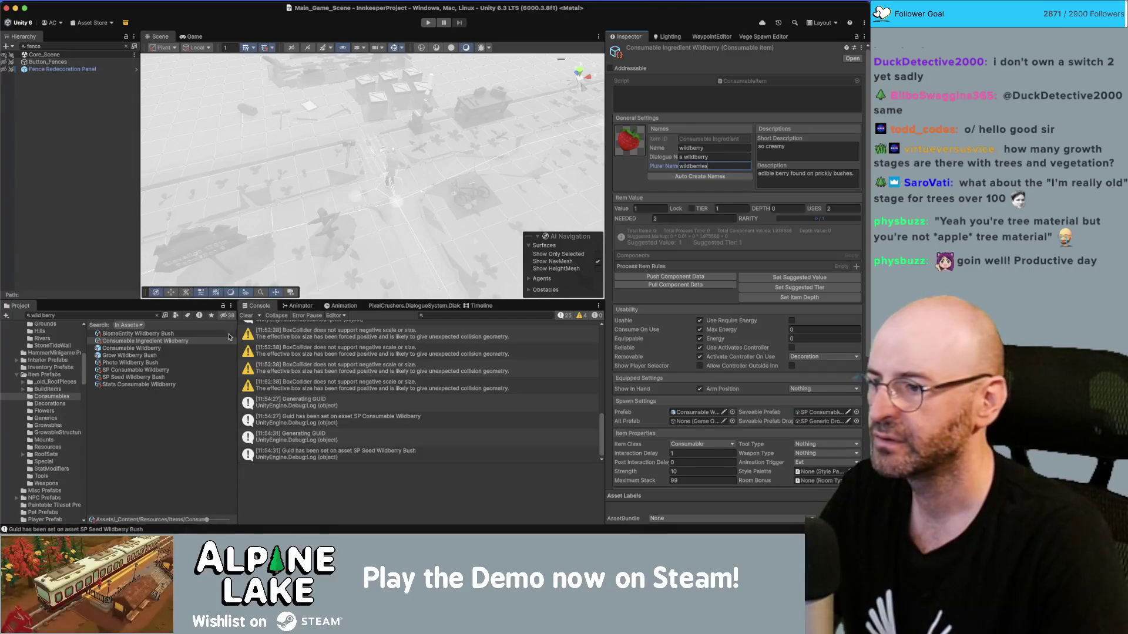
Select the Grow Wildberry Bush prefab and scroll through its components.
click(168, 355)
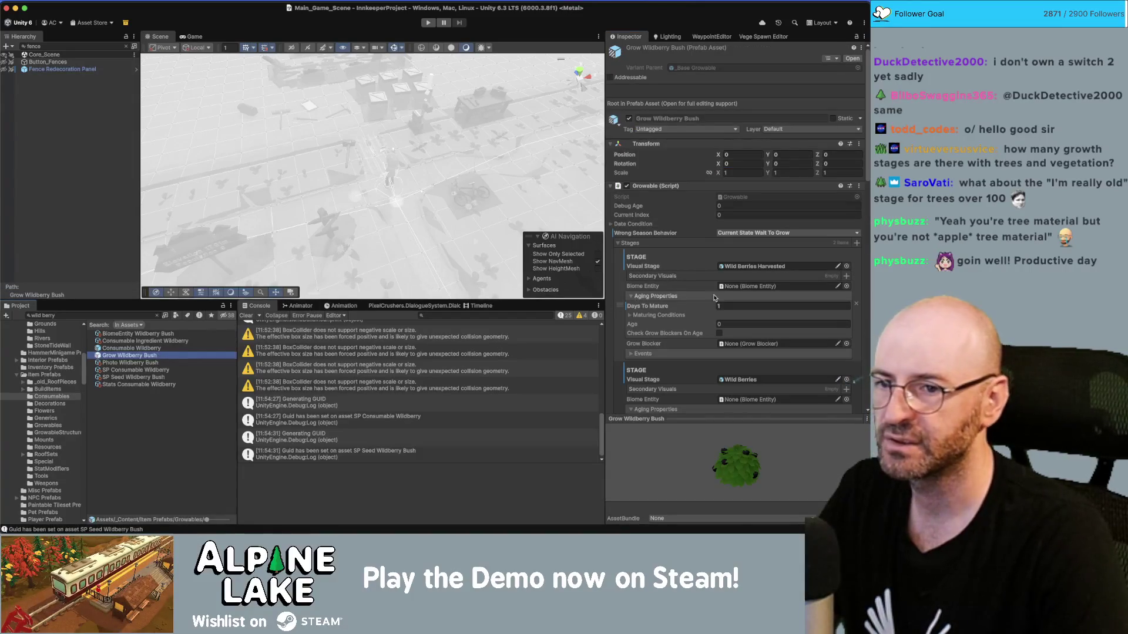
scroll(724, 292, down, 10)
scroll(724, 292, down, 5)
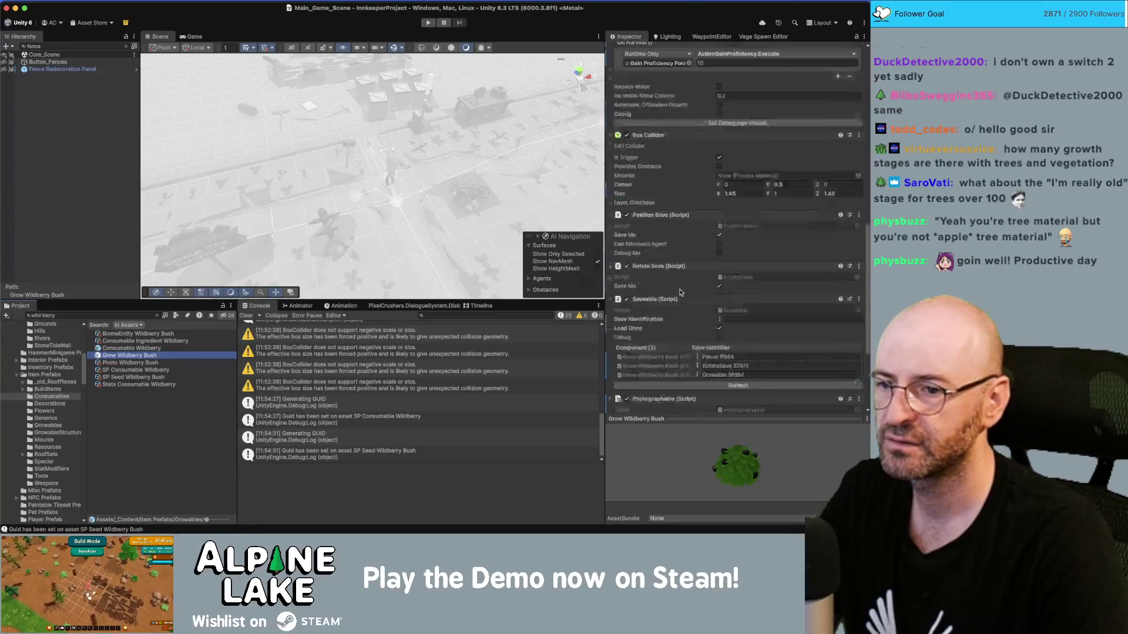
Open the Grow Wildberry Bush prefab and set Wild Berries' Display Name to 'wildberry bush'.
double_click(137, 353)
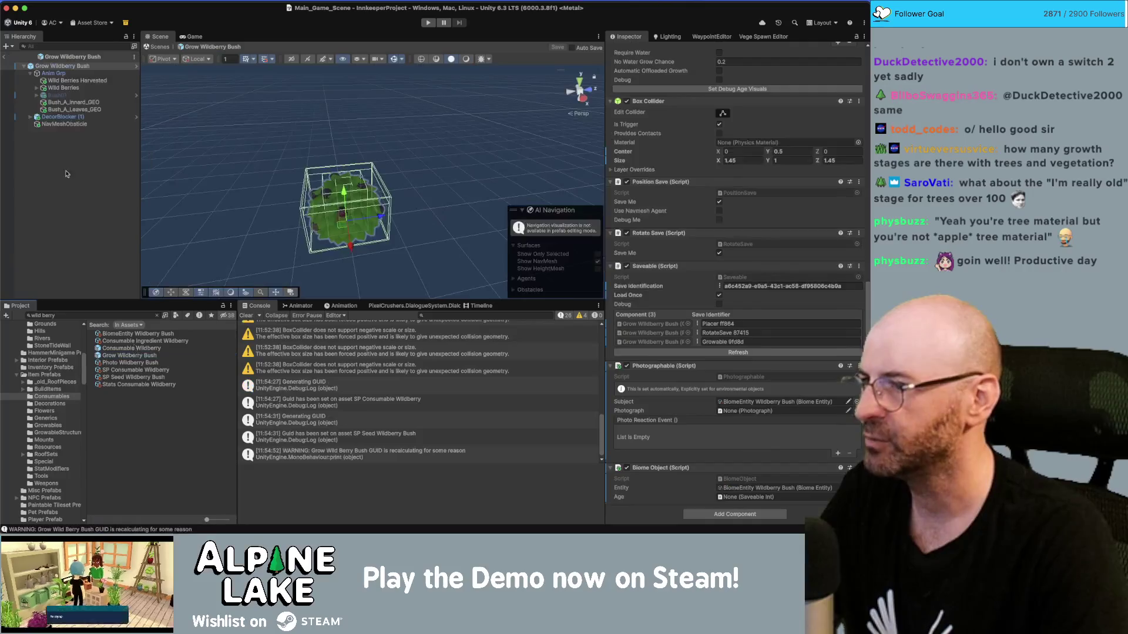
click(62, 80)
click(63, 87)
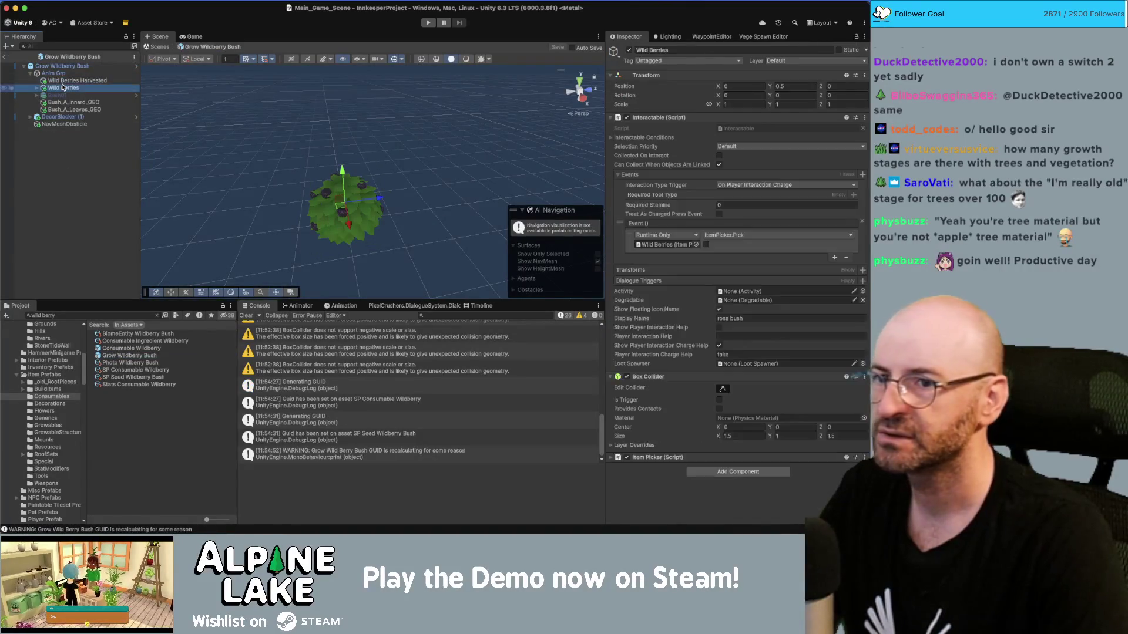
click(747, 318)
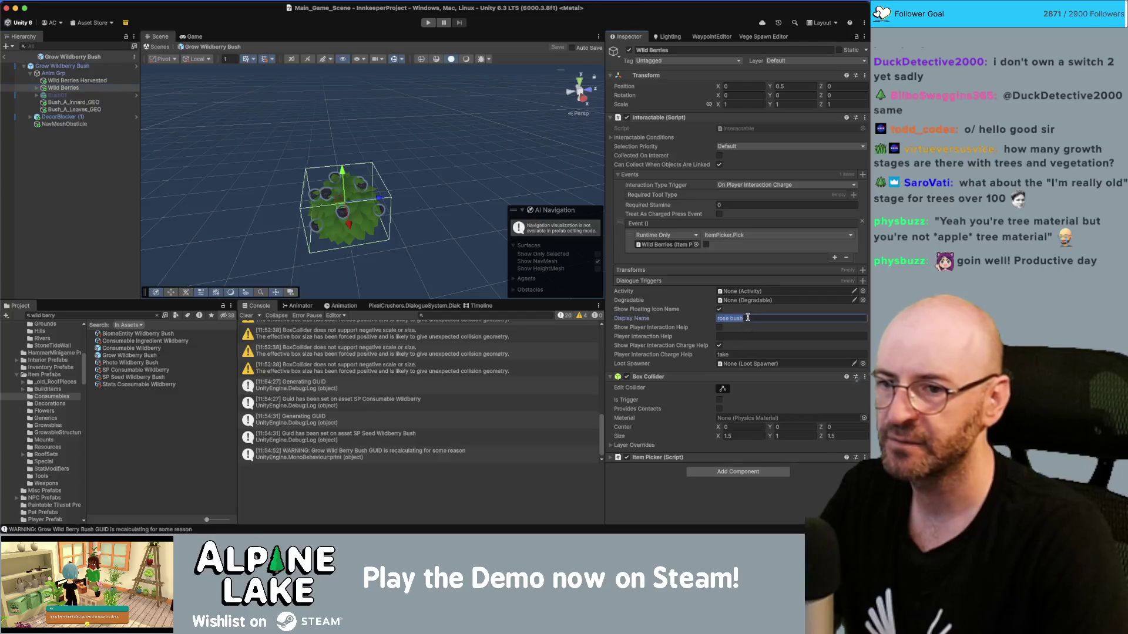
text(wildberry)
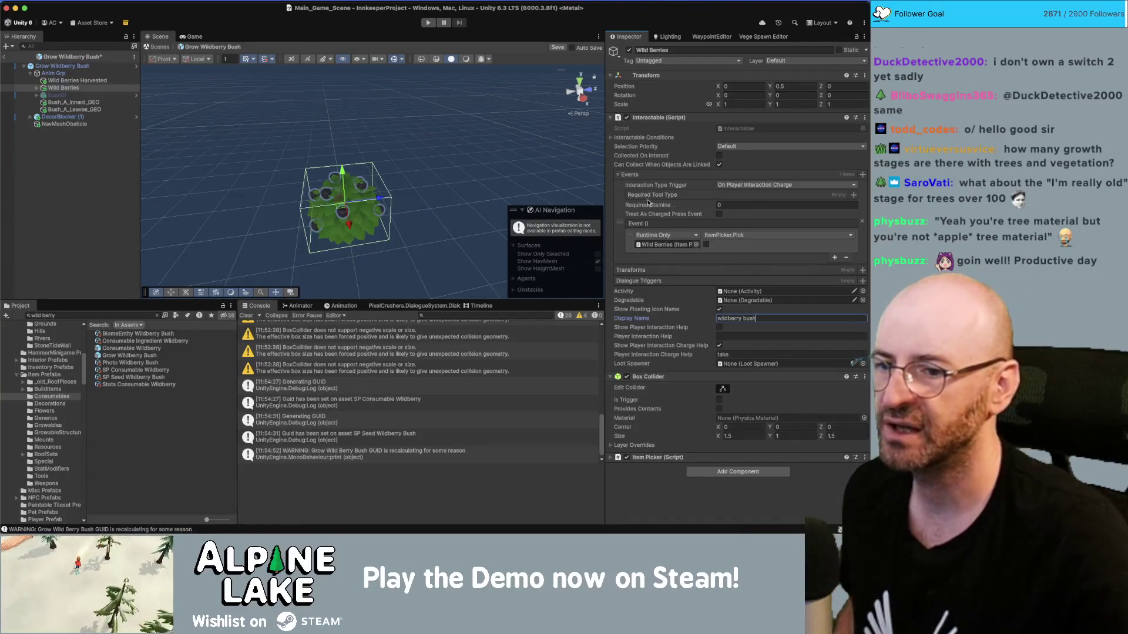
click(719, 327)
Enable Show Player Interaction Help and set Interaction Type Trigger to On Player Interaction.
click(742, 352)
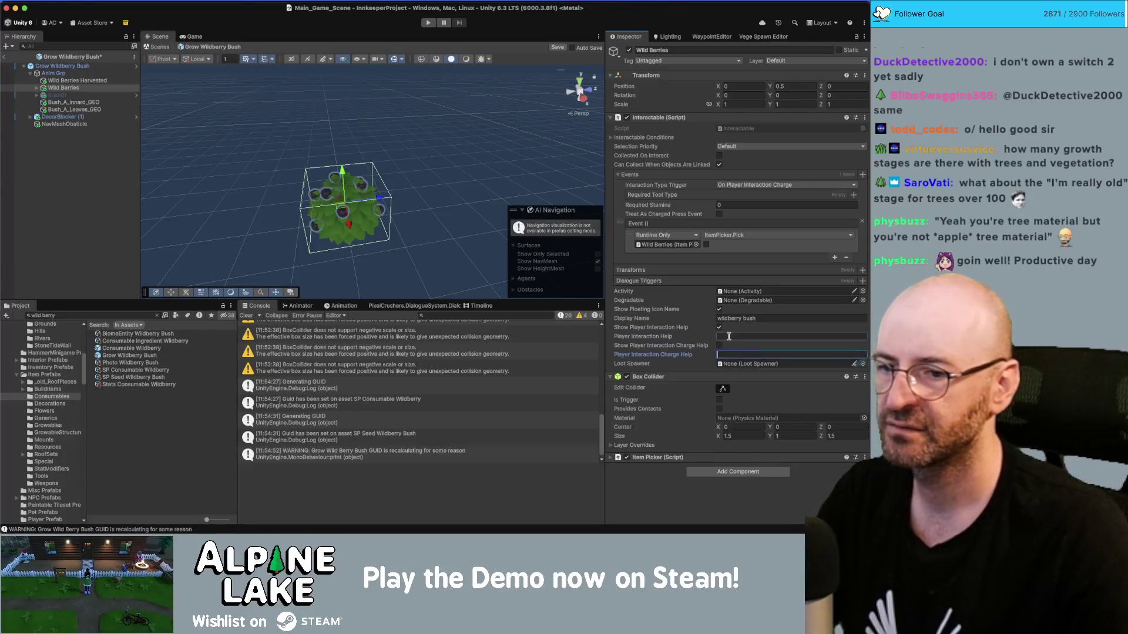
text(take)
click(744, 184)
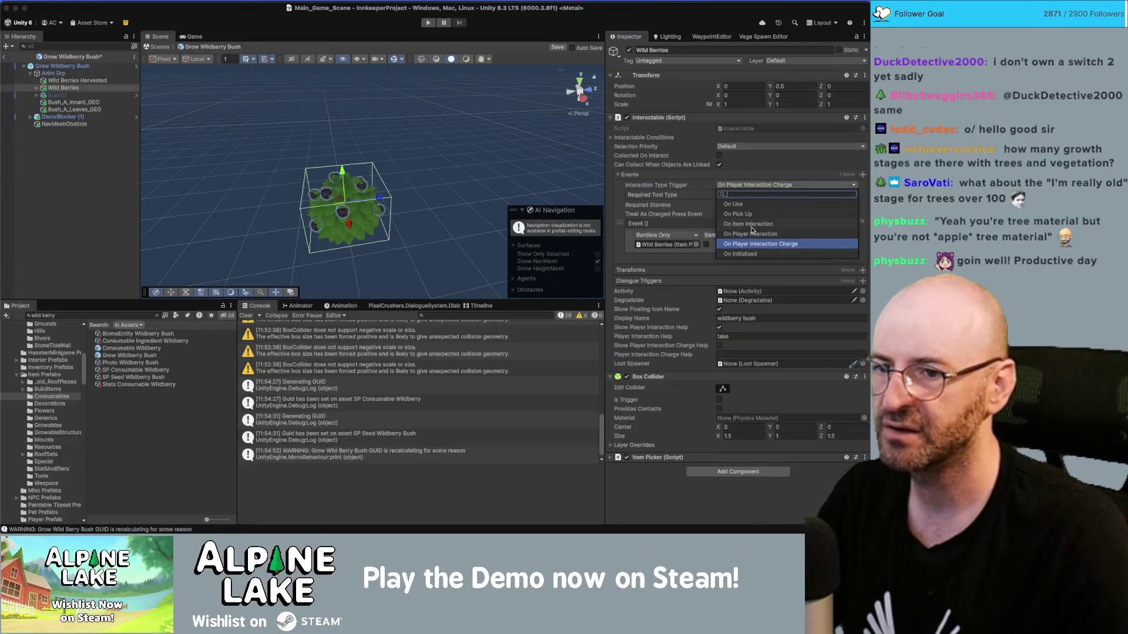
click(752, 233)
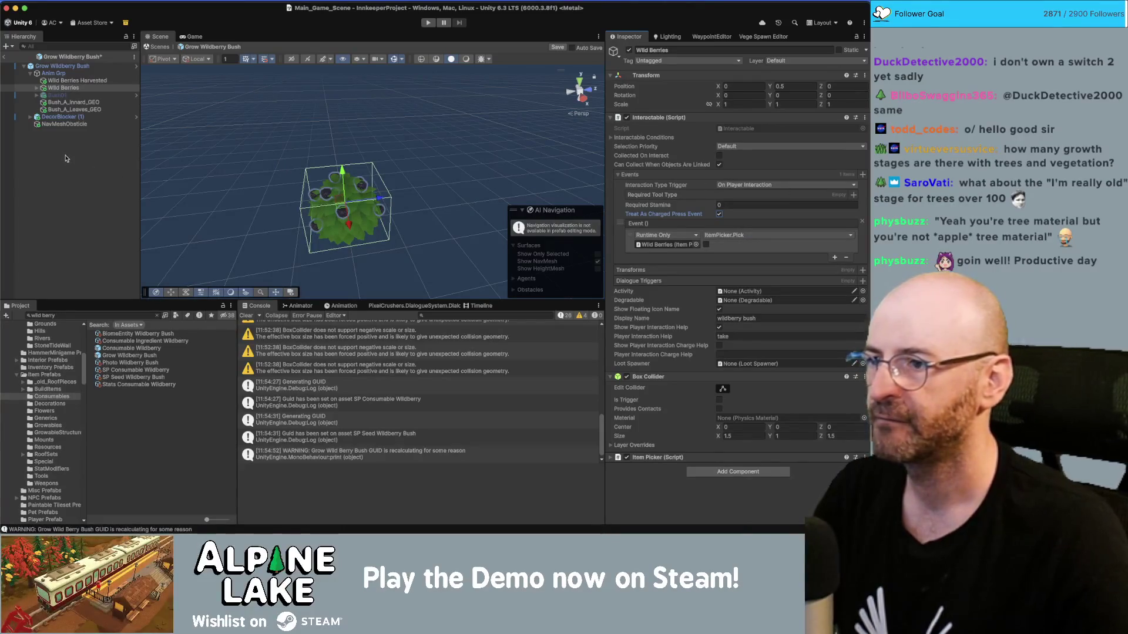
click(76, 315)
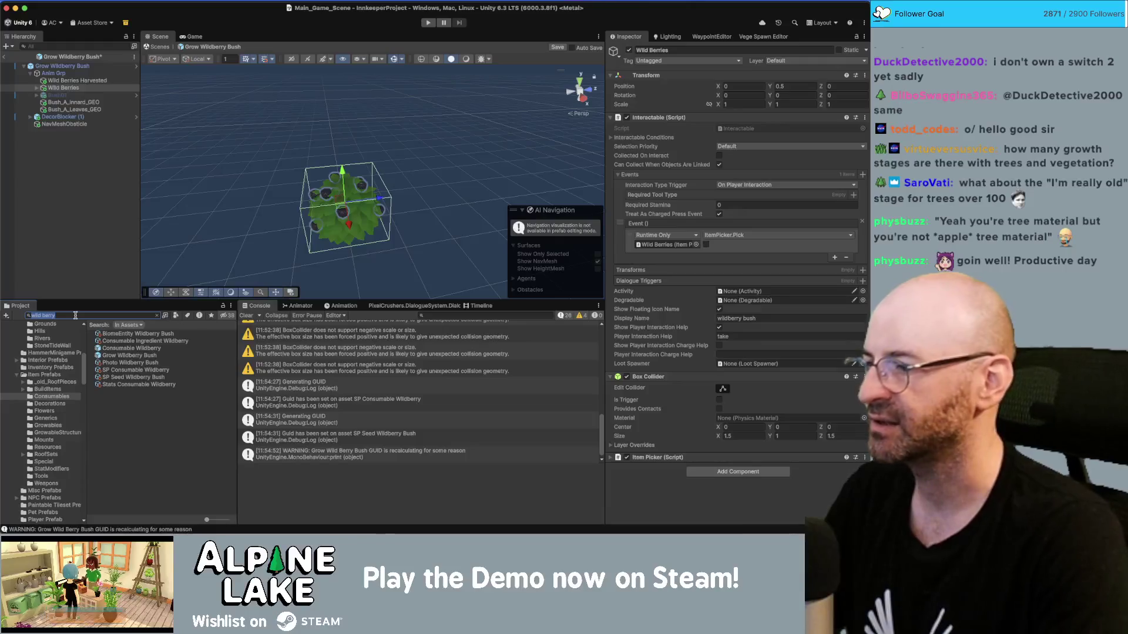
Search 'apple treeee seed' and open the Grow Seed Apple Tree prefab.
text(apple tree)
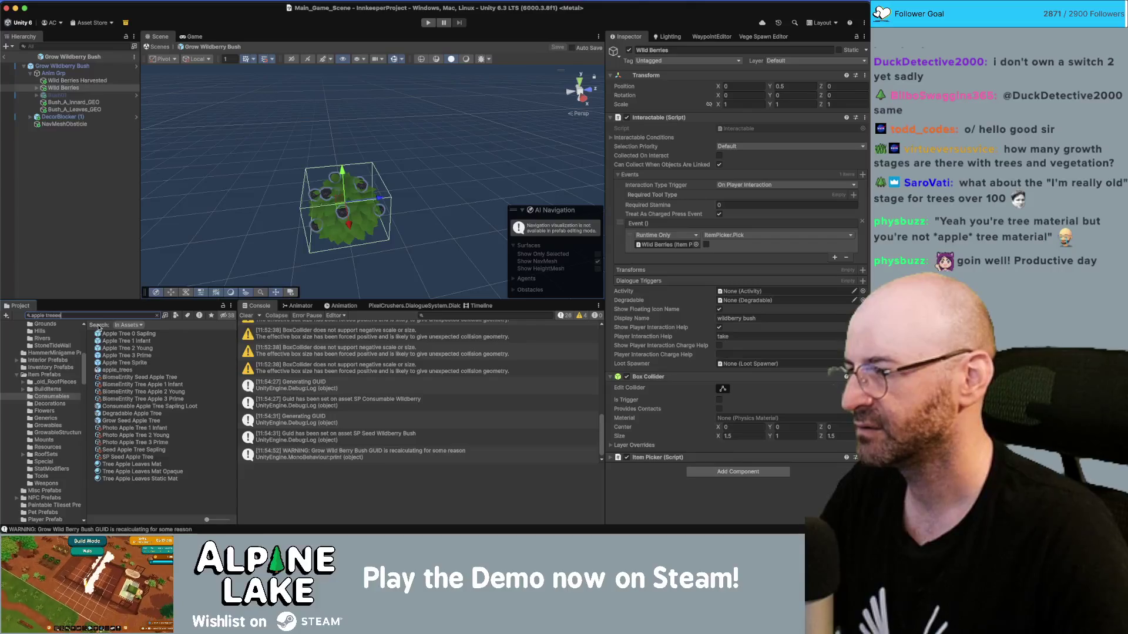
text(ee)
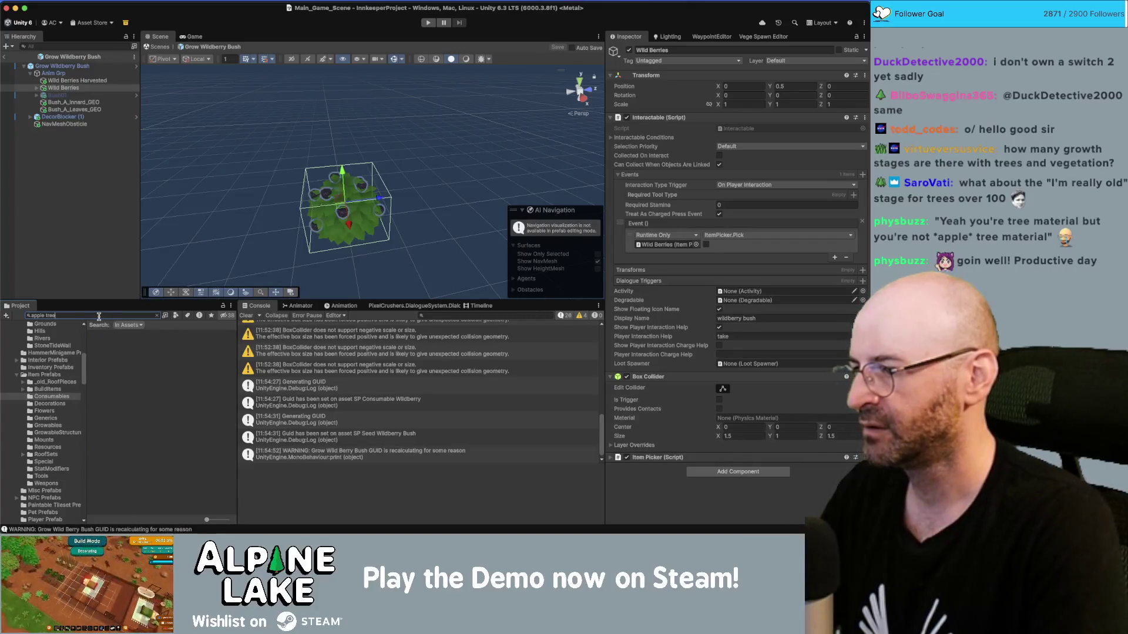
text( seed)
click(117, 341)
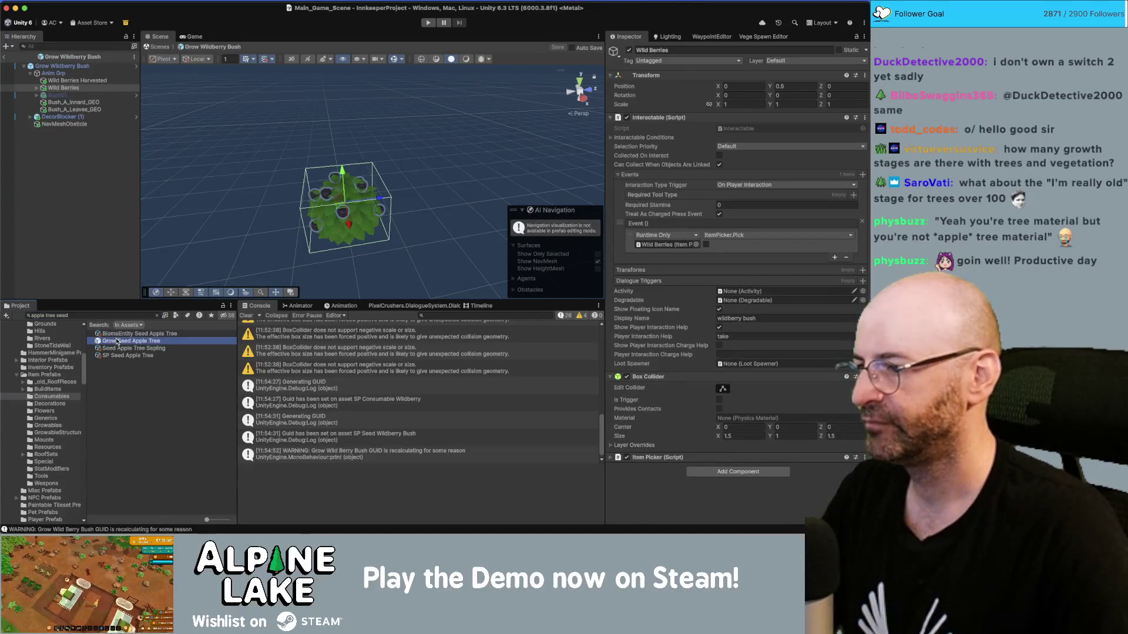
double_click(116, 342)
Review Stage Adult Tree, Consumable Apple_02 and Stage Apples with its loot spawner.
click(67, 133)
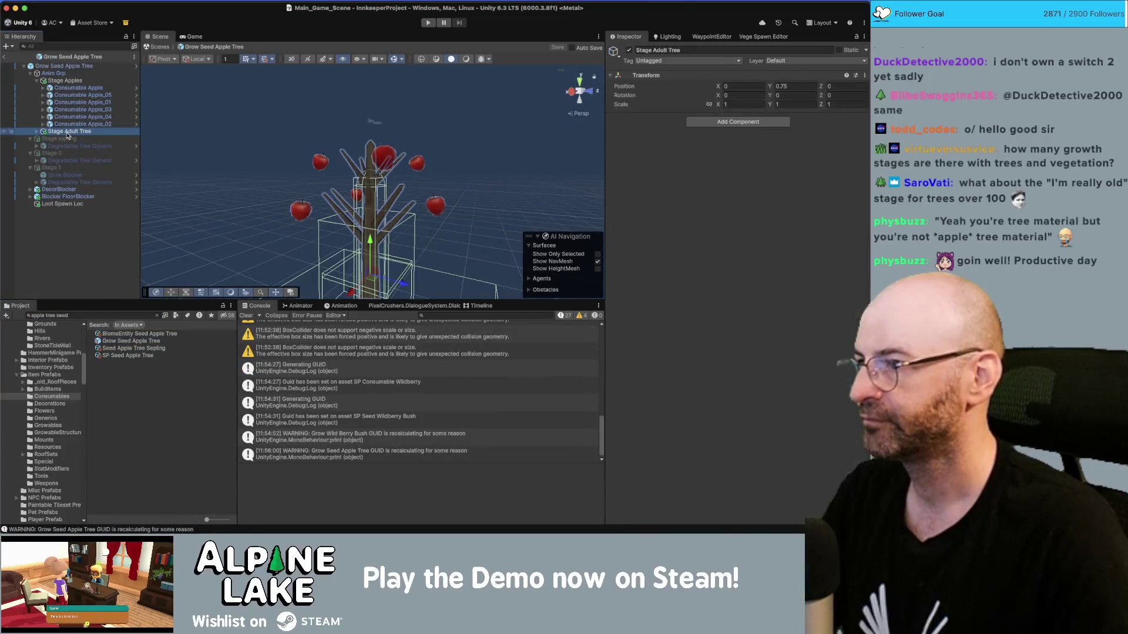
key(Up)
key(Up)
key(Up)
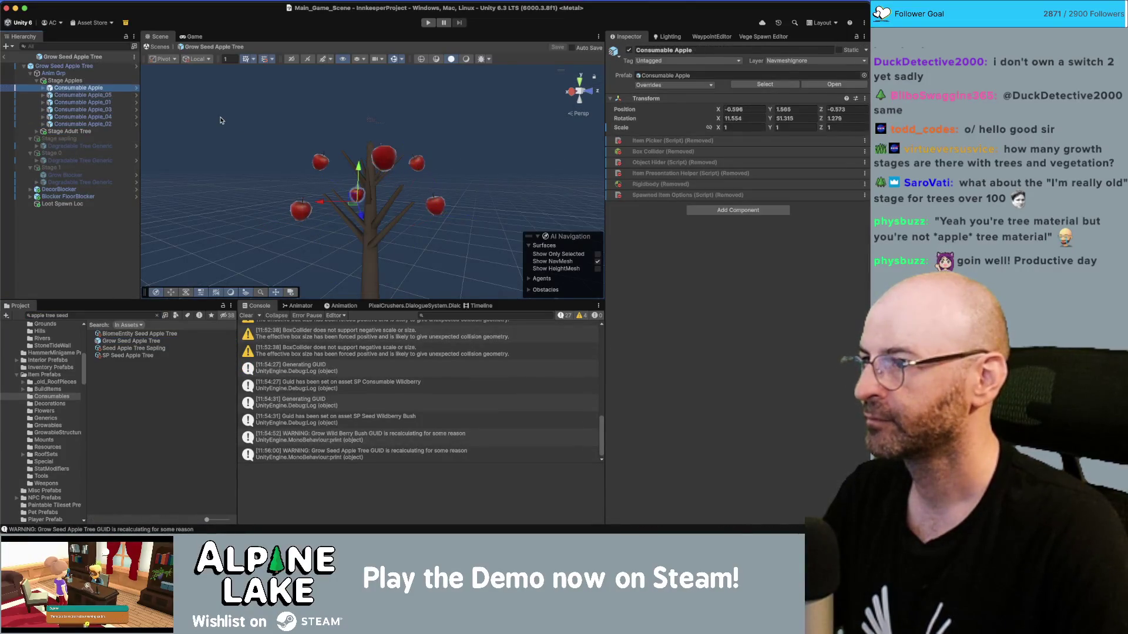
click(97, 125)
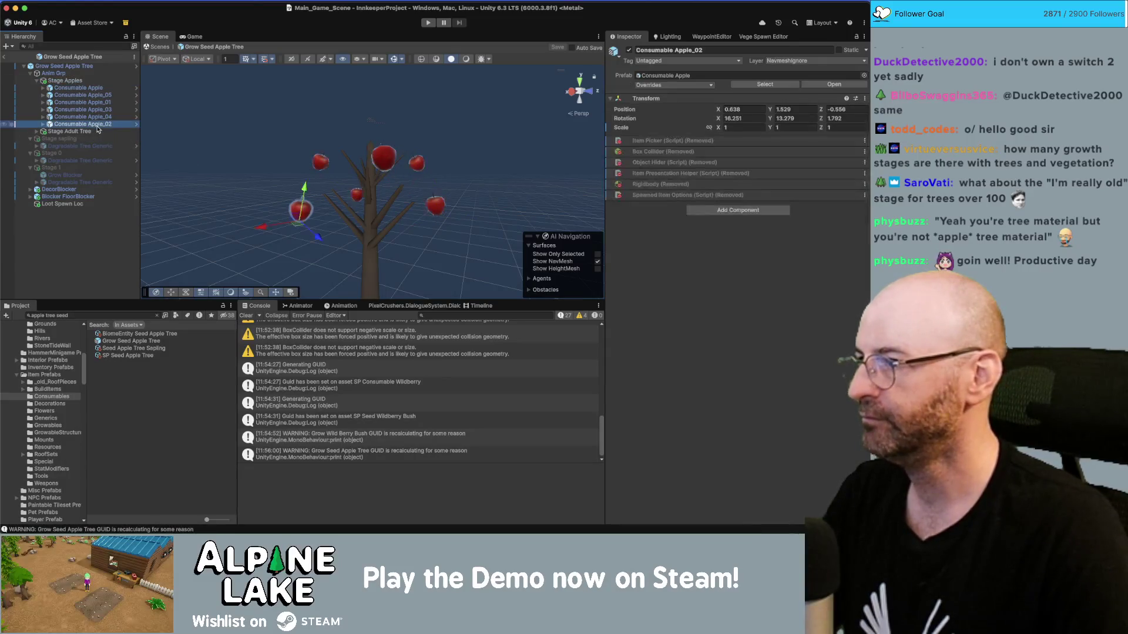
click(98, 130)
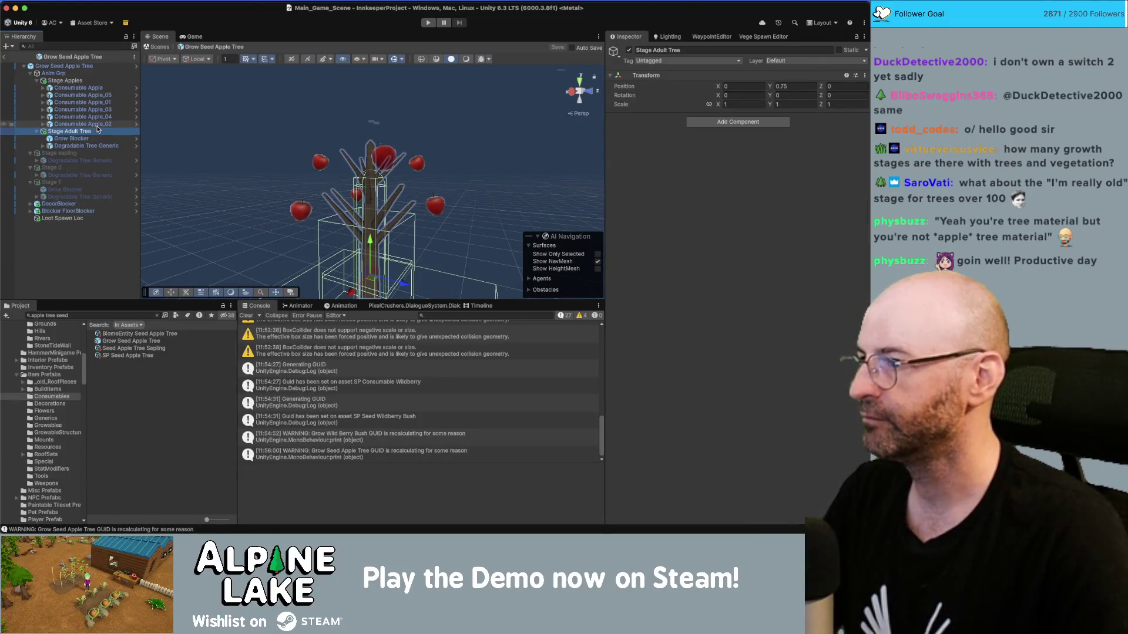
key(Up)
key(Up)
key(Up)
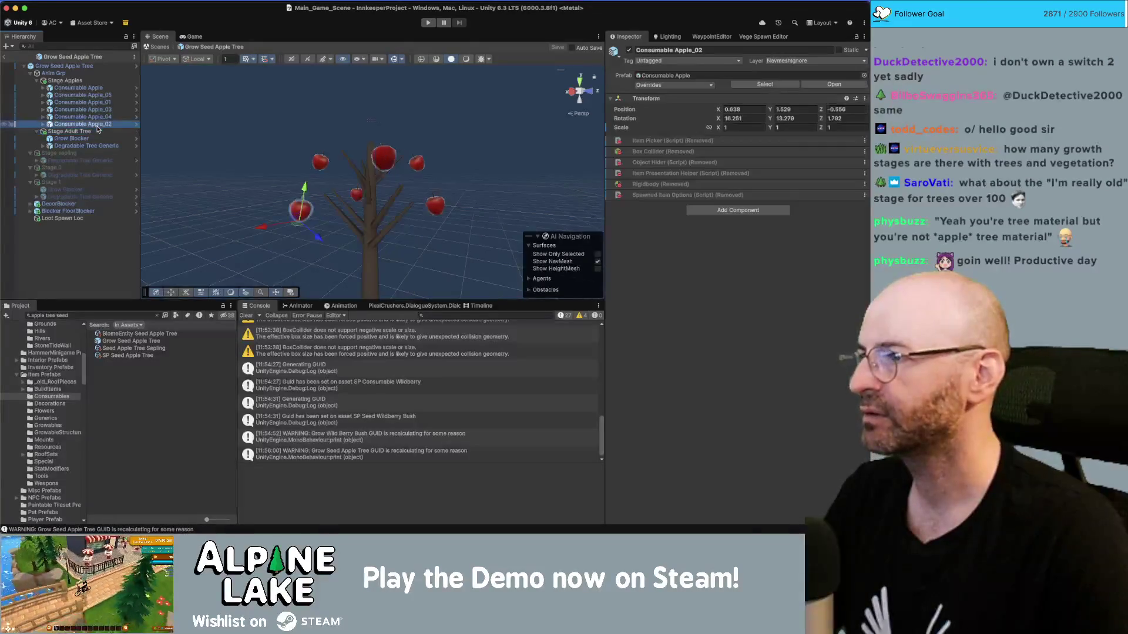
key(Down)
key(Down)
key(Down)
key(Down)
key(Down)
key(Down)
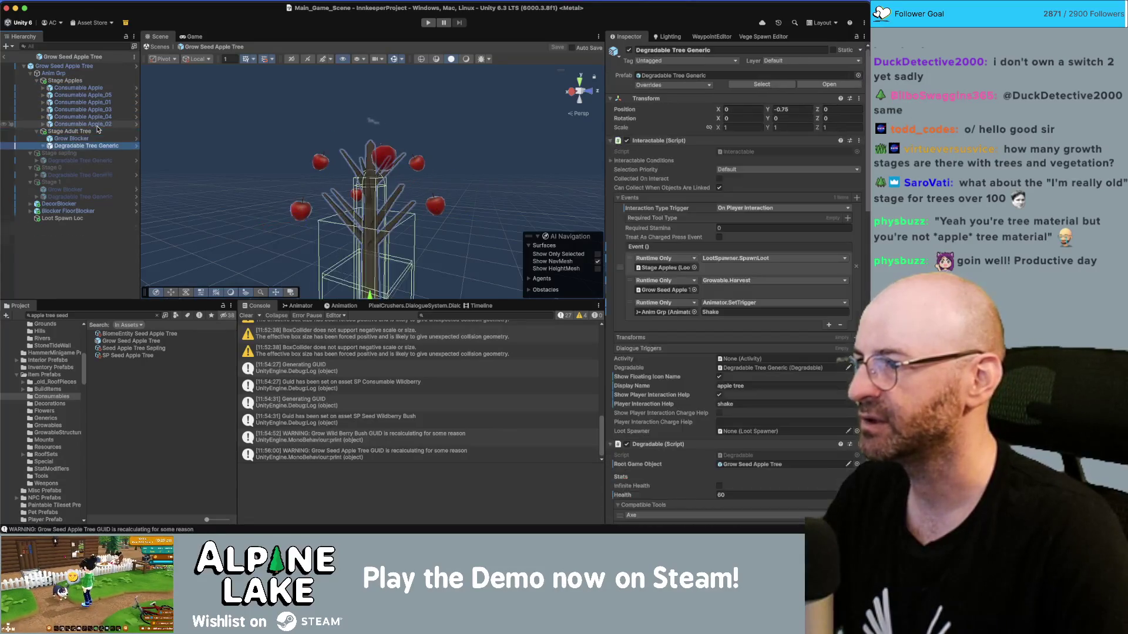
Tick Treat As Charged Press Event on Degradable Tree Generic, save the prefab, and enter play mode.
key(Right)
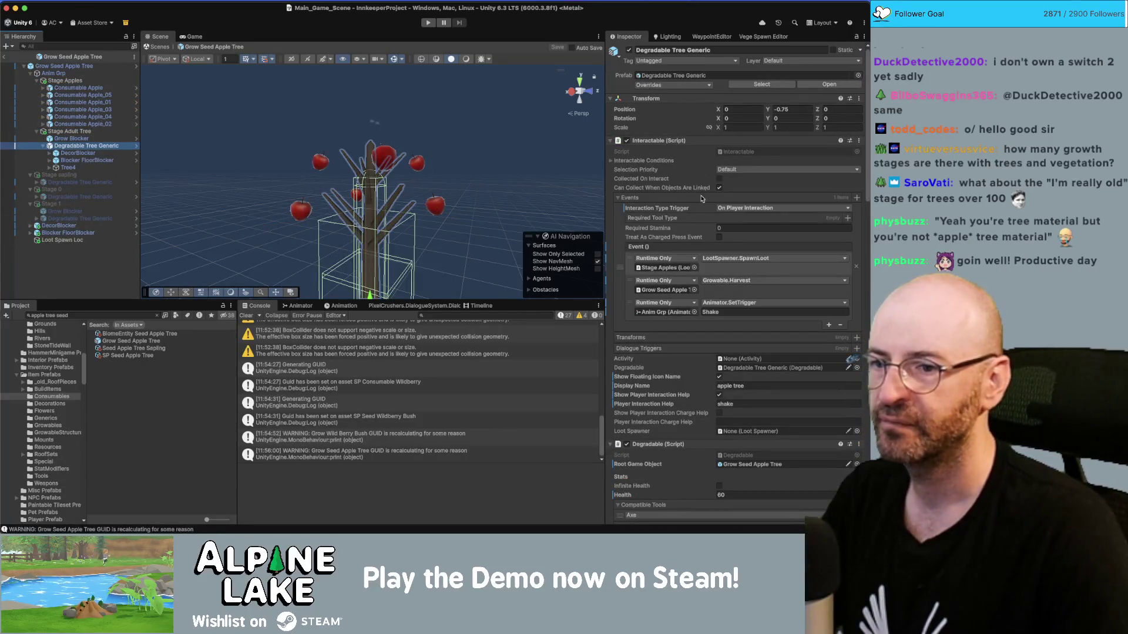
scroll(728, 239, down, 1)
click(719, 235)
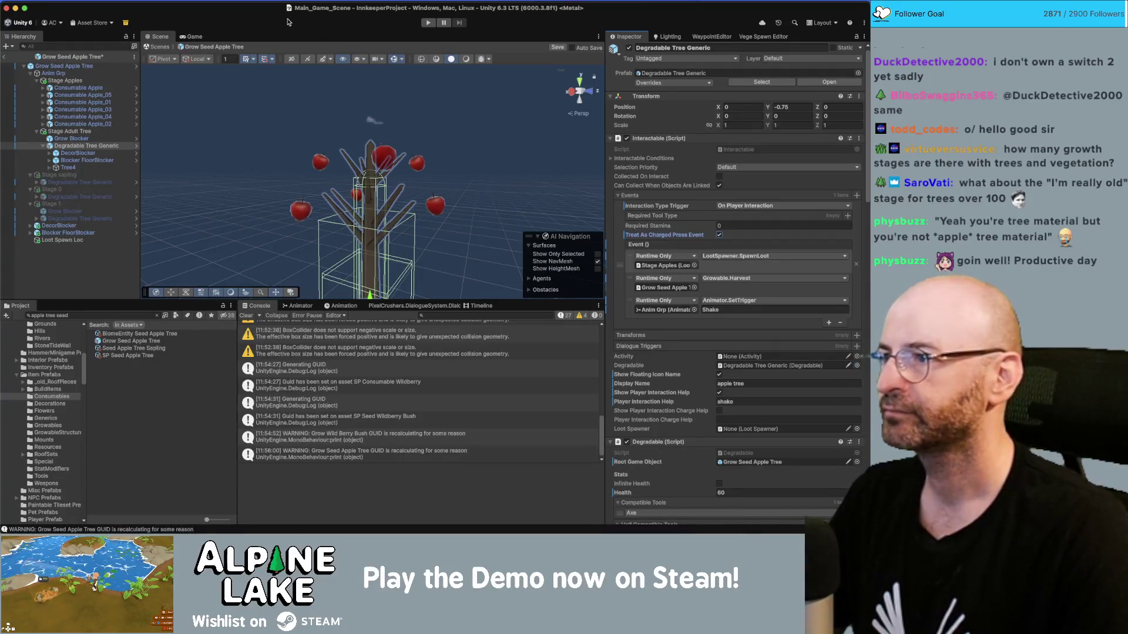
key(super+s)
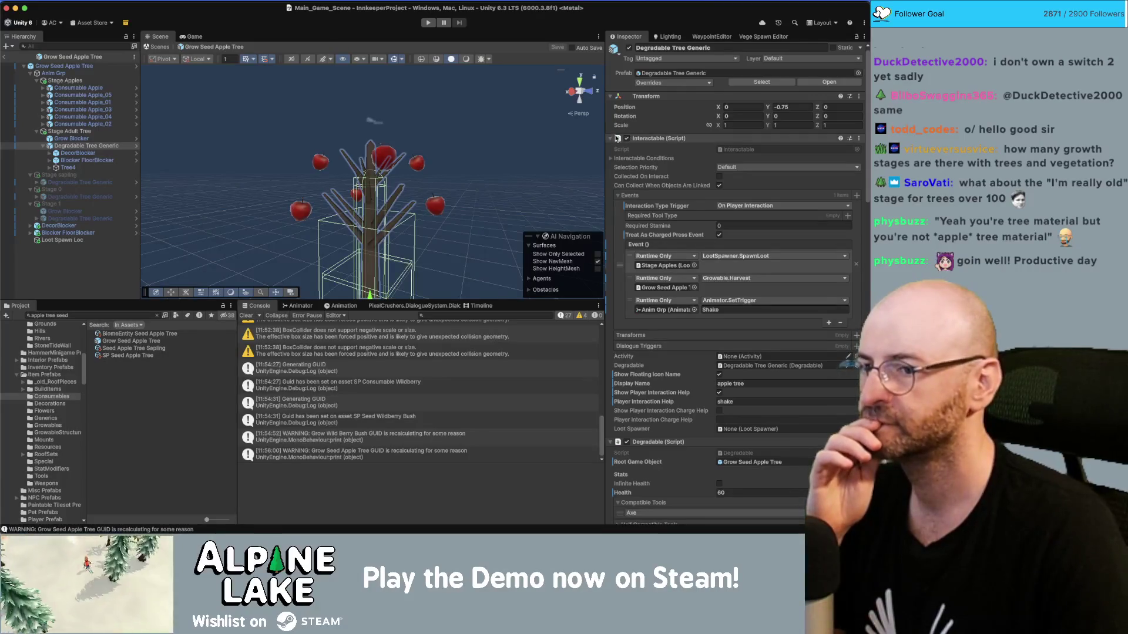
scroll(674, 230, down, 5)
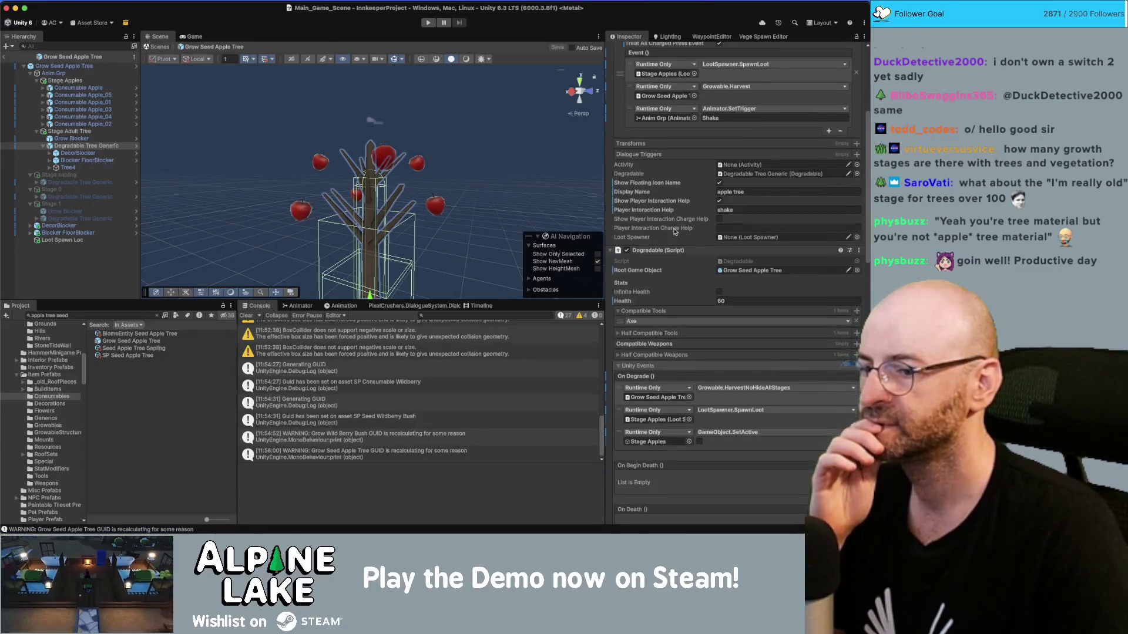
scroll(673, 231, down, 2)
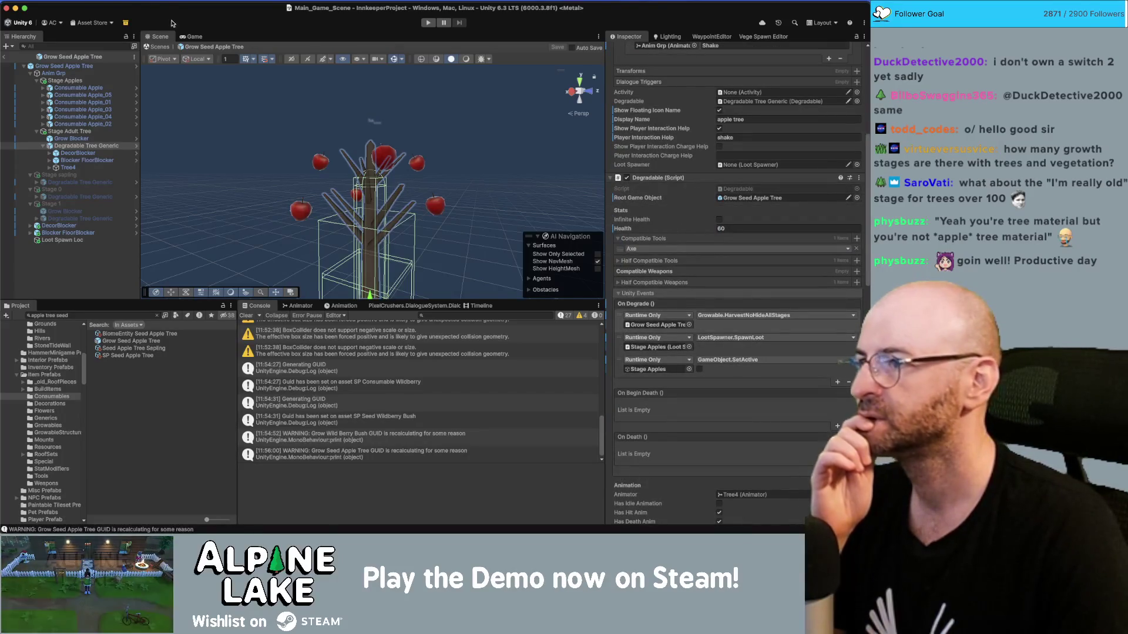
click(422, 23)
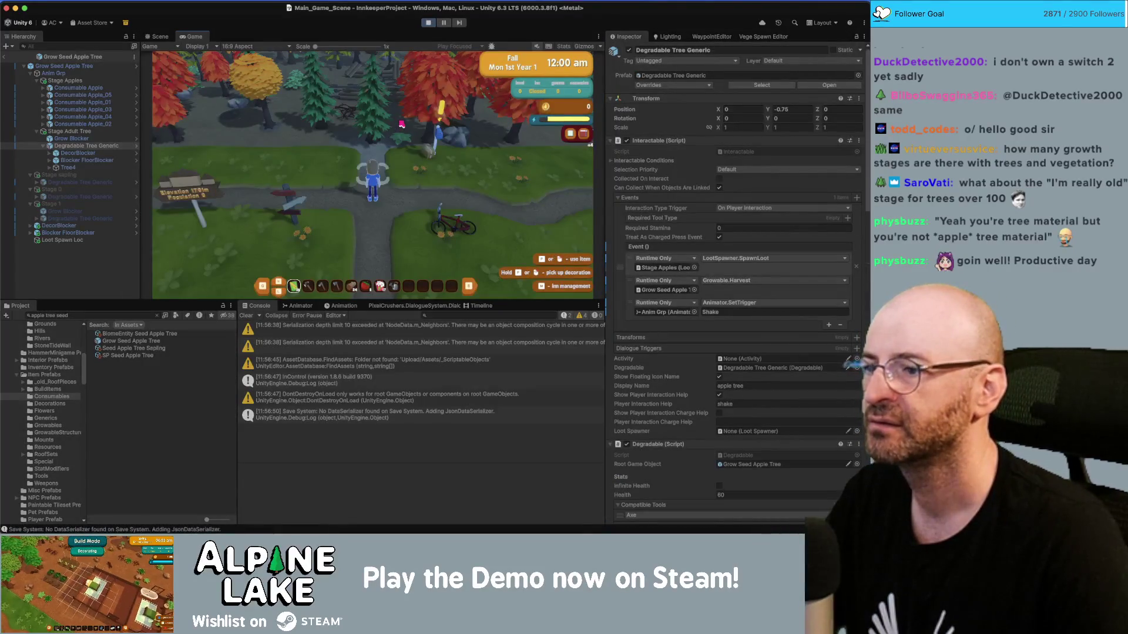
Walk toward the apple tree and skip through the first end-of-day and Totals screens.
key(w)
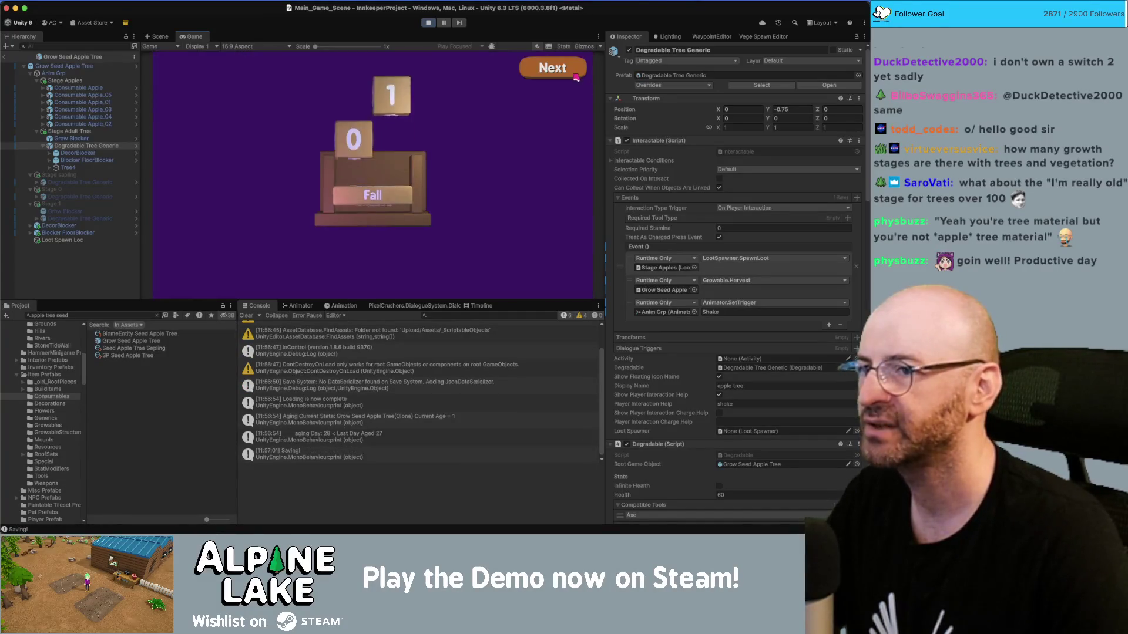
click(576, 76)
click(576, 77)
click(577, 77)
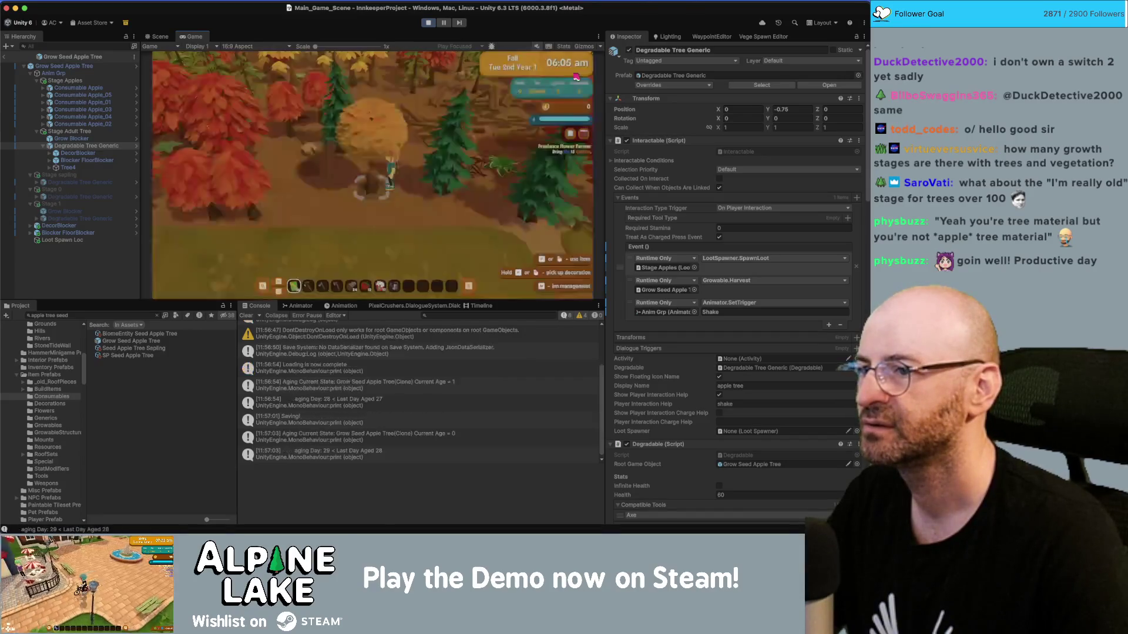
click(575, 74)
click(575, 74)
click(575, 74)
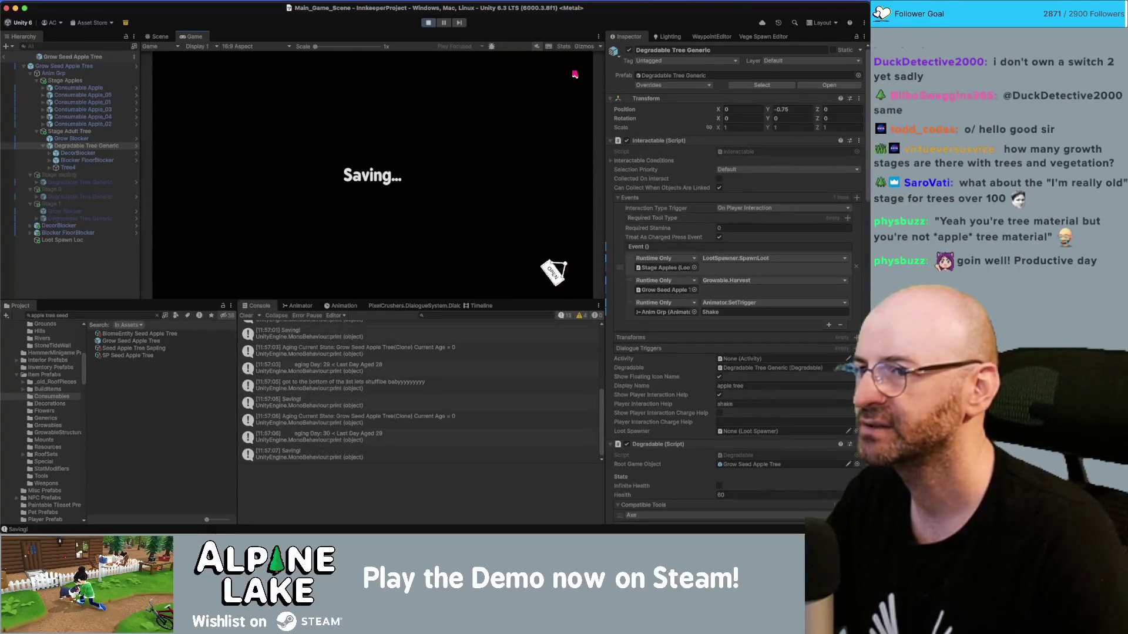
Continue past the remaining day-change screens to Fall Fri 5th, then select Stage Adult Tree.
click(575, 74)
click(575, 74)
click(575, 74)
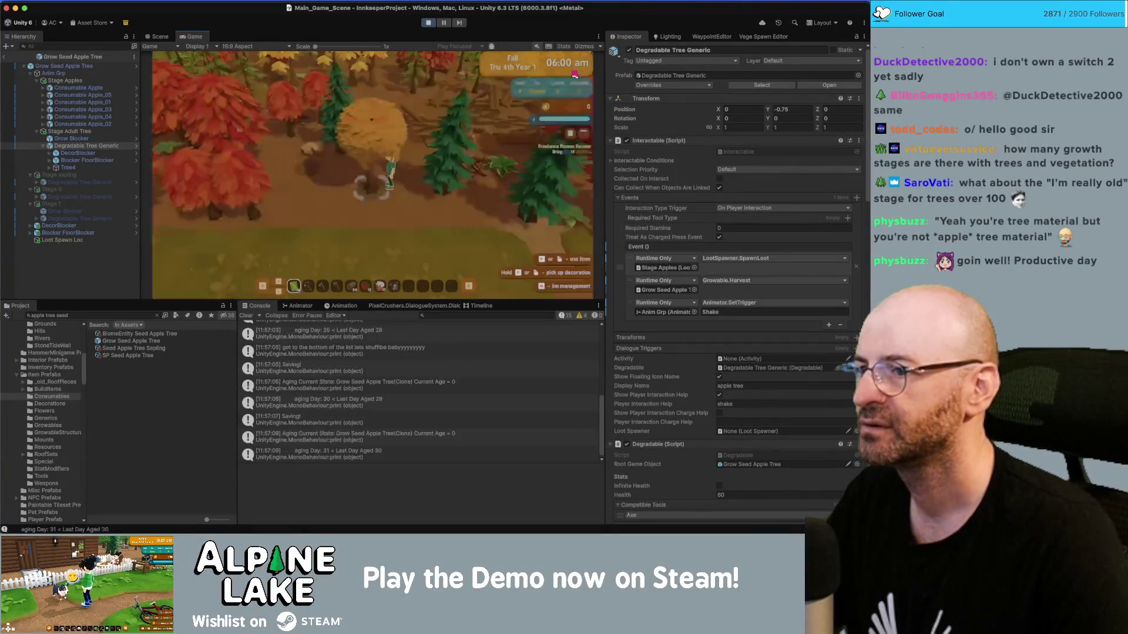
click(575, 74)
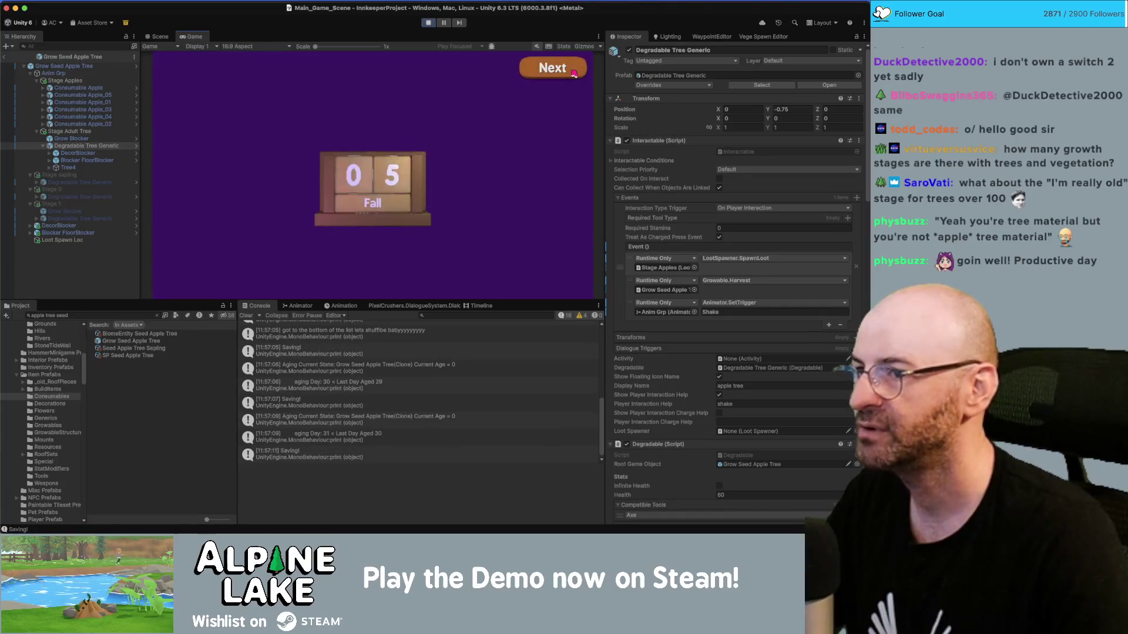
click(575, 74)
click(575, 74)
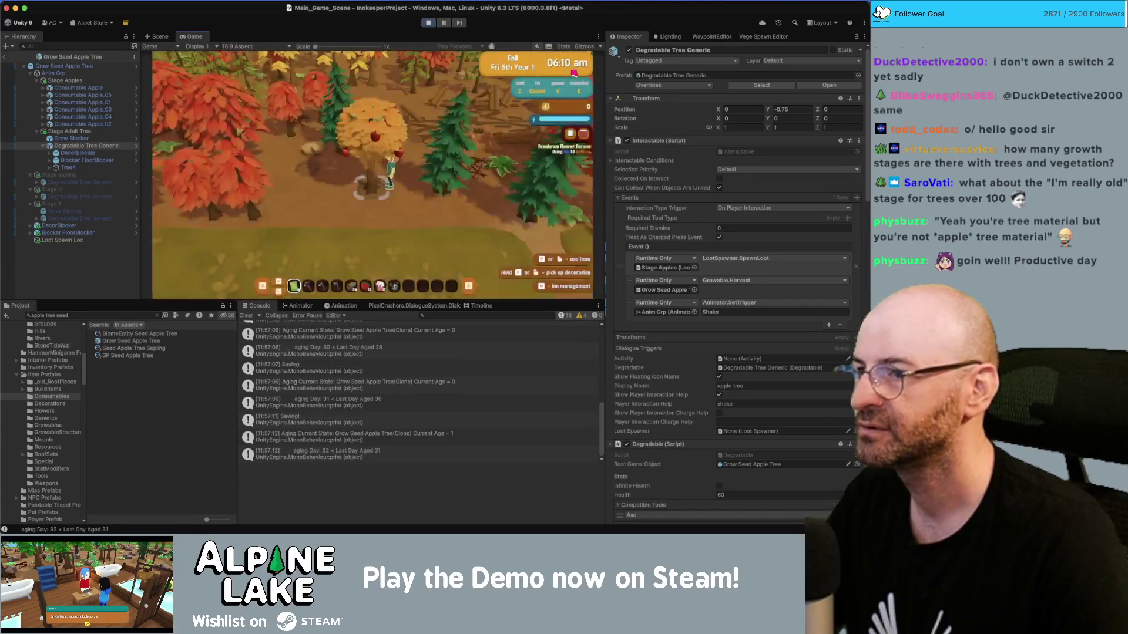
click(65, 133)
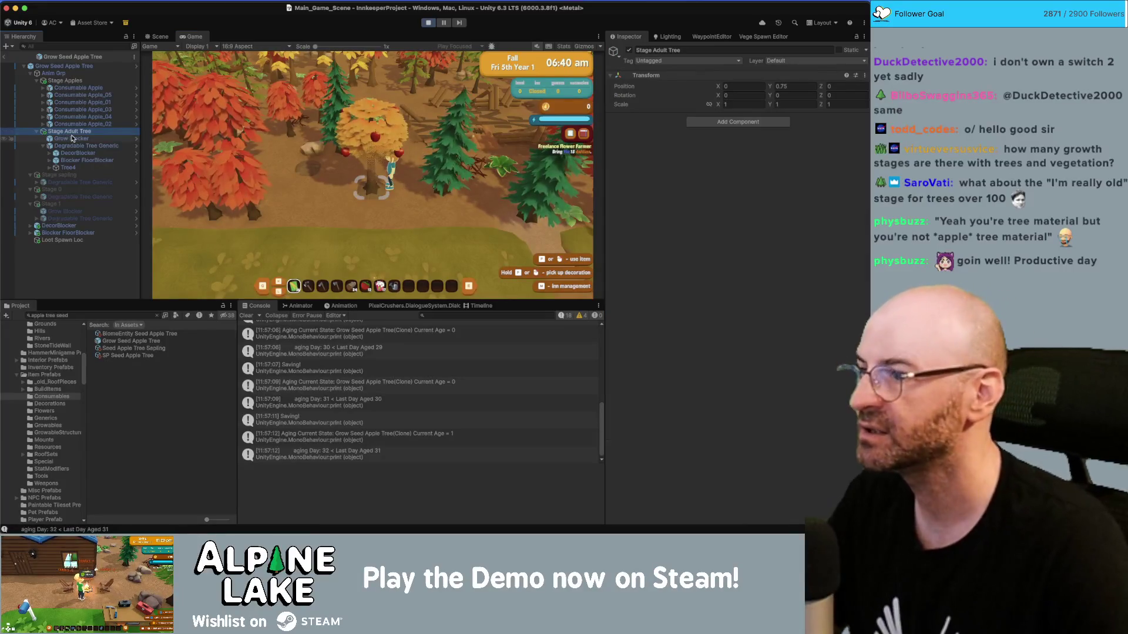
Inspect the Stage Apples loot spawner, then expand the apple tree's Harvested Stage settings.
click(42, 145)
click(65, 80)
click(63, 67)
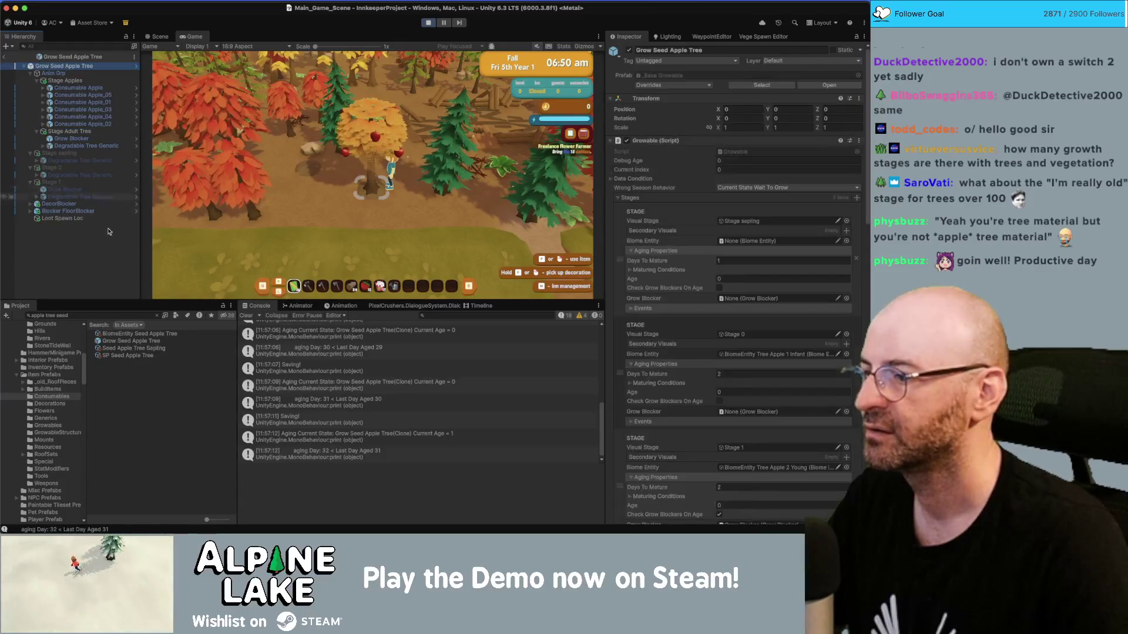
scroll(668, 442, down, 10)
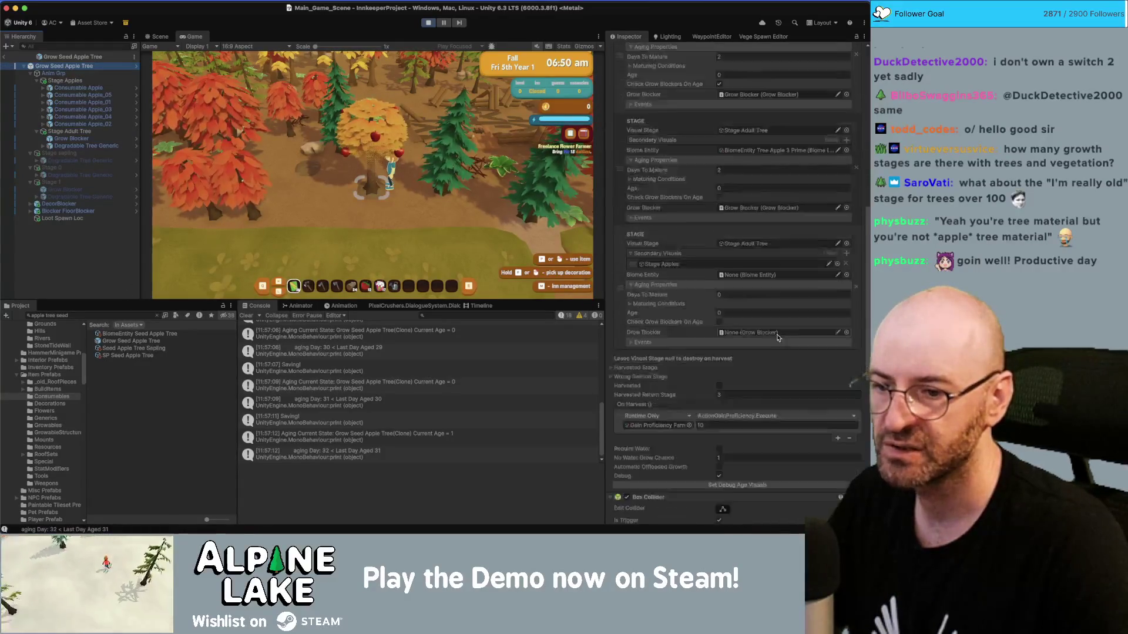
click(634, 313)
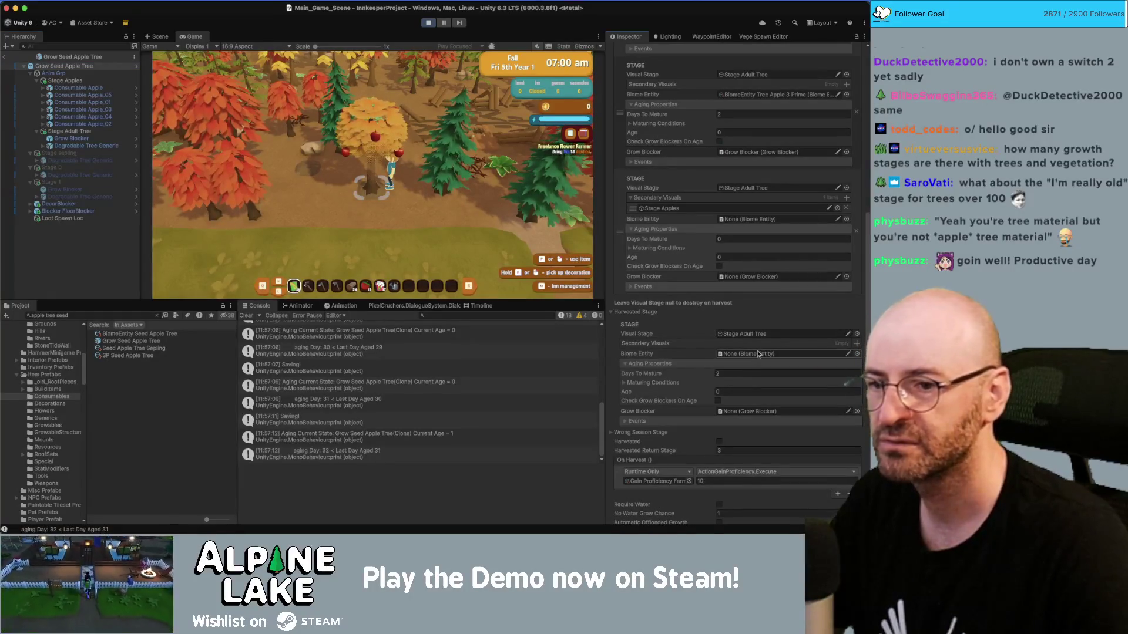
scroll(756, 354, up, 3)
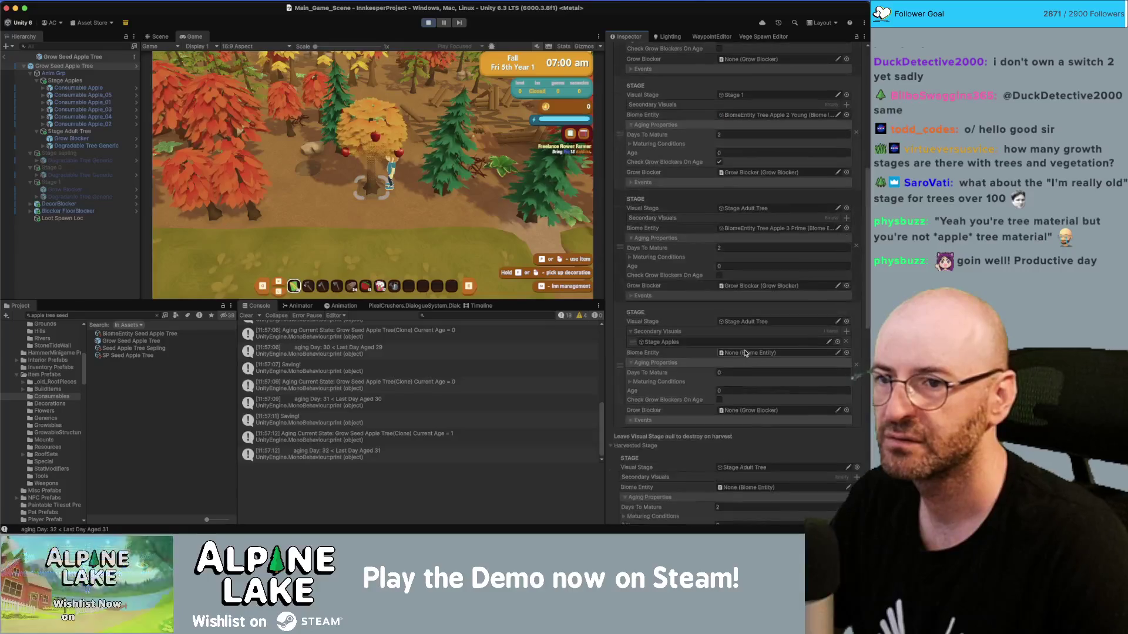
scroll(746, 354, down, 10)
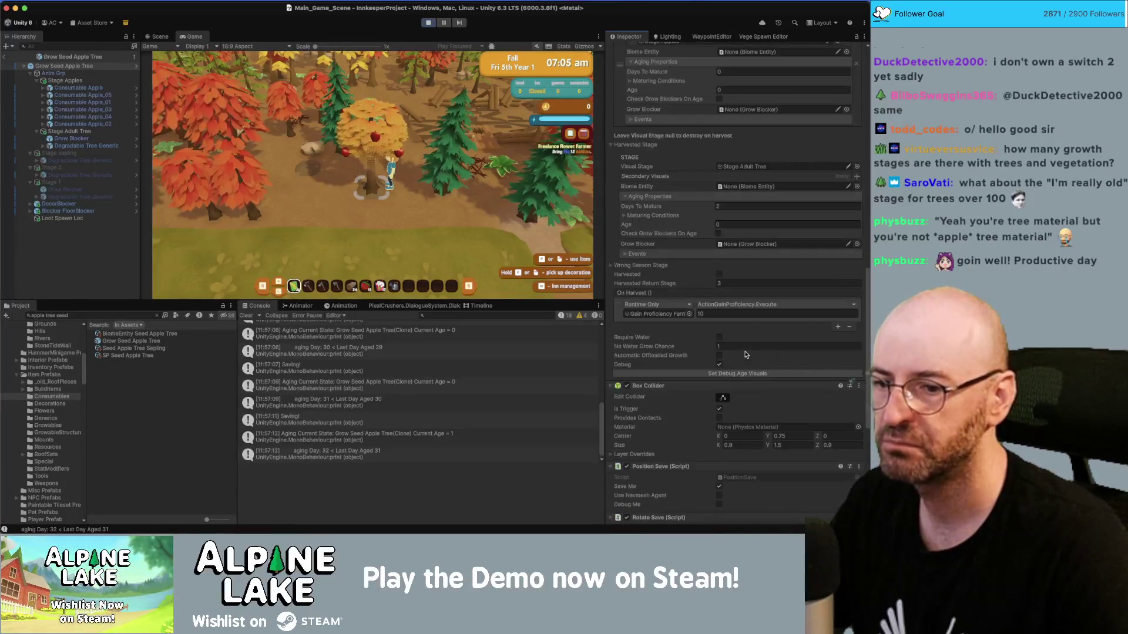
Expand the Wrong Season Stage and review its aging properties and the harvested maturing conditions.
click(637, 264)
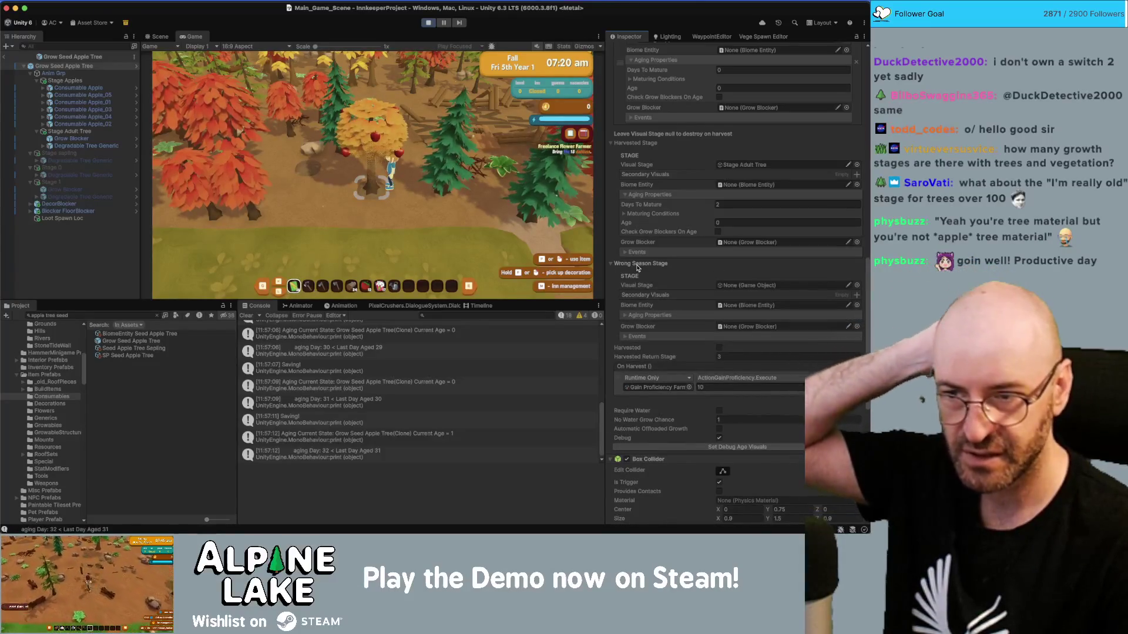
click(627, 317)
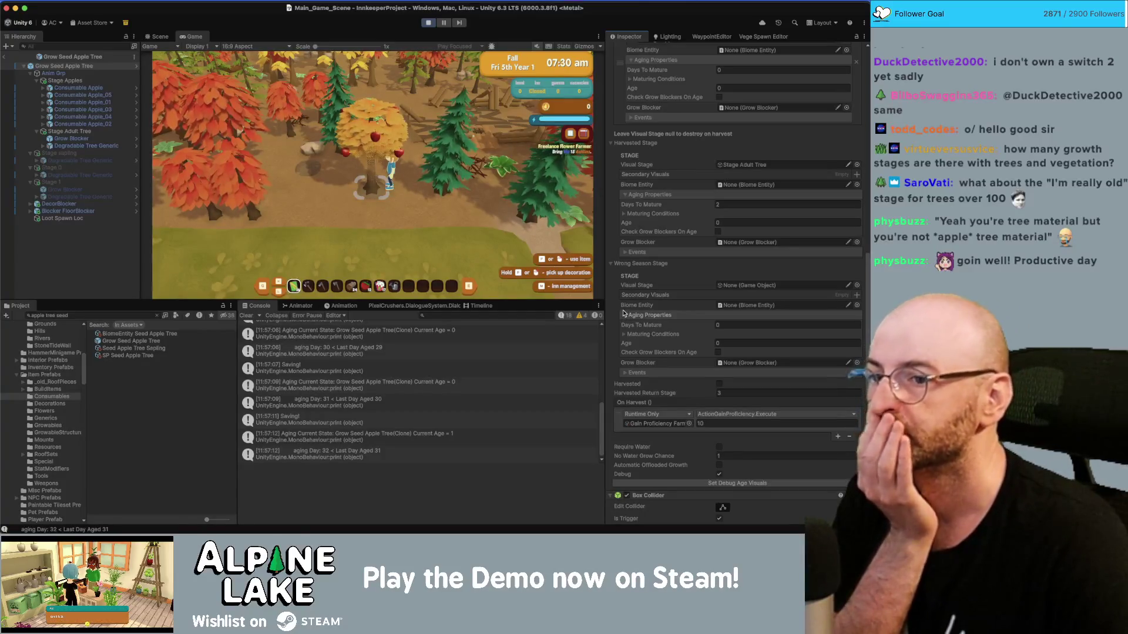
click(625, 214)
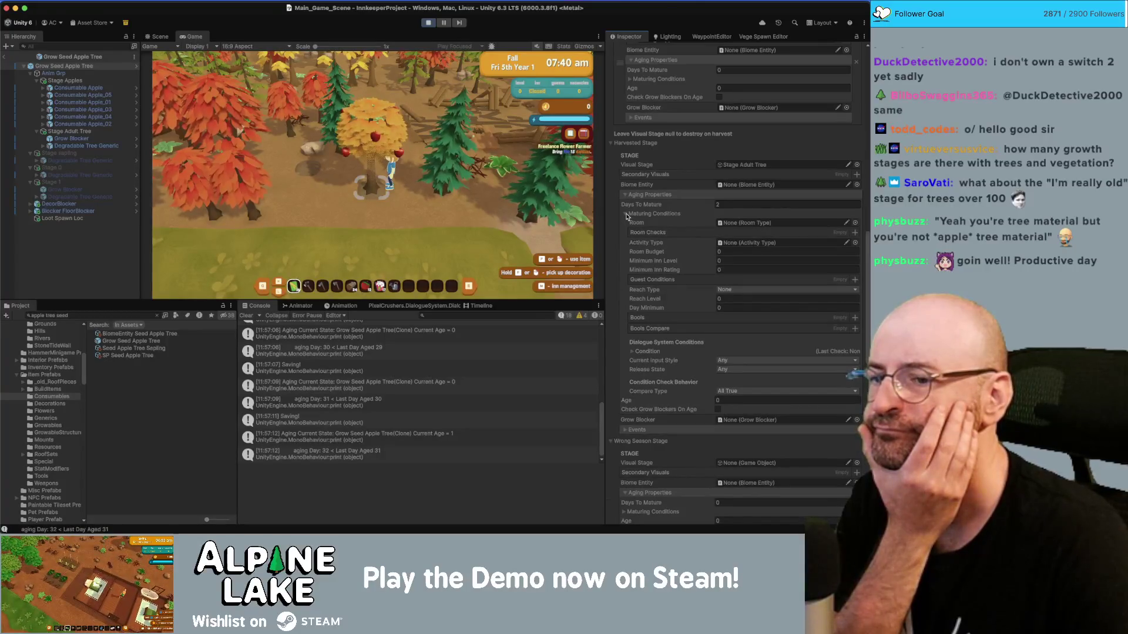
click(626, 214)
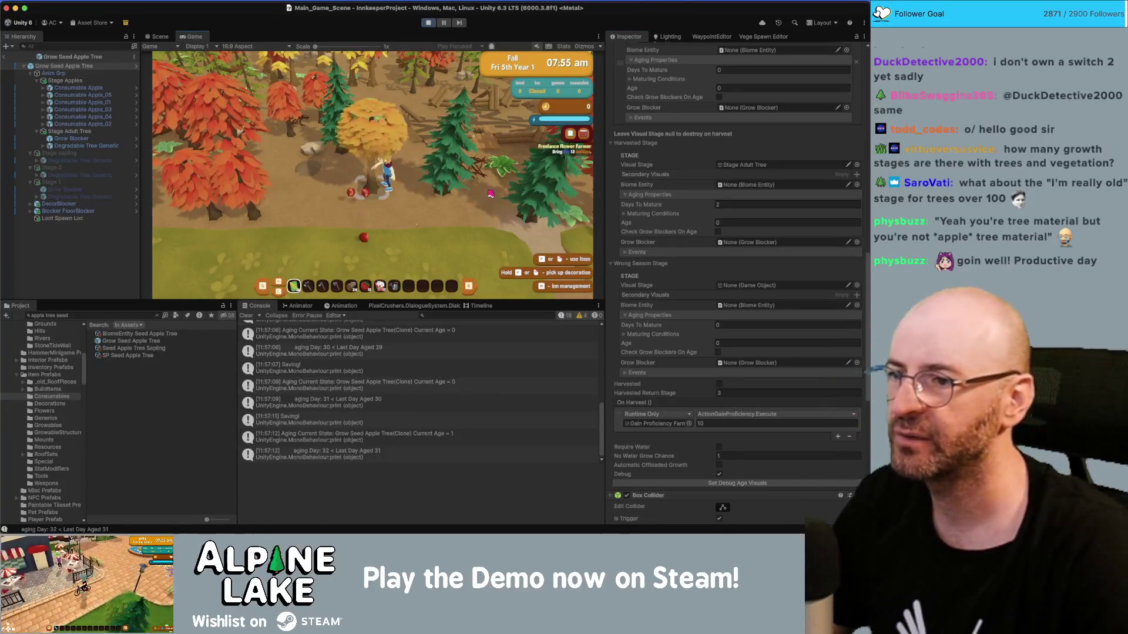
Harvest the apples from the tree in the playtest and collapse the Wrong Season Stage.
key(e)
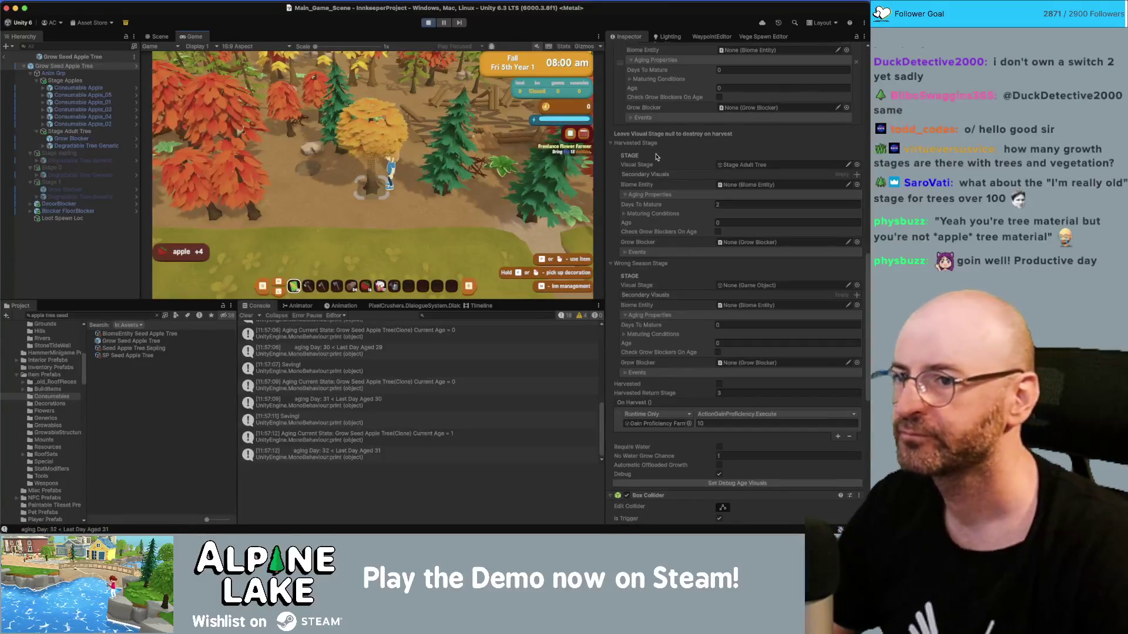
click(611, 264)
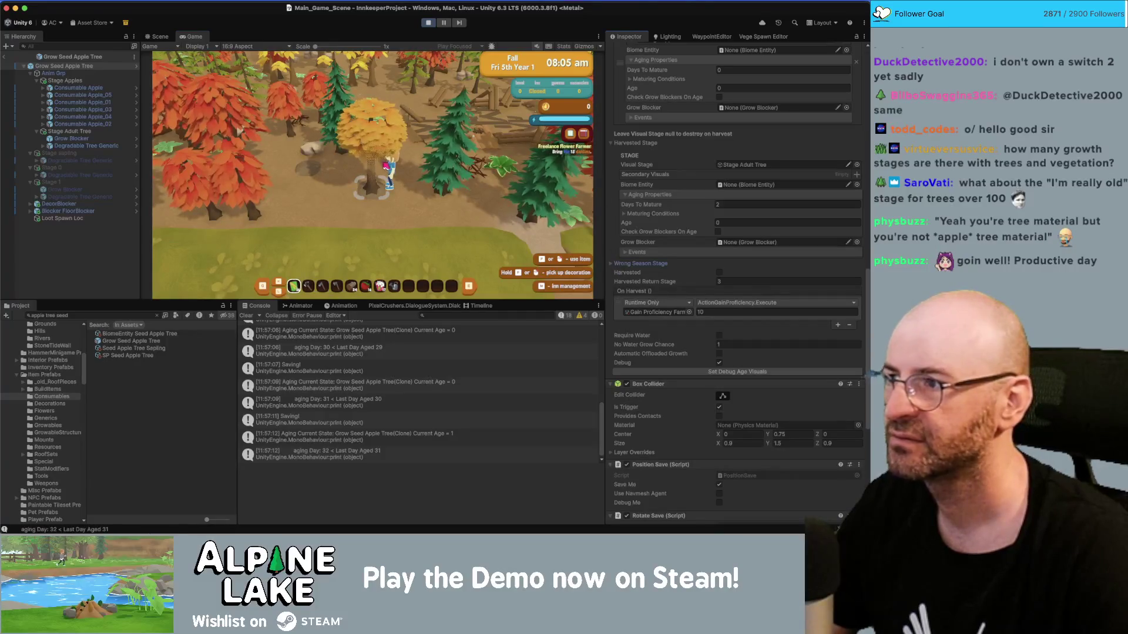
scroll(676, 250, up, 10)
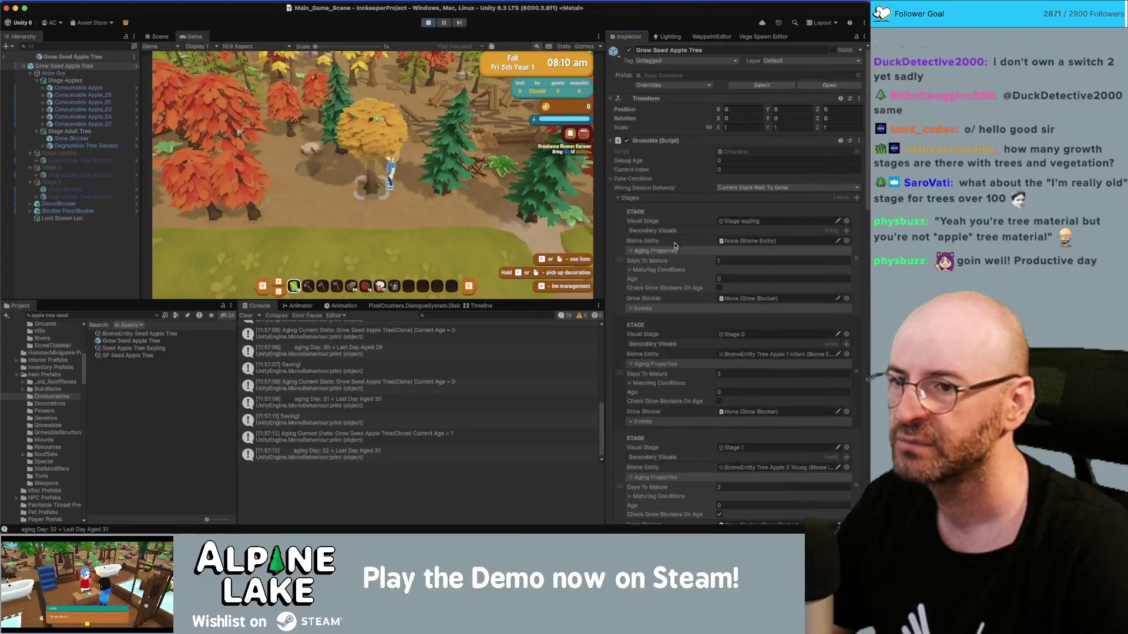
scroll(652, 188, down, 10)
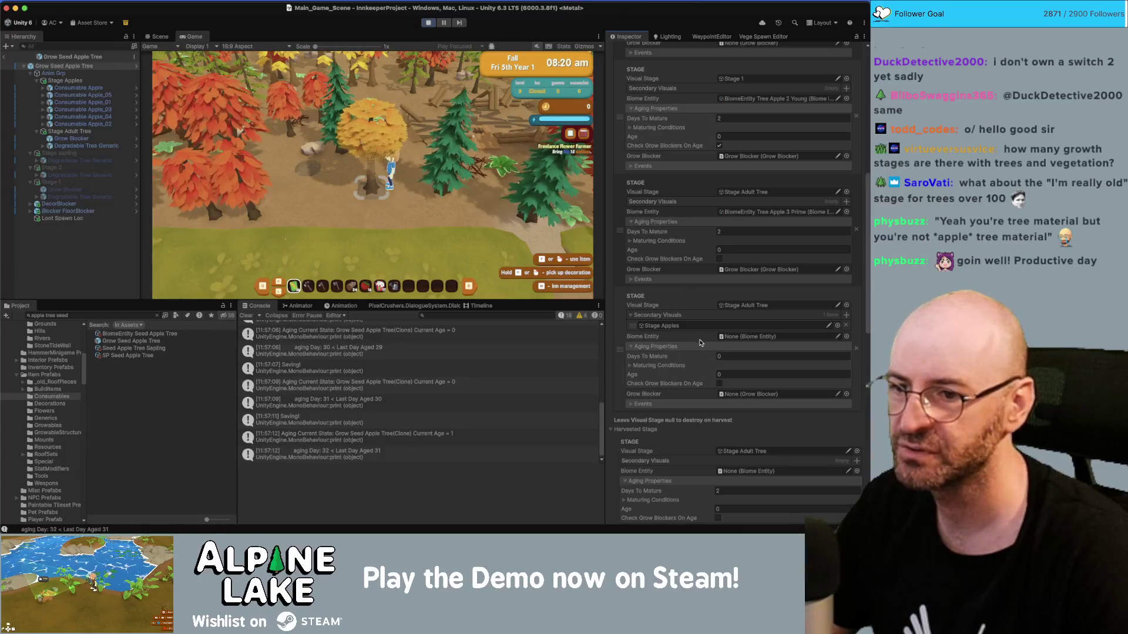
scroll(717, 359, down, 1)
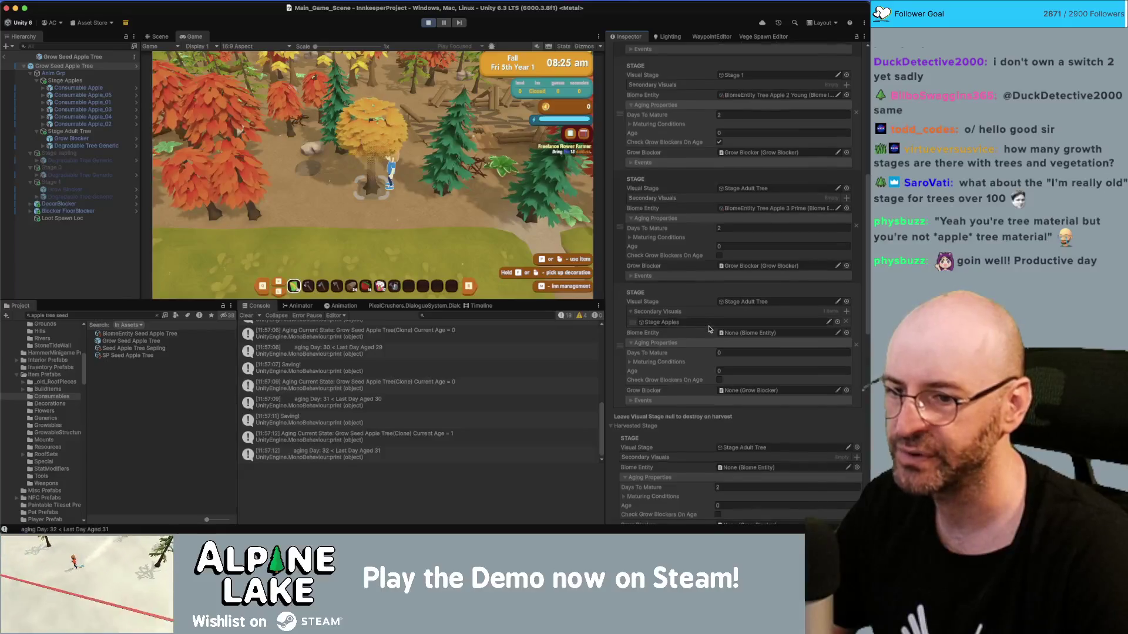
scroll(731, 361, down, 1)
click(433, 207)
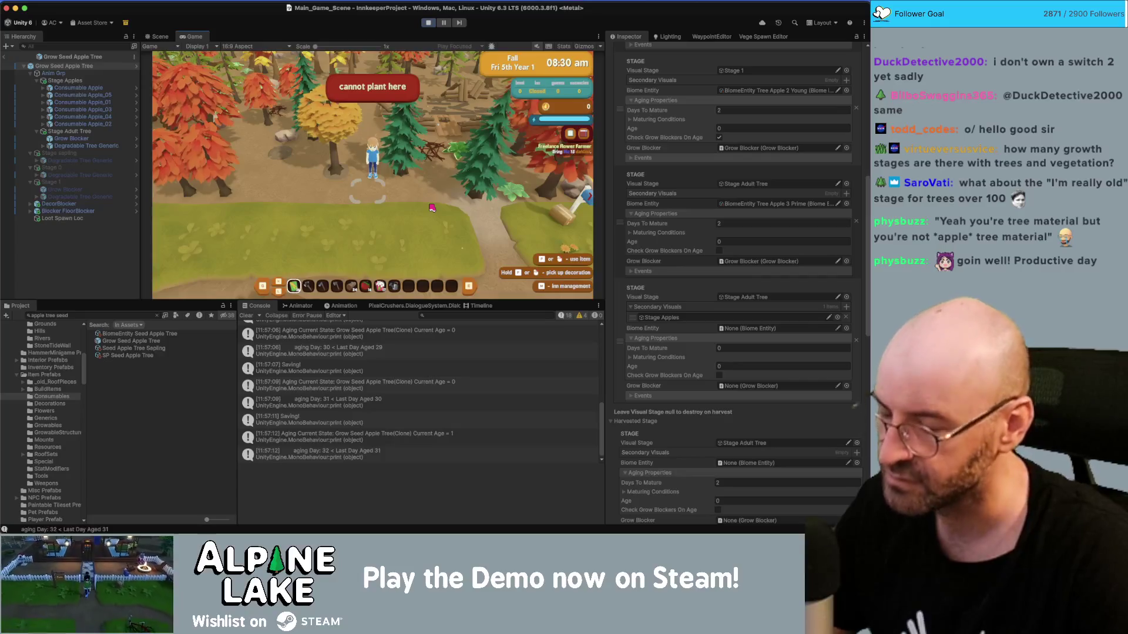
End the day to reach Fall Sat 6th and clear the Console log.
key(n)
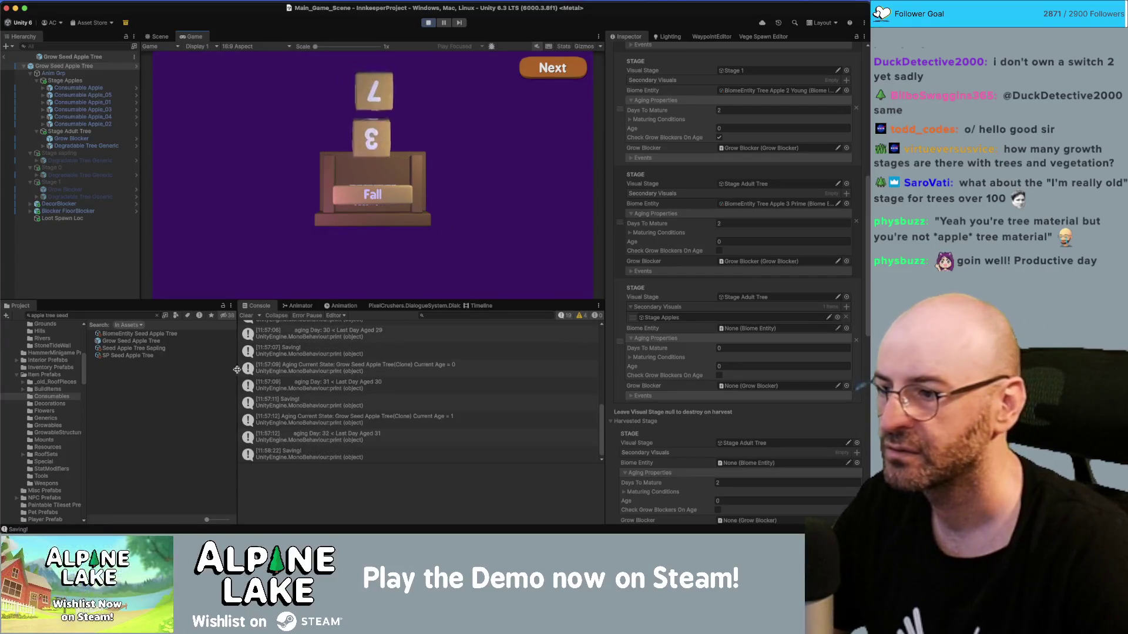
click(248, 318)
click(544, 75)
click(544, 75)
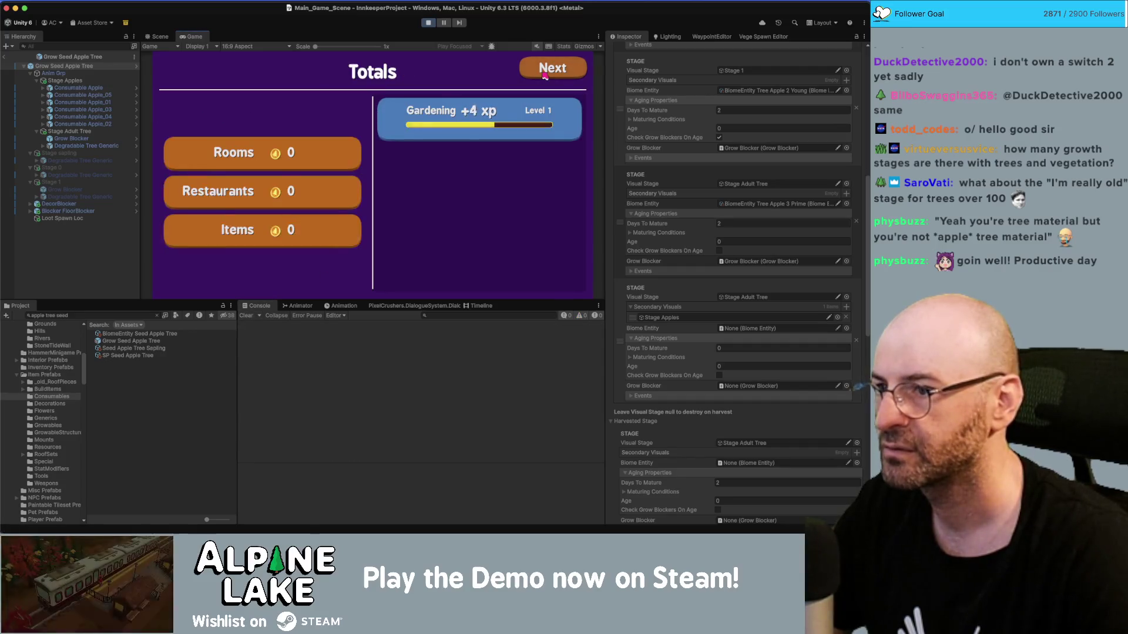
click(545, 75)
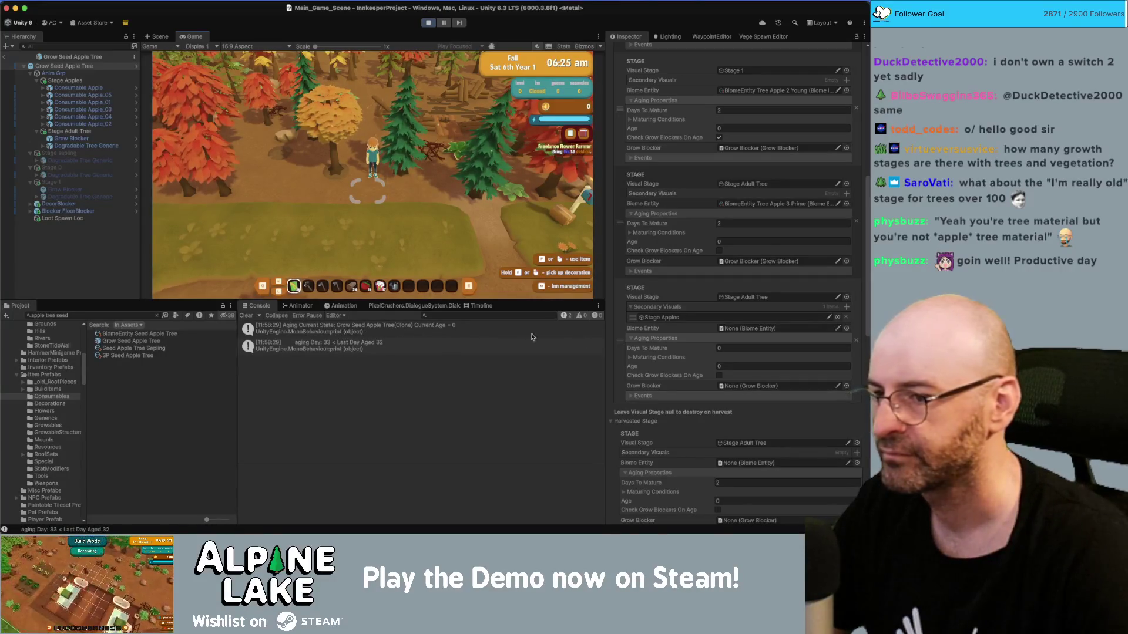
Open the Growable.cs line that printed the aging log from the Console.
scroll(671, 344, down, 3)
scroll(670, 344, down, 1)
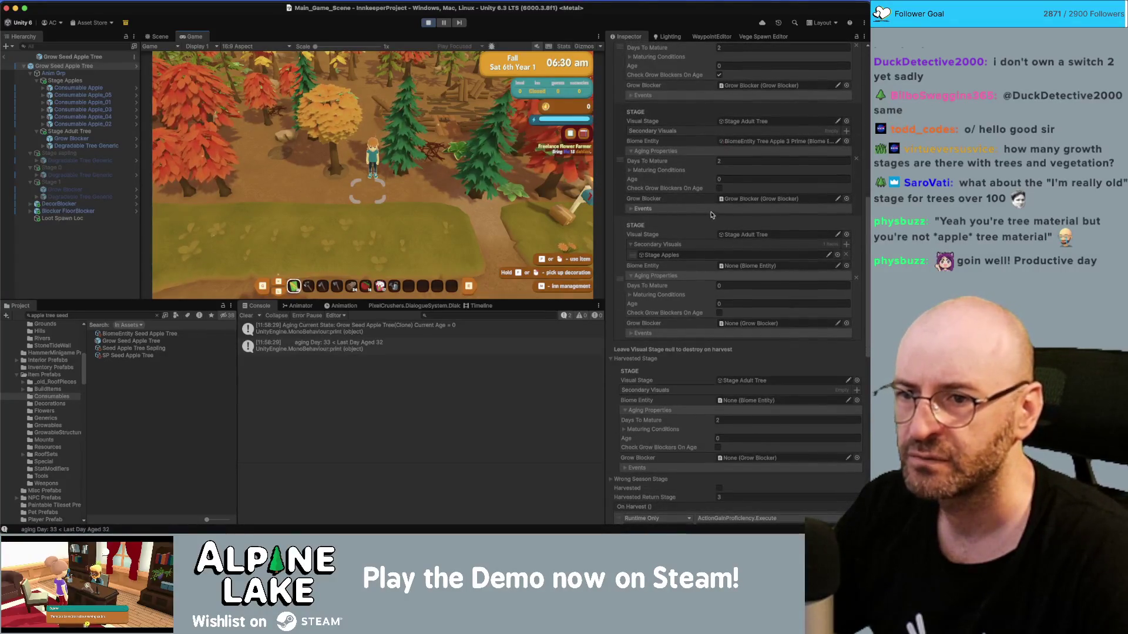
scroll(712, 217, down, 10)
scroll(705, 232, down, 2)
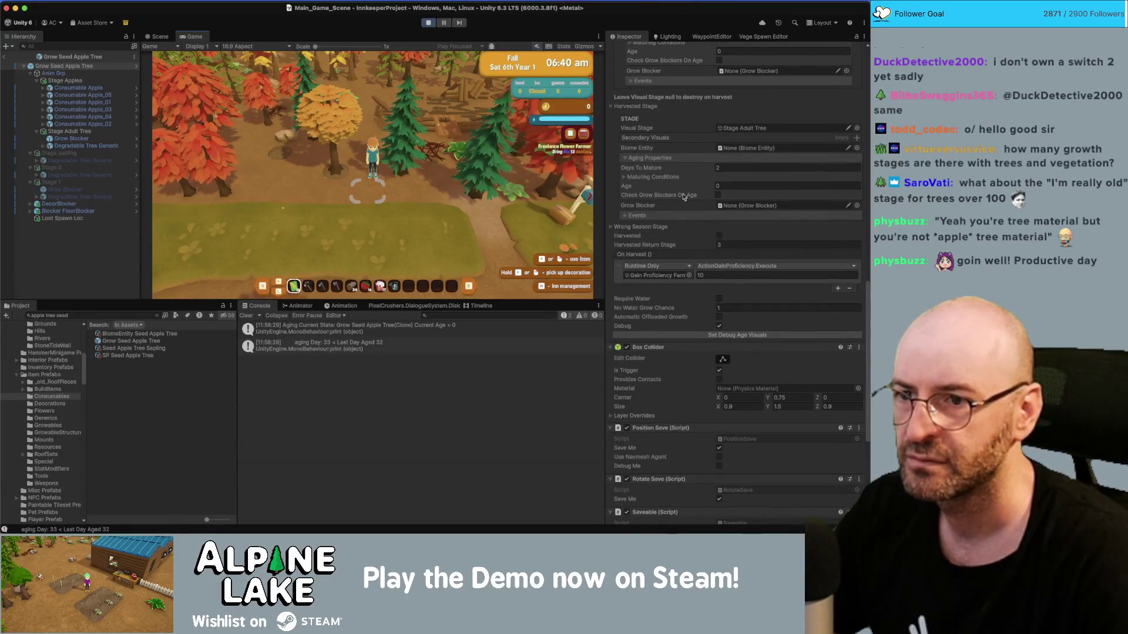
scroll(739, 212, up, 9)
scroll(740, 211, up, 20)
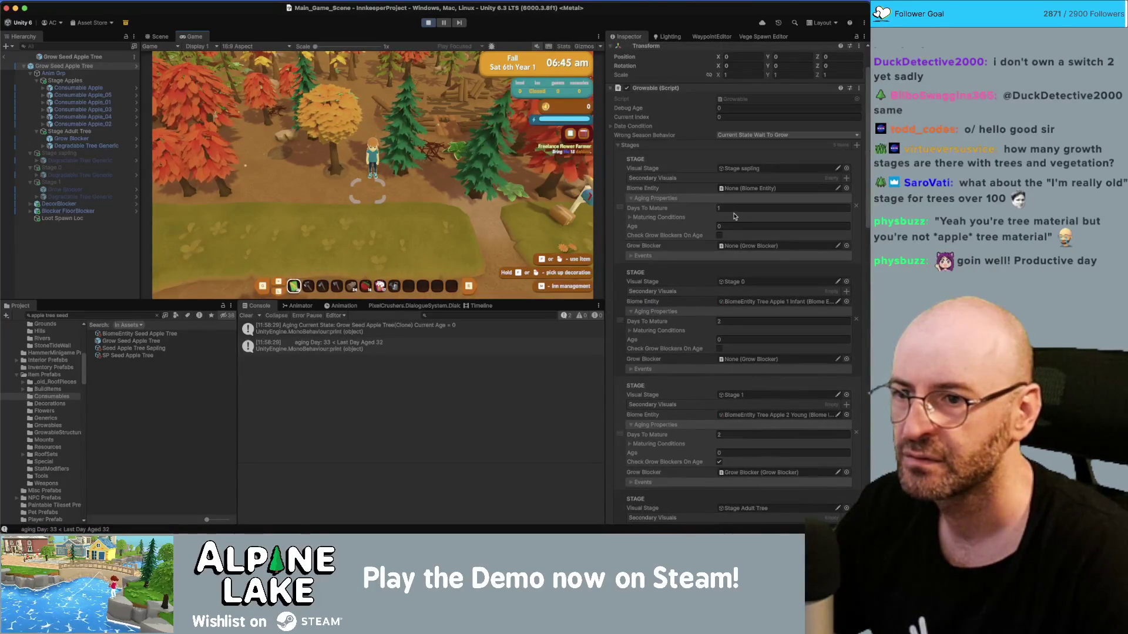
scroll(734, 214, down, 12)
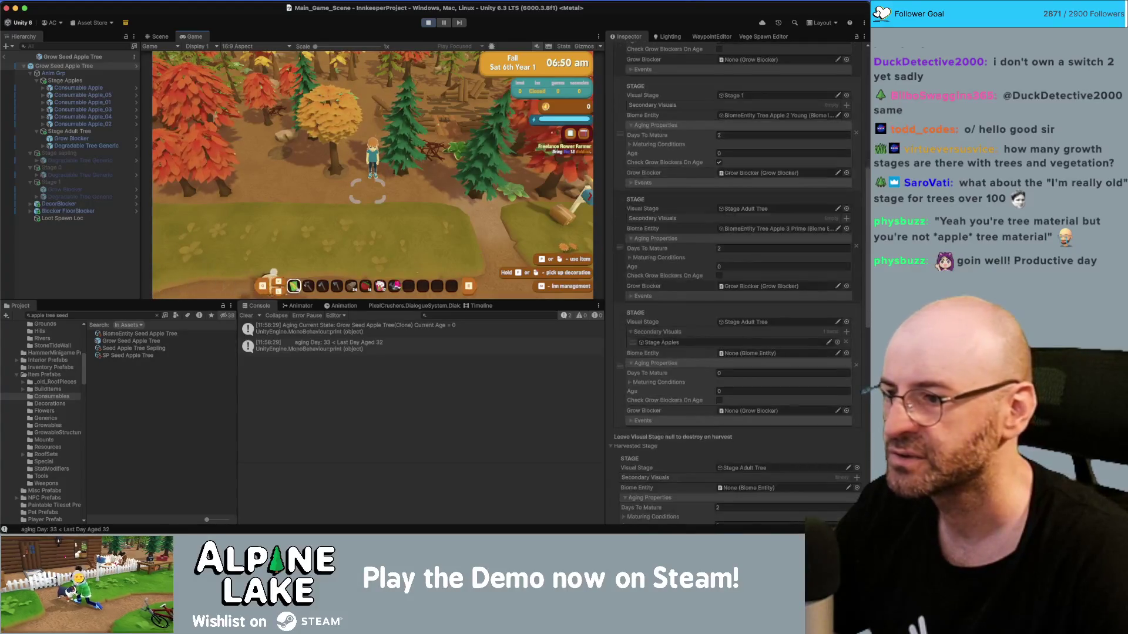
double_click(311, 329)
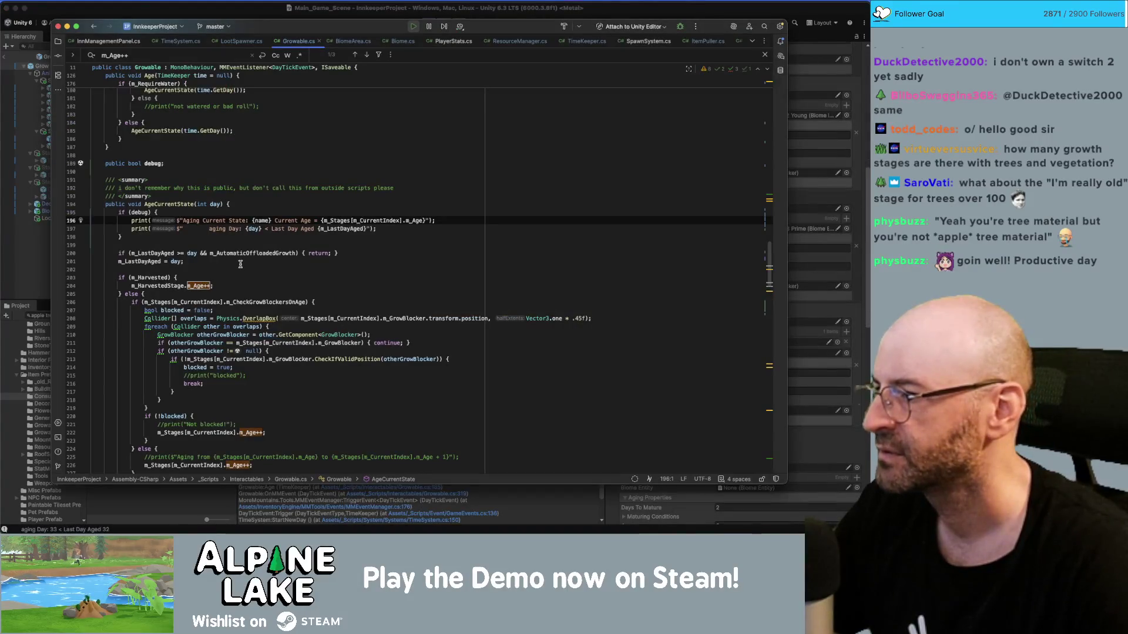
Select m_Harvested in Growable.cs and trace its uses through the harvest code.
double_click(164, 277)
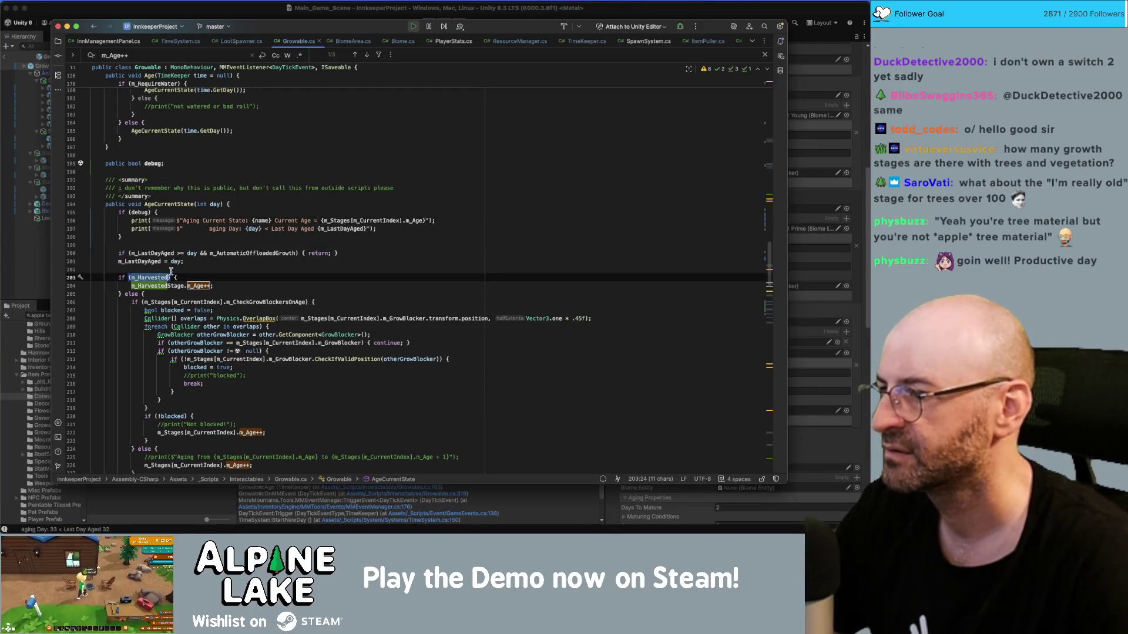
scroll(178, 280, up, 6)
scroll(180, 283, up, 15)
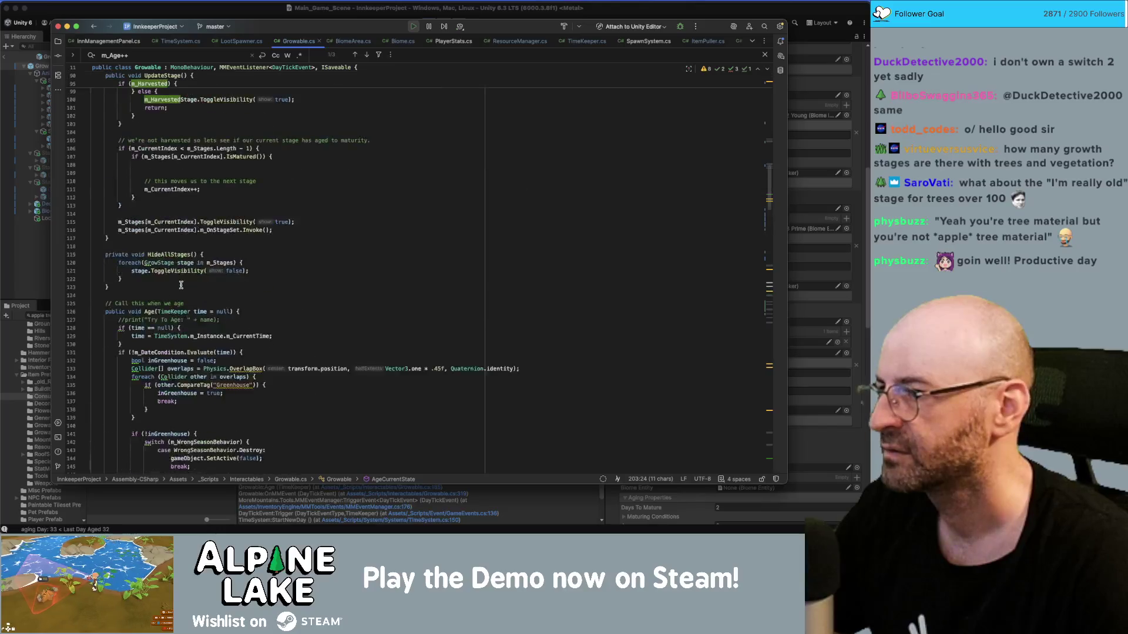
scroll(181, 285, down, 20)
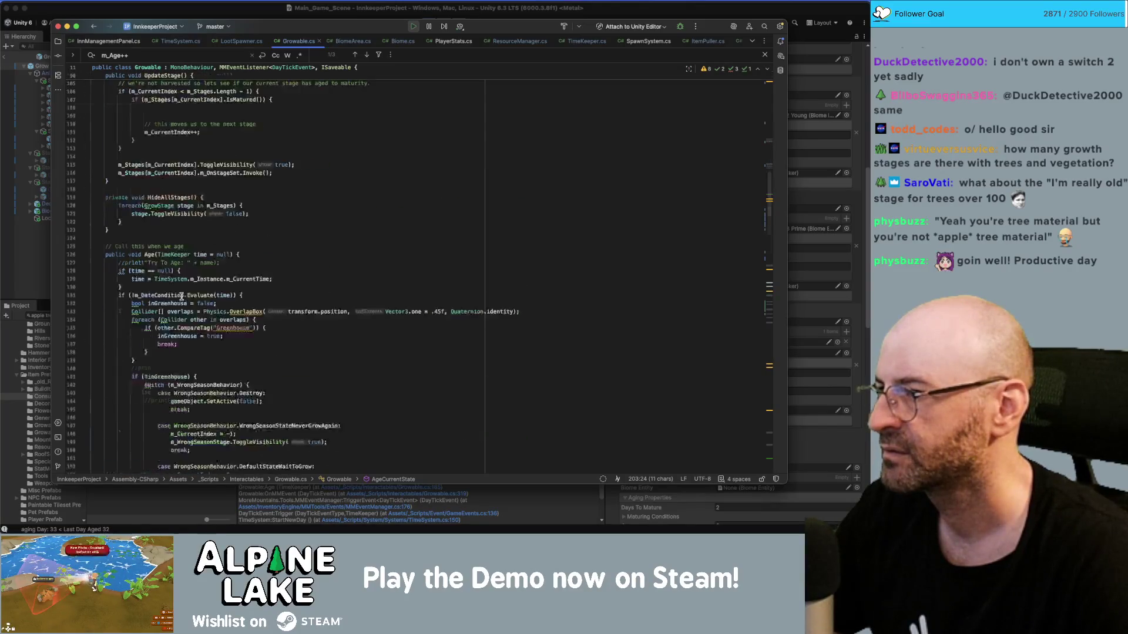
scroll(181, 296, up, 15)
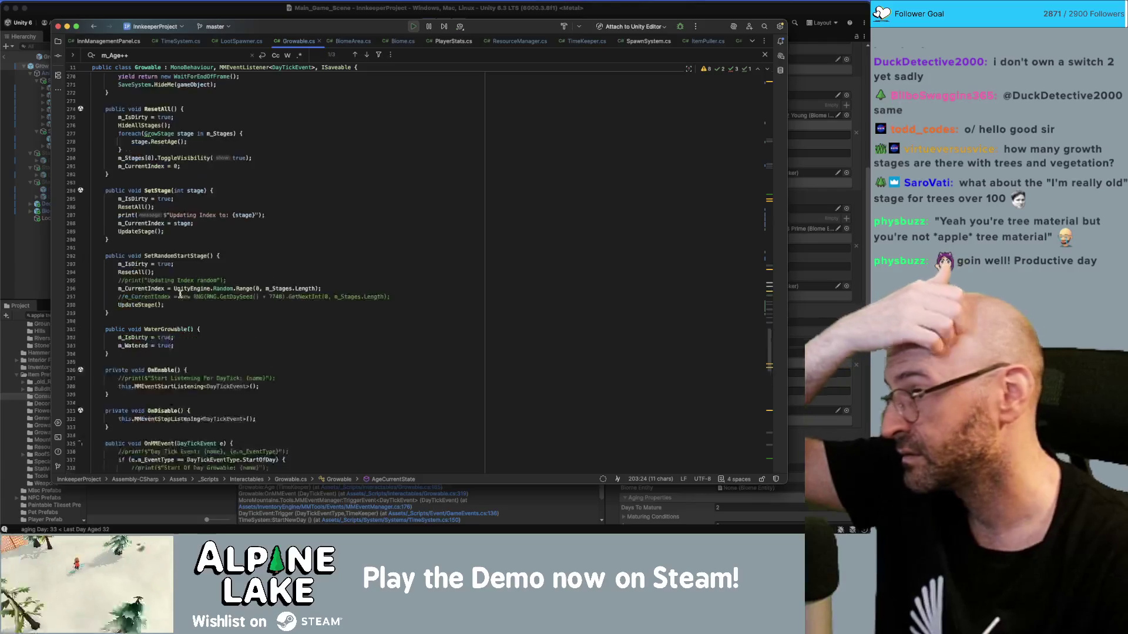
scroll(181, 292, up, 1)
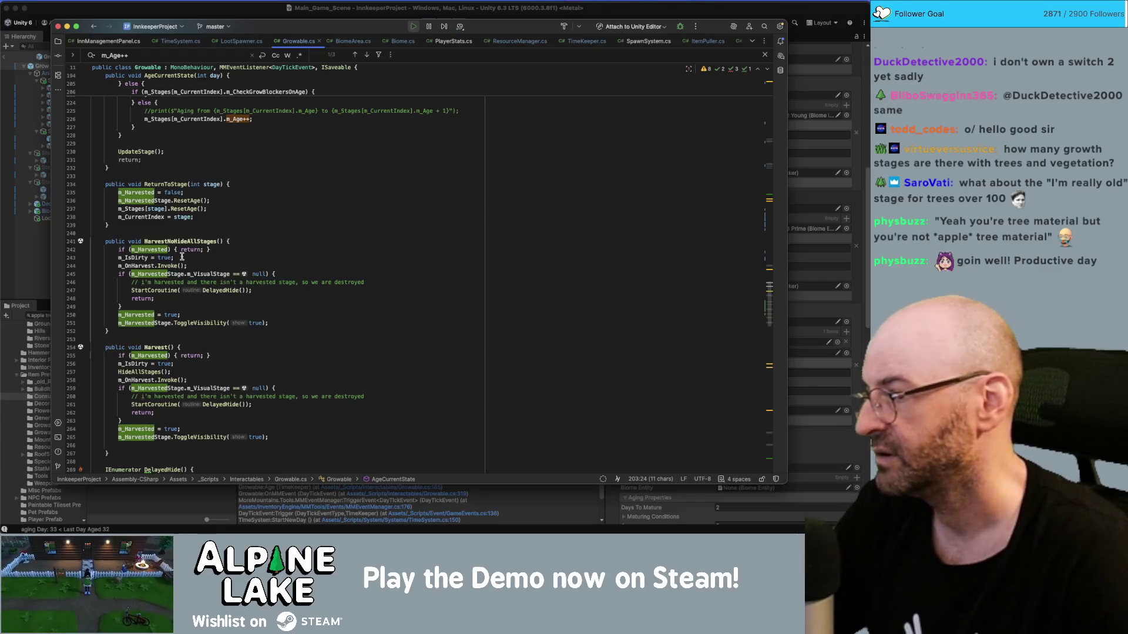
Follow HarvestNoHideAllStages to m_Harvested and m_HarvestedStage, then return to the Unity editor.
click(172, 241)
click(137, 314)
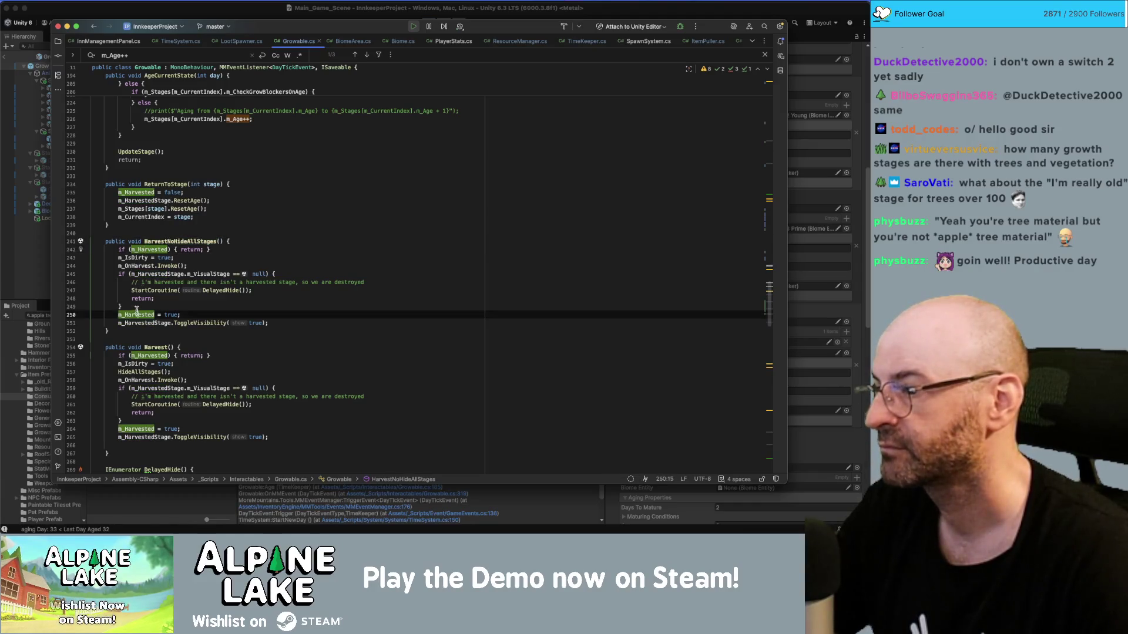
double_click(136, 312)
double_click(164, 274)
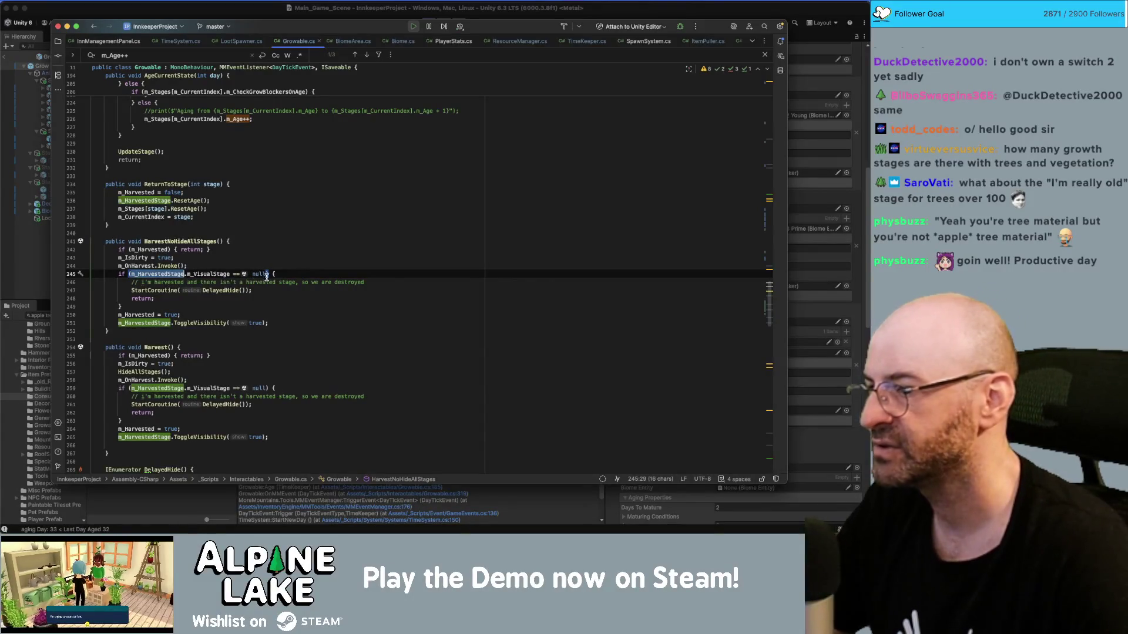
click(816, 12)
scroll(716, 352, down, 3)
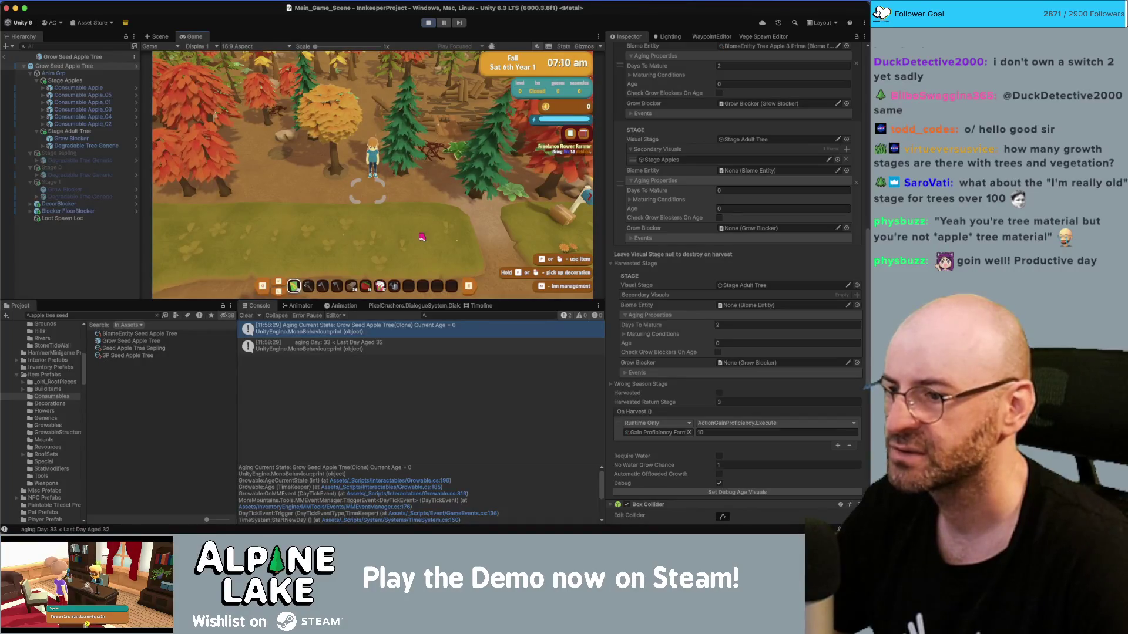
Skip ahead several in-game days past the summary and Totals screens to Fall Tue 9th.
key(n)
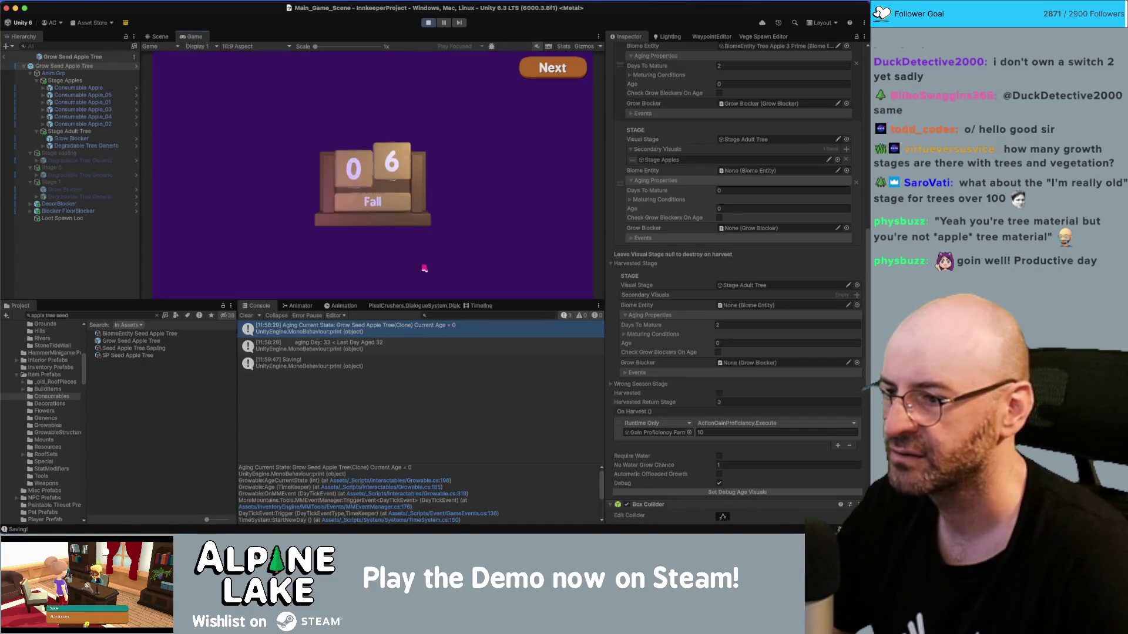
click(556, 73)
click(556, 73)
click(556, 74)
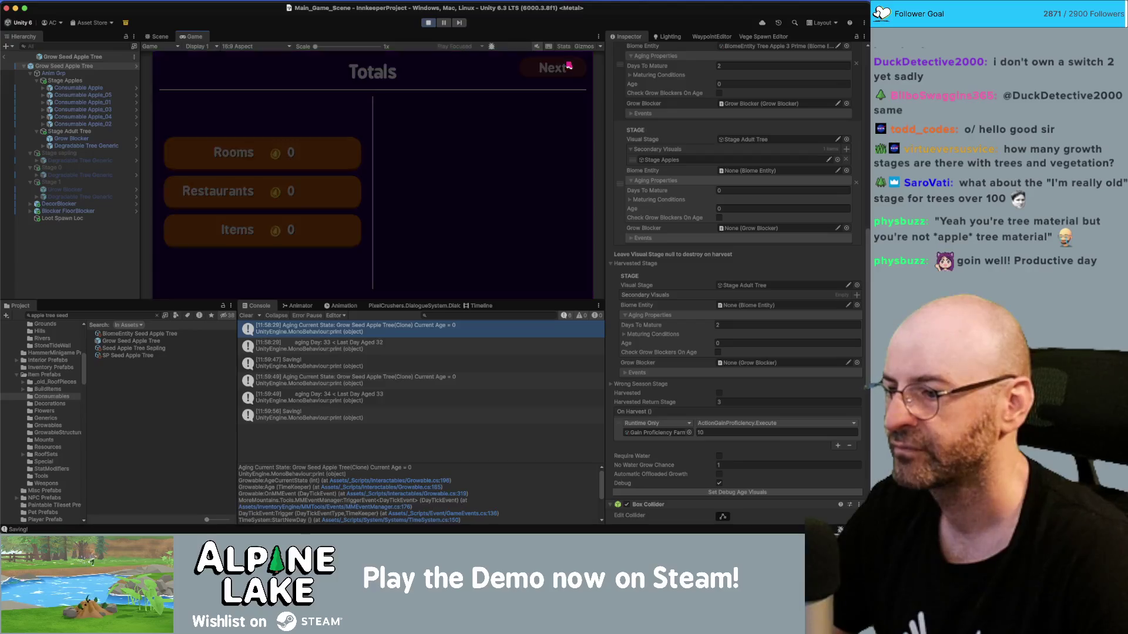
click(567, 67)
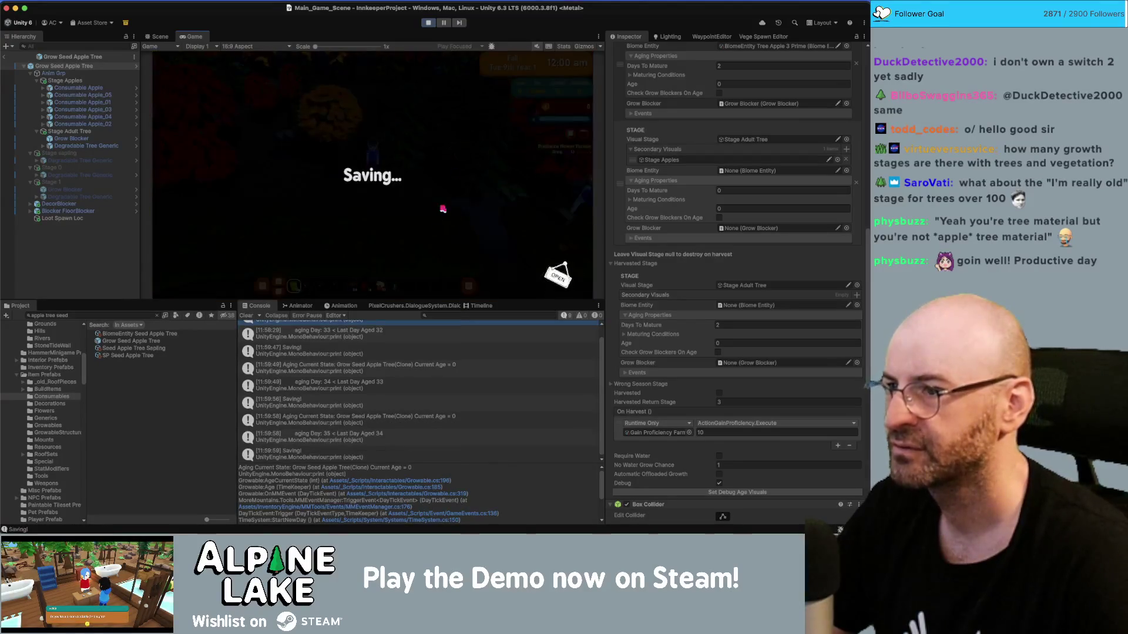
click(542, 72)
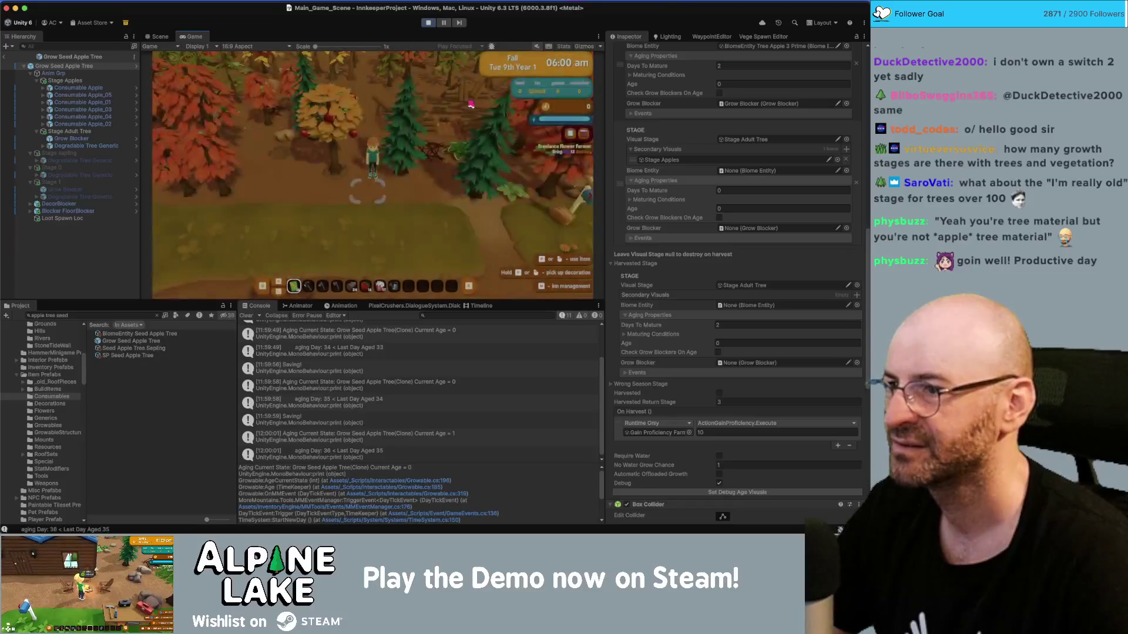
Scroll through the apple tree's Growable inspector to its Harvested Return Stage setting.
scroll(434, 411, down, 1)
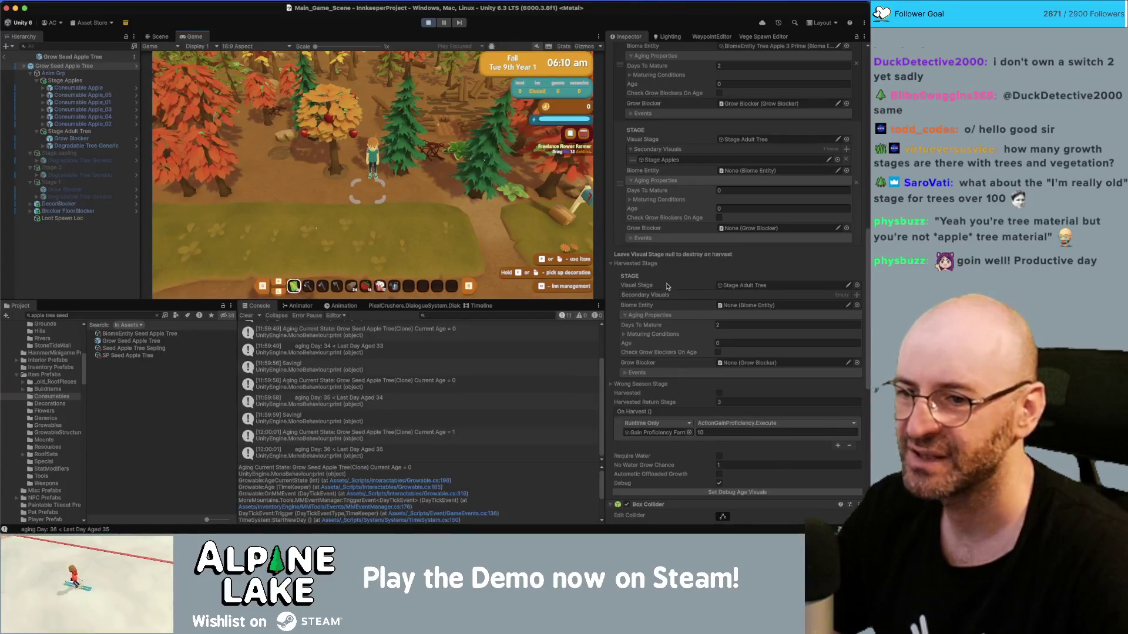
scroll(689, 300, down, 1)
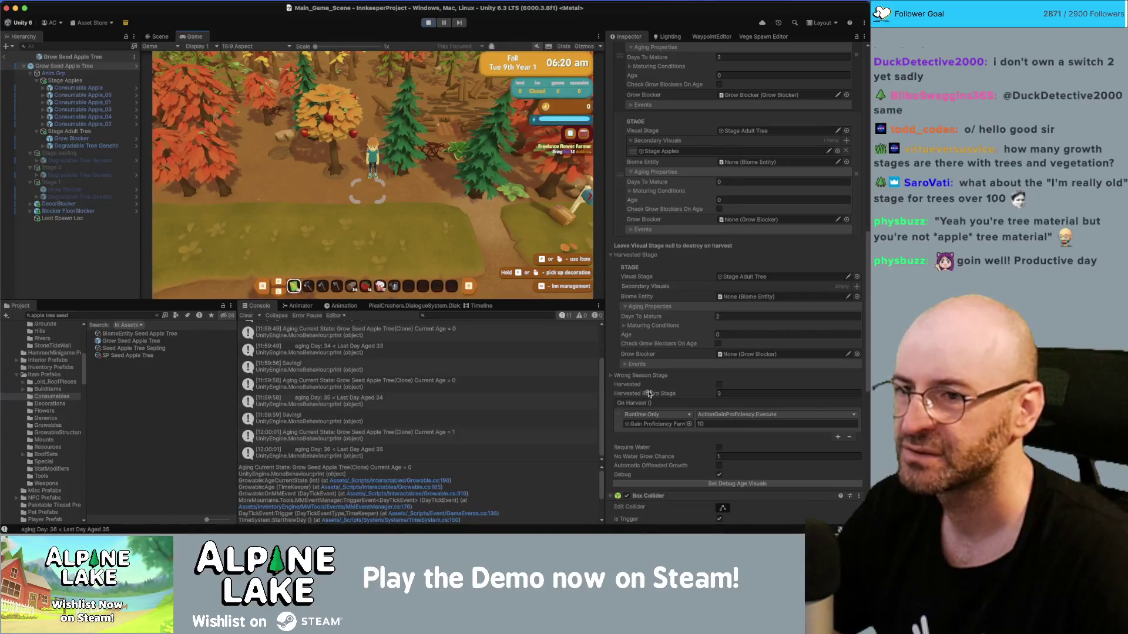
scroll(650, 390, up, 1)
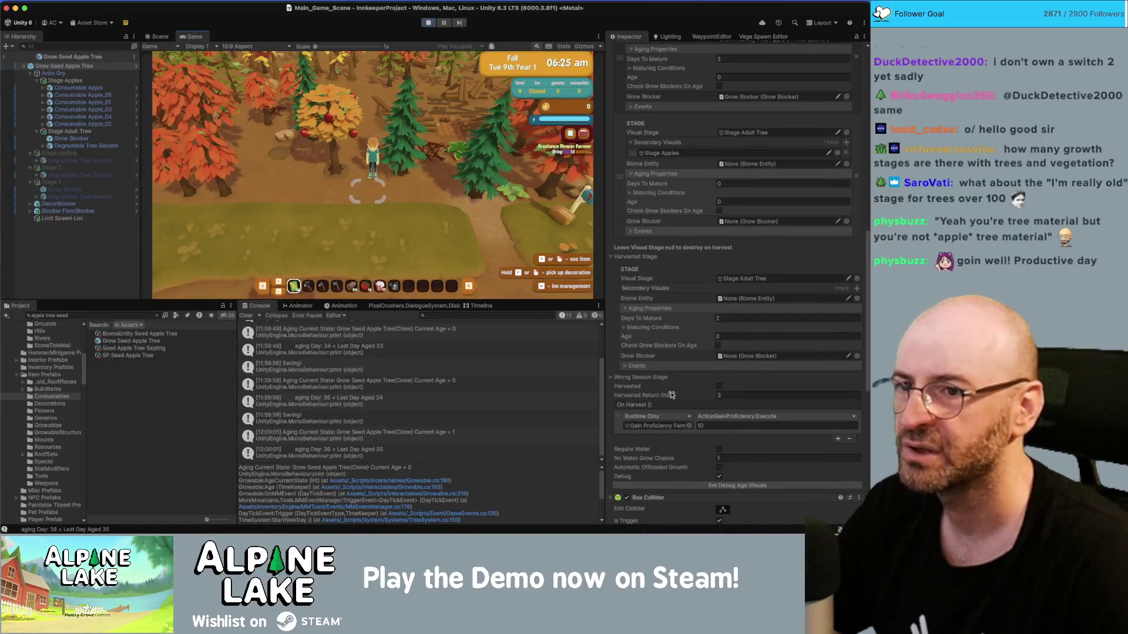
scroll(671, 395, up, 10)
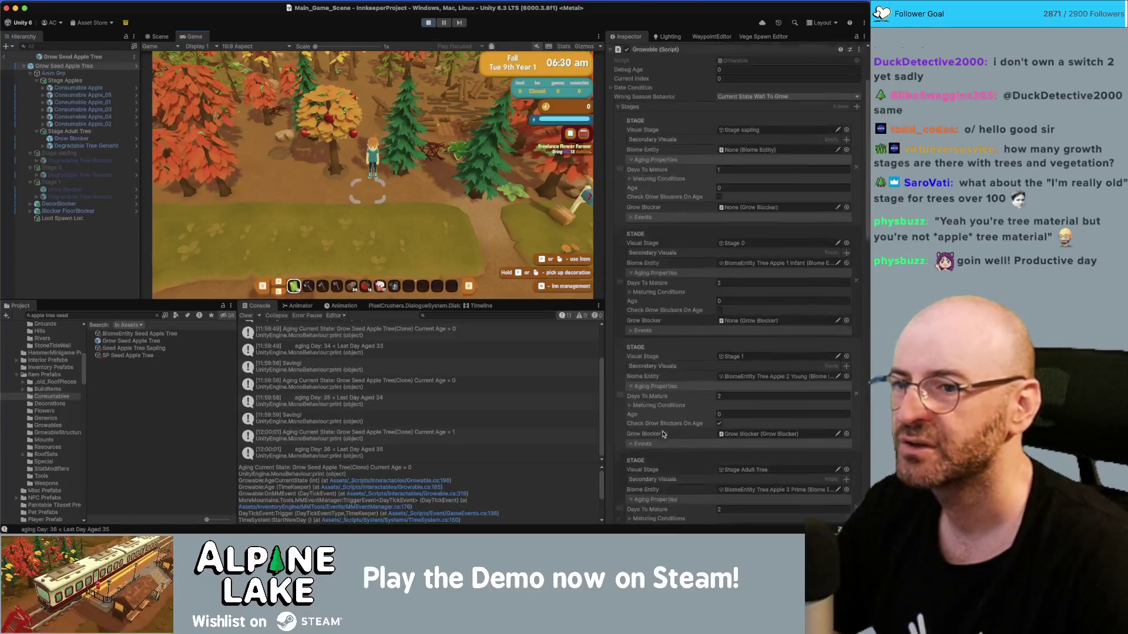
scroll(662, 433, down, 2)
scroll(737, 367, down, 3)
scroll(689, 393, down, 5)
scroll(689, 317, down, 1)
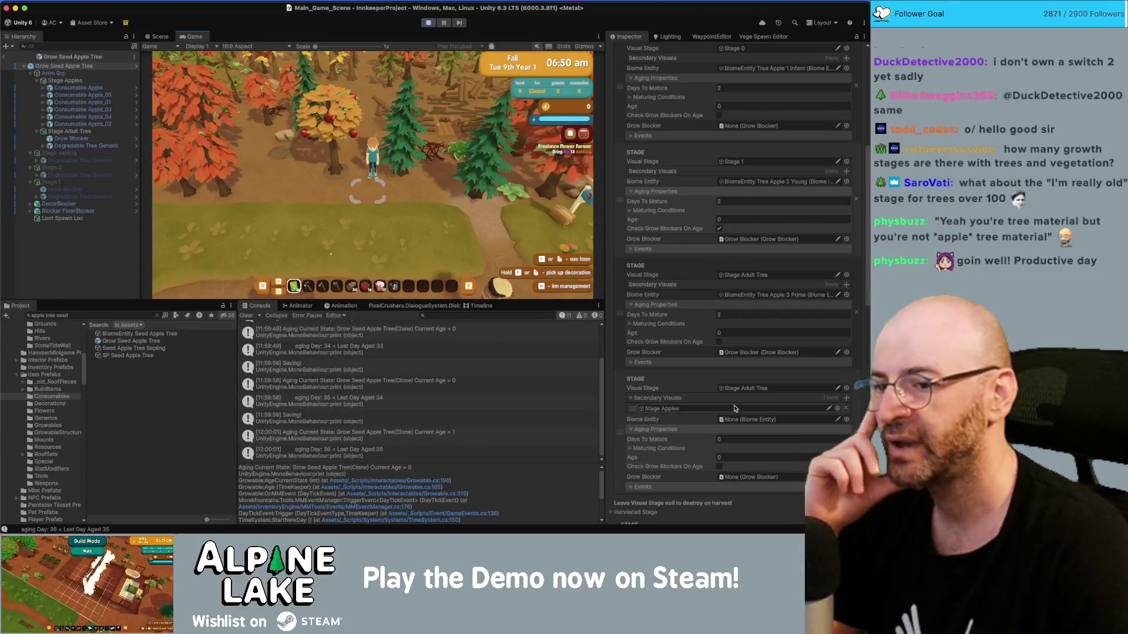
scroll(716, 404, down, 3)
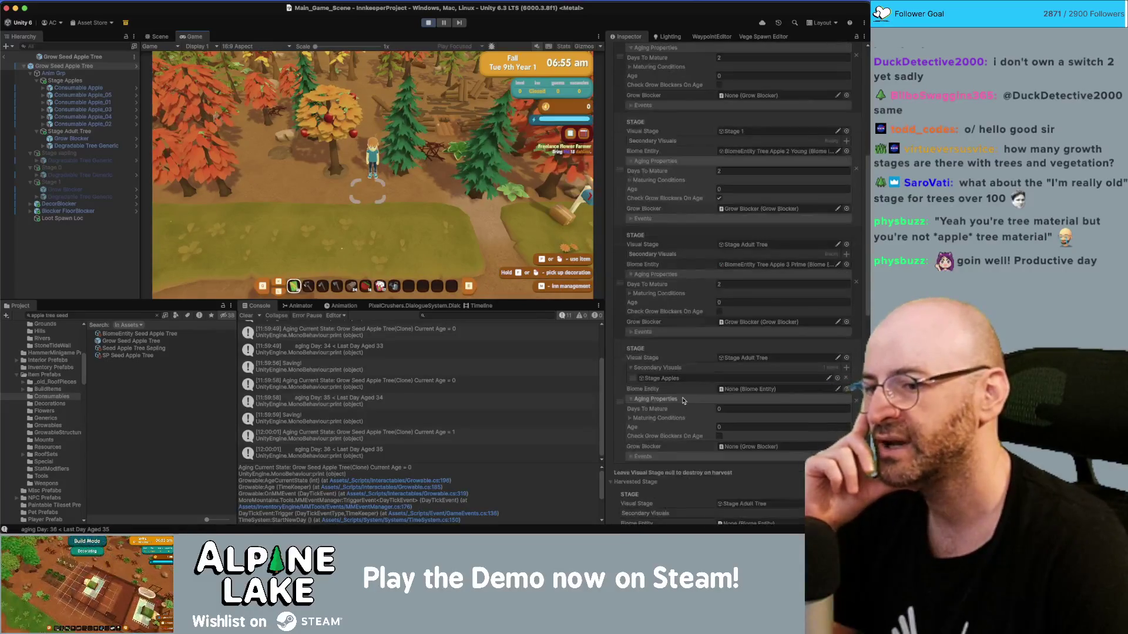
scroll(670, 367, down, 2)
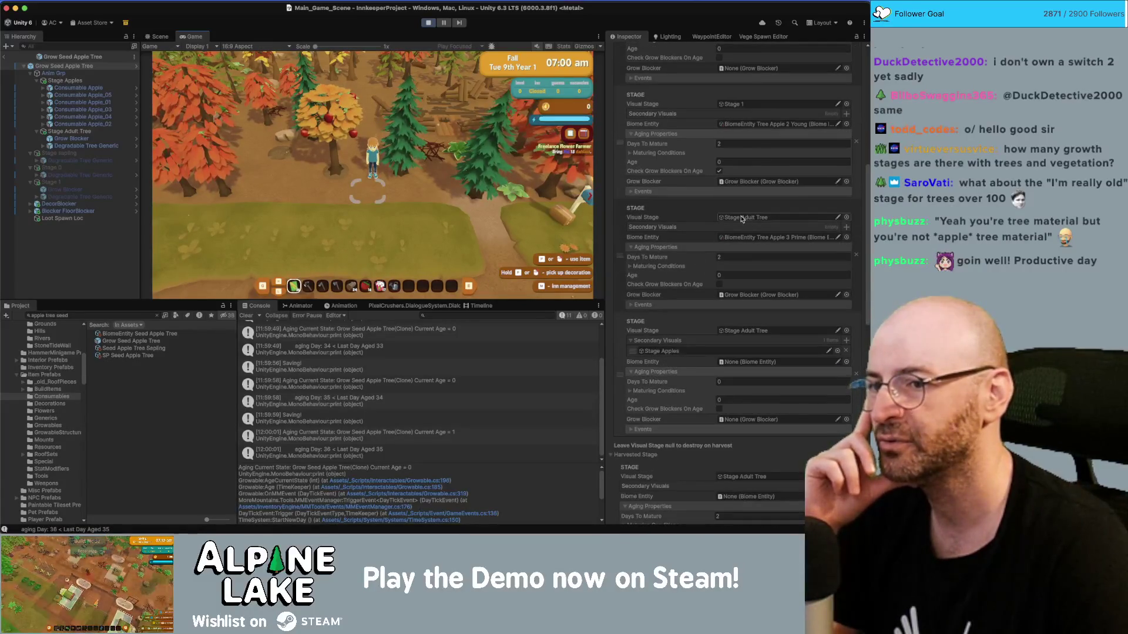
scroll(729, 265, down, 4)
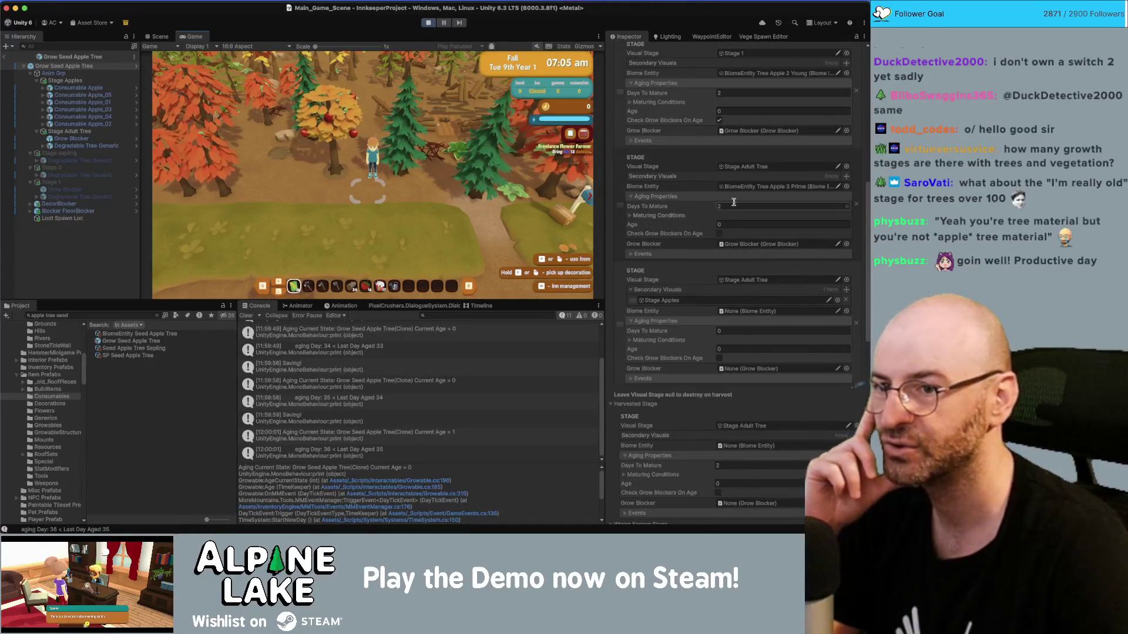
scroll(729, 294, down, 5)
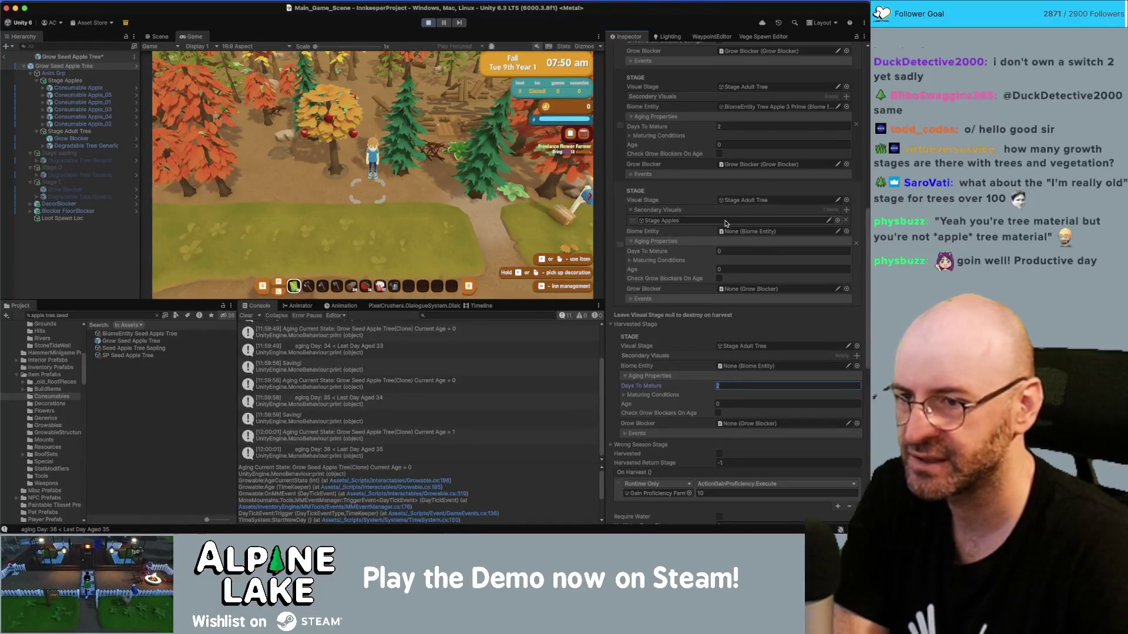
Inspect the Stage Apples loot settings, its Consumable Apple children, and the Stage Adult Tree object.
scroll(689, 251, down, 2)
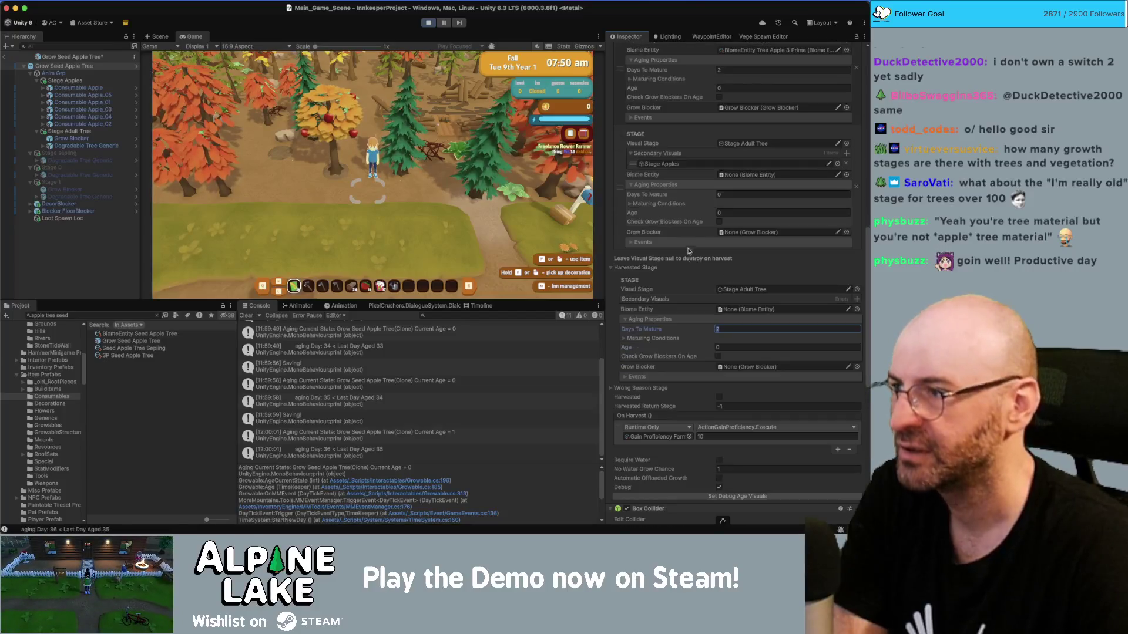
click(104, 83)
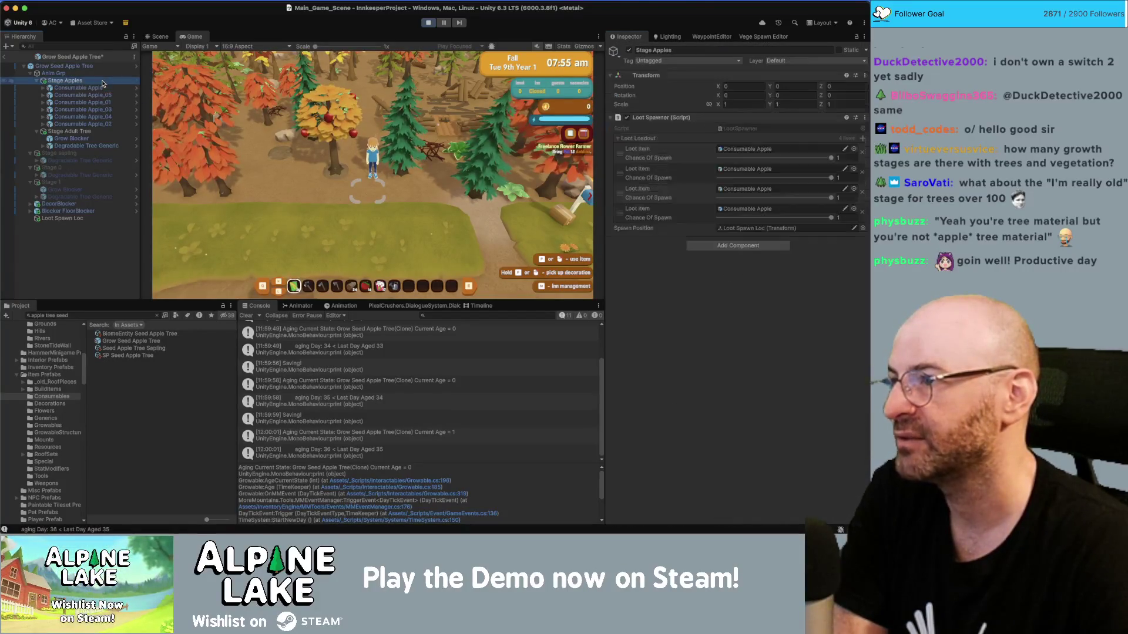
click(88, 88)
click(91, 95)
click(94, 109)
click(94, 116)
click(94, 124)
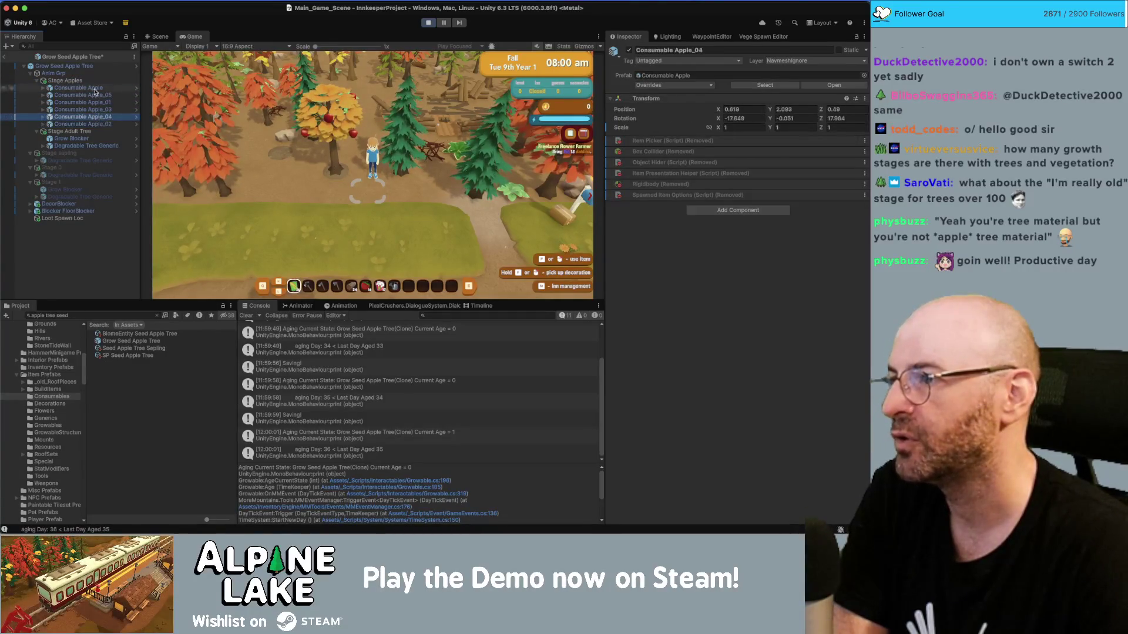
click(90, 81)
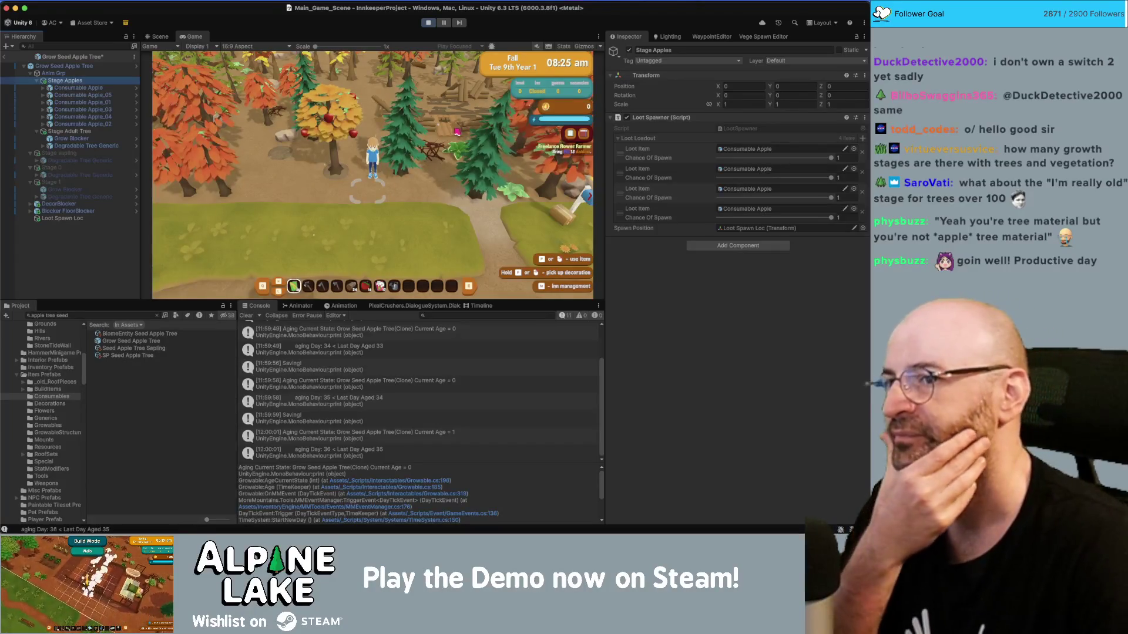
click(82, 132)
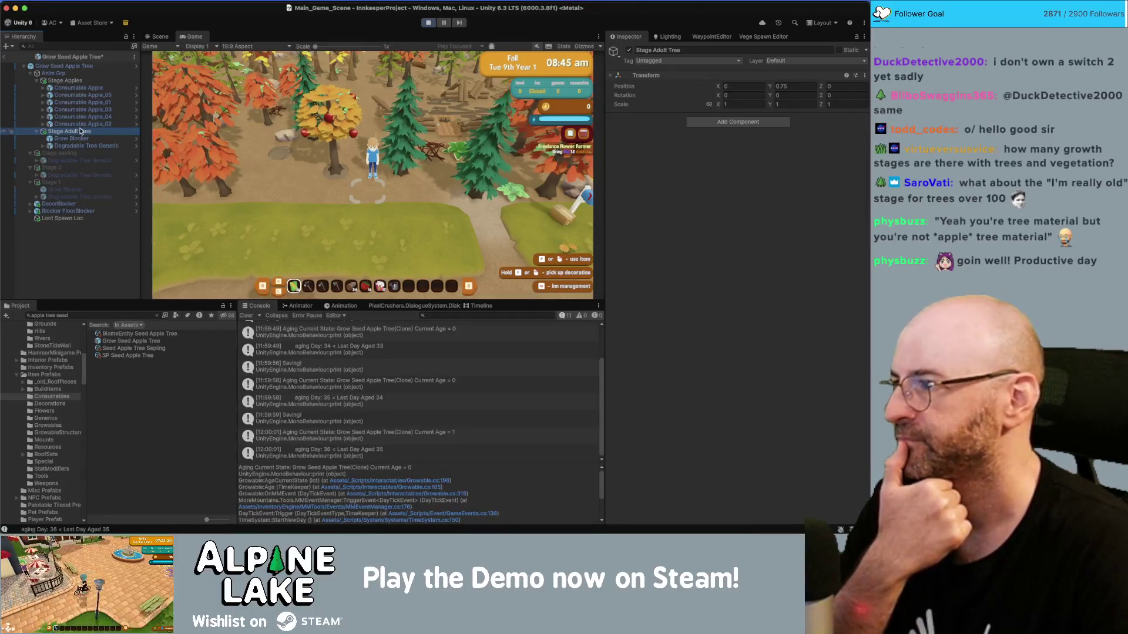
Add a new growth stage to Grow Seed Apple Tree with Stage Adult Tree as its visual.
click(65, 66)
scroll(764, 268, down, 5)
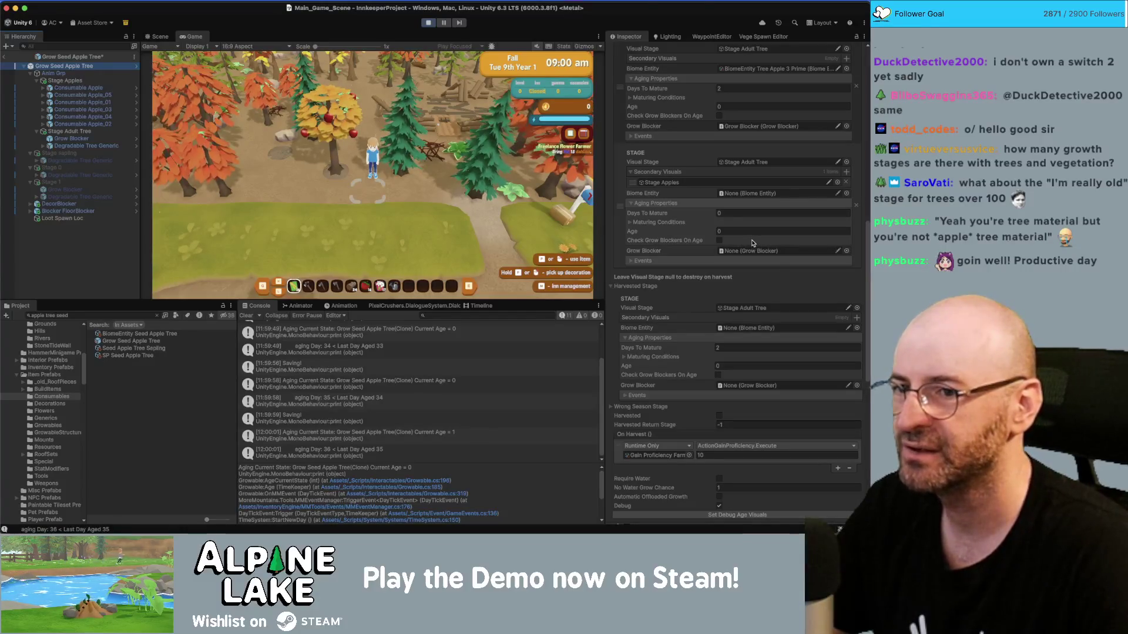
scroll(750, 242, up, 10)
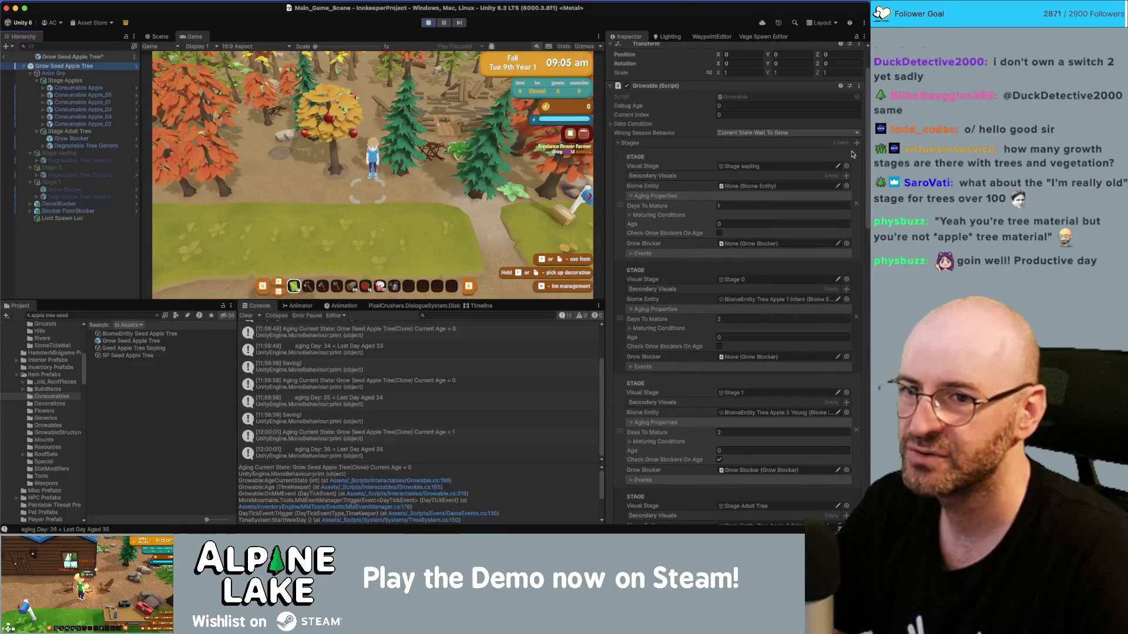
scroll(772, 232, down, 7)
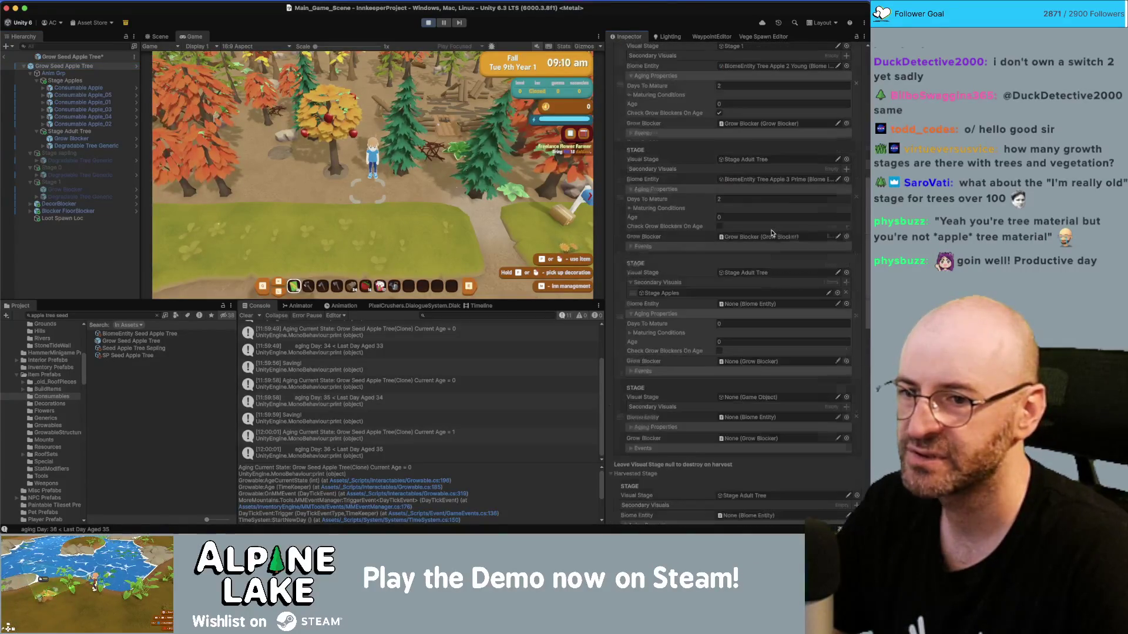
scroll(772, 232, down, 1)
click(743, 214)
mouse_move(84, 131)
mouse_down()
mouse_move(745, 318)
mouse_move(740, 337)
mouse_up()
Duplicate Stage Apples and rename the copy 'Stage Apples More'.
click(70, 81)
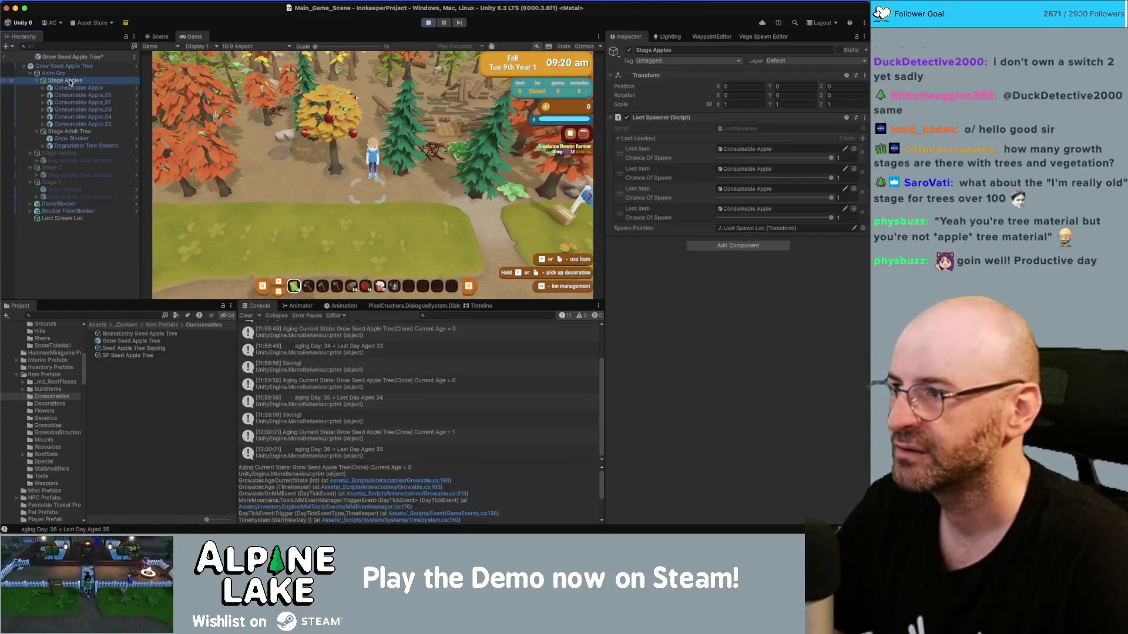
key(super+d)
click(36, 132)
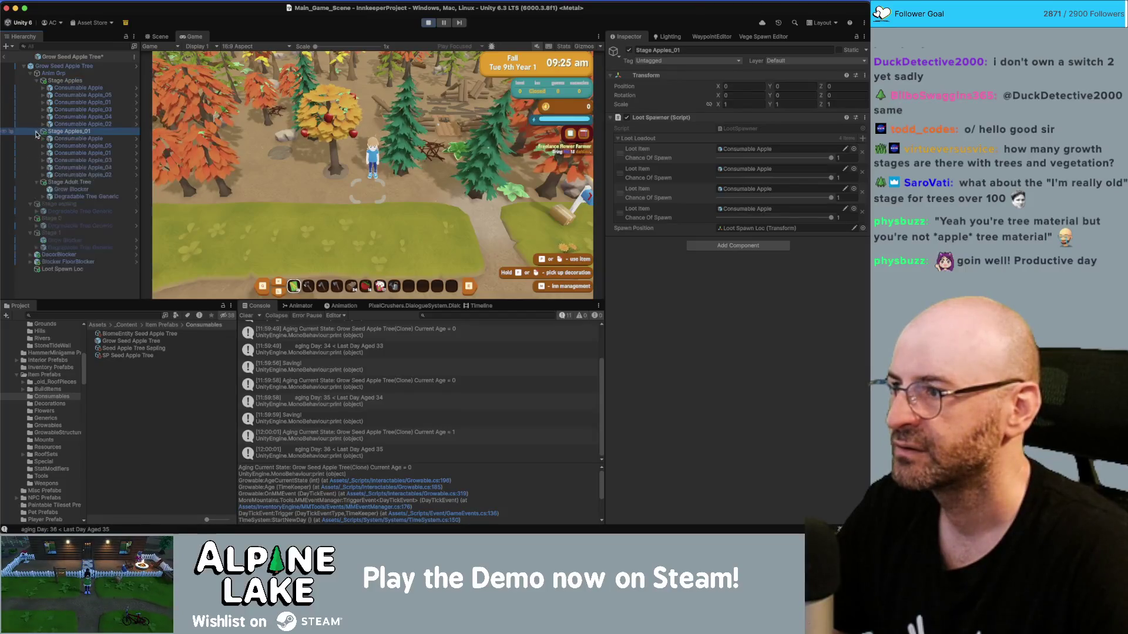
click(75, 133)
text(Stage Apples Md)
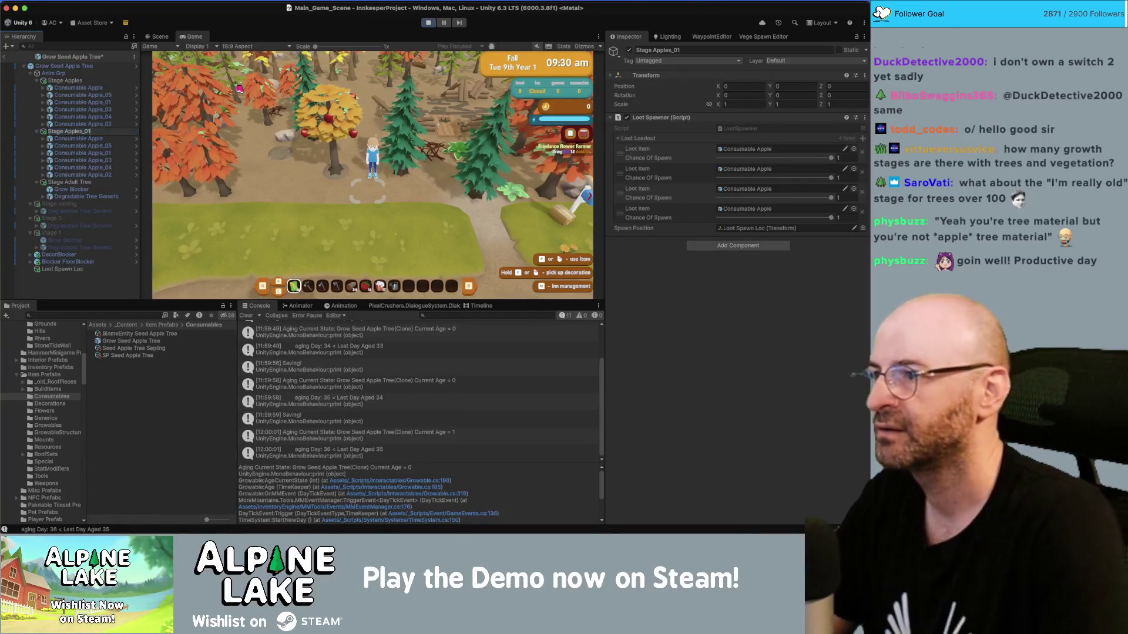
key(BackSpace)
text(ore)
key(Return)
Rename the original 'Stage Apples Less' and remove two of its Loot Loadout entries.
key(Up)
key(Up)
key(Up)
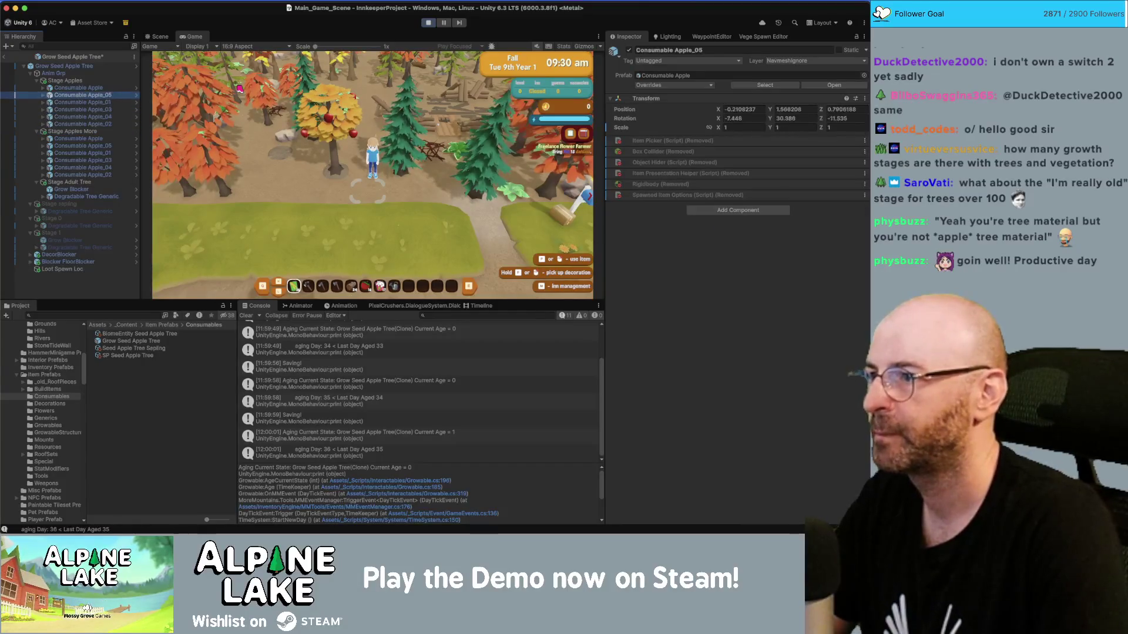
key(Return)
text(Less)
key(Return)
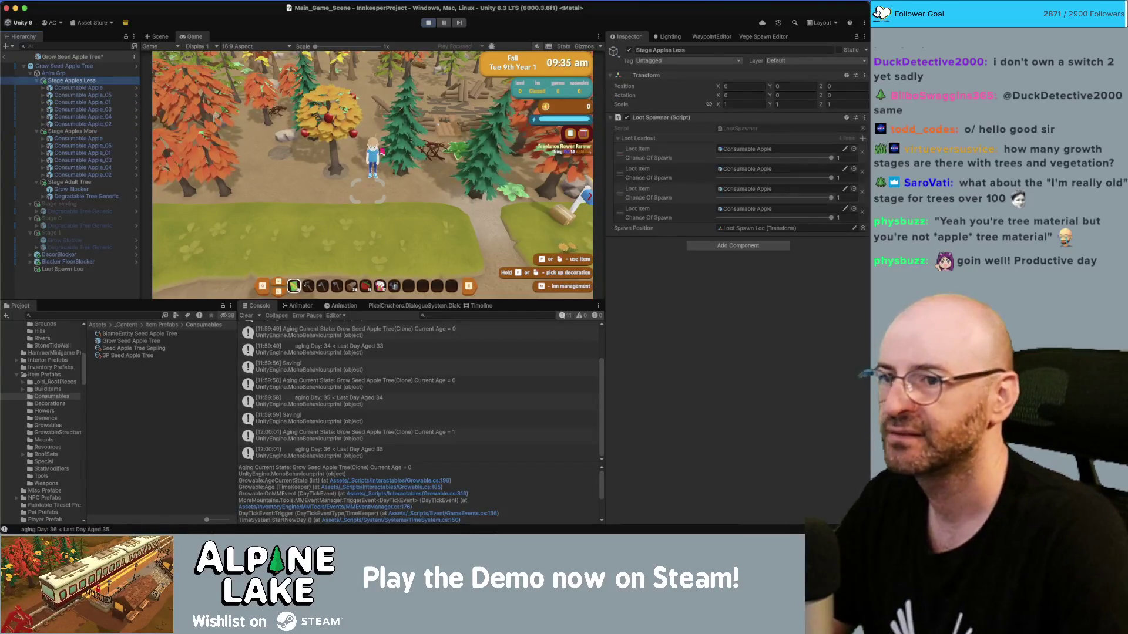
click(862, 212)
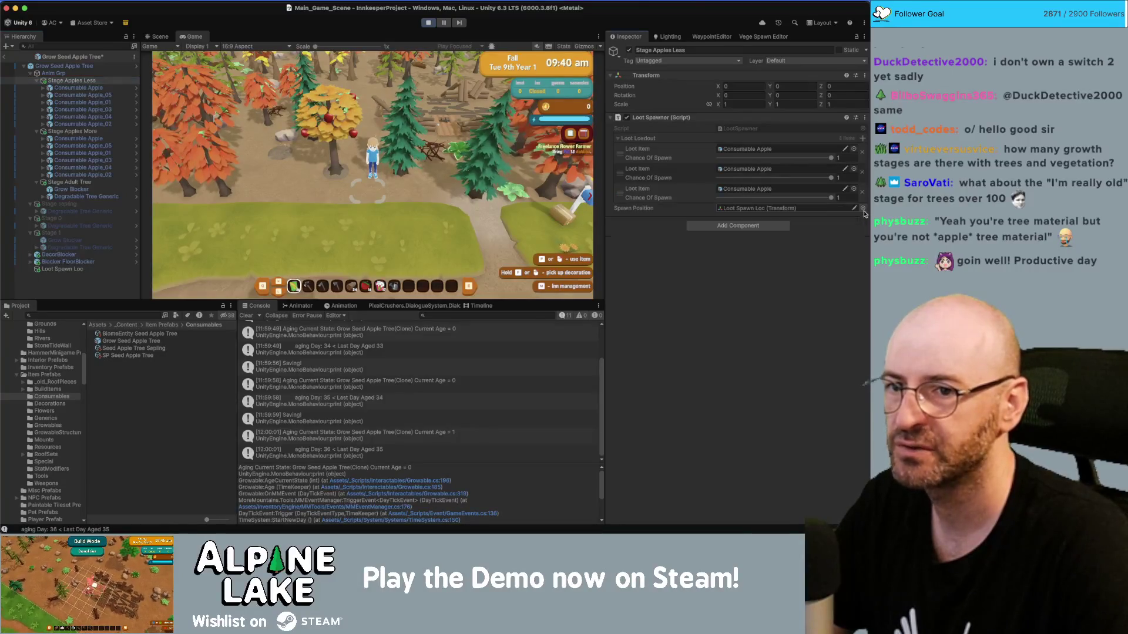
click(861, 192)
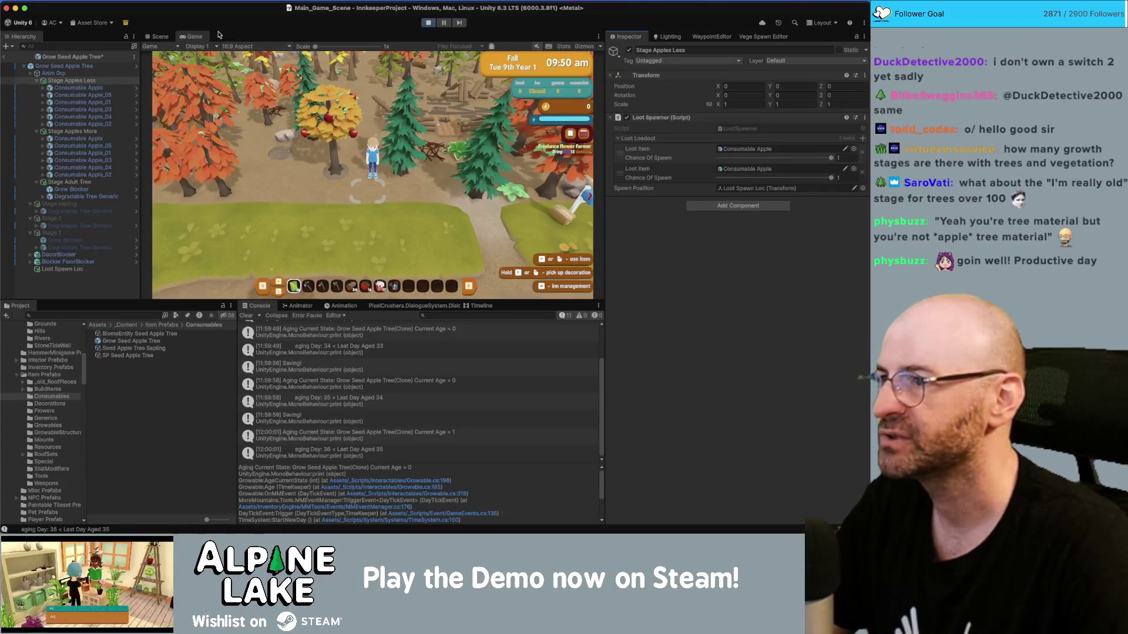
Stop the game and delete three apples from Stage Apples Less.
click(428, 23)
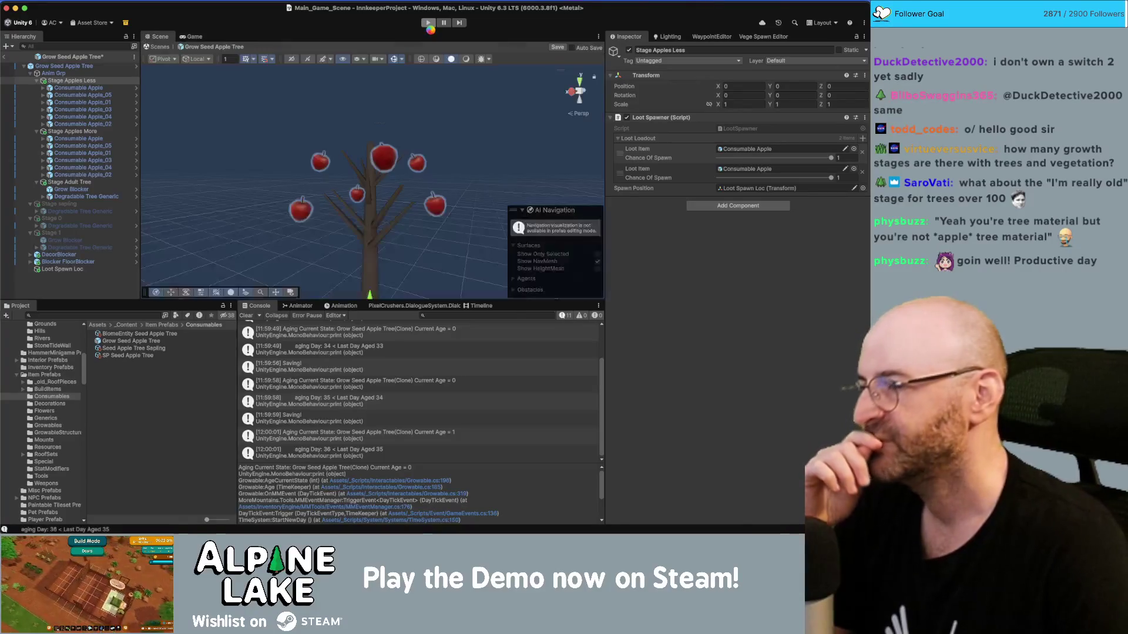
click(85, 87)
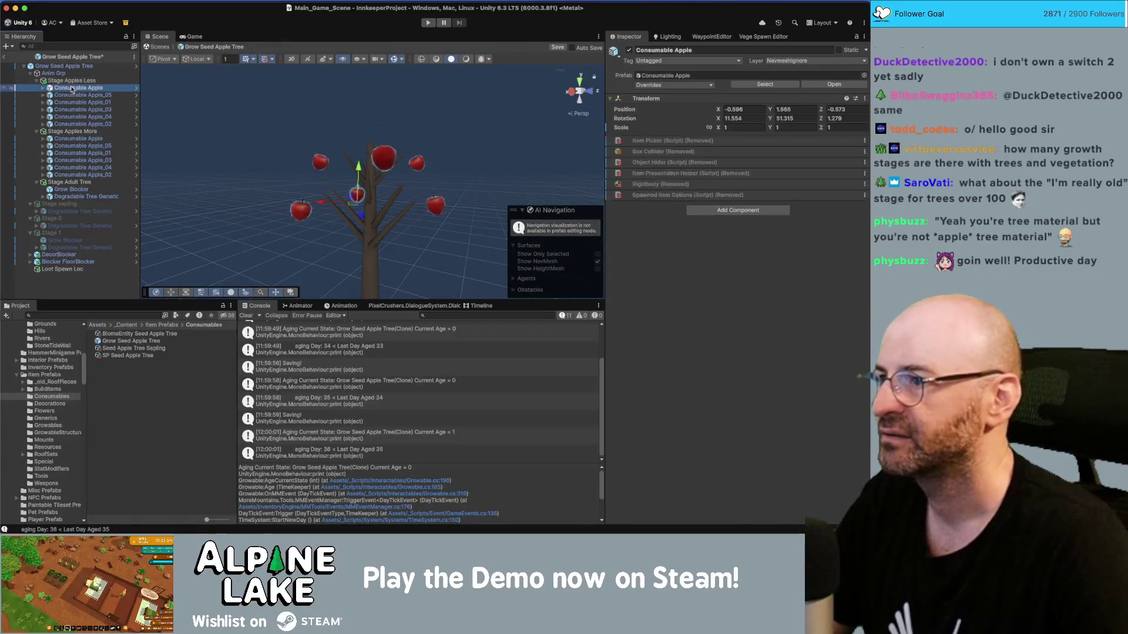
click(88, 124)
shift+click(91, 117)
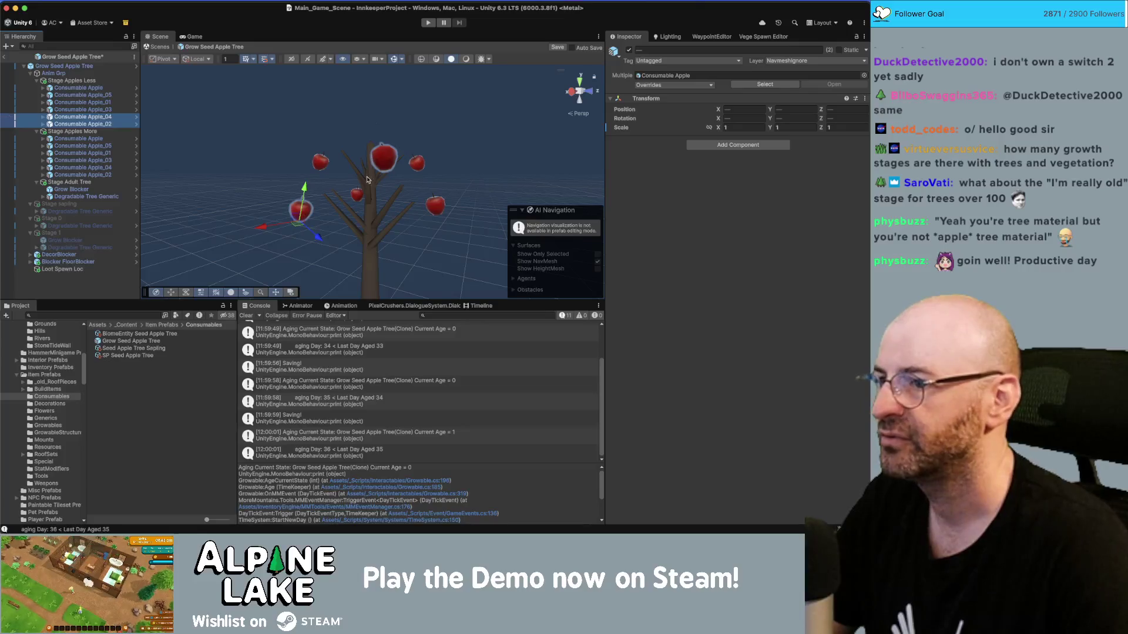
click(435, 204)
shift+click(355, 200)
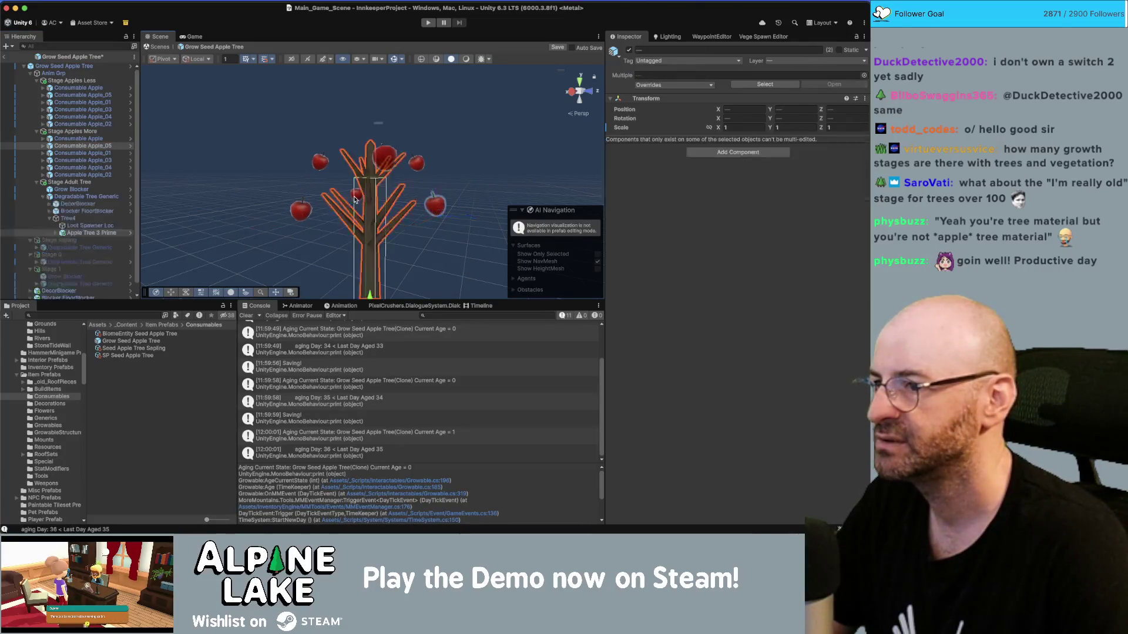
click(435, 212)
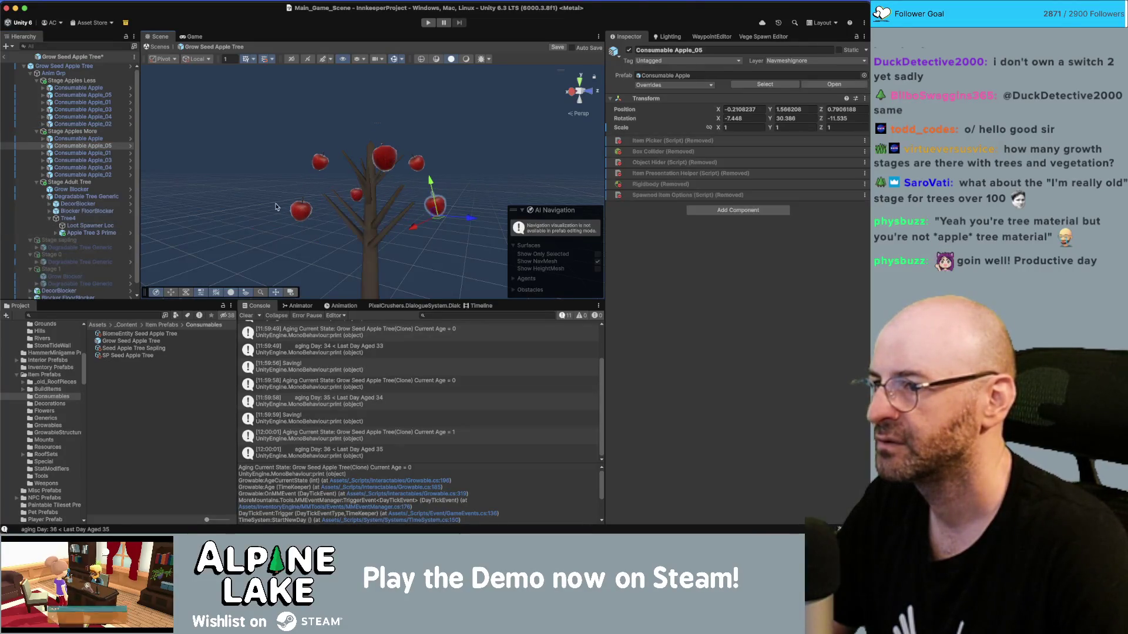
shift+click(315, 214)
shift+click(313, 215)
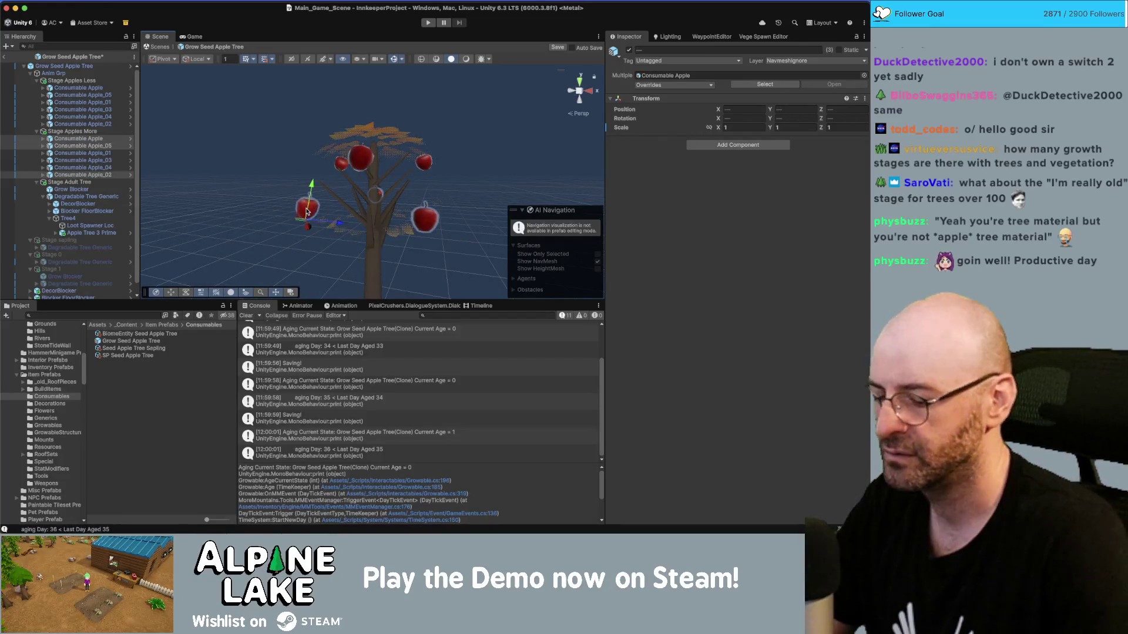
key(Delete)
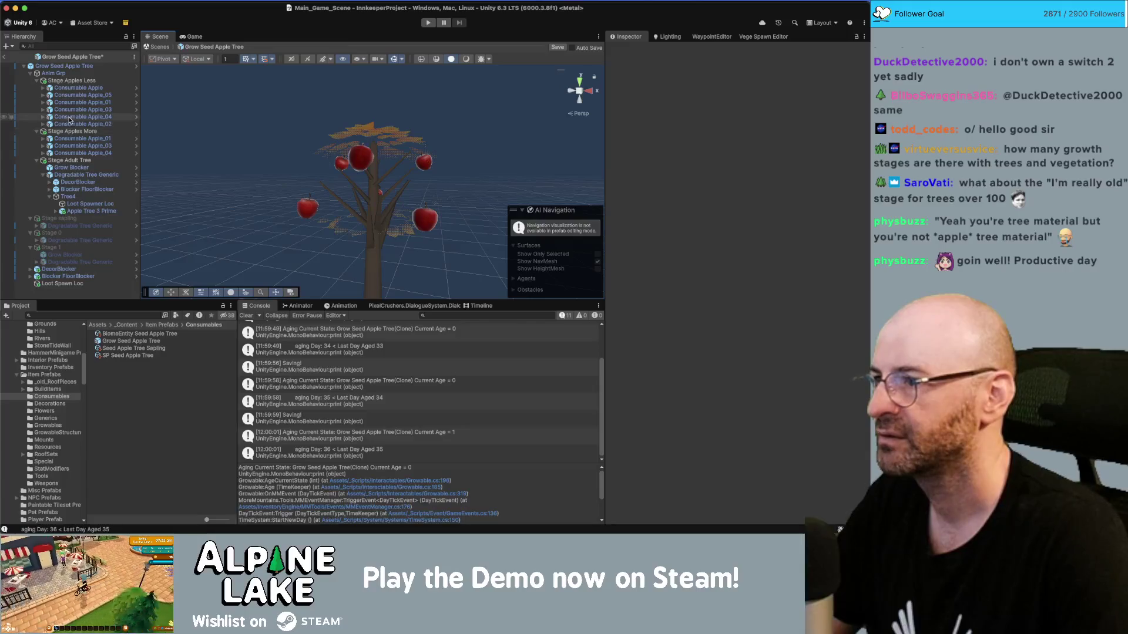
Move Stage Apples More above Stage Apples Less, keeping both group names correct.
click(73, 132)
drag(73, 132, 87, 80)
key(Return)
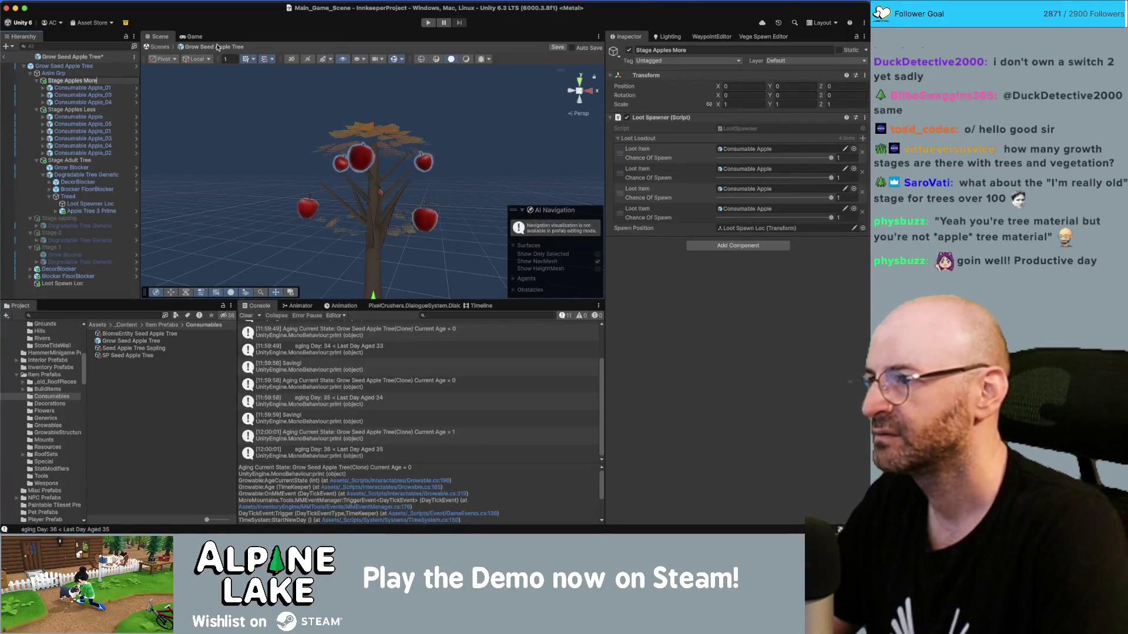
key(BackSpace)
key(BackSpace)
key(BackSpace)
text(s)
key(Return)
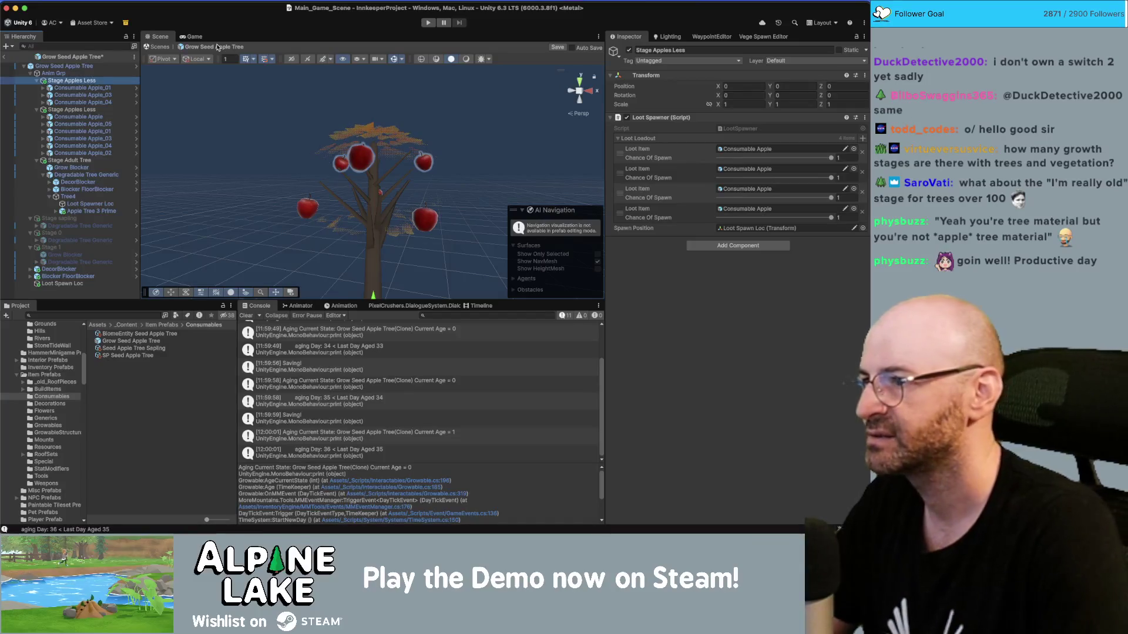
key(Down)
key(Down)
key(Down)
key(Down)
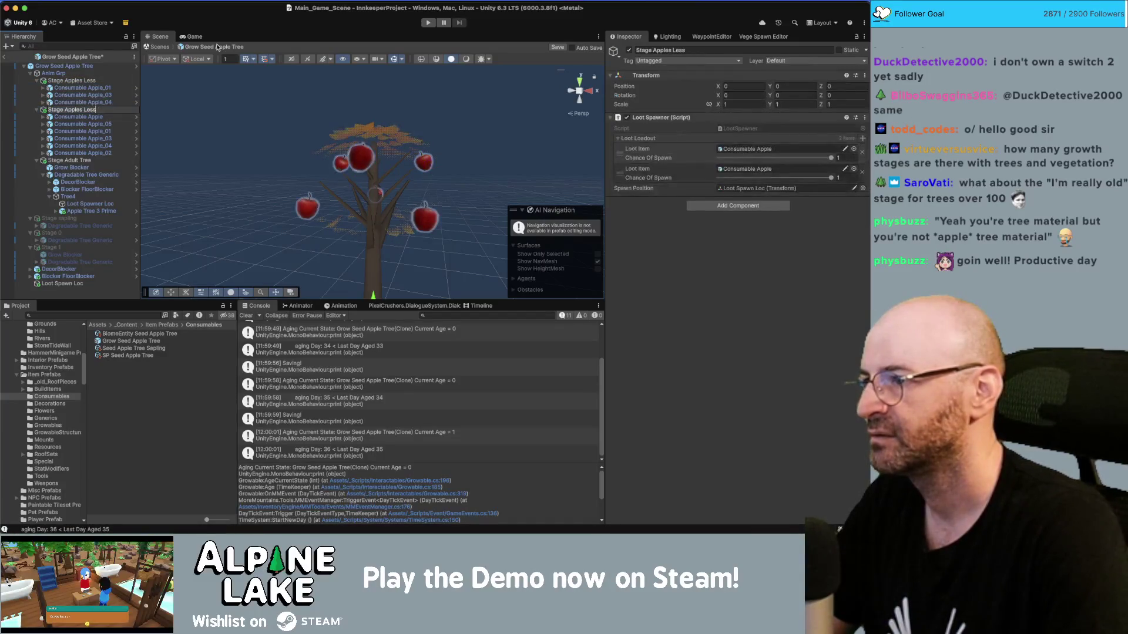
key(super+z)
key(super+z)
key(super+z)
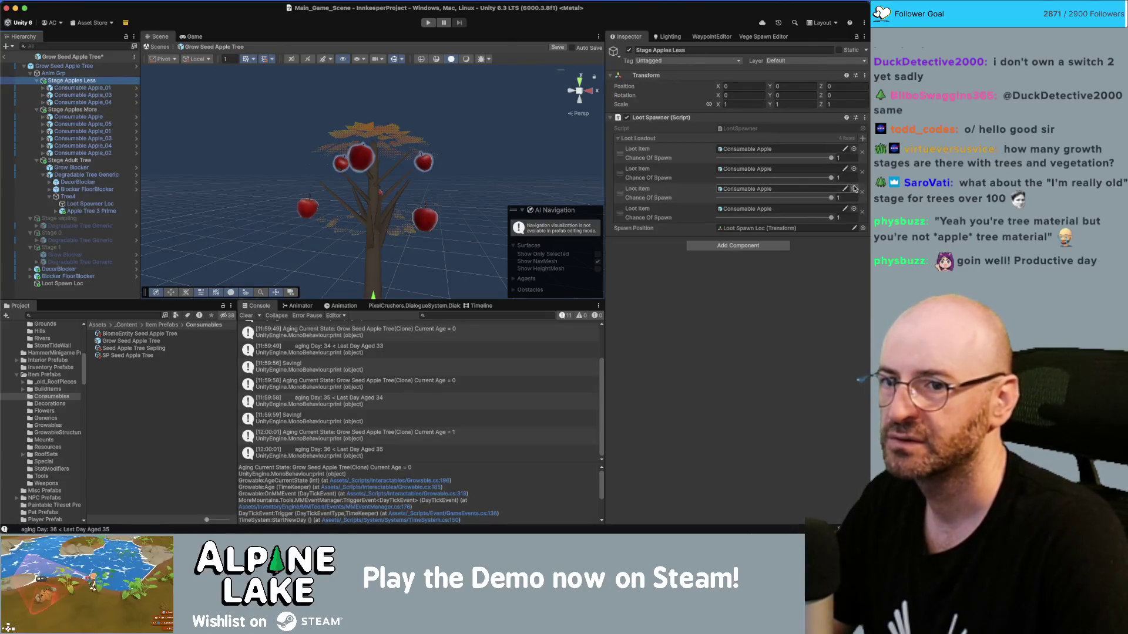
Cut two loot items from Stage Apples Less and add two Consumable Apple entries to Stage Apples More.
click(862, 212)
click(862, 193)
click(71, 109)
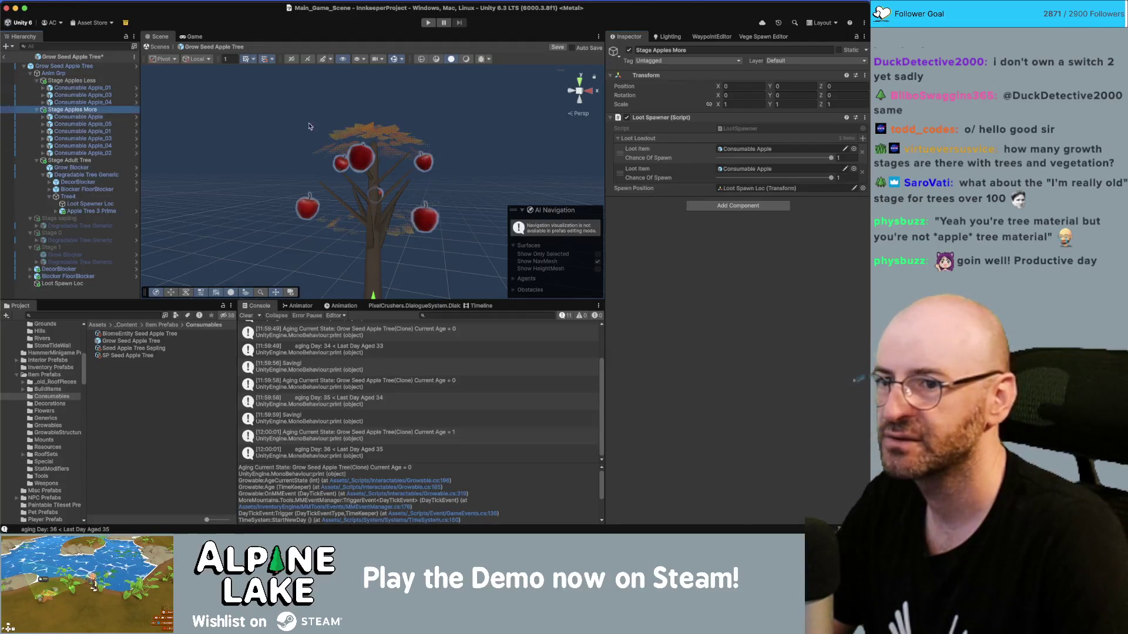
click(863, 139)
click(863, 140)
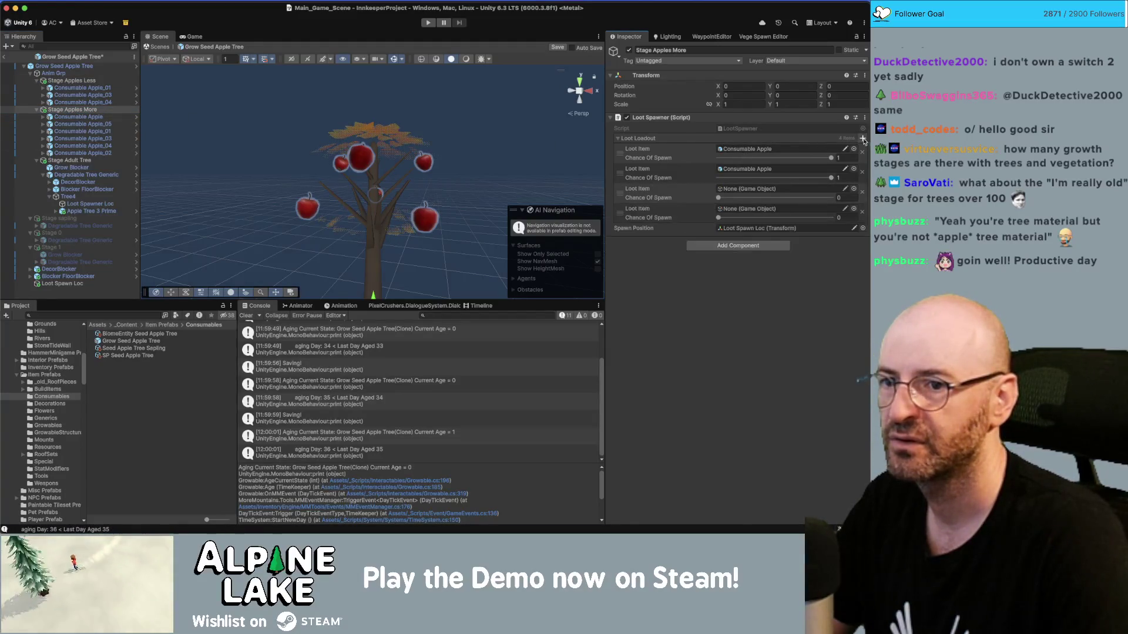
click(761, 169)
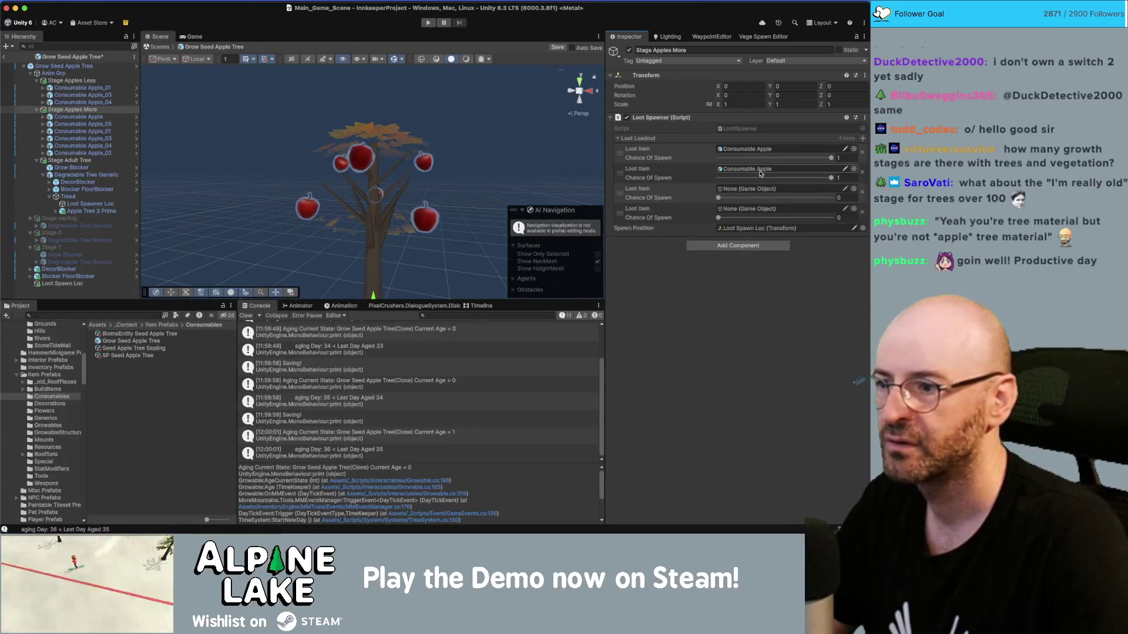
drag(126, 333, 758, 189)
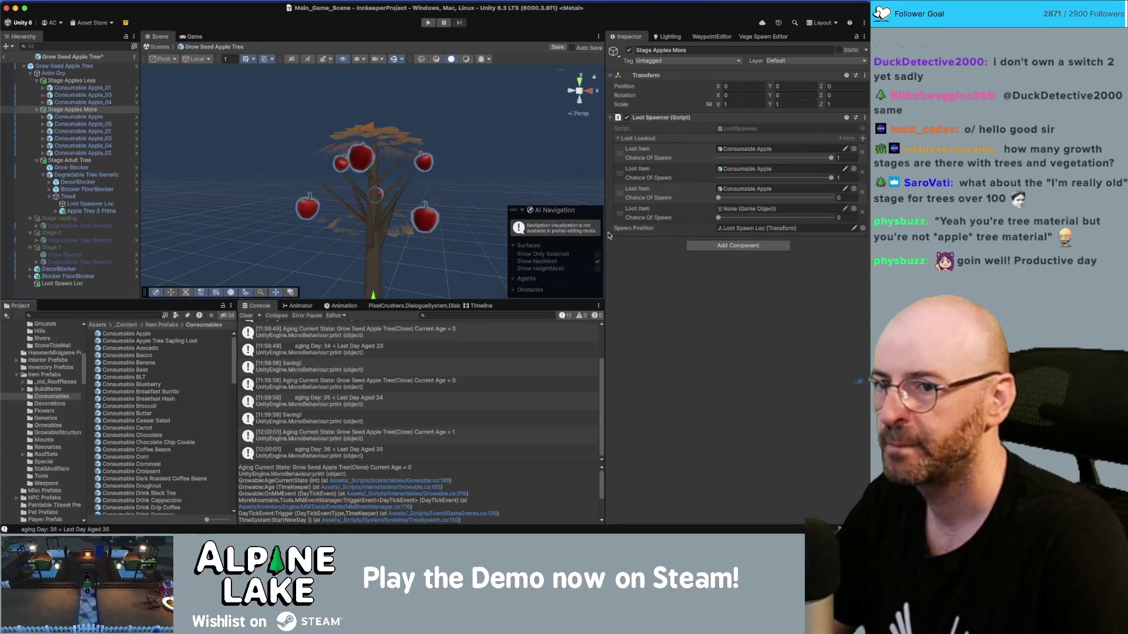
mouse_move(149, 335)
mouse_down()
mouse_move(411, 264)
mouse_move(757, 200)
mouse_move(757, 210)
mouse_up()
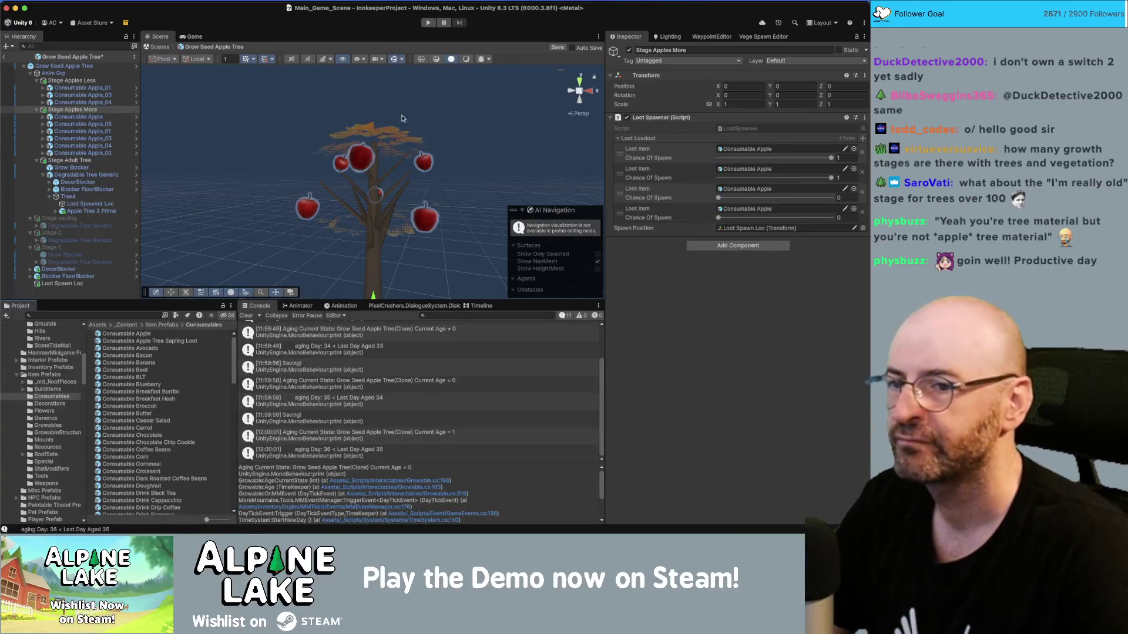
click(847, 198)
text(1)
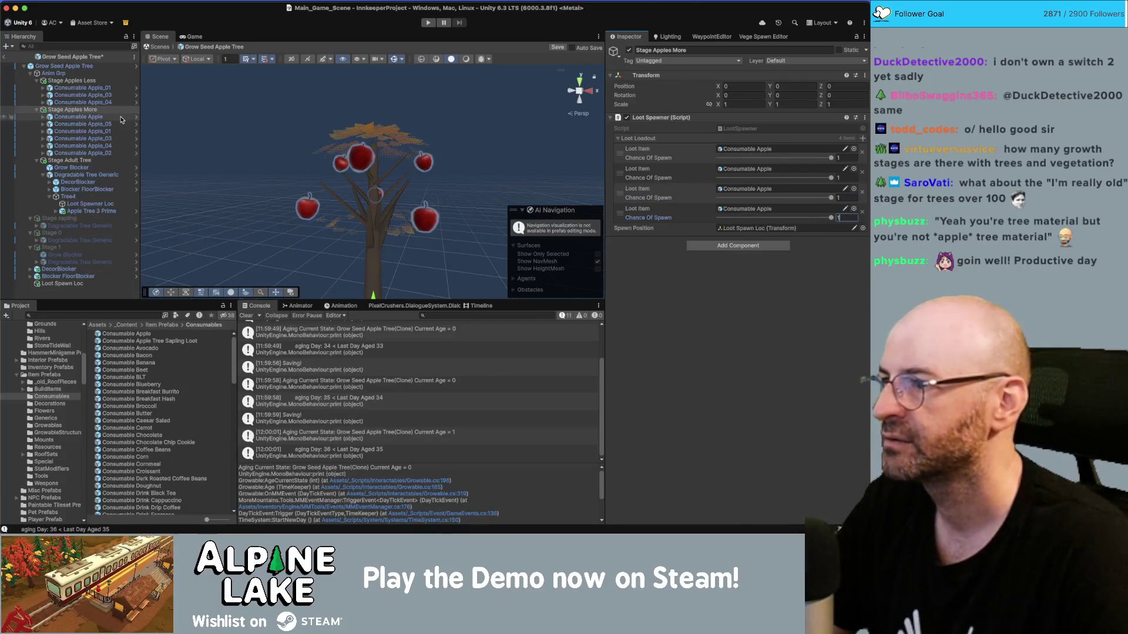
click(68, 160)
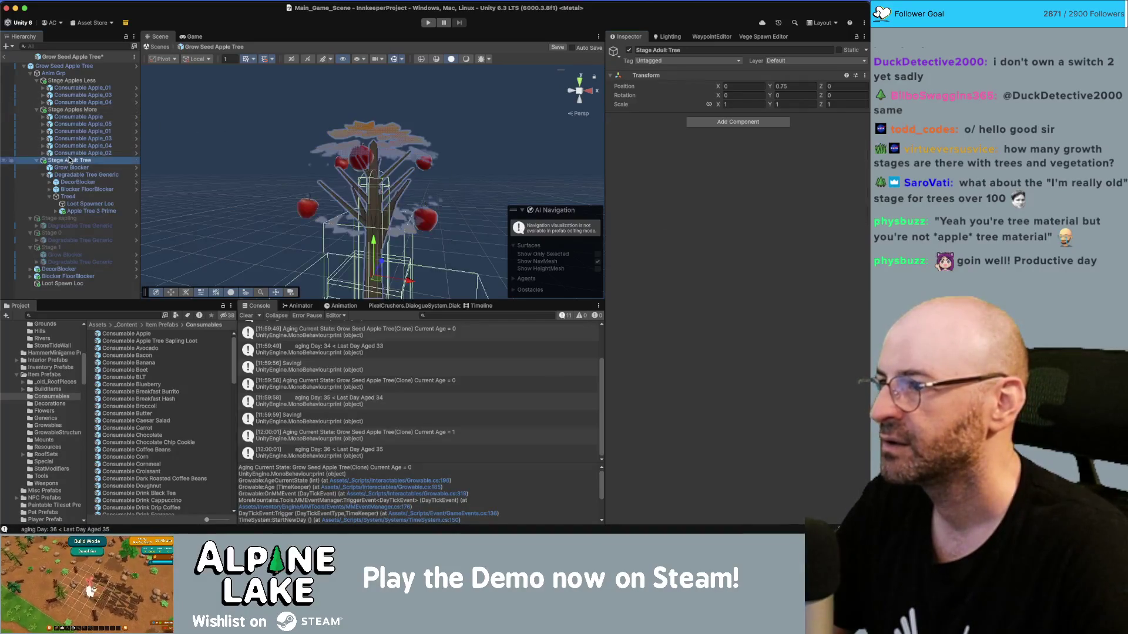
Assign Stage Apples Less and Stage Apples More as the two adult stages' visuals.
click(63, 66)
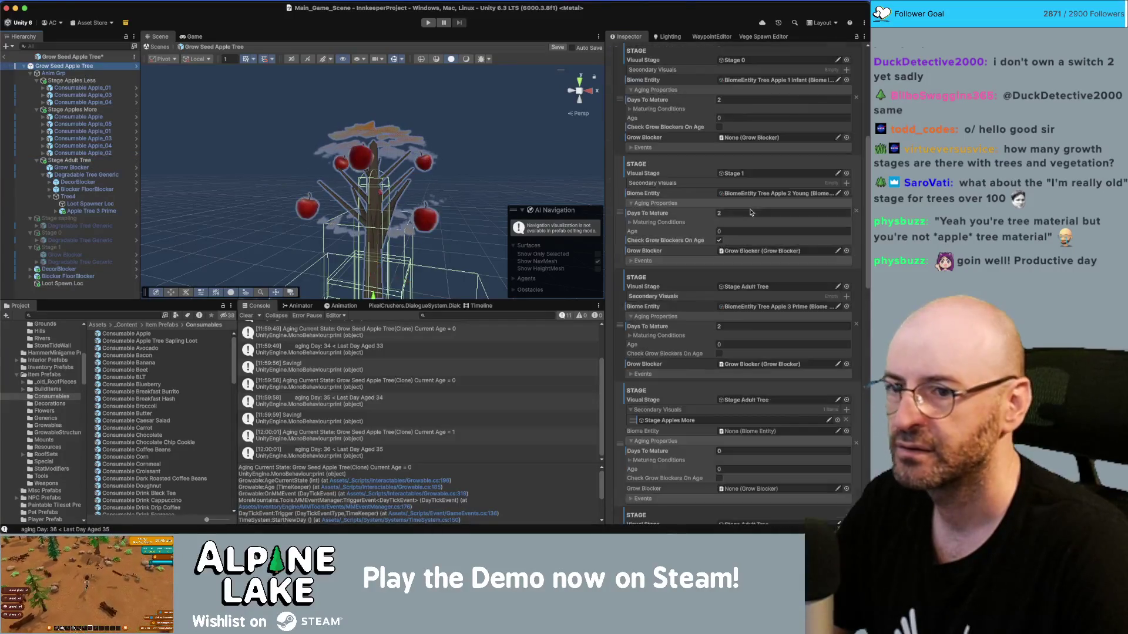
scroll(726, 207, down, 10)
scroll(725, 207, down, 5)
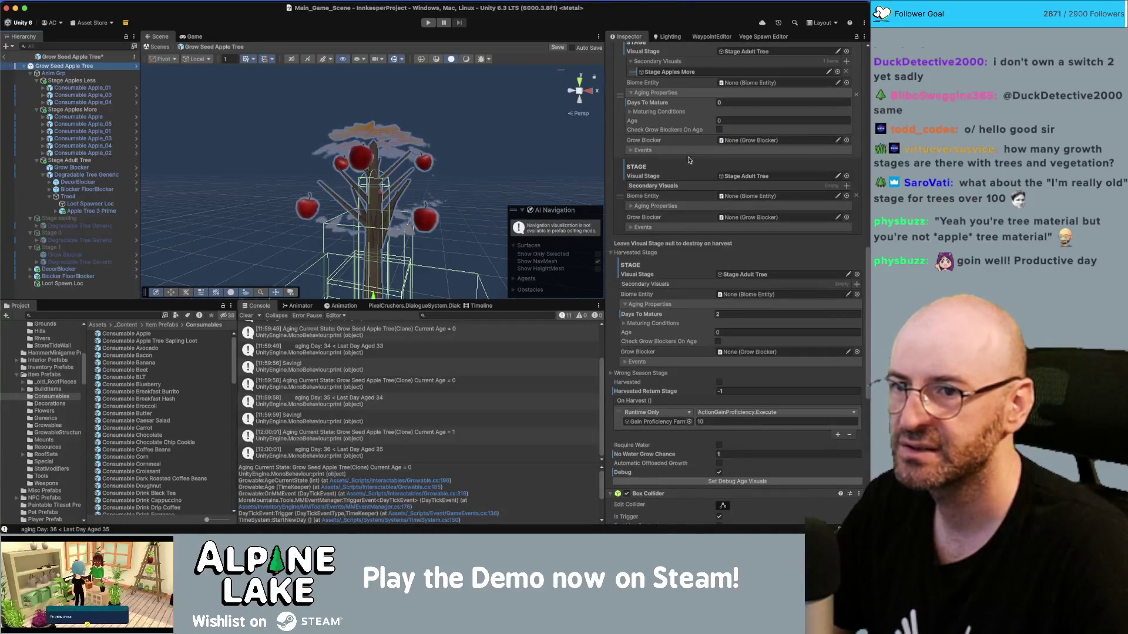
scroll(696, 149, up, 2)
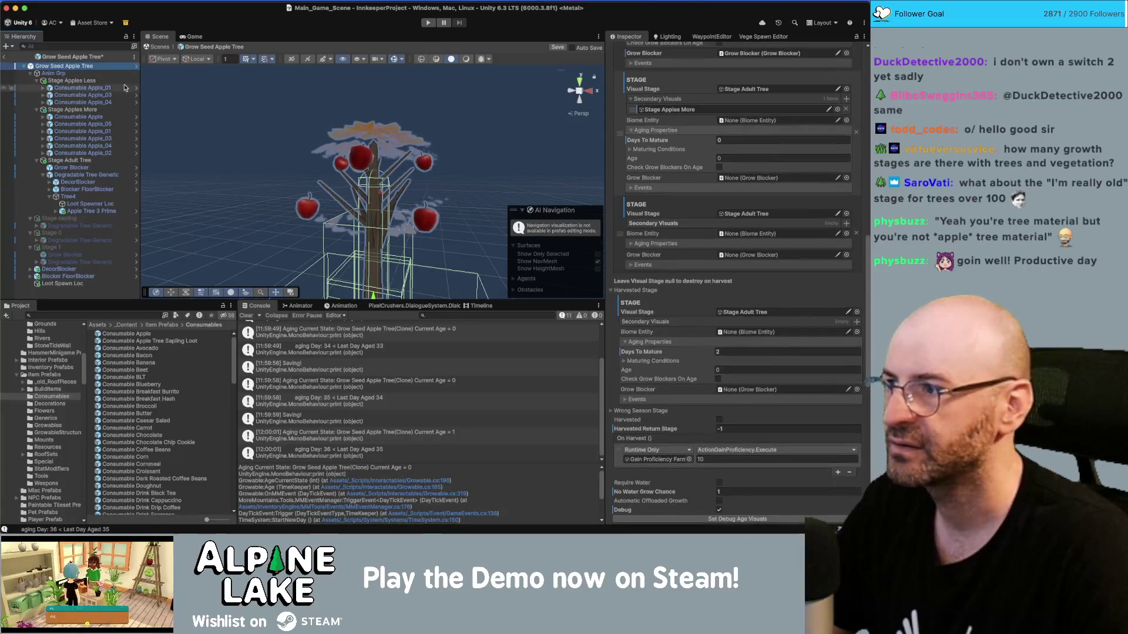
drag(83, 82, 681, 109)
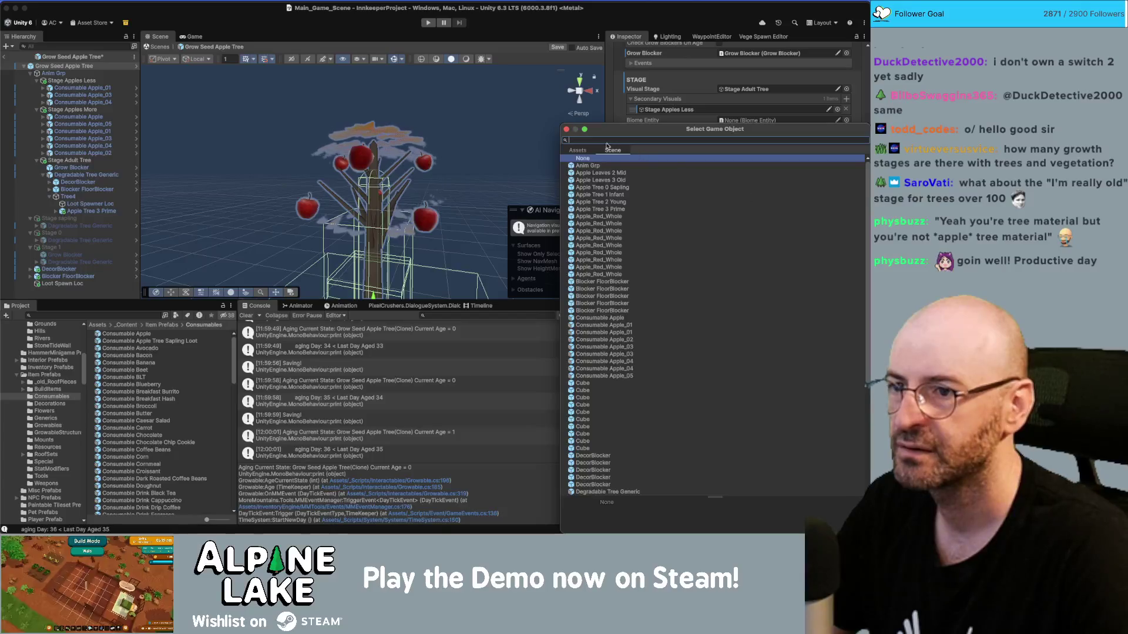
text(apples more)
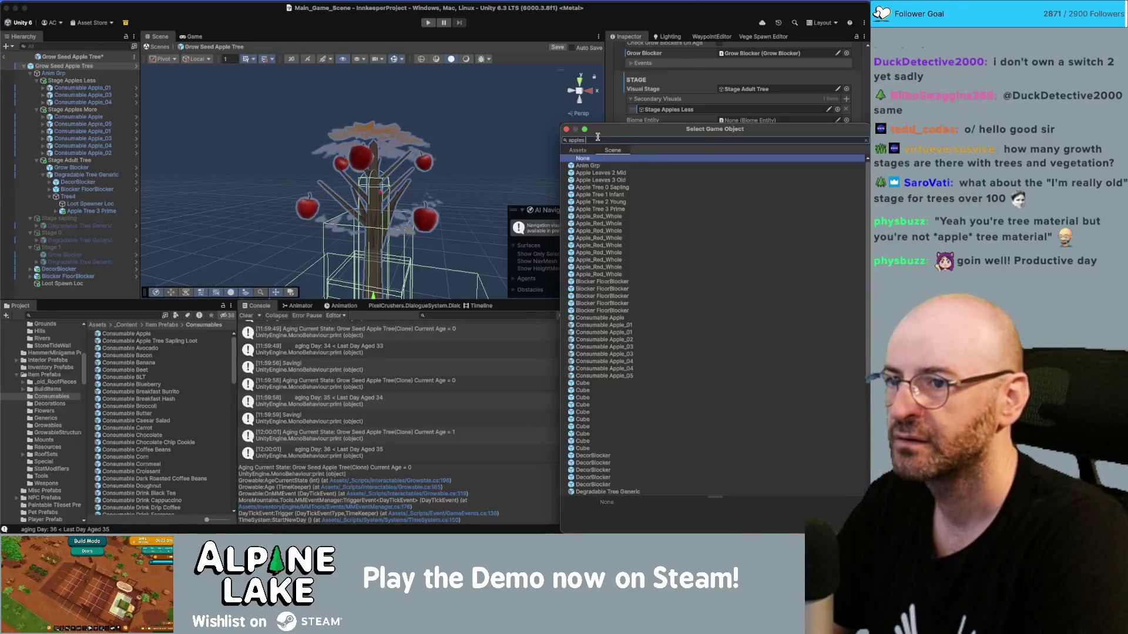
key(Return)
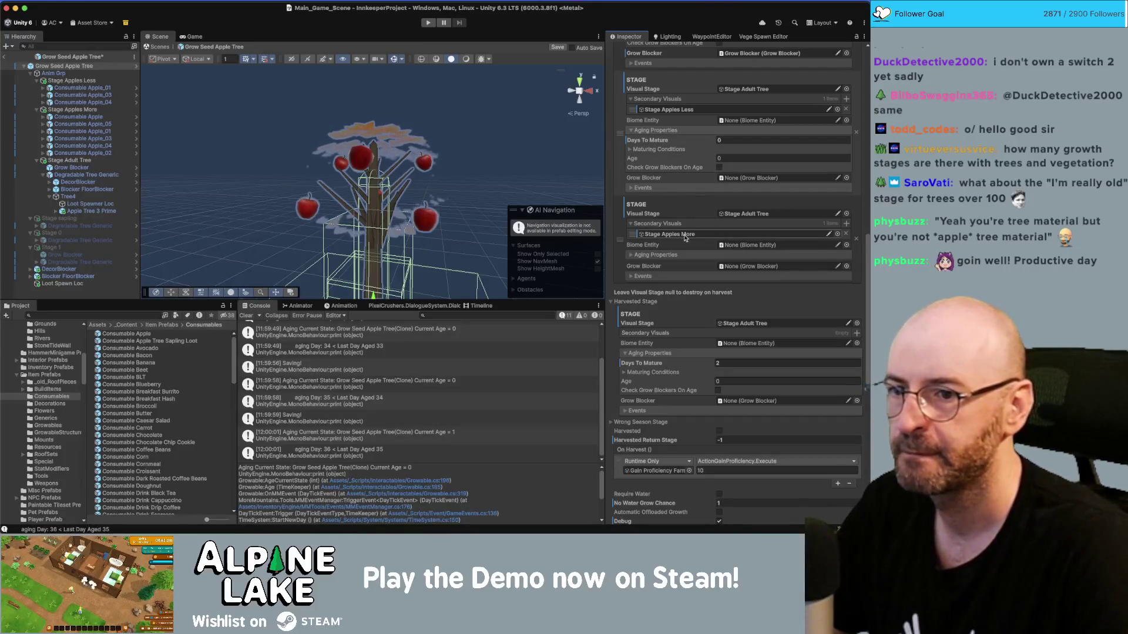
Set the first adult stage's Days To Mature to 1.
click(653, 255)
click(730, 140)
text(1)
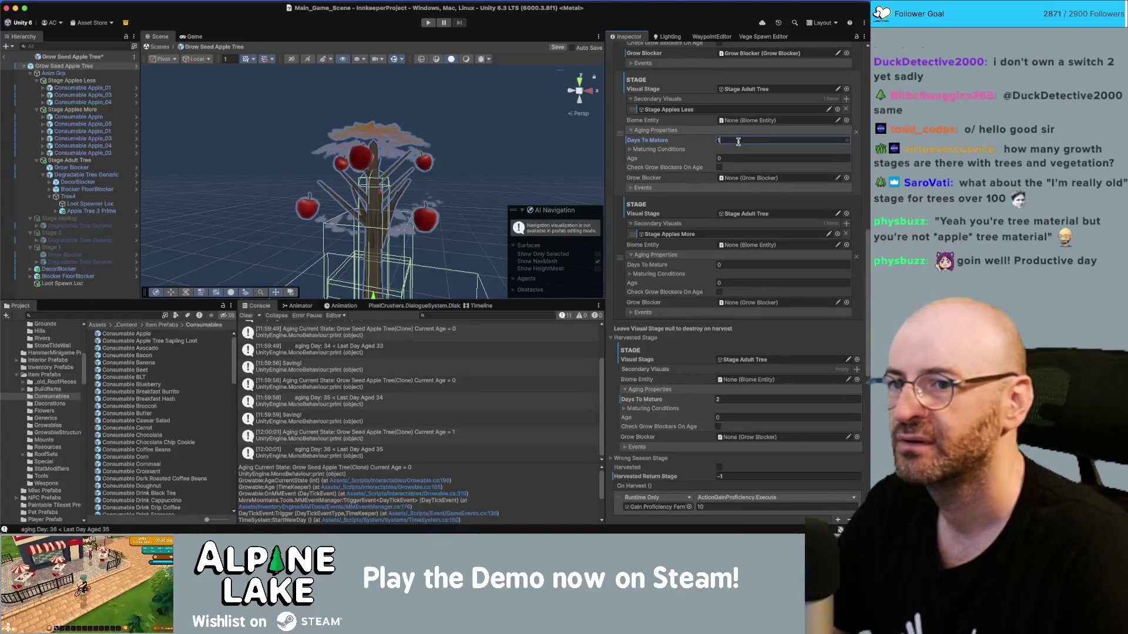
scroll(696, 251, down, 1)
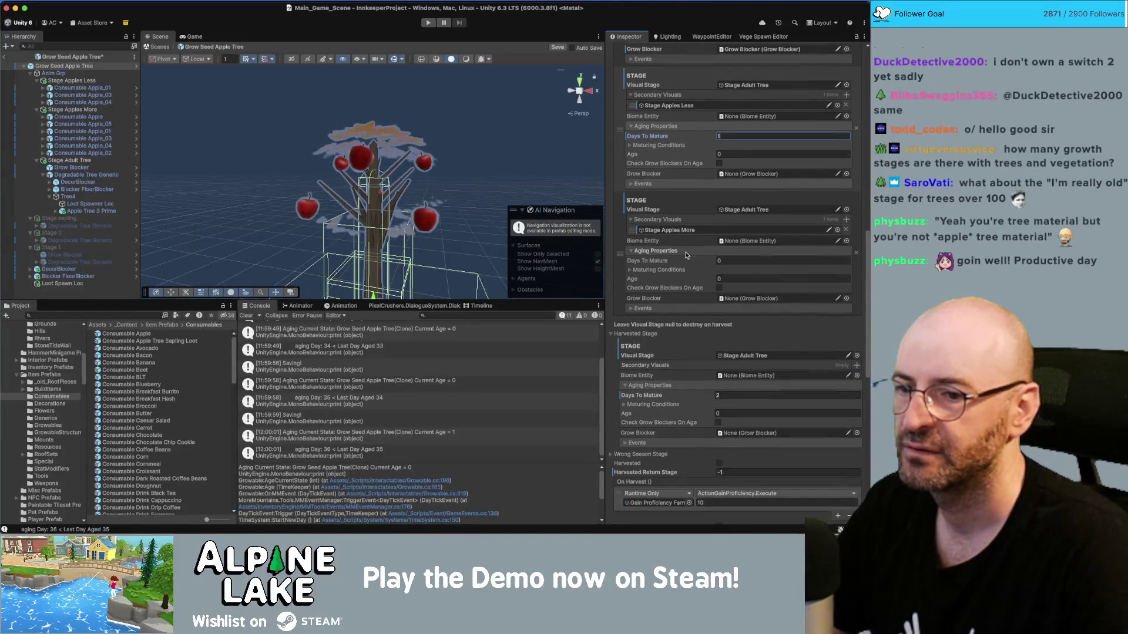
scroll(685, 254, down, 3)
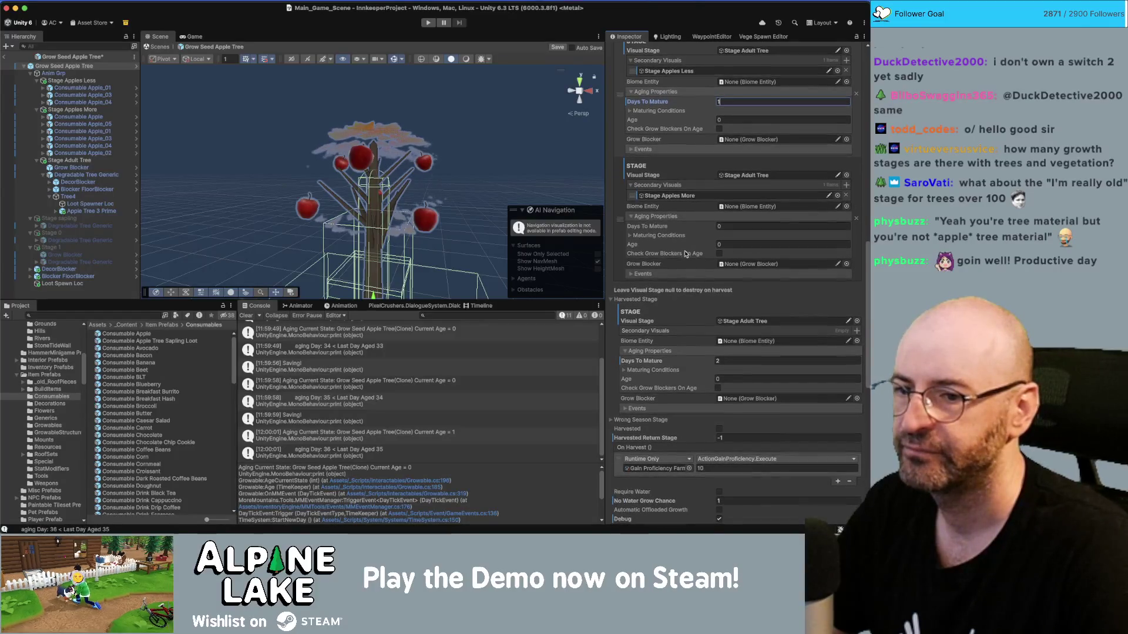
scroll(685, 254, down, 3)
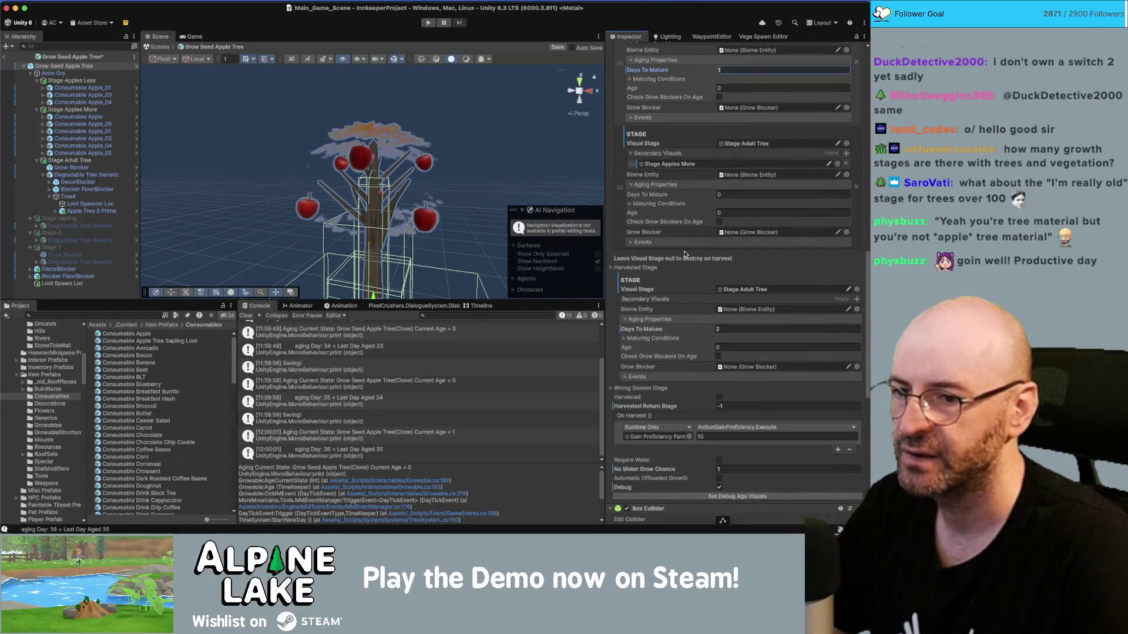
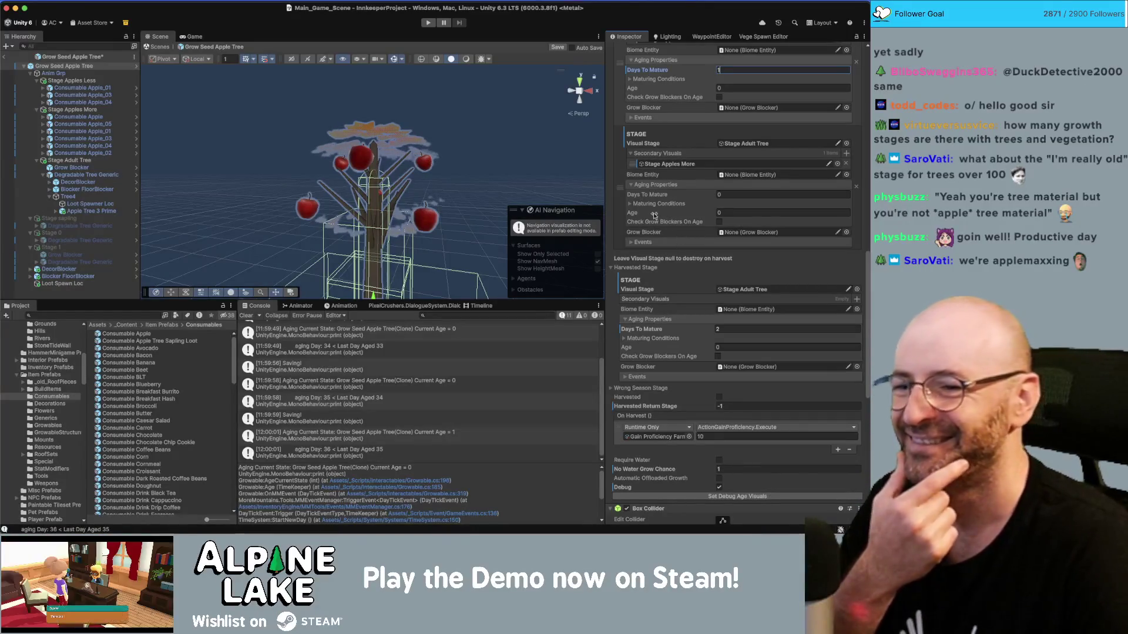
Set the Growable component's Harvested Return Stage to 4.
scroll(663, 235, down, 3)
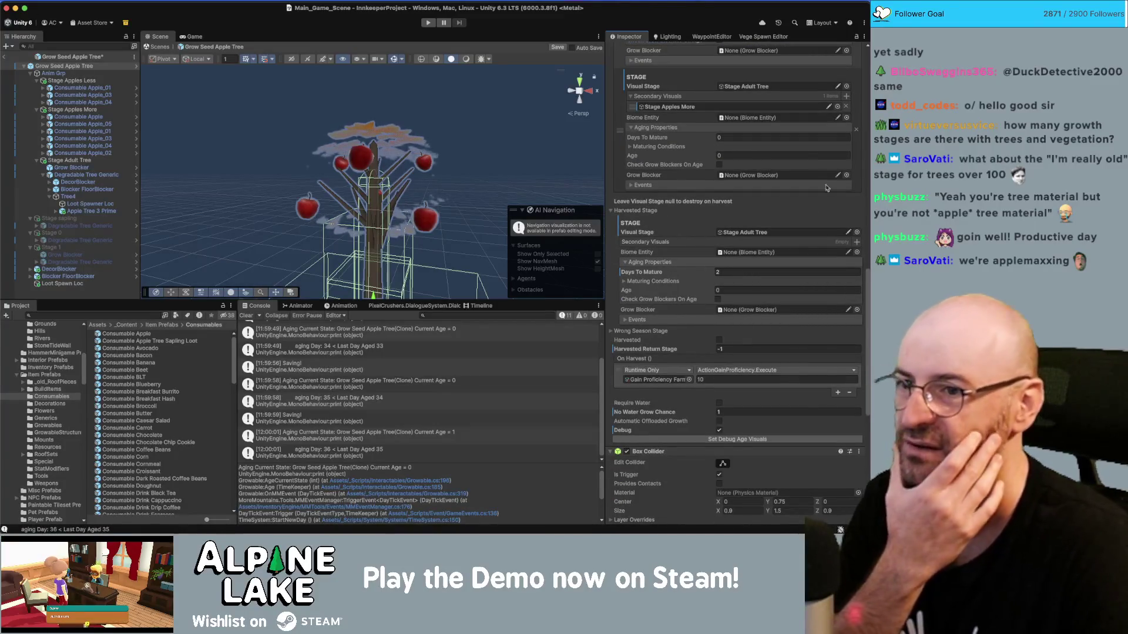
scroll(704, 205, up, 3)
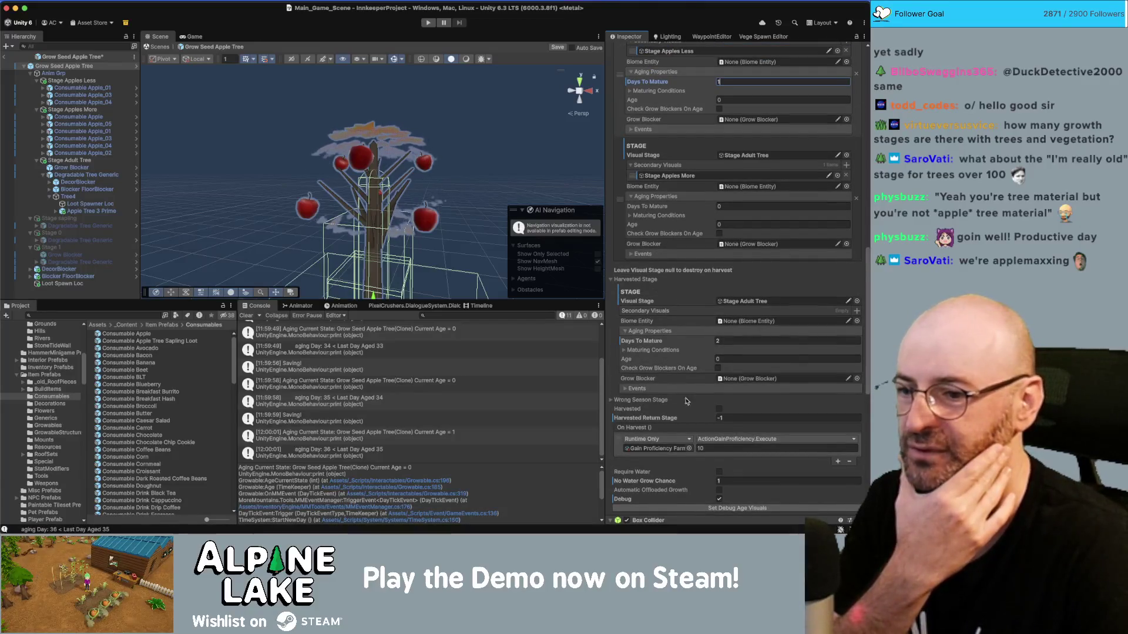
scroll(683, 229, up, 4)
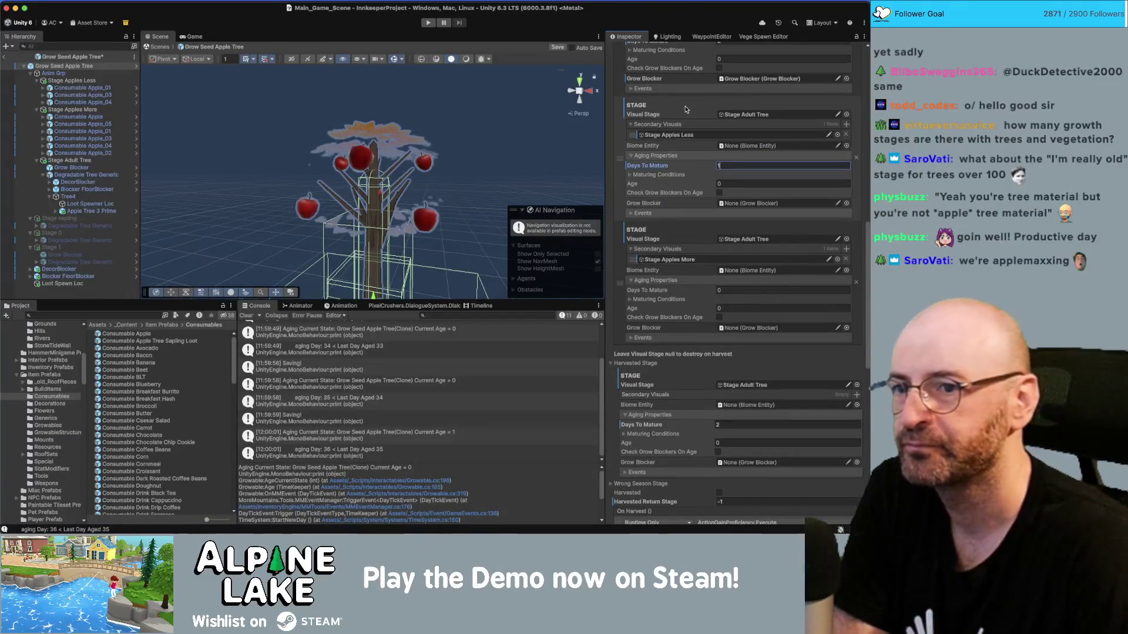
scroll(685, 124, up, 2)
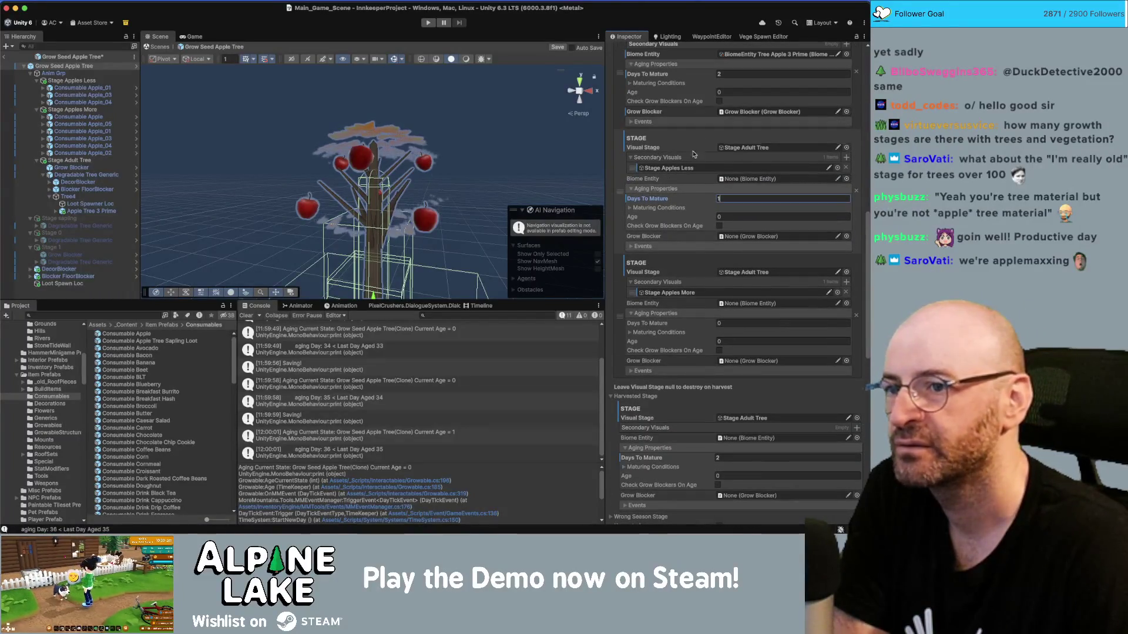
scroll(693, 154, up, 15)
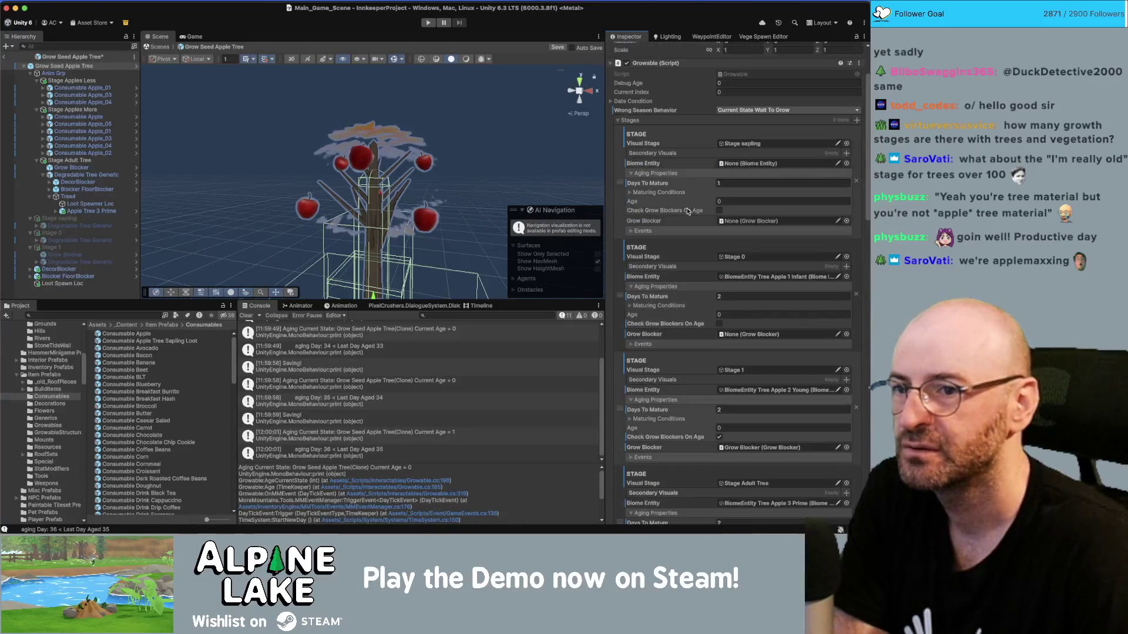
scroll(743, 276, down, 1)
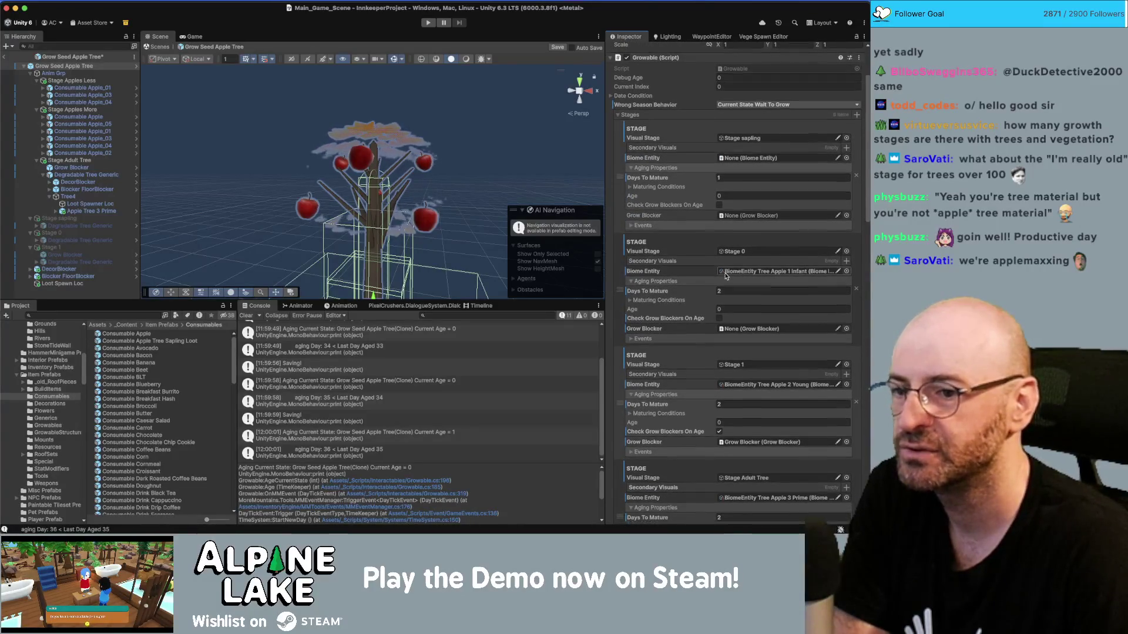
scroll(743, 280, down, 6)
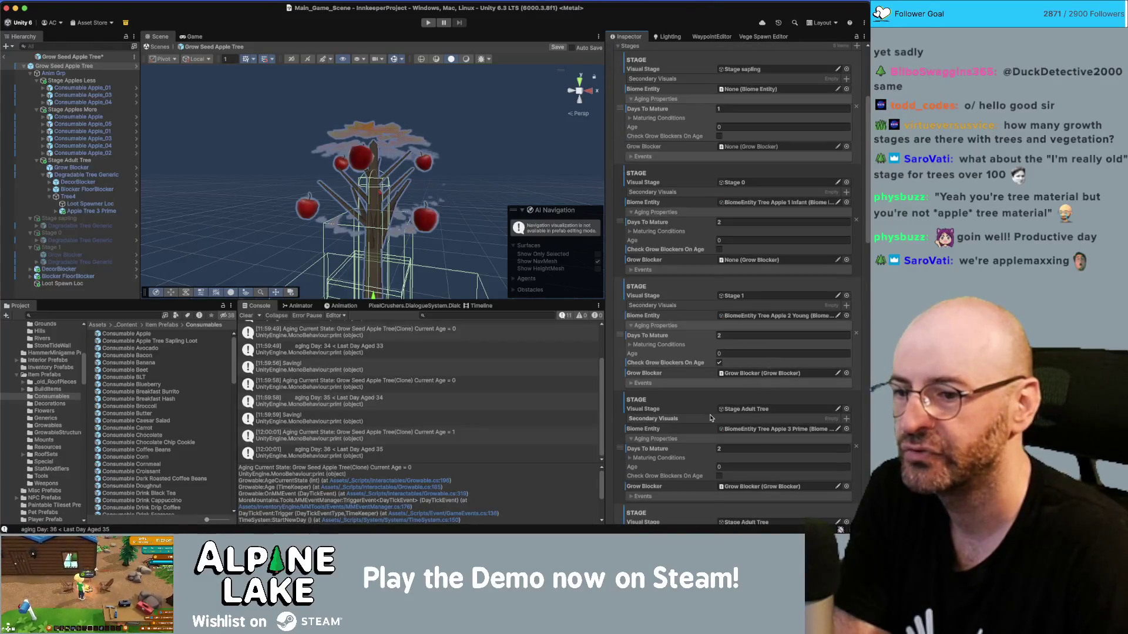
scroll(698, 374, up, 11)
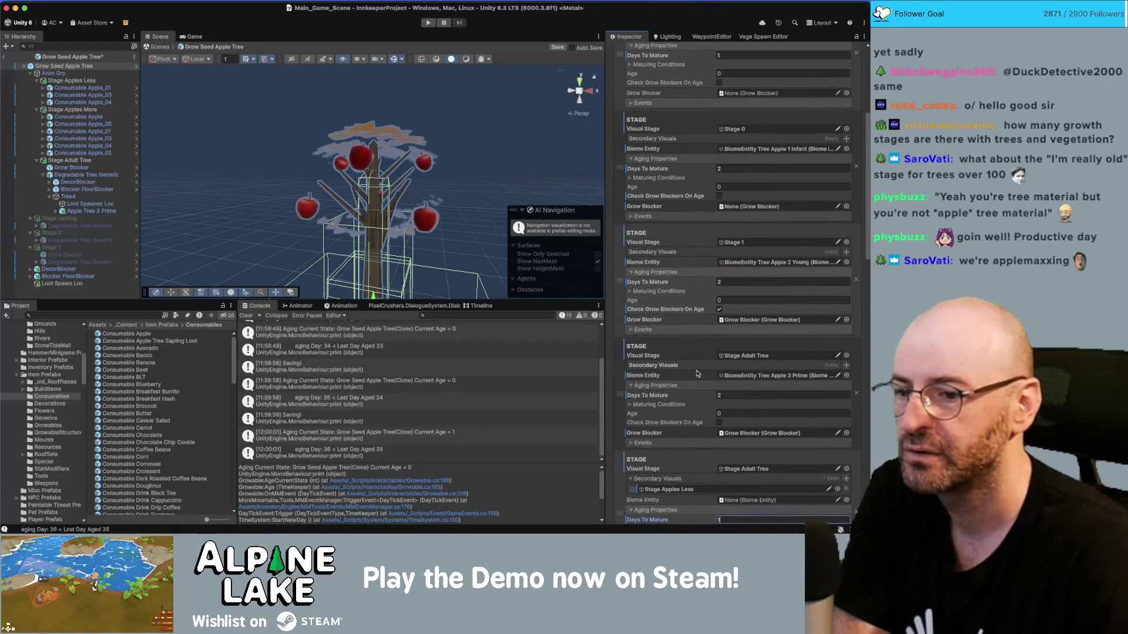
scroll(721, 218, down, 7)
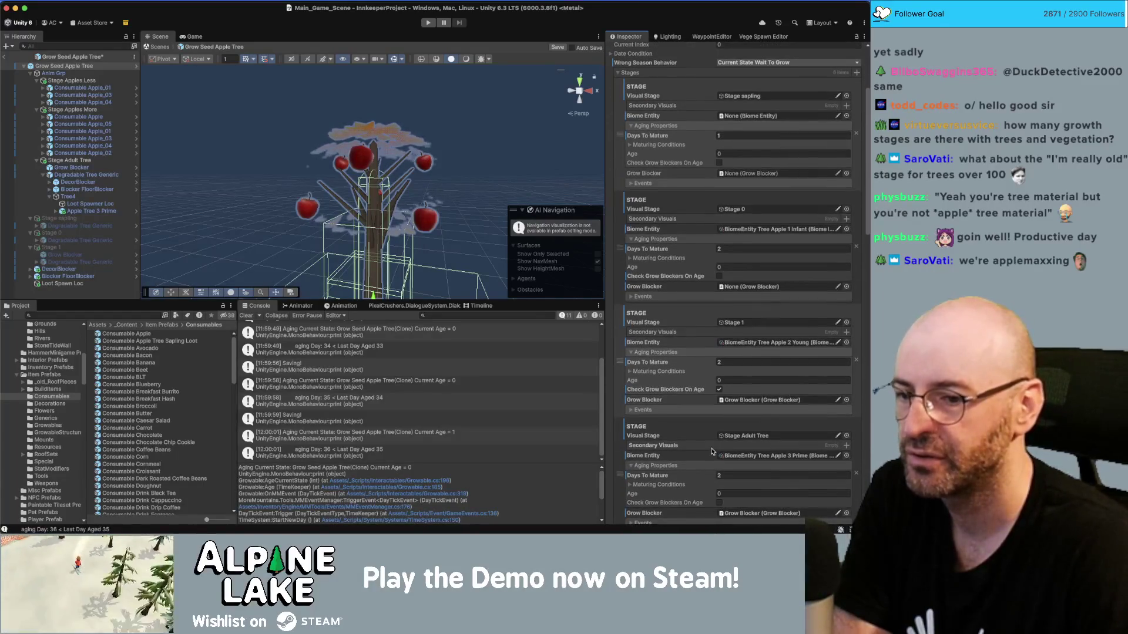
scroll(714, 445, down, 7)
scroll(716, 447, down, 14)
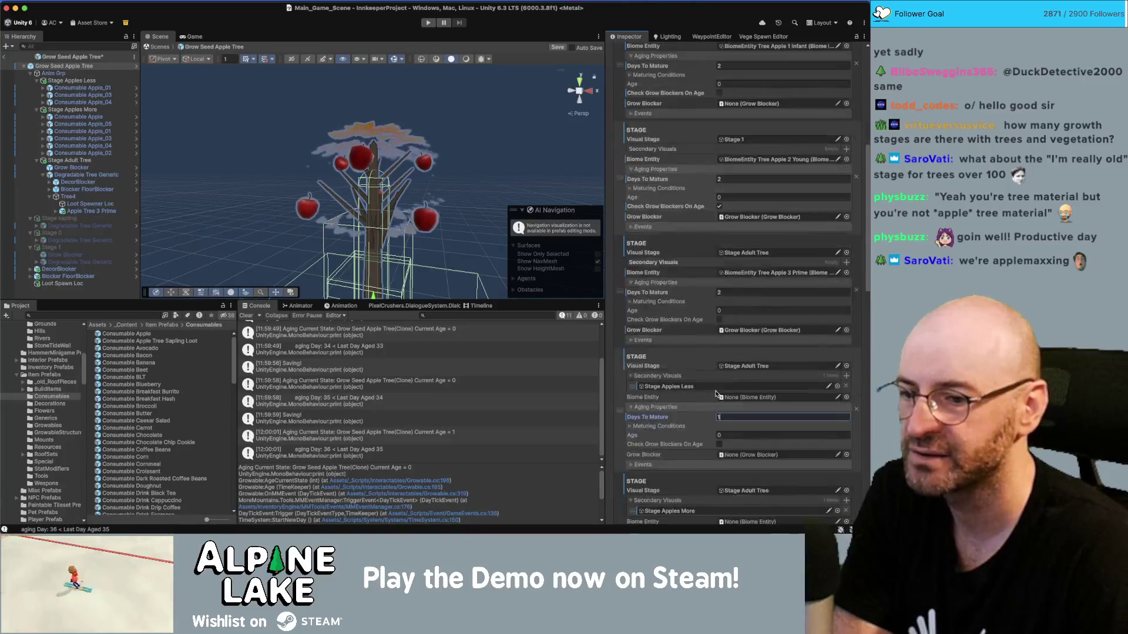
scroll(722, 470, down, 4)
click(735, 477)
text(4)
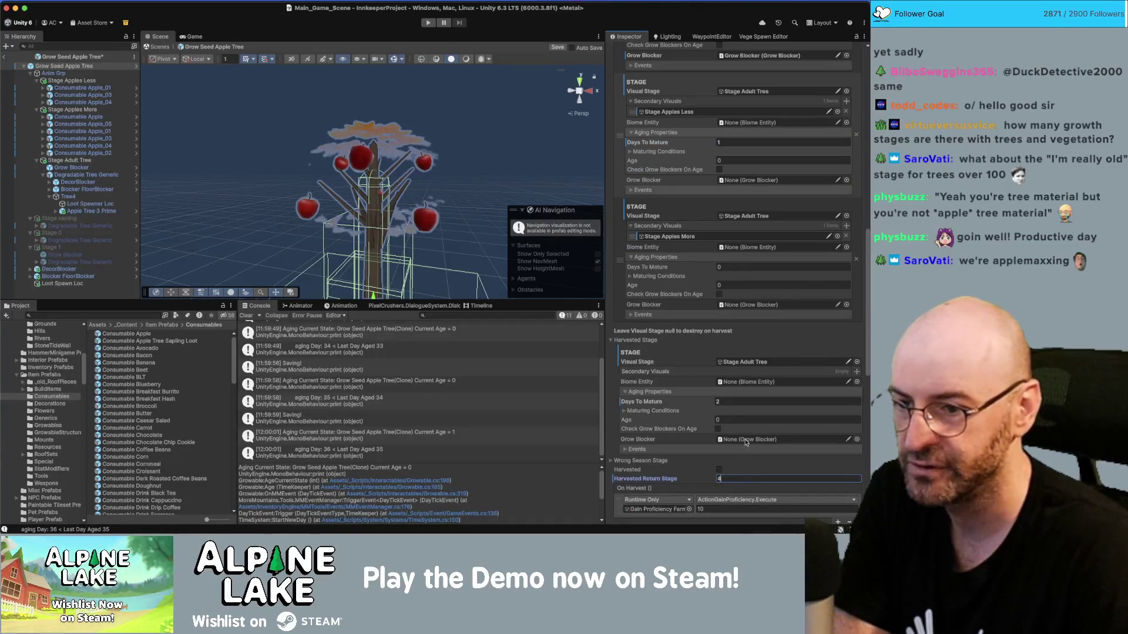
key(Return)
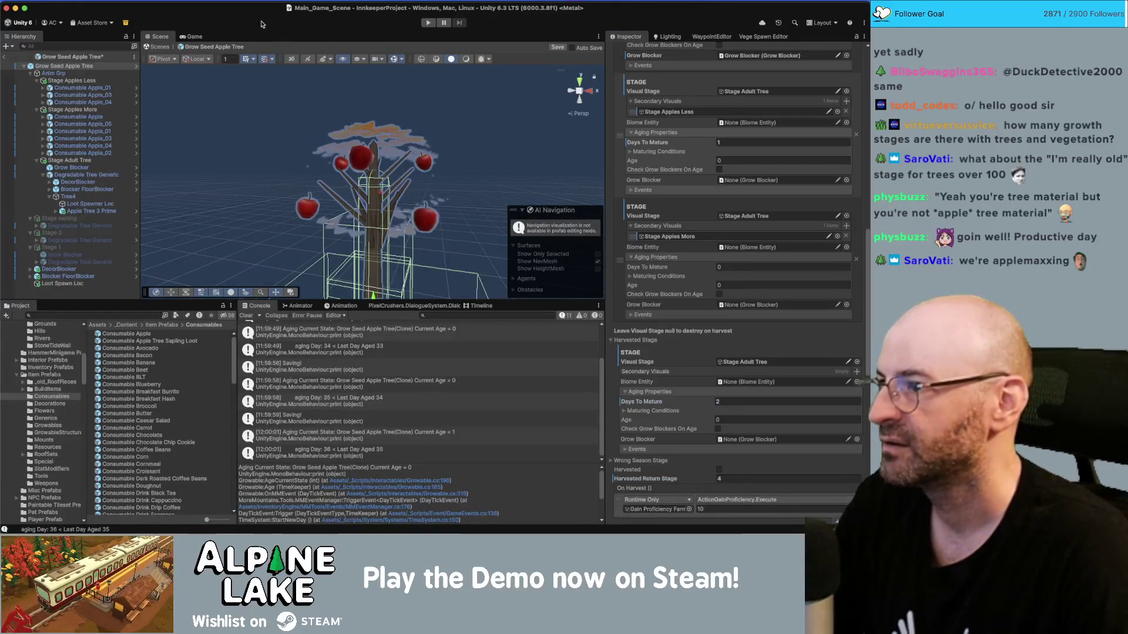
Save the Grow Seed Apple Tree prefab and select the Stage Adult Tree object.
key(super+s)
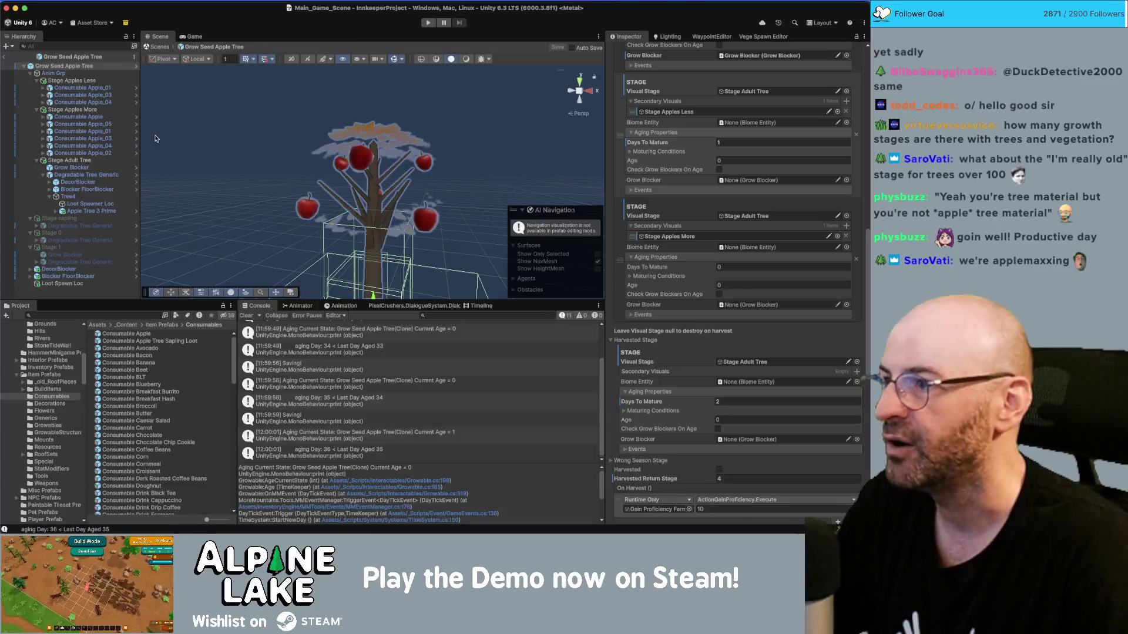
scroll(693, 245, down, 5)
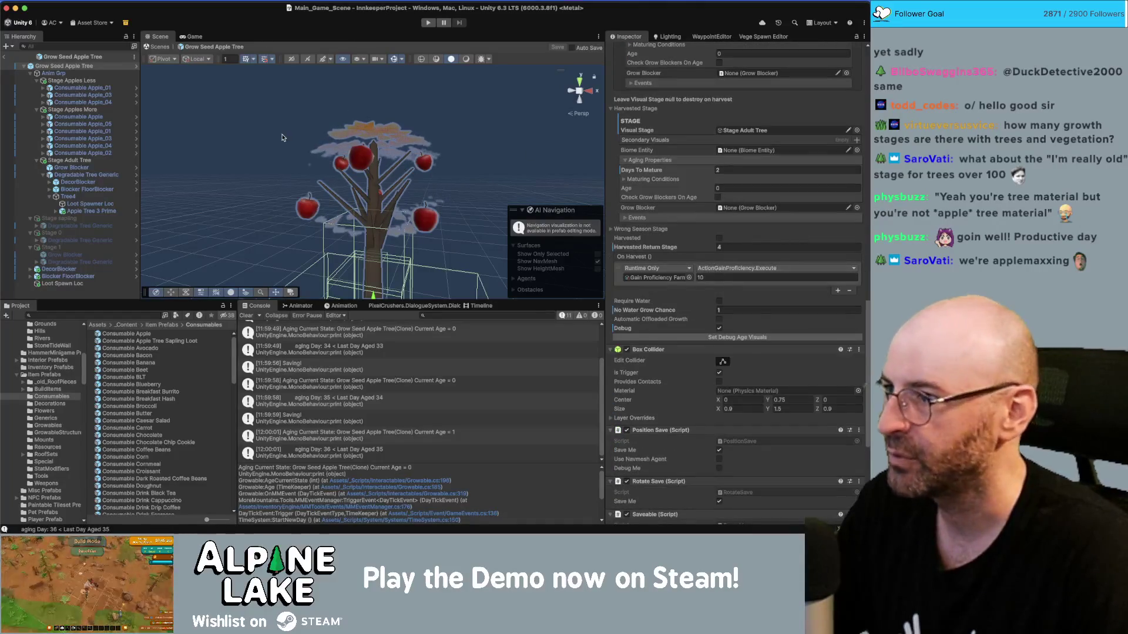
click(76, 159)
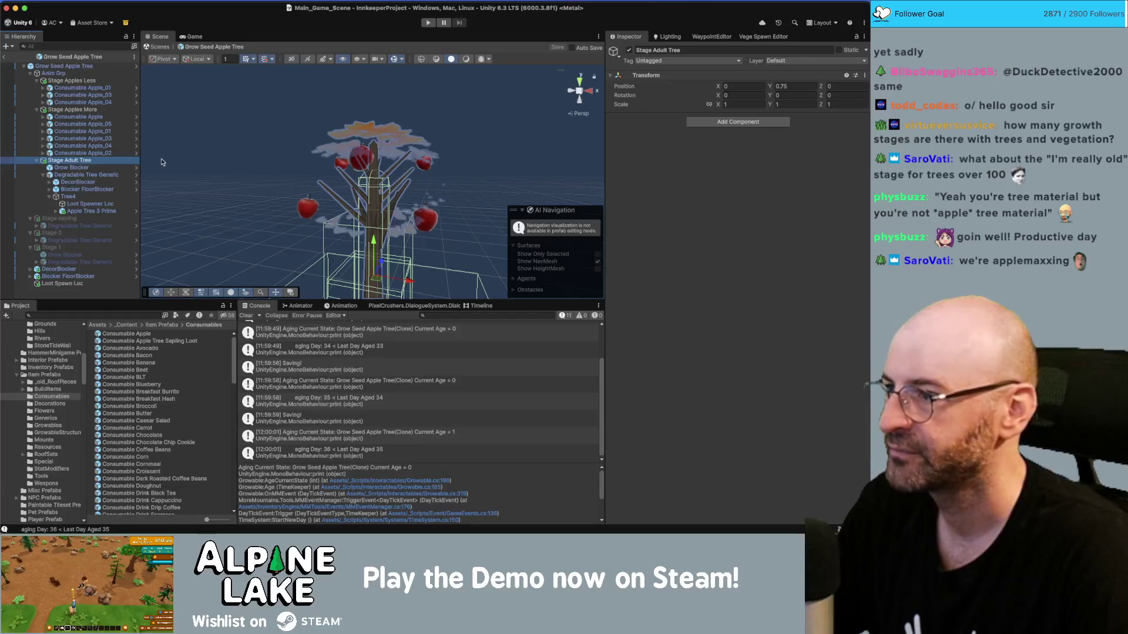
Add a Stage Apples Less LootSpawner.SpawnLoot() event as the second Degradable Tree Generic interaction event.
click(85, 175)
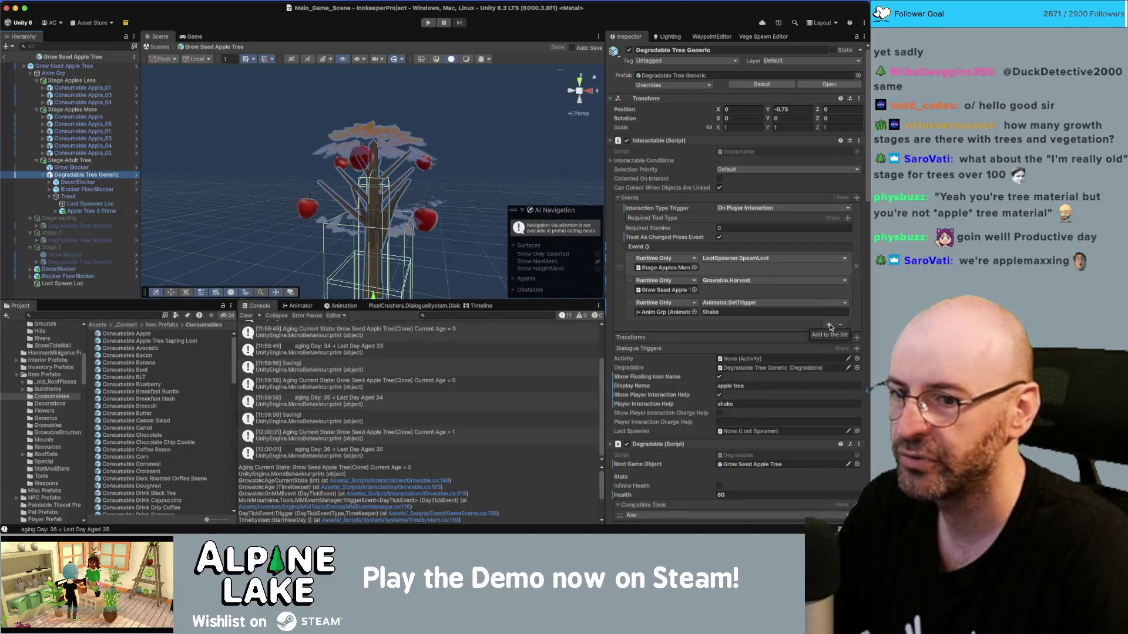
click(829, 326)
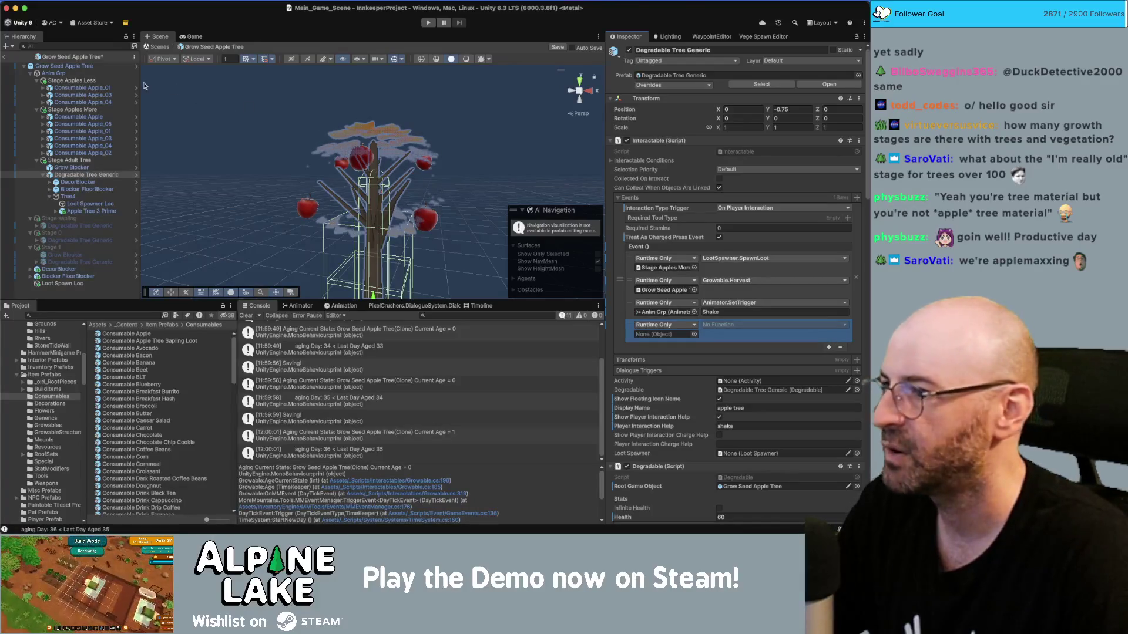
drag(82, 80, 675, 336)
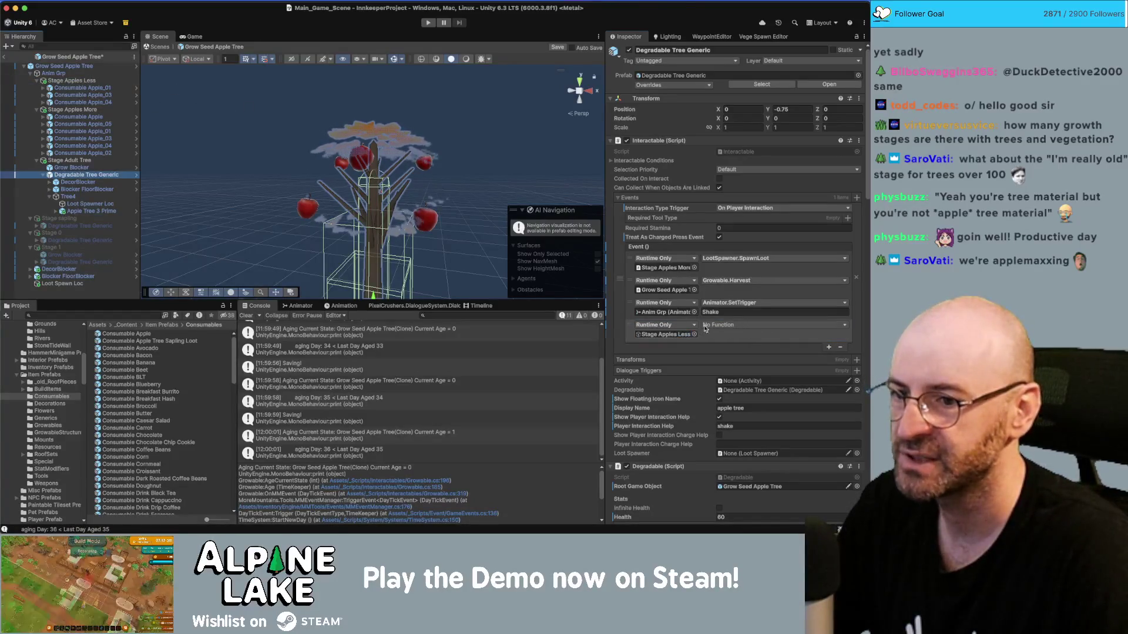
click(717, 326)
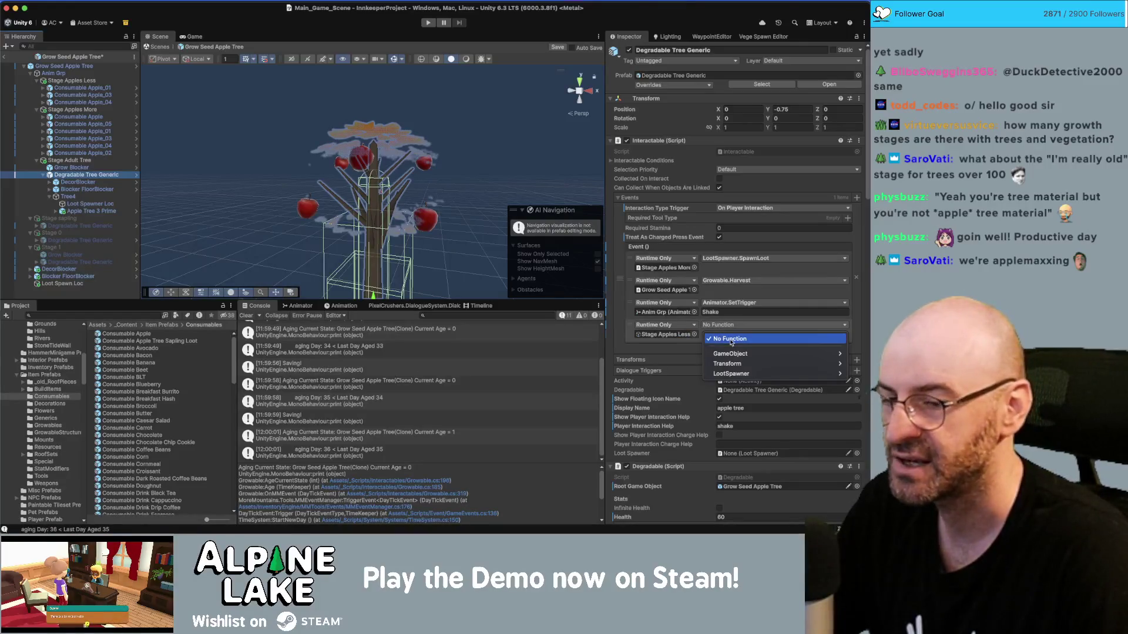
mouse_move(734, 374)
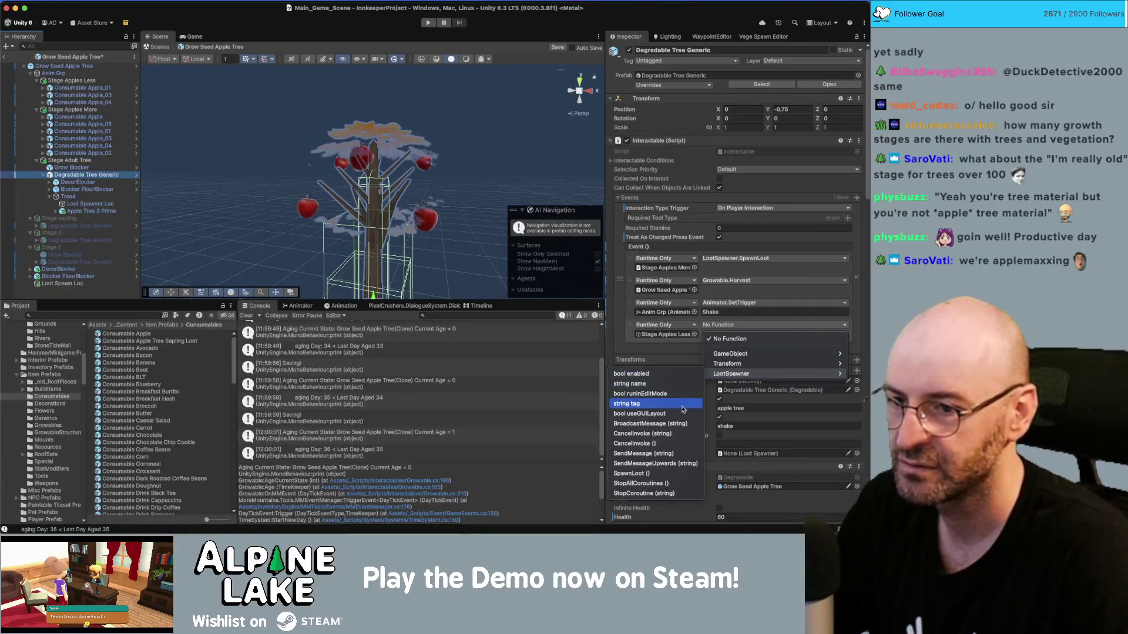
click(635, 474)
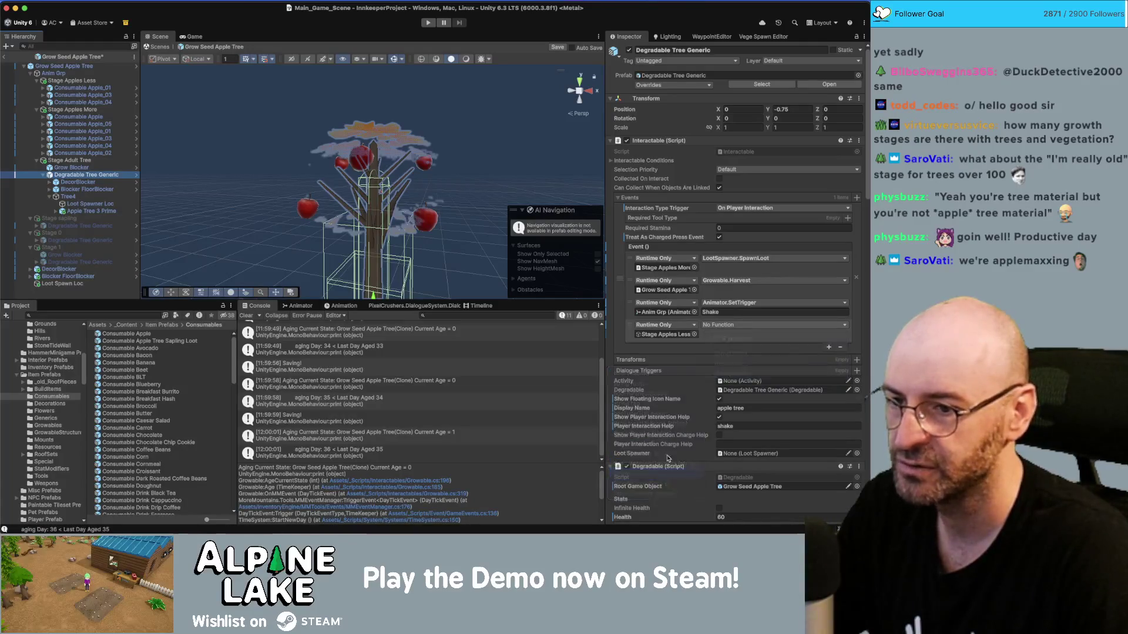
drag(631, 329, 630, 283)
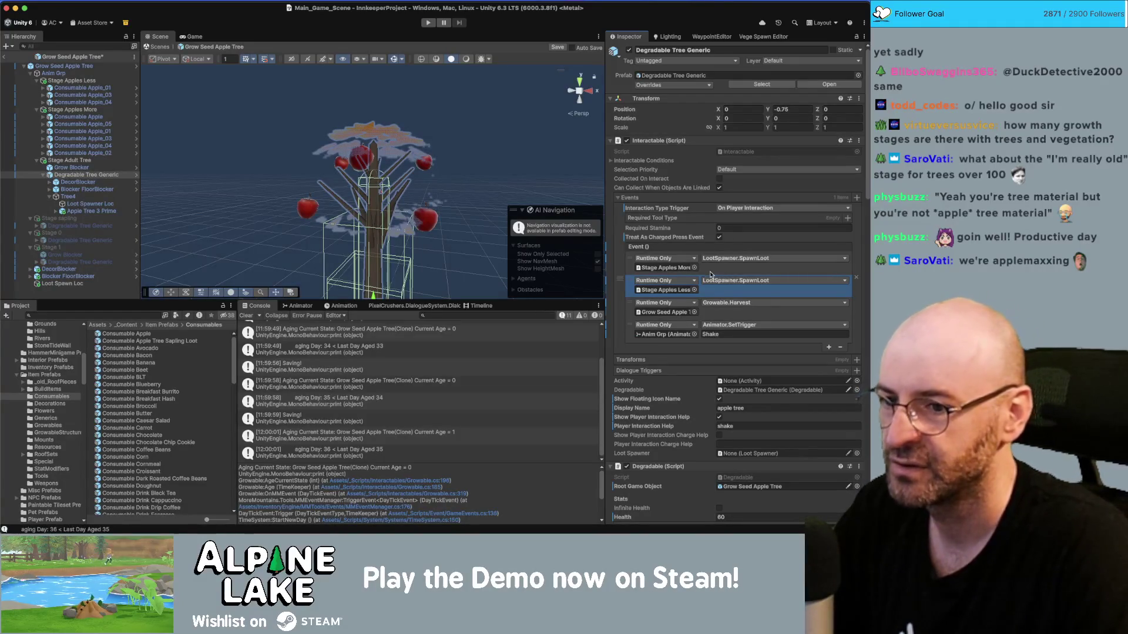
scroll(649, 330, down, 5)
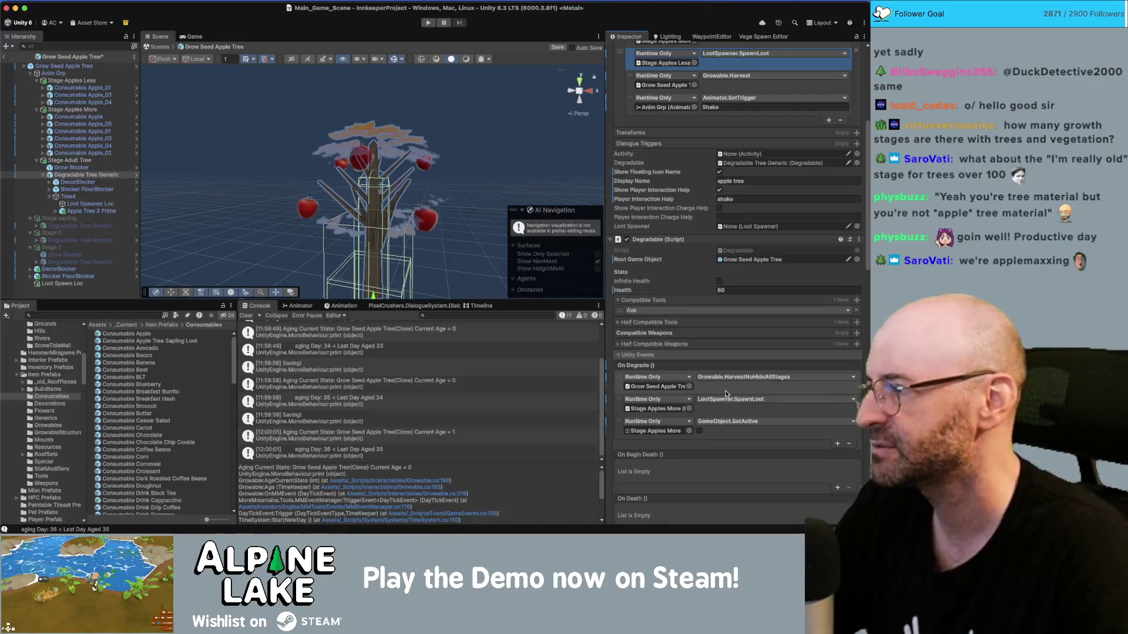
Add a Stage Apples Less LootSpawner.SpawnLoot On Degrade entry above SetActive, and save the prefab.
click(837, 443)
click(656, 409)
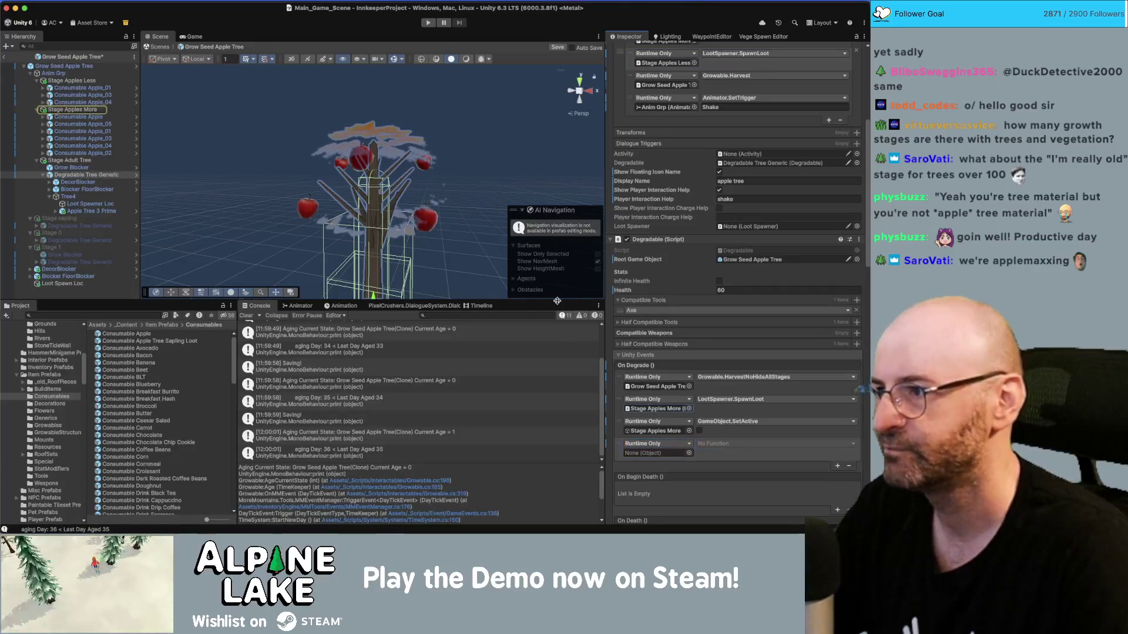
drag(80, 81, 657, 453)
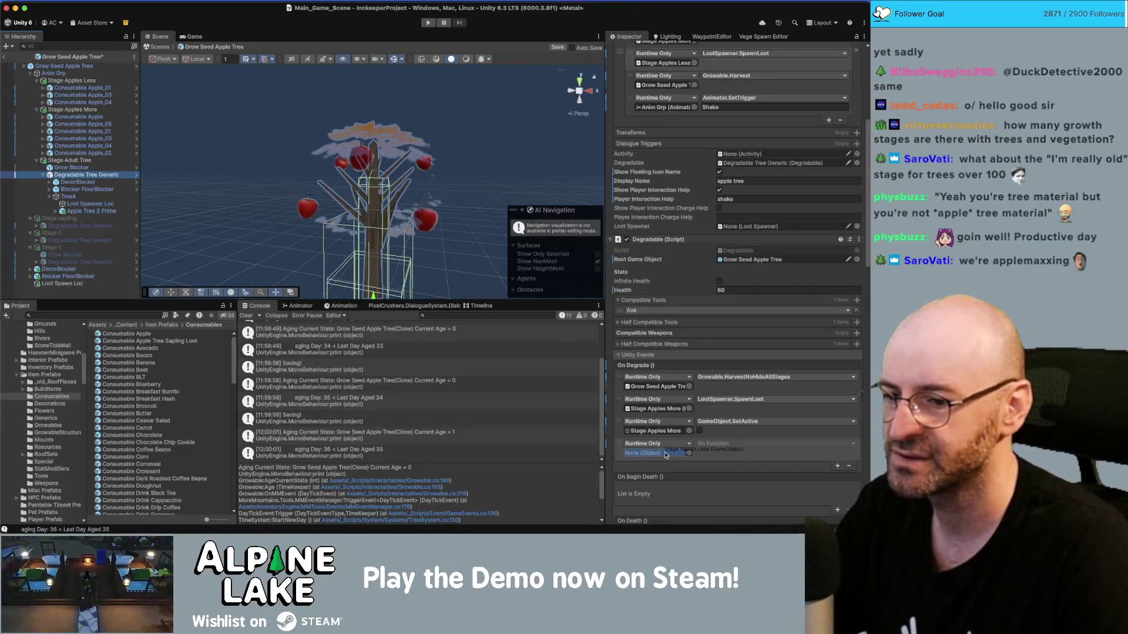
click(709, 444)
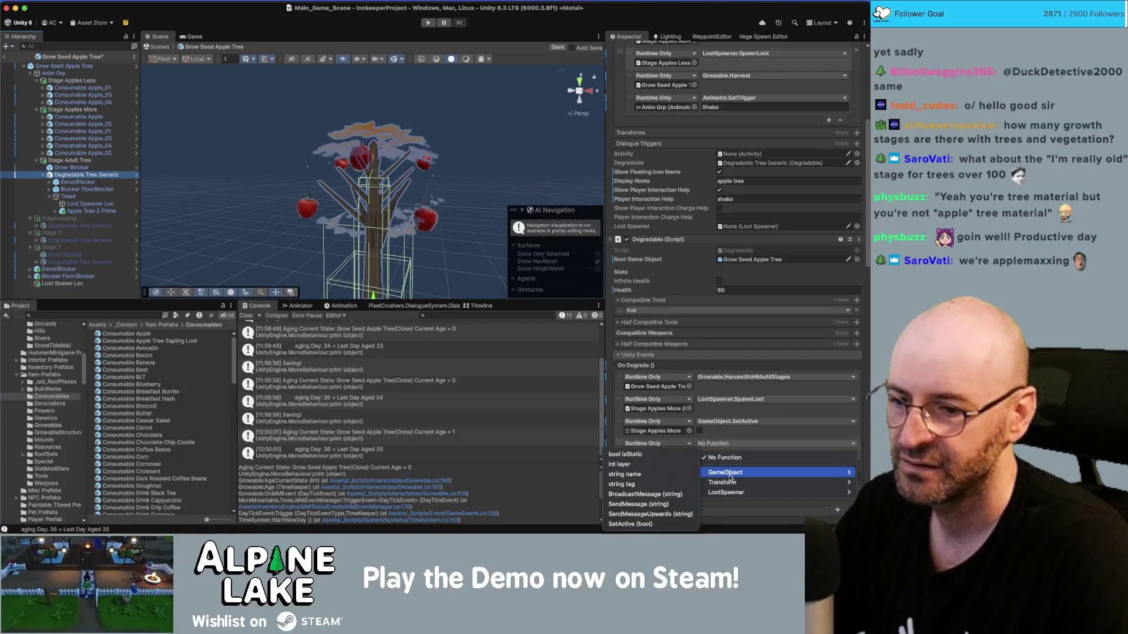
mouse_move(728, 493)
click(624, 504)
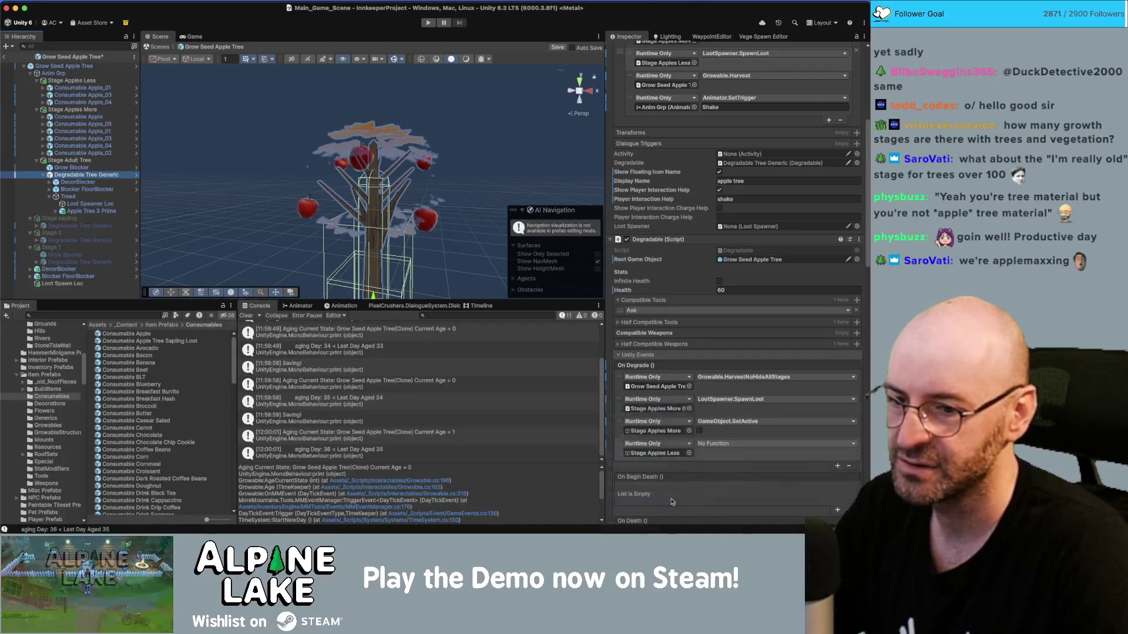
drag(621, 447, 620, 427)
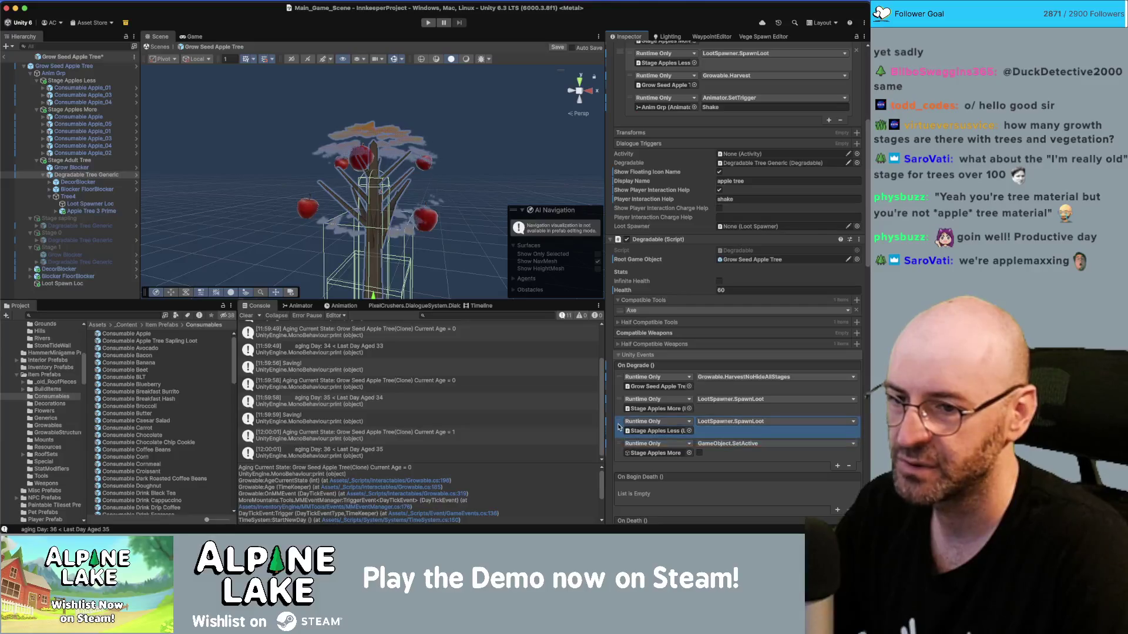
key(super+s)
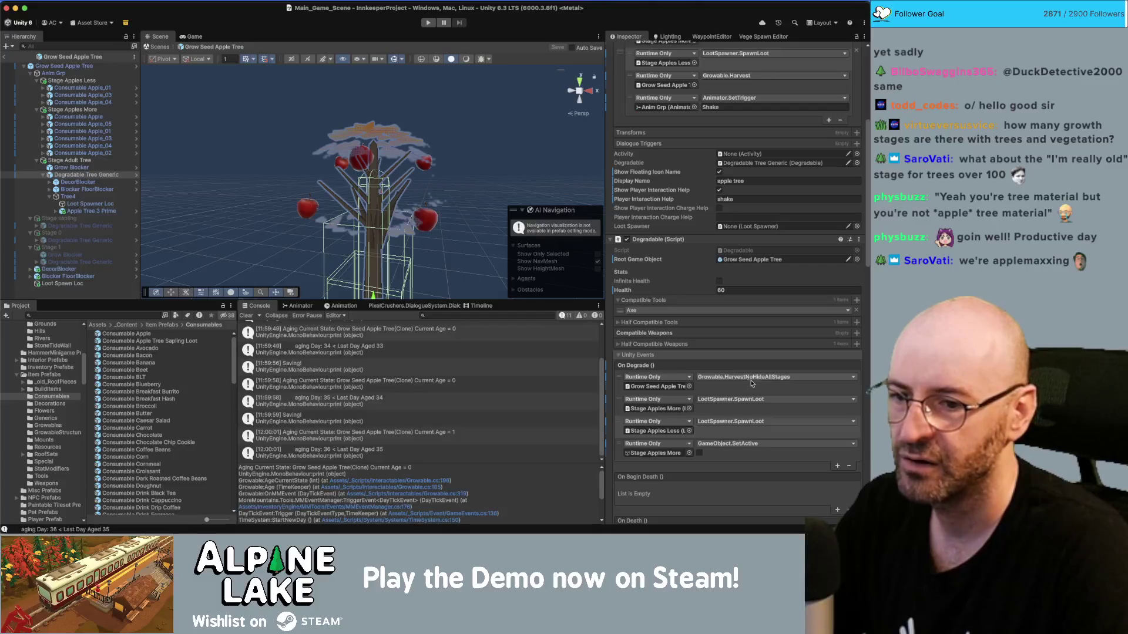
Dismiss the harvest event's function list unchanged and exit prefab mode to Main_Game_Scene.
scroll(760, 383, up, 1)
scroll(760, 384, up, 3)
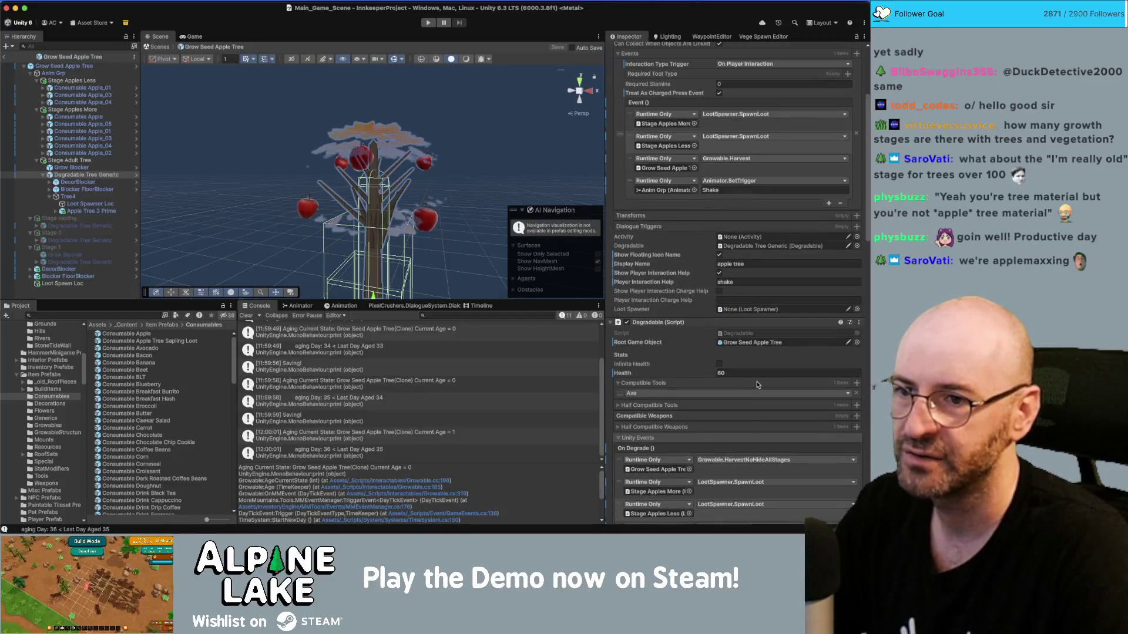
click(736, 163)
mouse_move(746, 270)
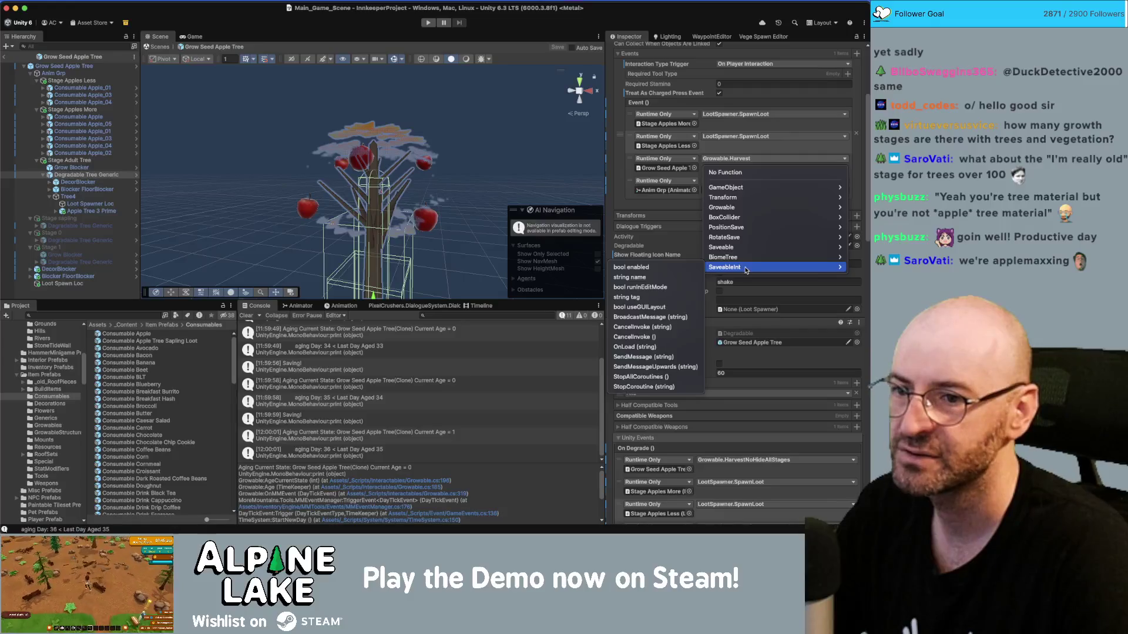
key(Escape)
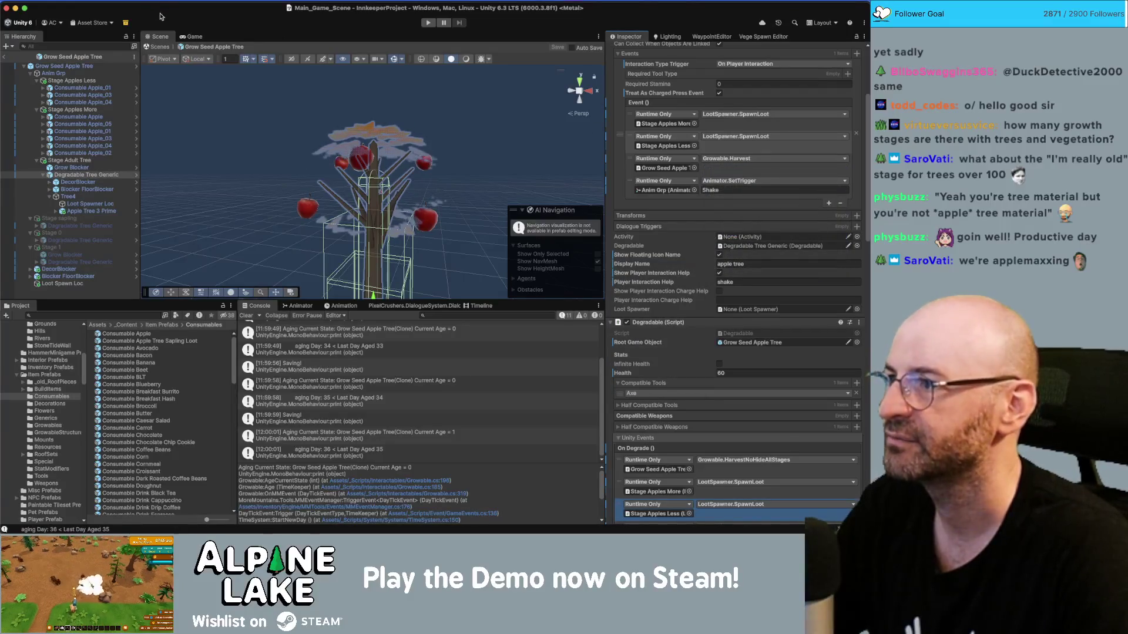
click(4, 57)
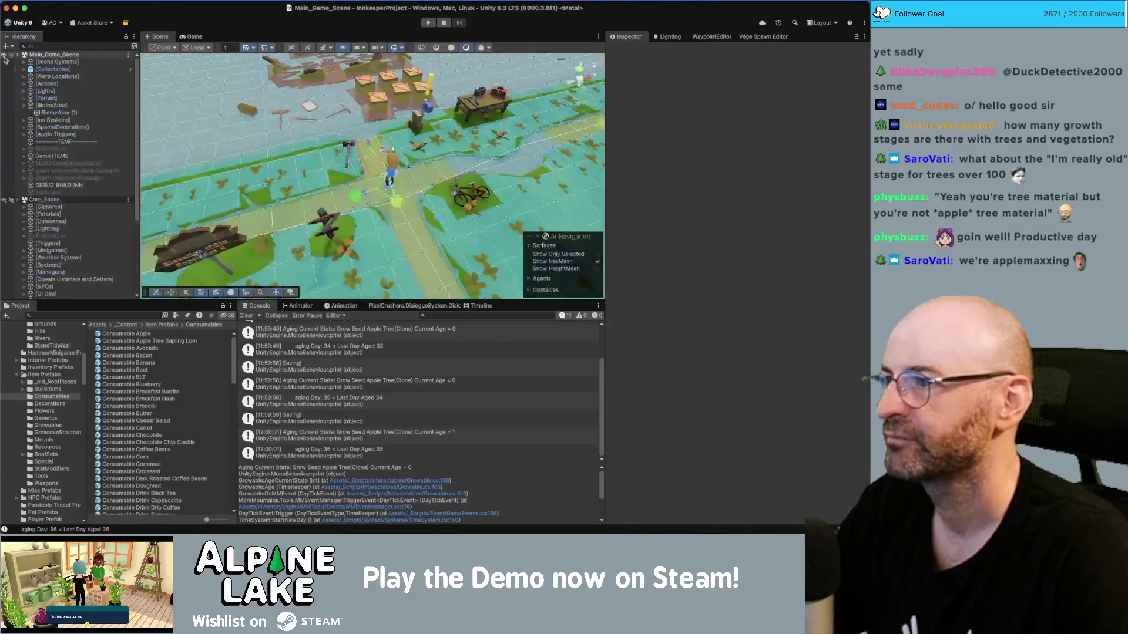
Enter Play mode and select the IndexOutOfRangeException from Growable.SetAges in the Console.
click(429, 23)
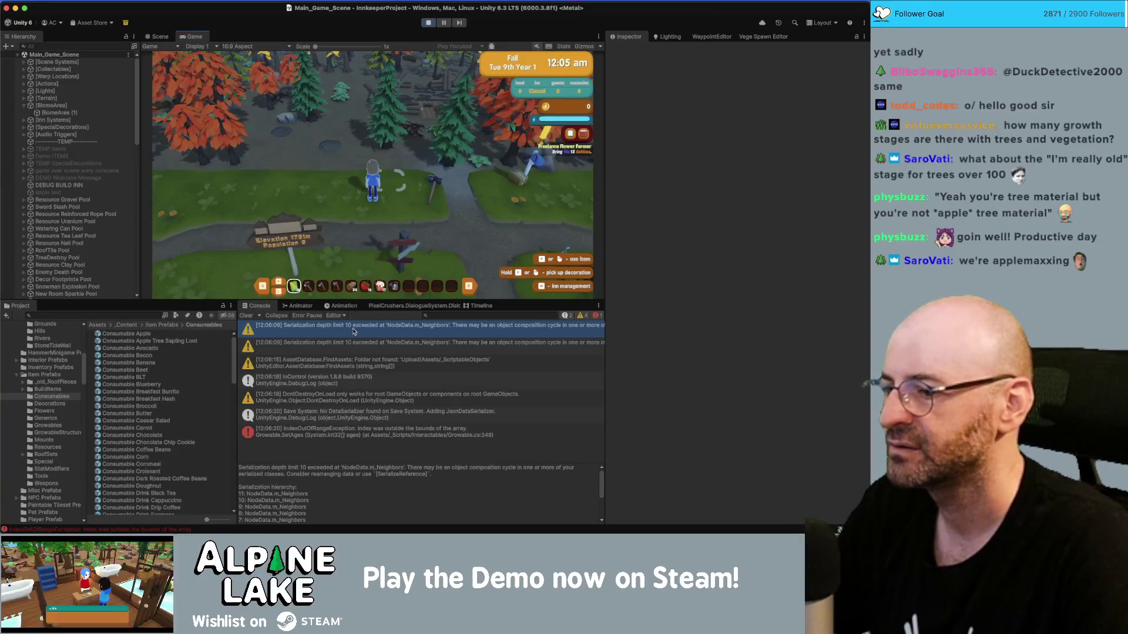
click(341, 435)
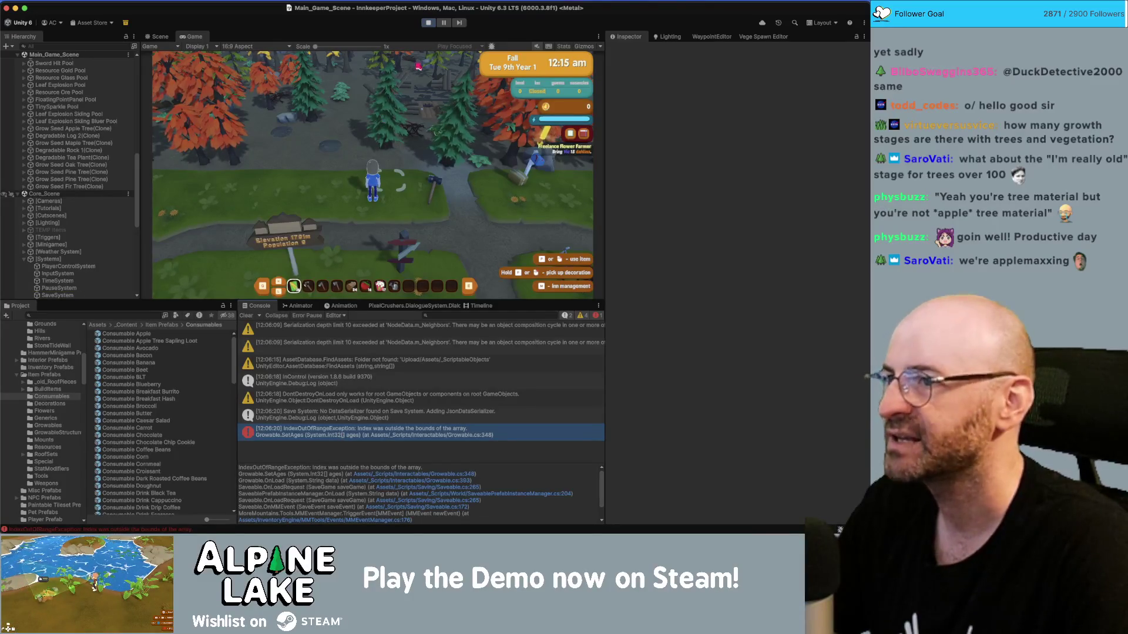
Stop Play mode and start it again so the game reloads from the beginning.
click(427, 25)
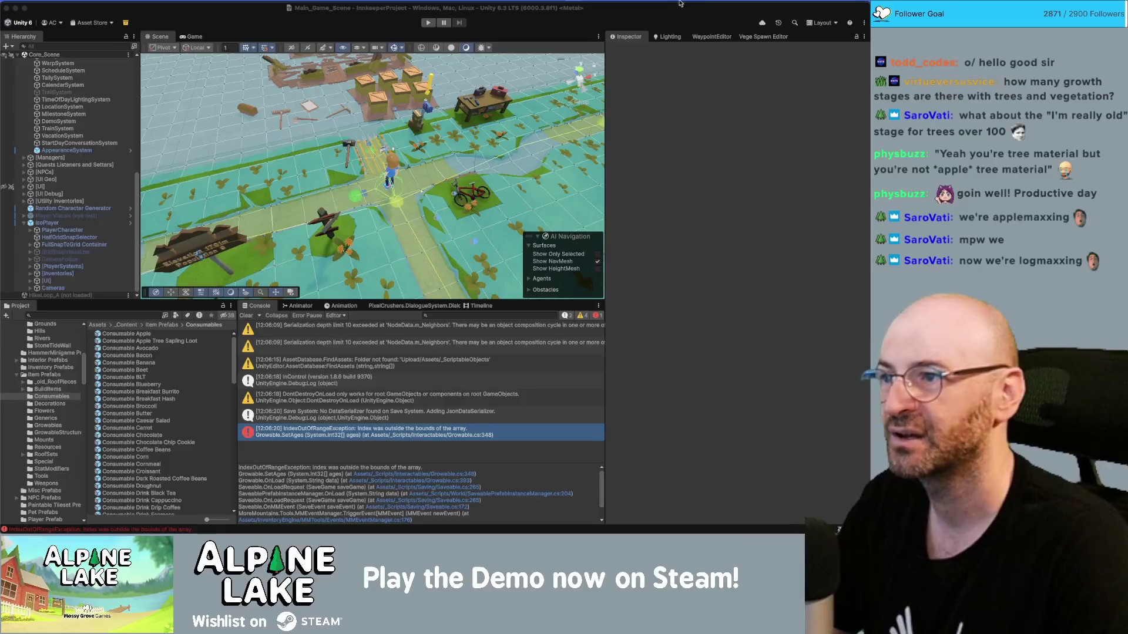
click(423, 22)
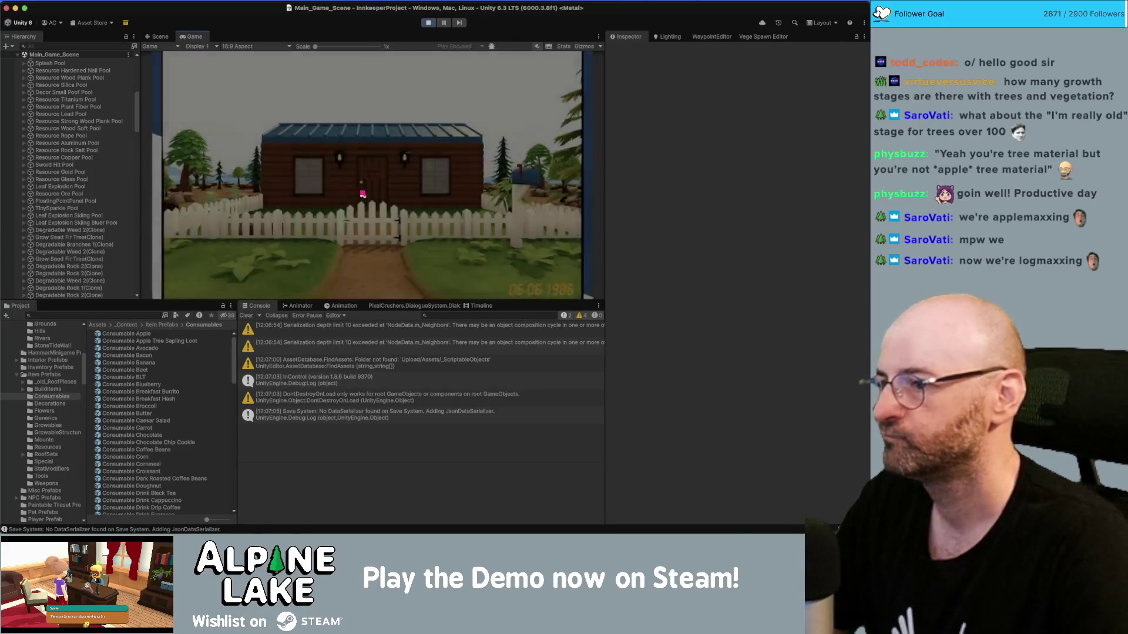
Give the player two Seed Apple Tree Sapling items from the sapling loot prefab's Item Picker.
key(Return)
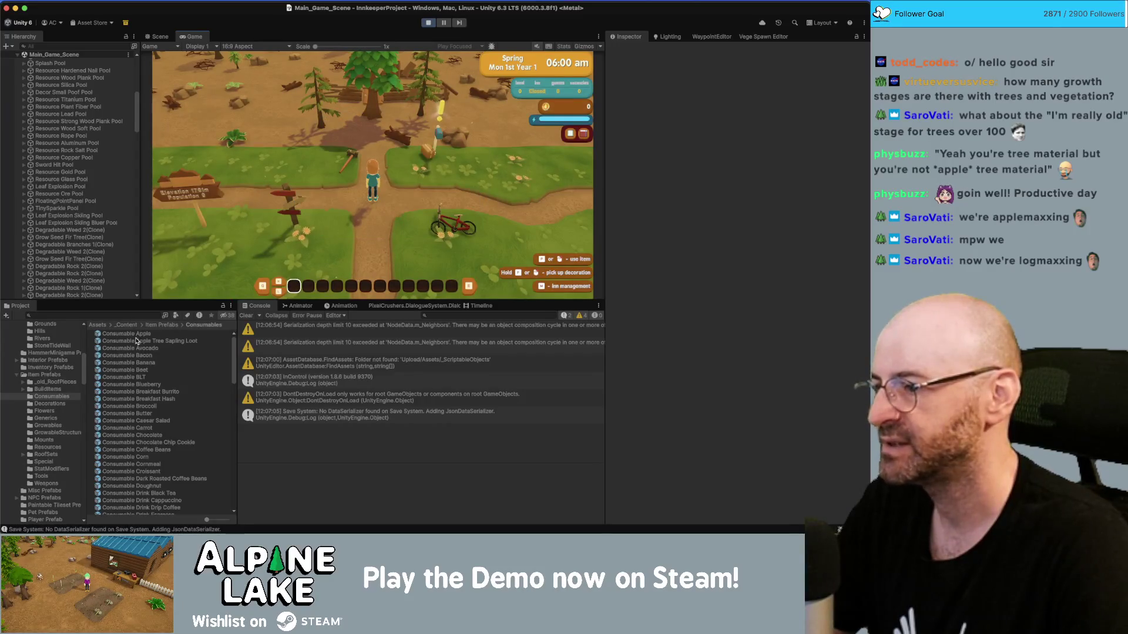
click(137, 341)
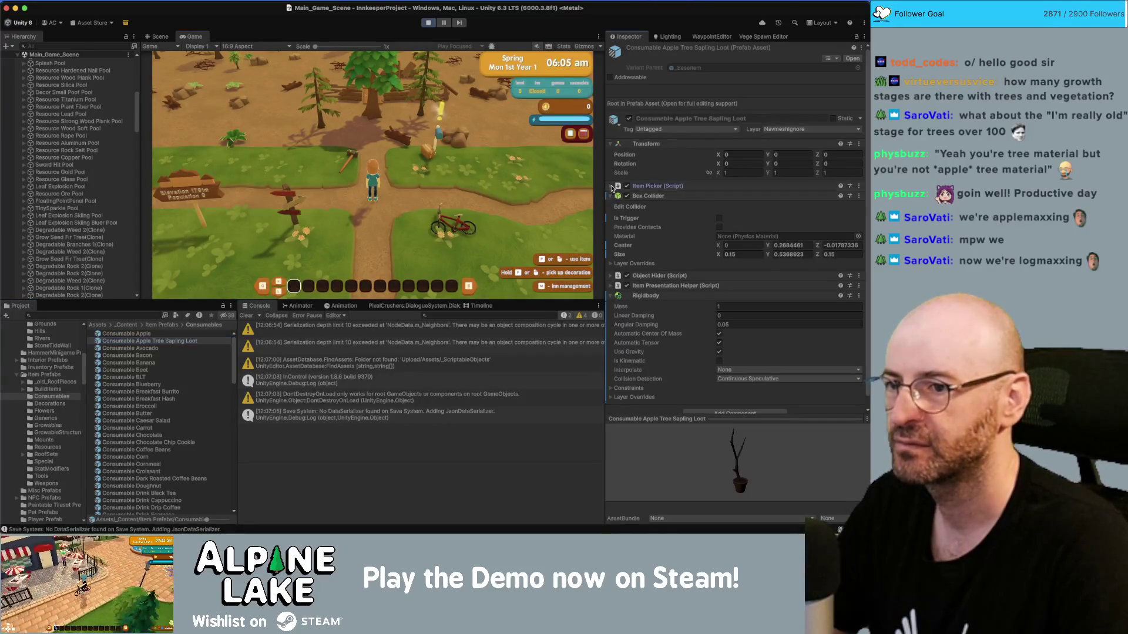
click(612, 187)
click(736, 233)
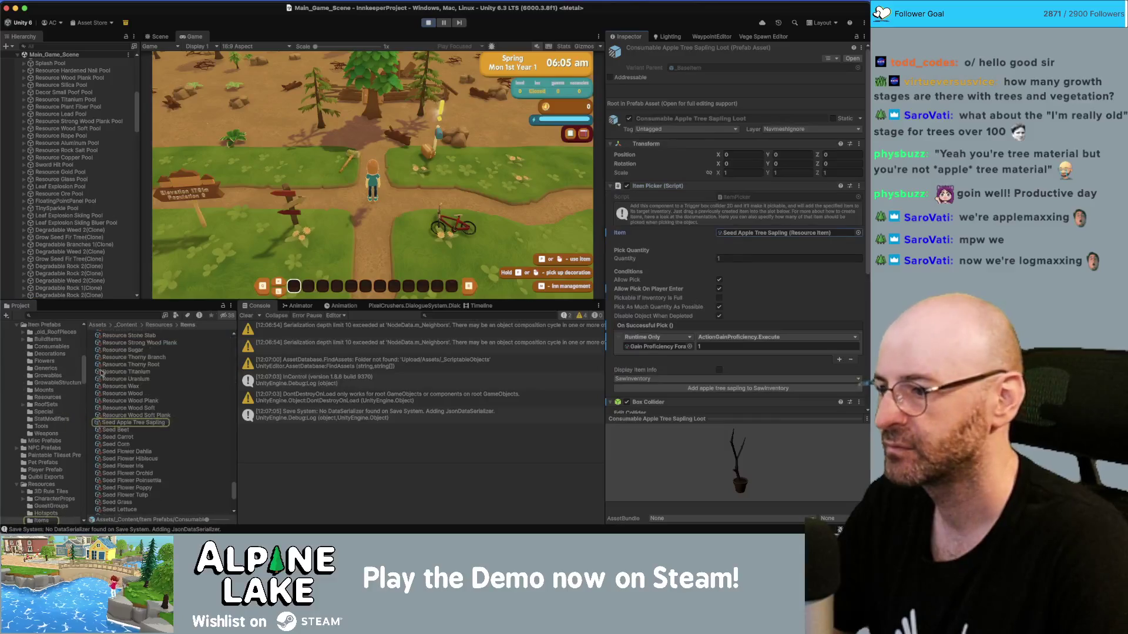
click(130, 423)
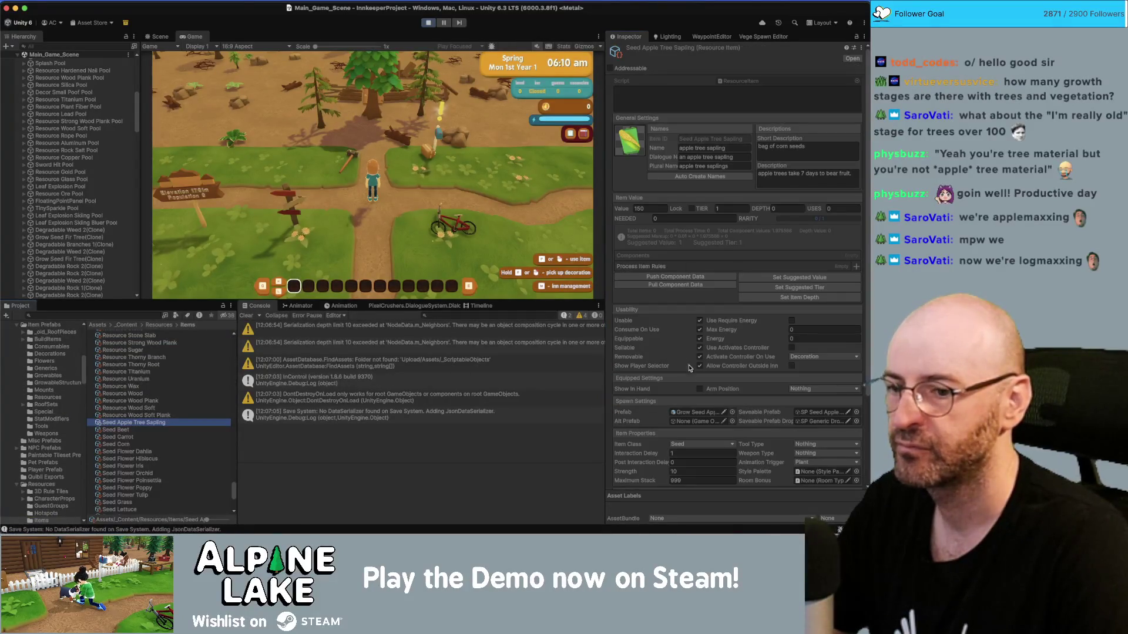
scroll(690, 368, down, 4)
click(733, 466)
click(732, 467)
Search the Project for 'tool hoe' and select the Tool Hoe item.
click(109, 316)
text(tool)
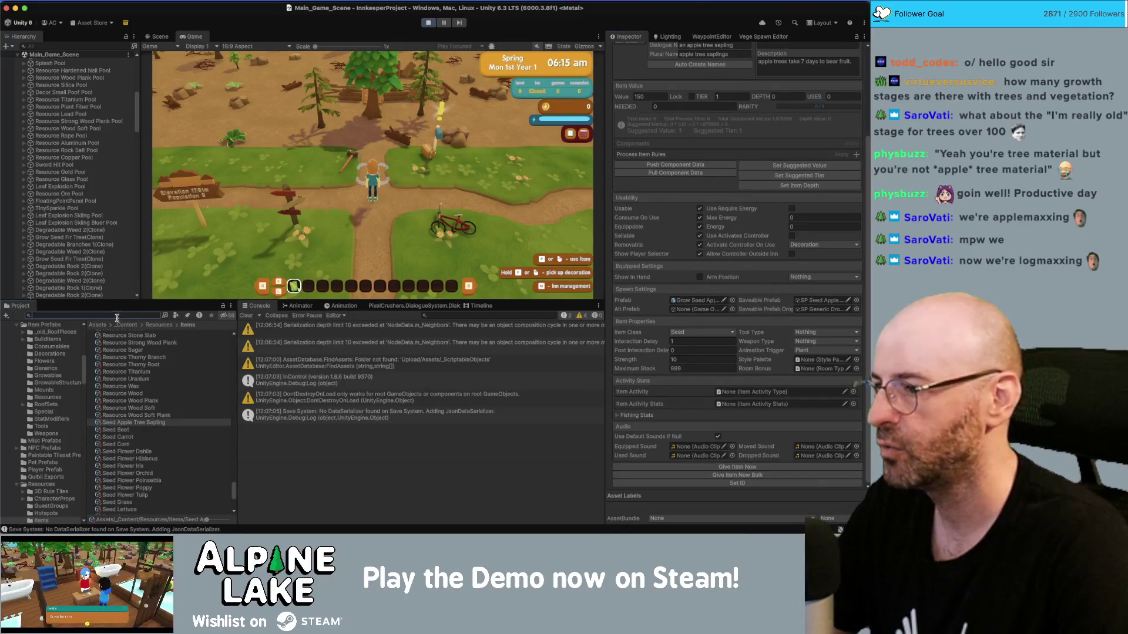
text( hoe)
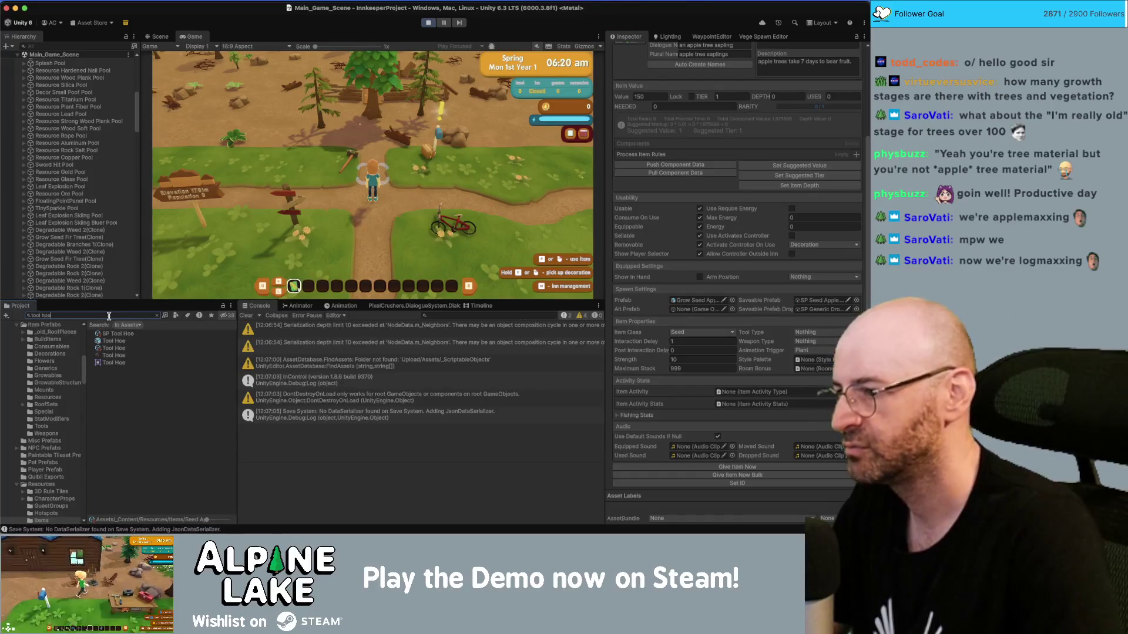
click(114, 348)
scroll(694, 398, down, 1)
Give the player the Tool Hoe and dismiss the item-use tutorial popup.
click(740, 467)
key(a)
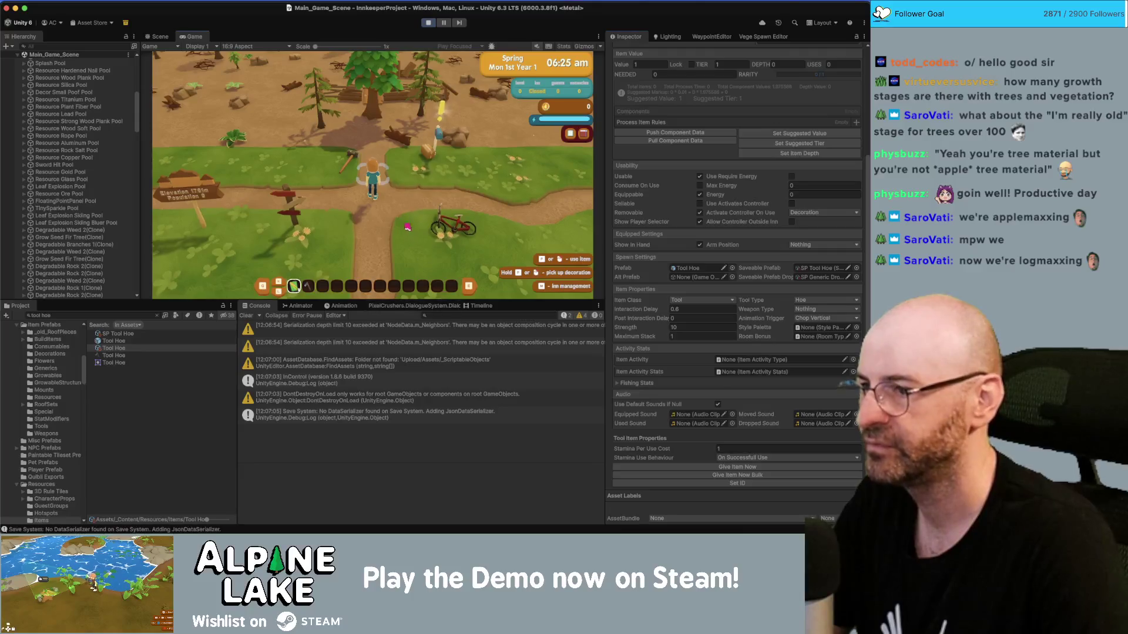
click(346, 219)
key(w)
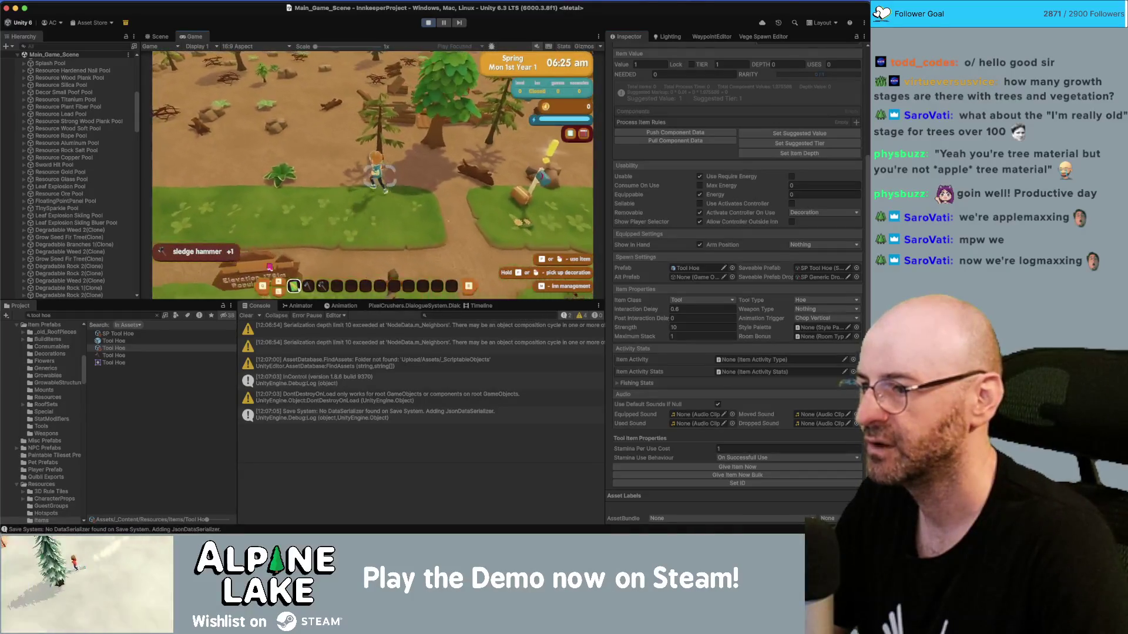
Find the Tool Axe item in the Project and give it to the player.
click(147, 318)
text(to)
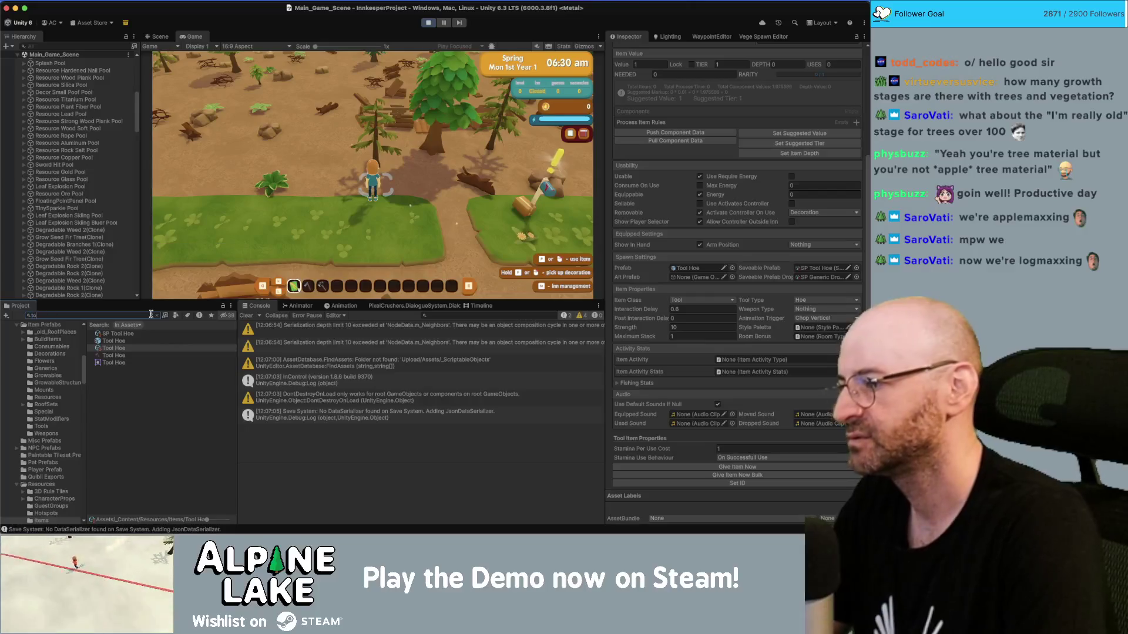
text(ol axe)
click(113, 356)
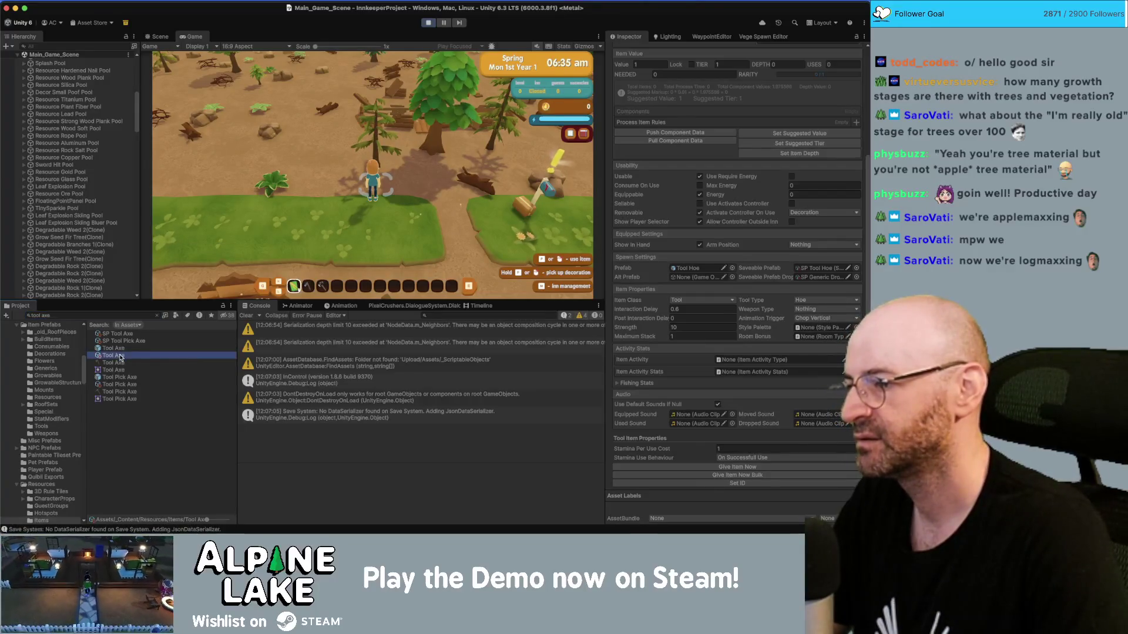
scroll(722, 408, down, 1)
click(399, 207)
Walk west picking up plant fiber, equip the axe, and break a rock.
key(a)
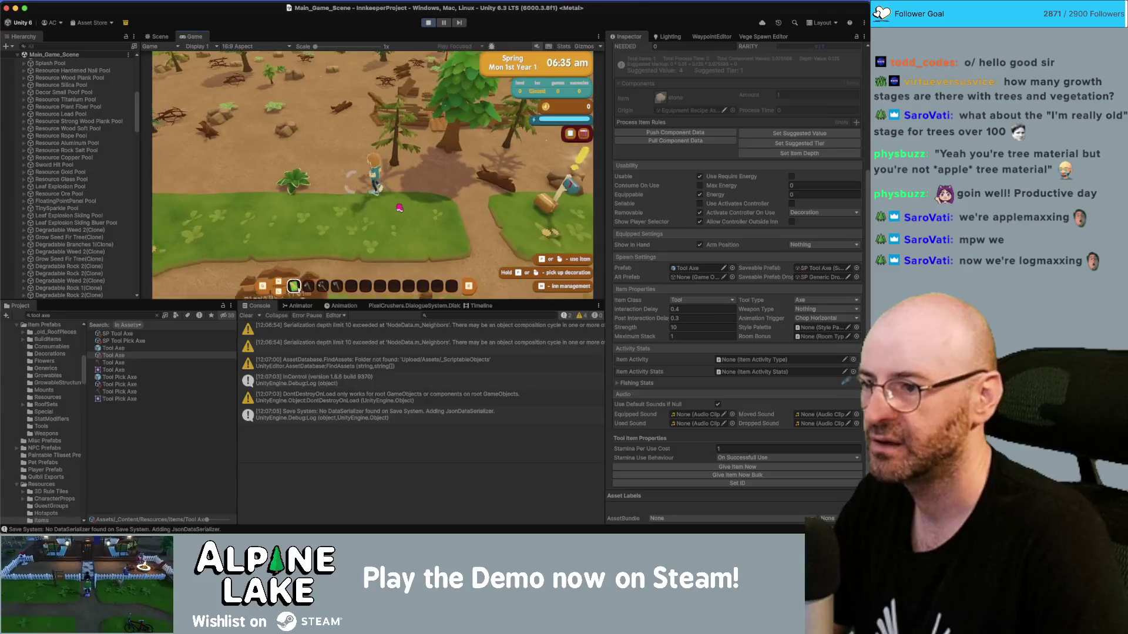
key(w)
scroll(400, 207, down, 1)
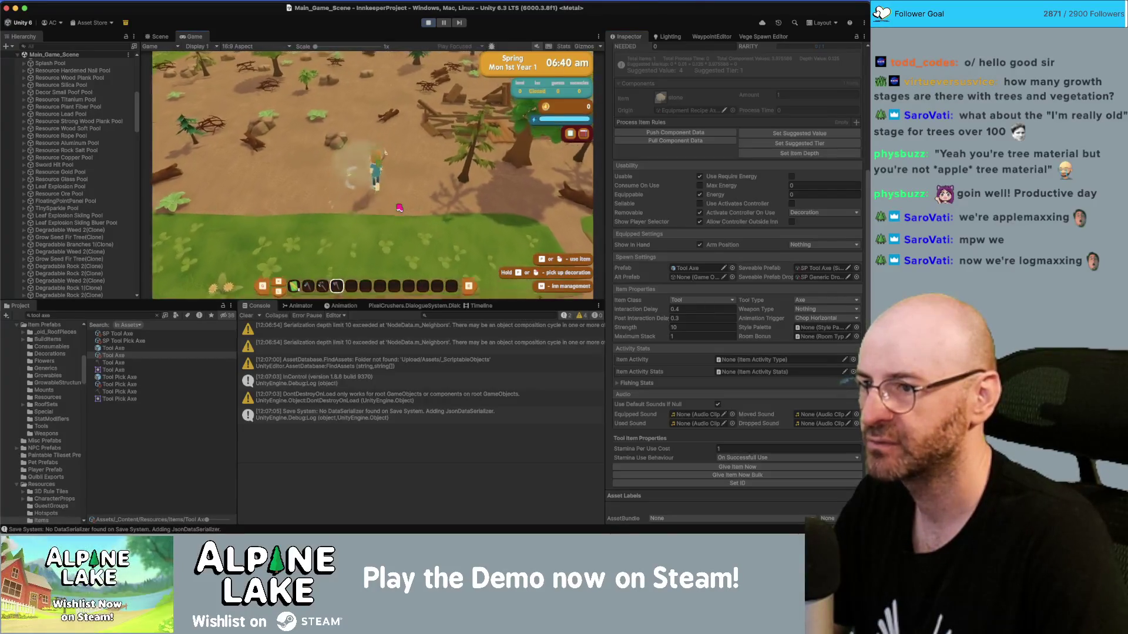
key(a)
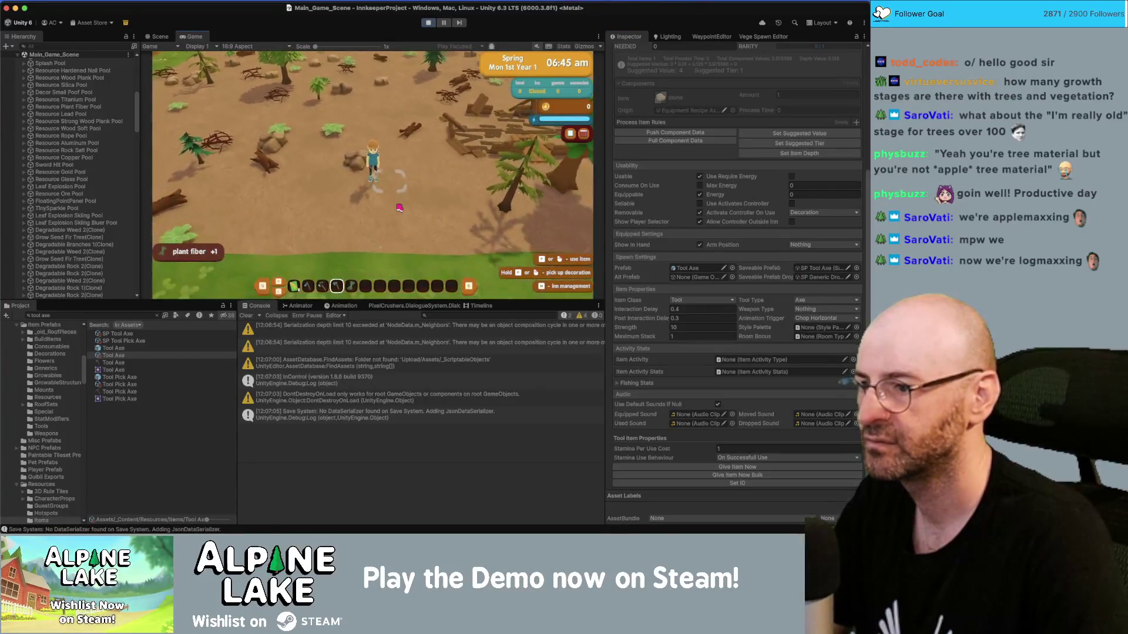
scroll(396, 209, up, 1)
key(a)
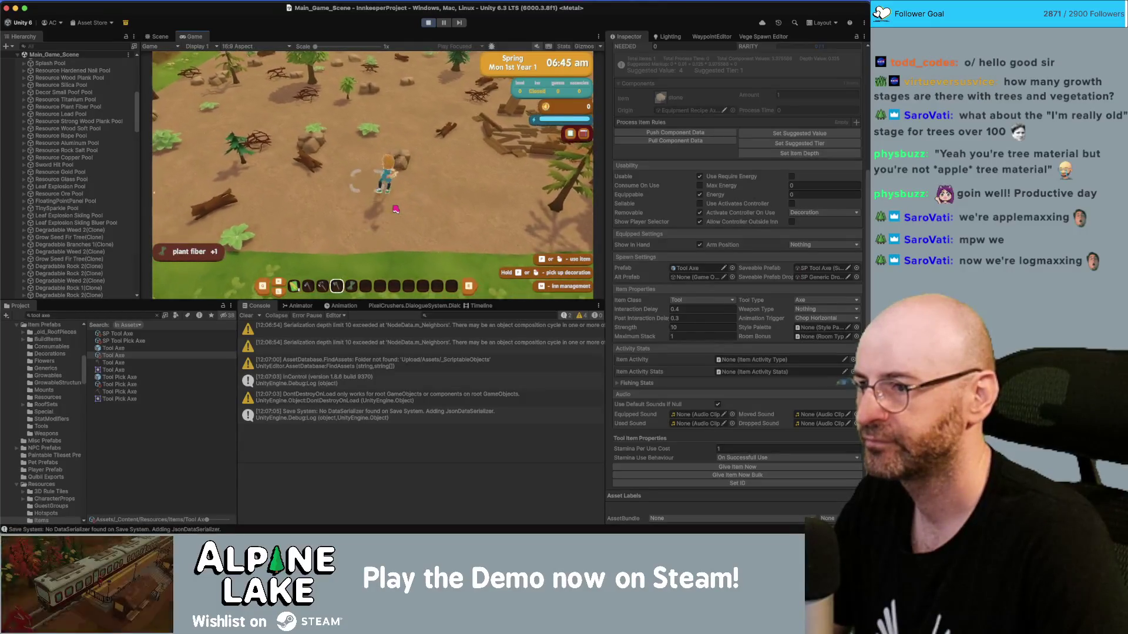
click(396, 209)
key(a)
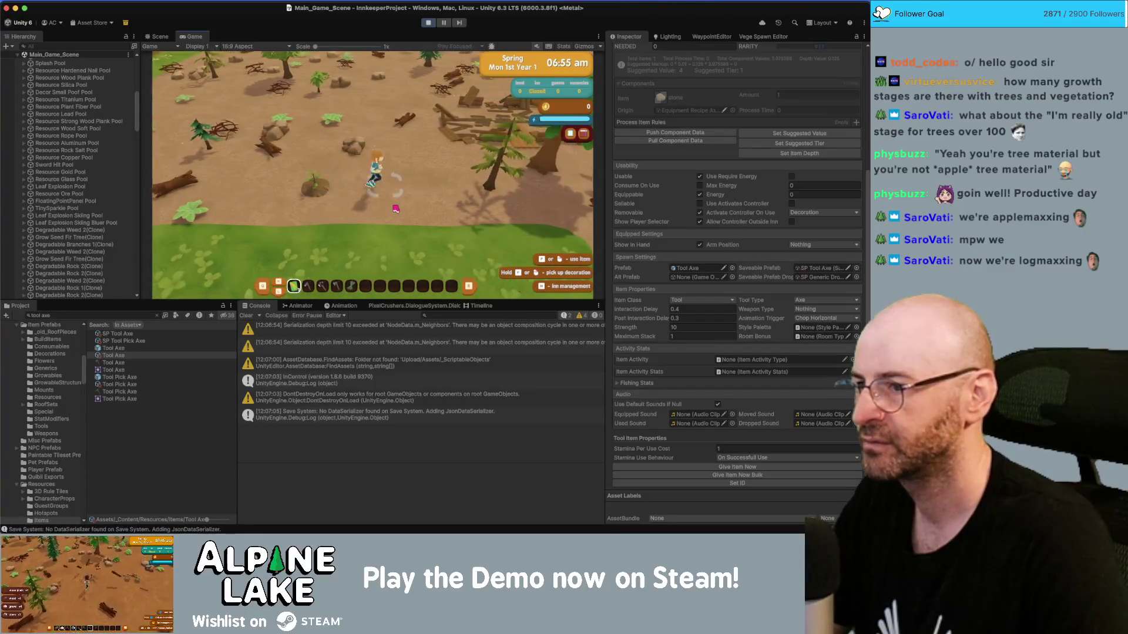
key(a)
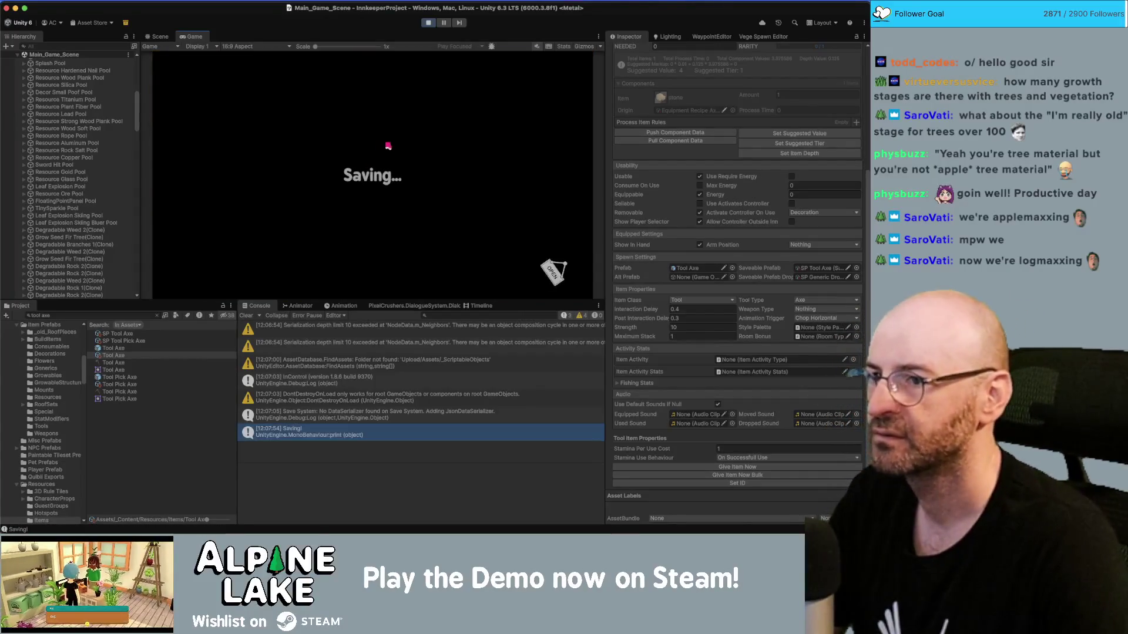
Advance through the totals and calendar screens back into gameplay.
click(555, 69)
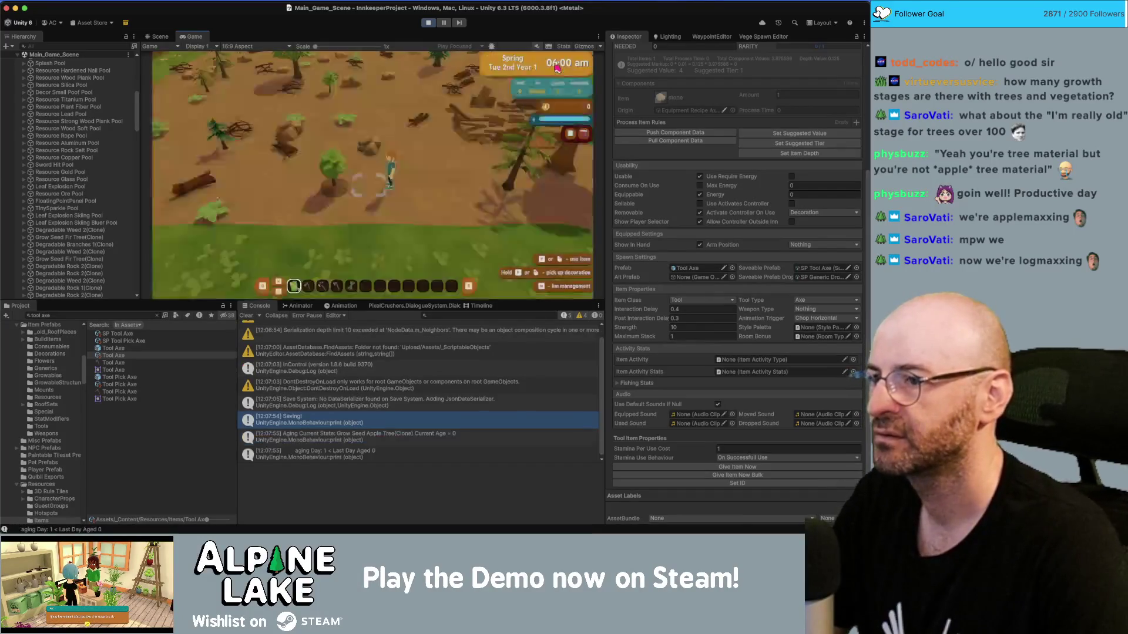
click(555, 68)
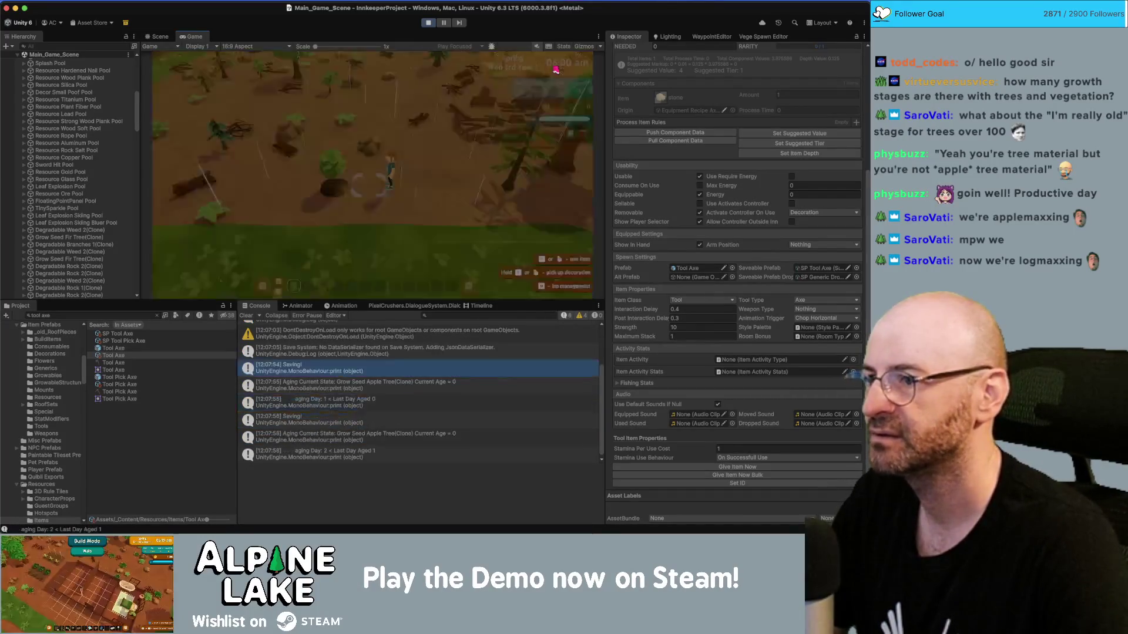
click(556, 69)
click(554, 68)
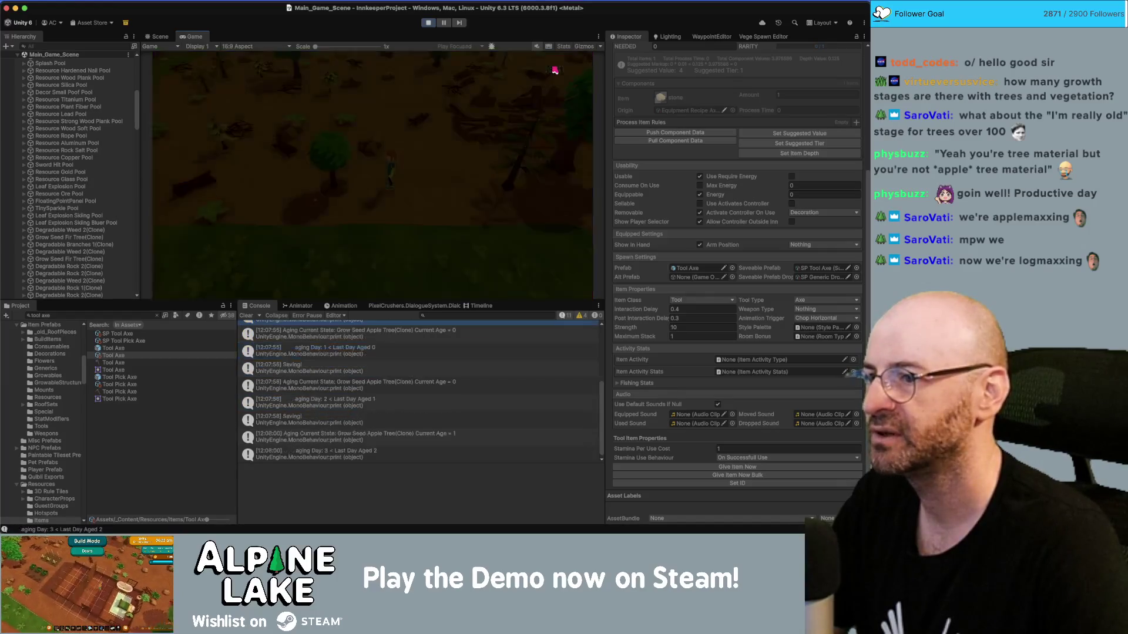
click(554, 70)
click(553, 69)
click(553, 69)
click(552, 69)
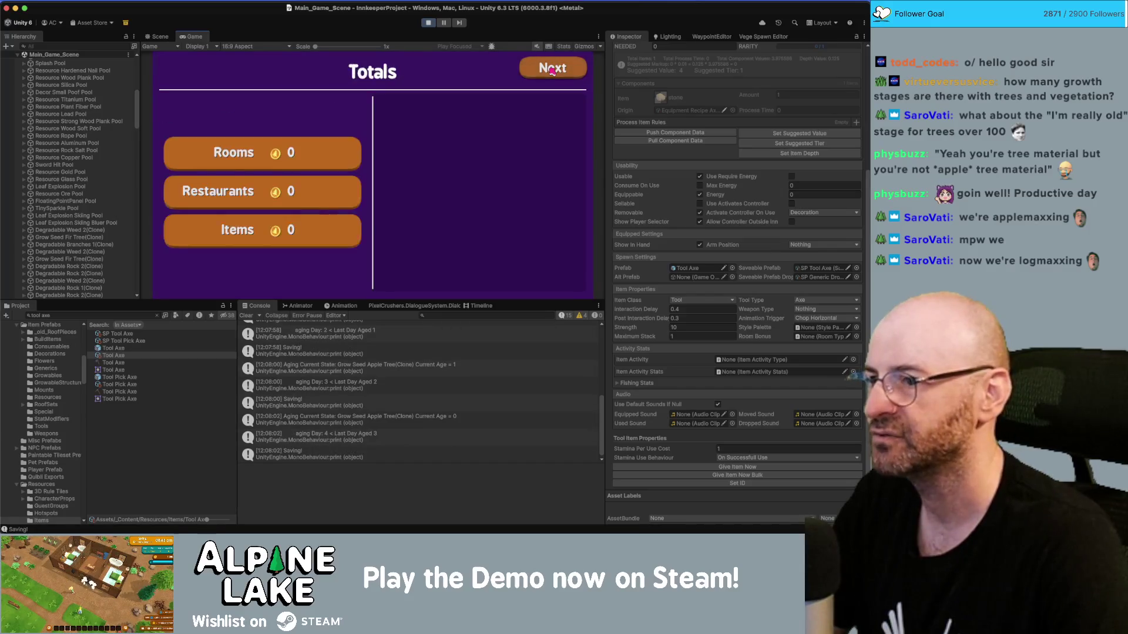
click(552, 69)
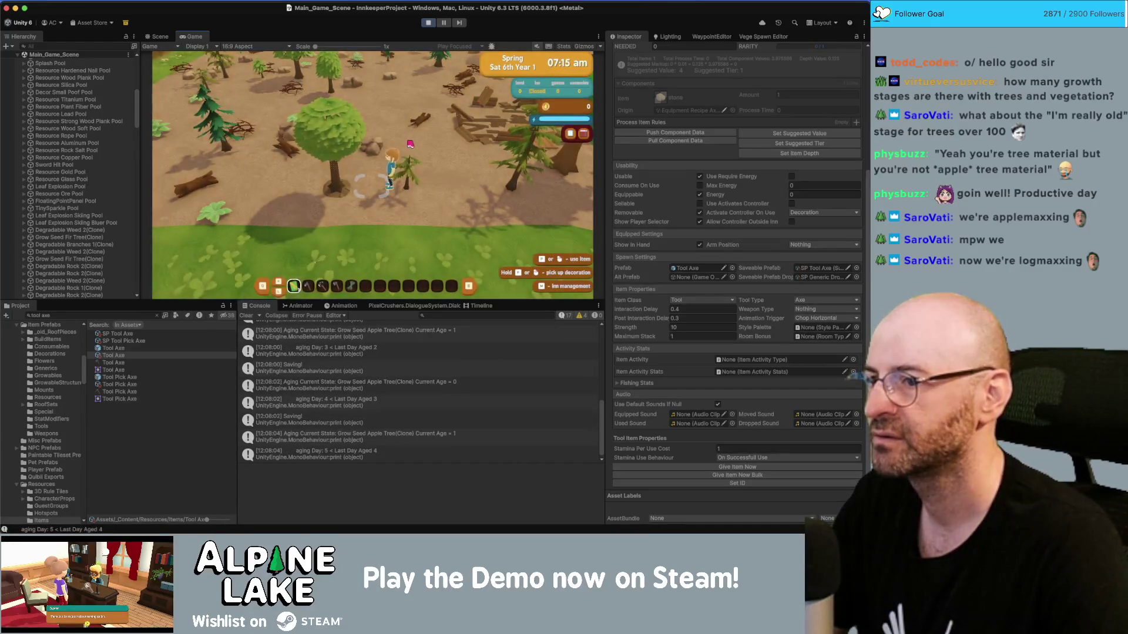
Walk to the sapling and chop it for wood.
key(d)
scroll(409, 145, down, 3)
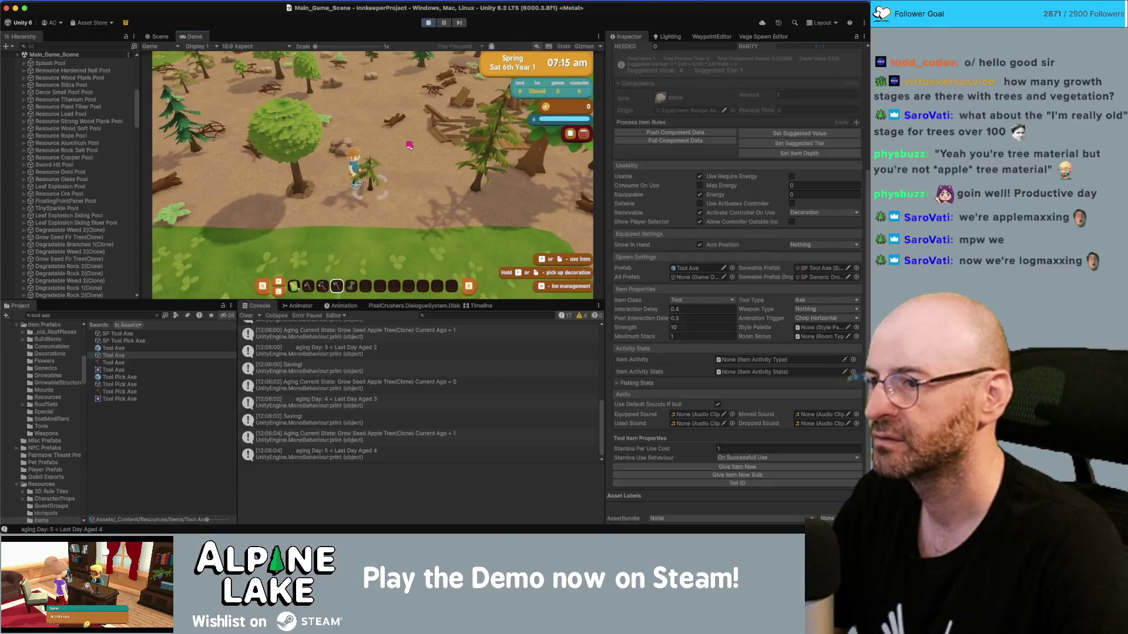
click(409, 145)
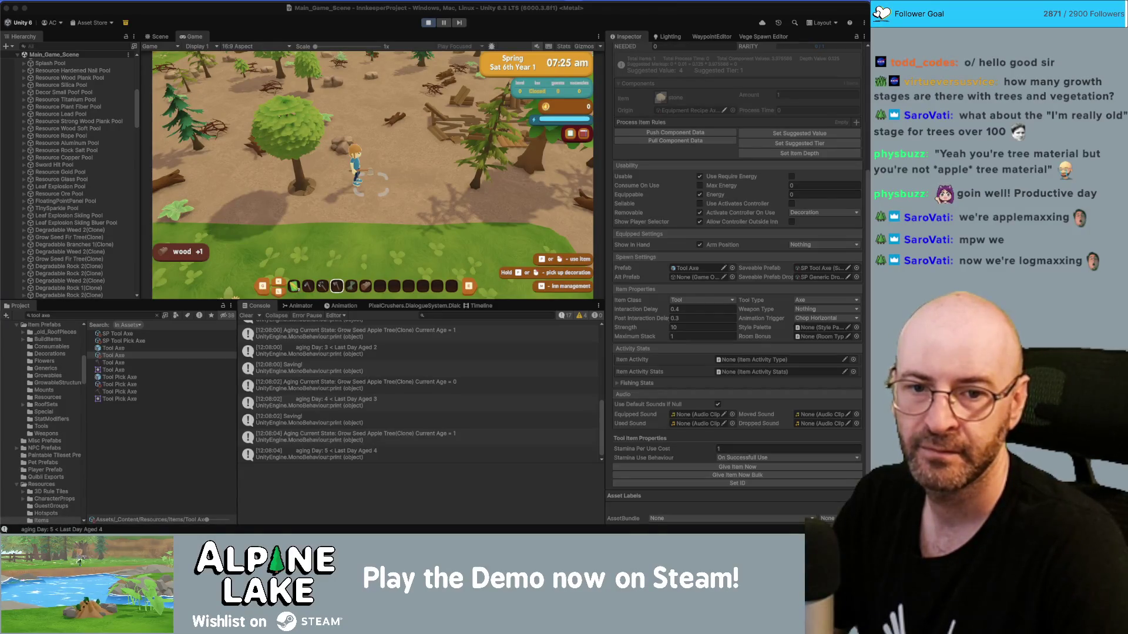
Move on to Mon 8th and shake the apple tree for 2 apples.
click(329, 205)
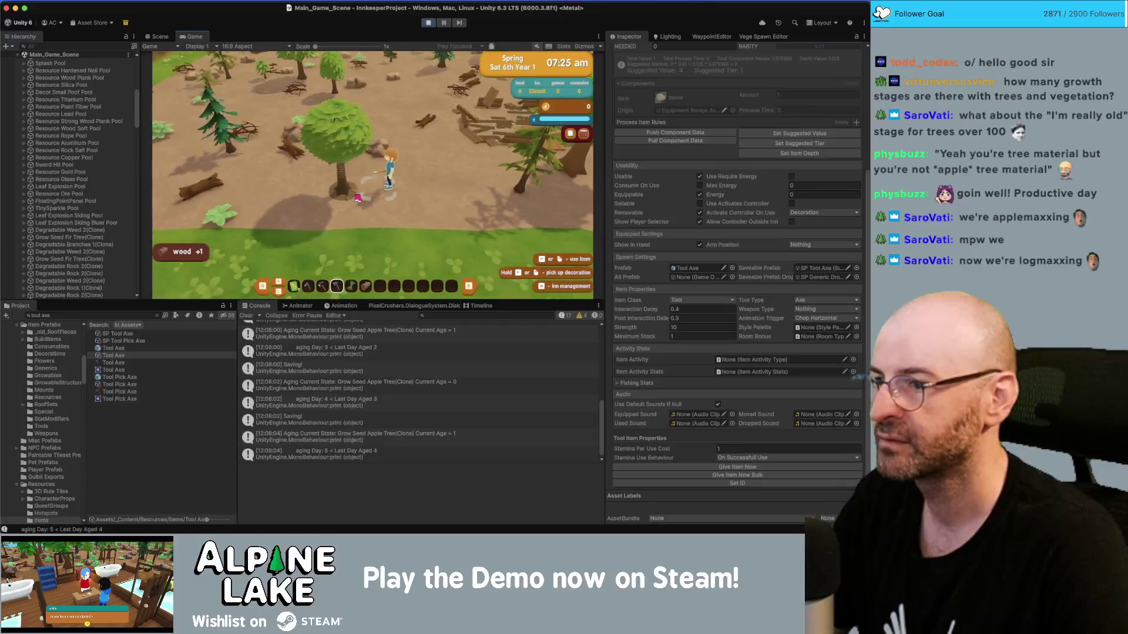
click(555, 75)
click(555, 75)
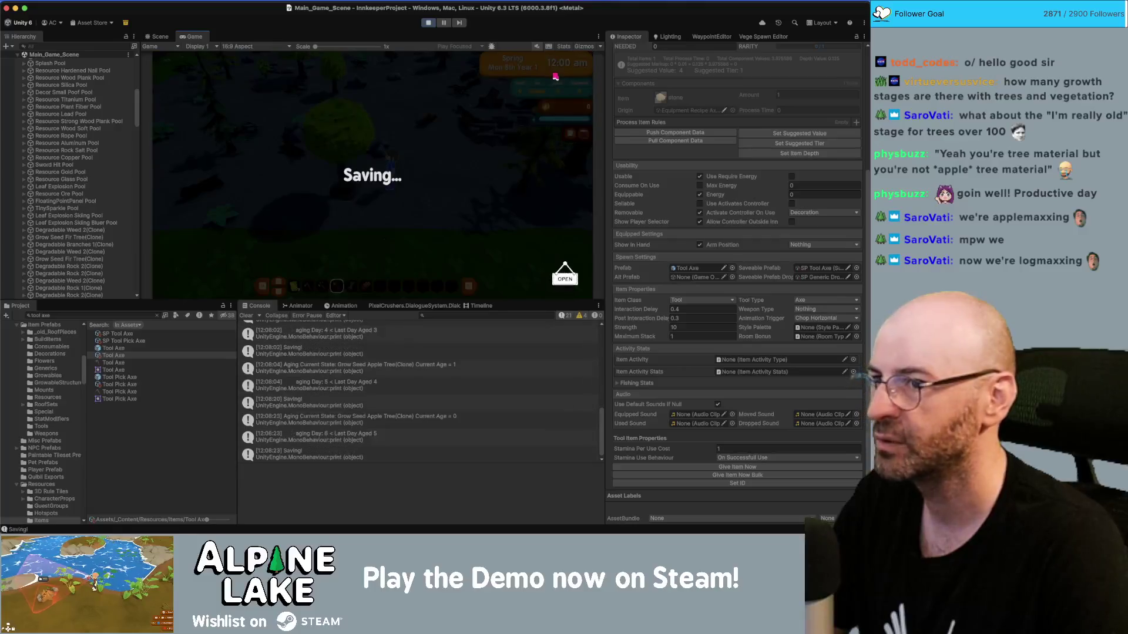
click(557, 69)
click(557, 71)
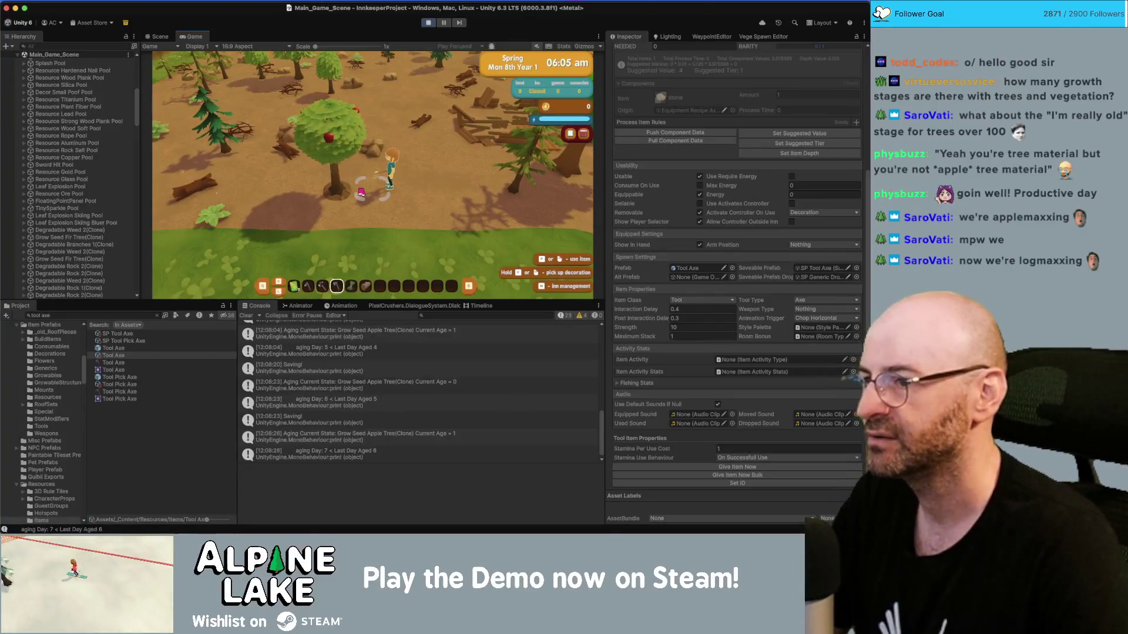
key(a)
click(360, 193)
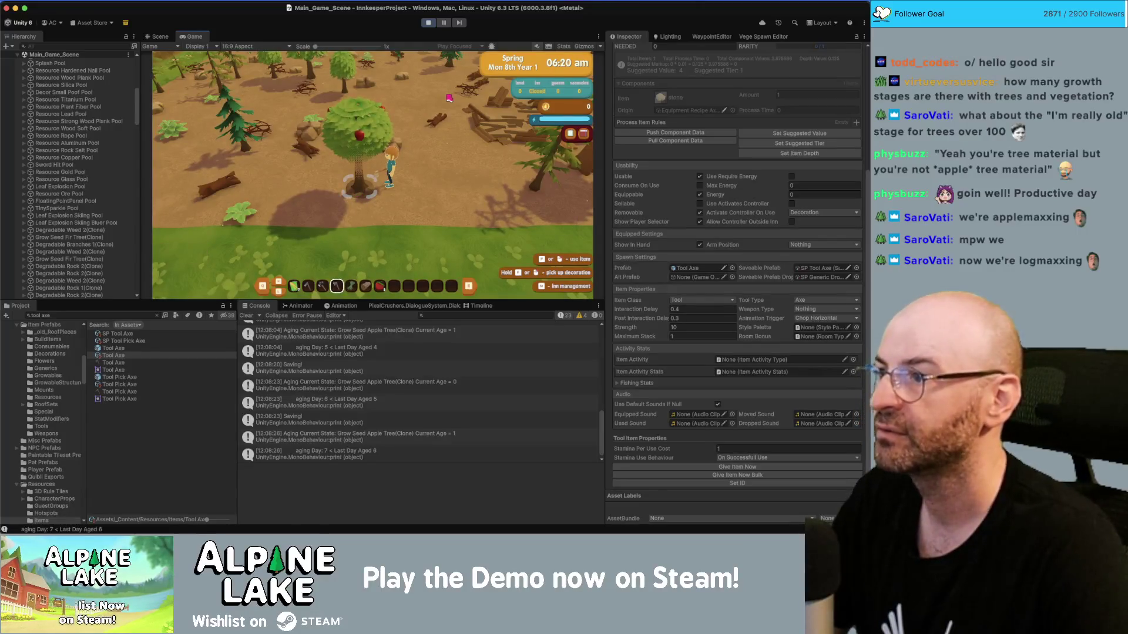
Skip ahead day by day through the calendar and totals screens to Sun 14th.
key(d)
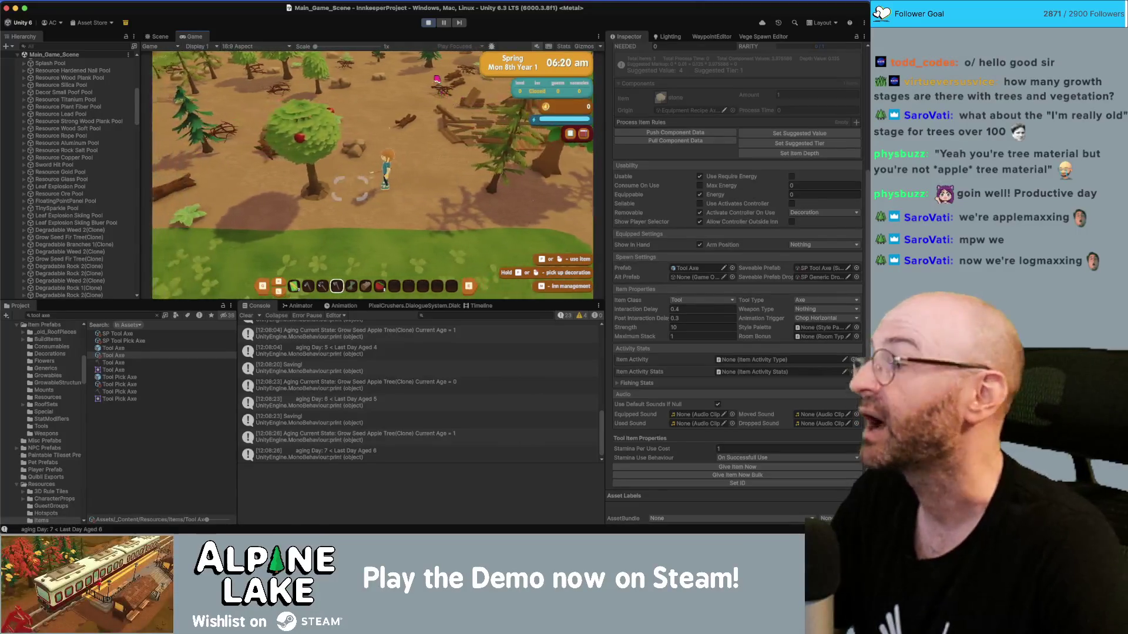
key(n)
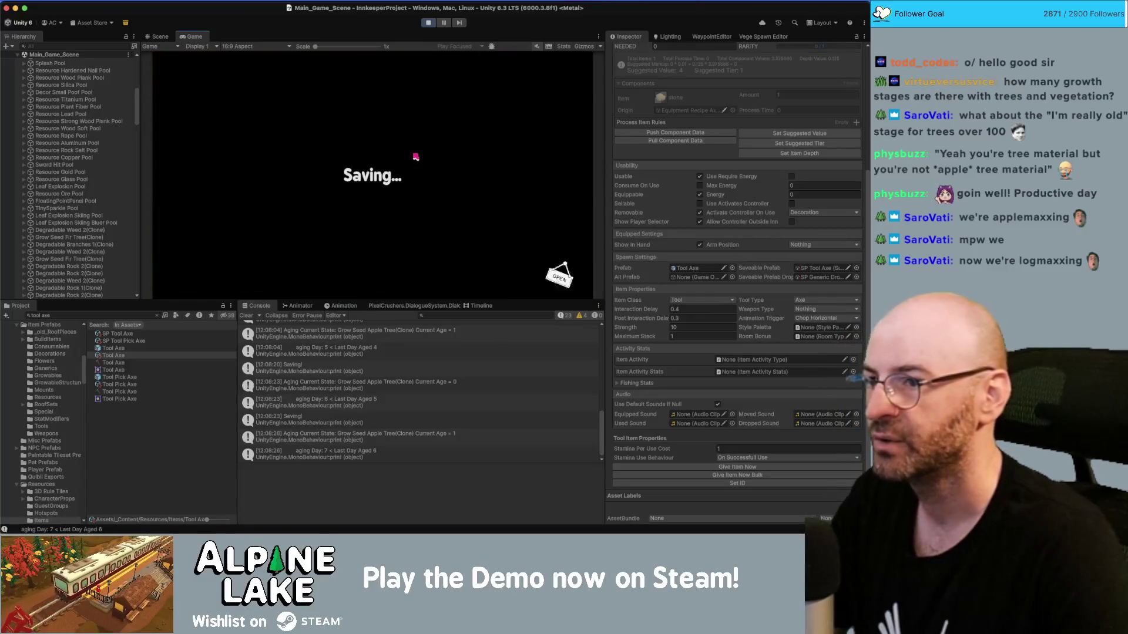
click(554, 73)
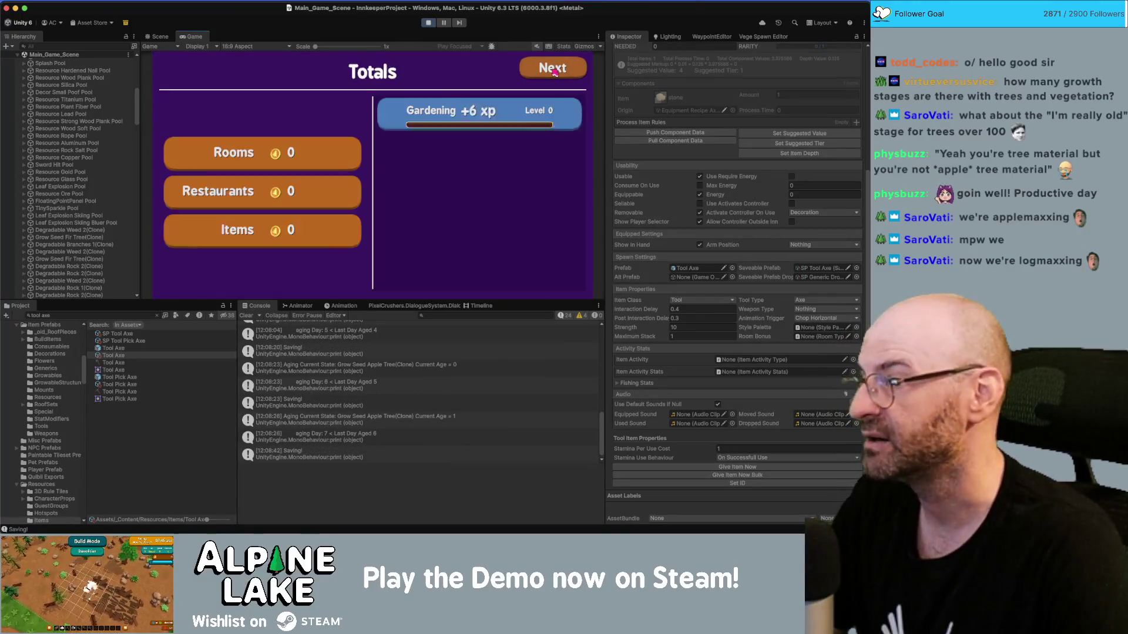
click(554, 72)
key(n)
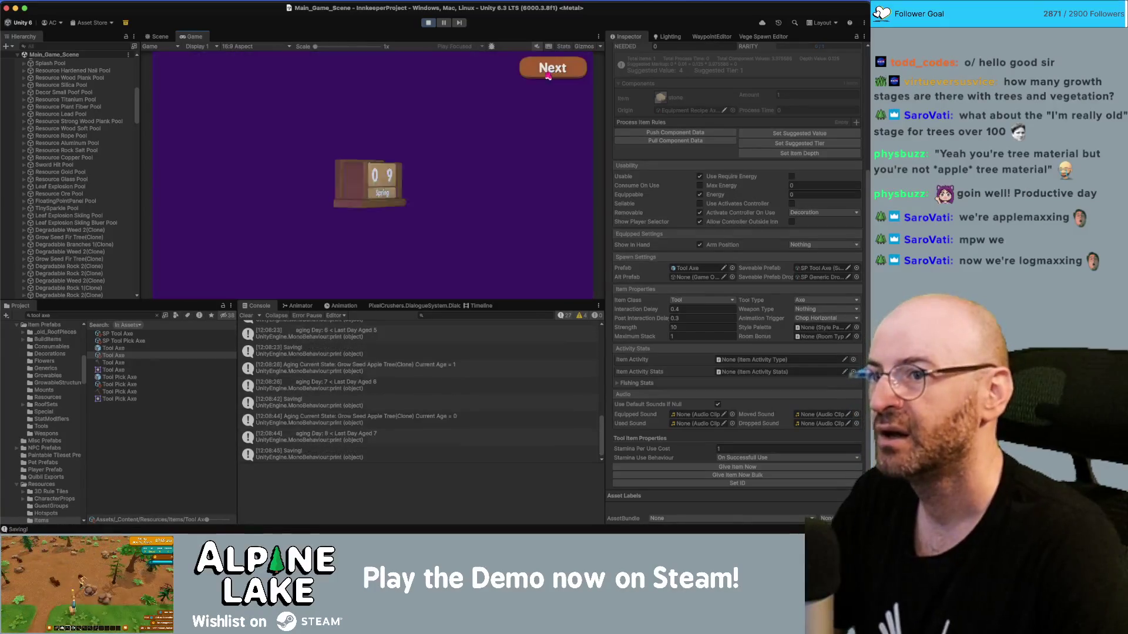
click(548, 73)
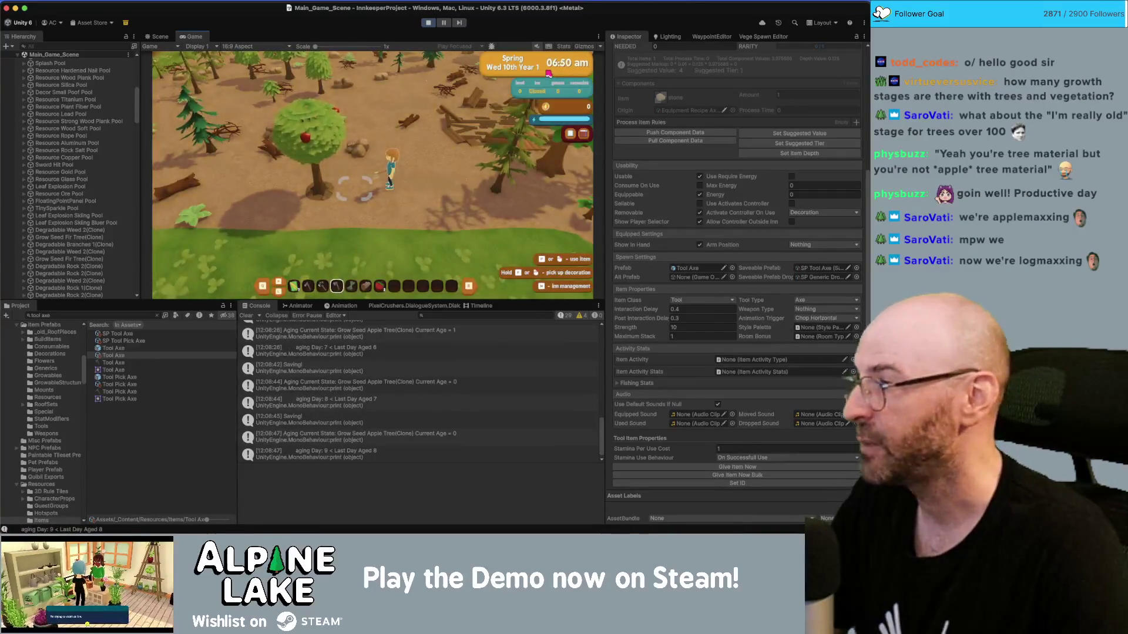
key(n)
click(549, 73)
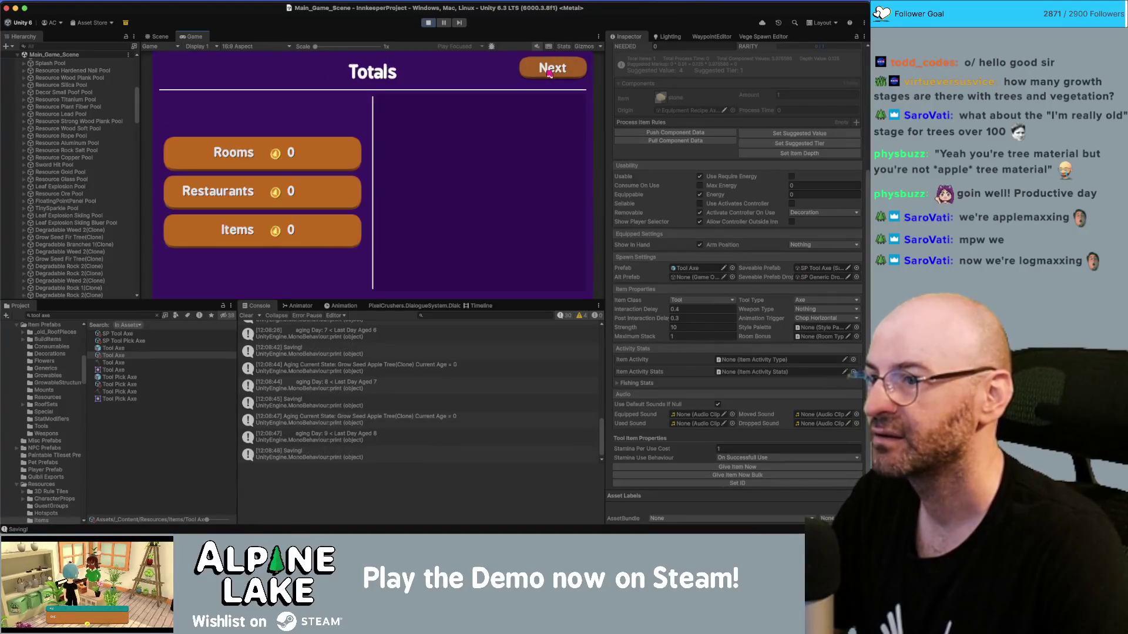
click(549, 72)
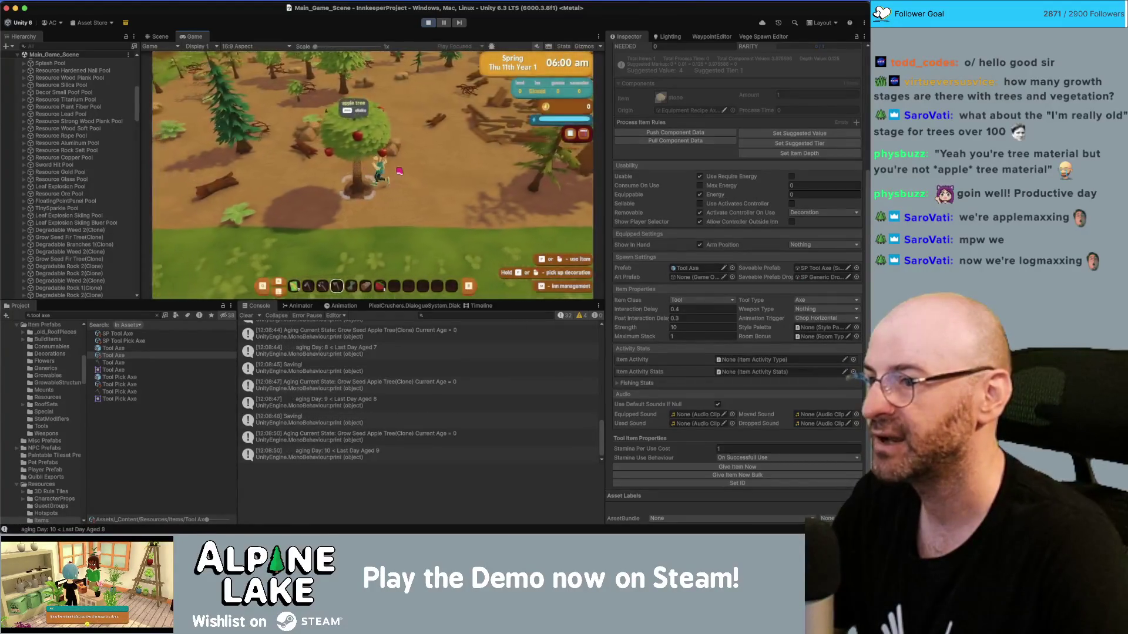
key(n)
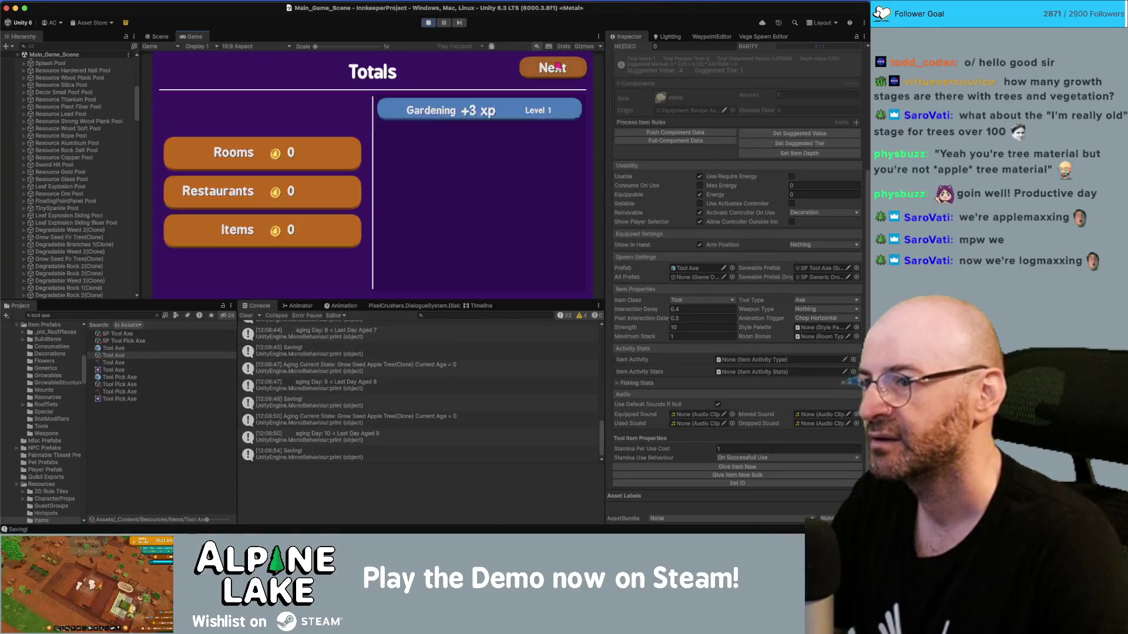
click(557, 66)
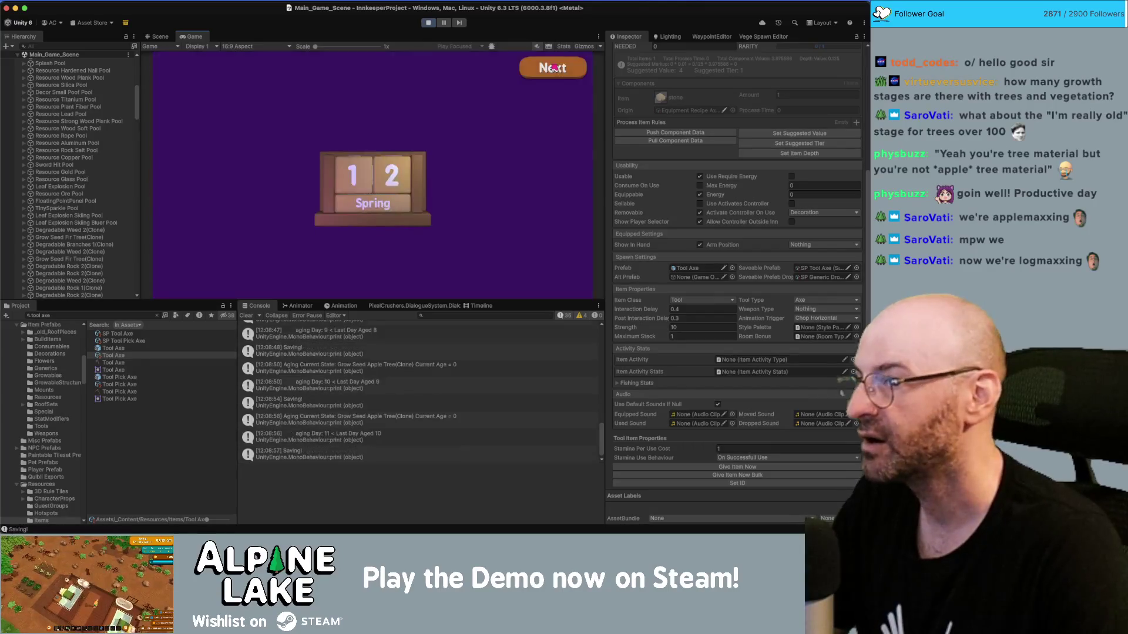
click(554, 68)
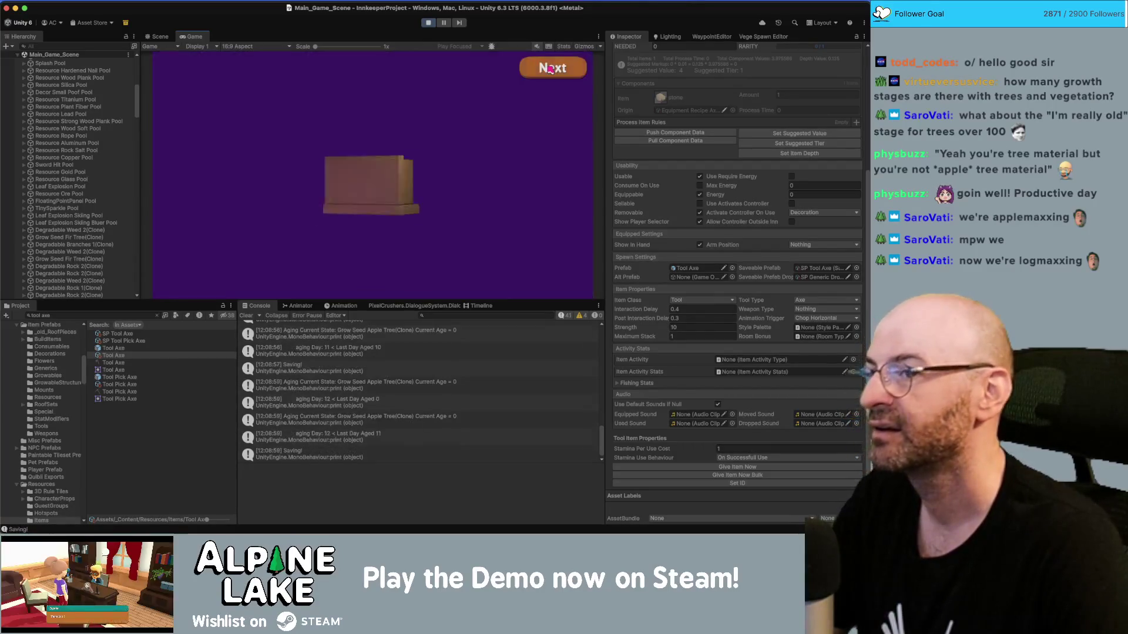
click(550, 69)
click(550, 69)
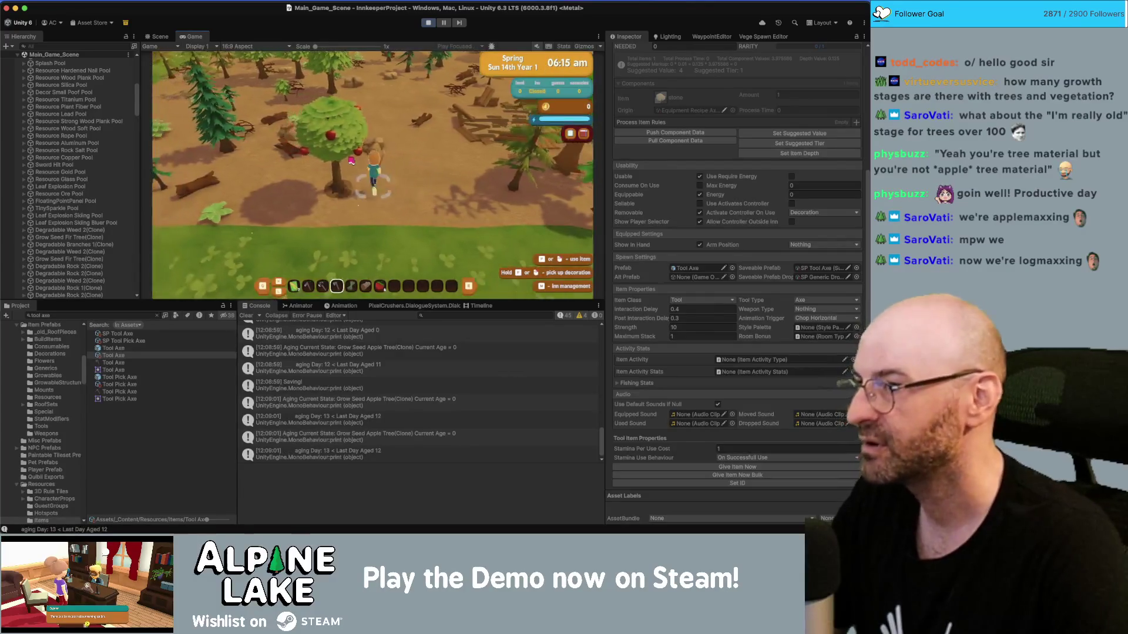
Shake the regrown apple tree and collect the 4 fallen apples.
key(a)
click(355, 160)
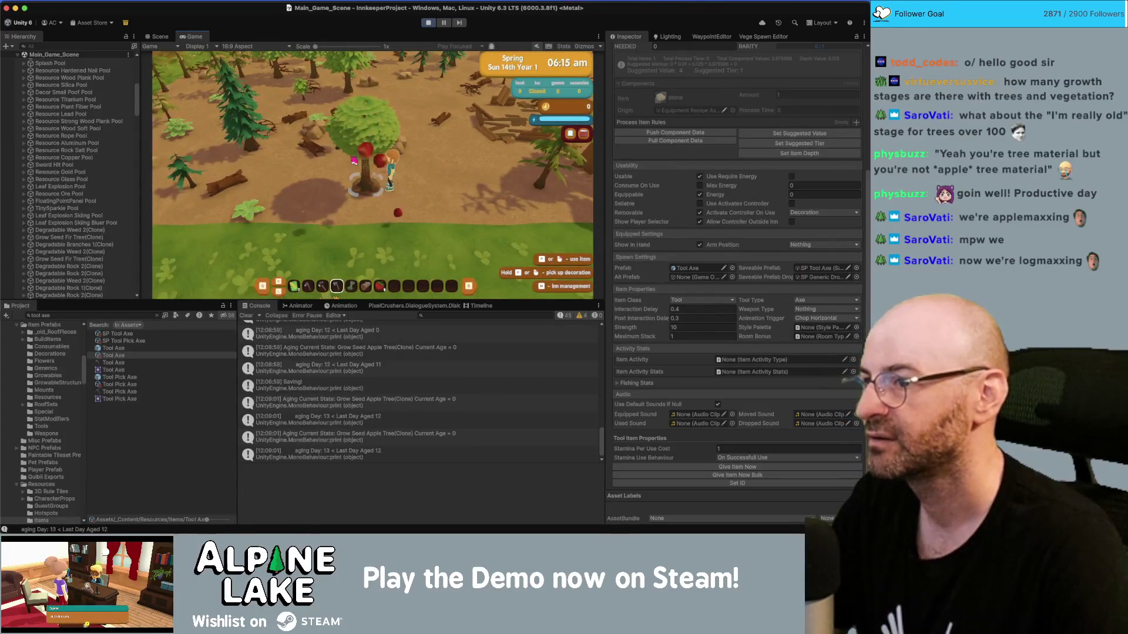
key(d)
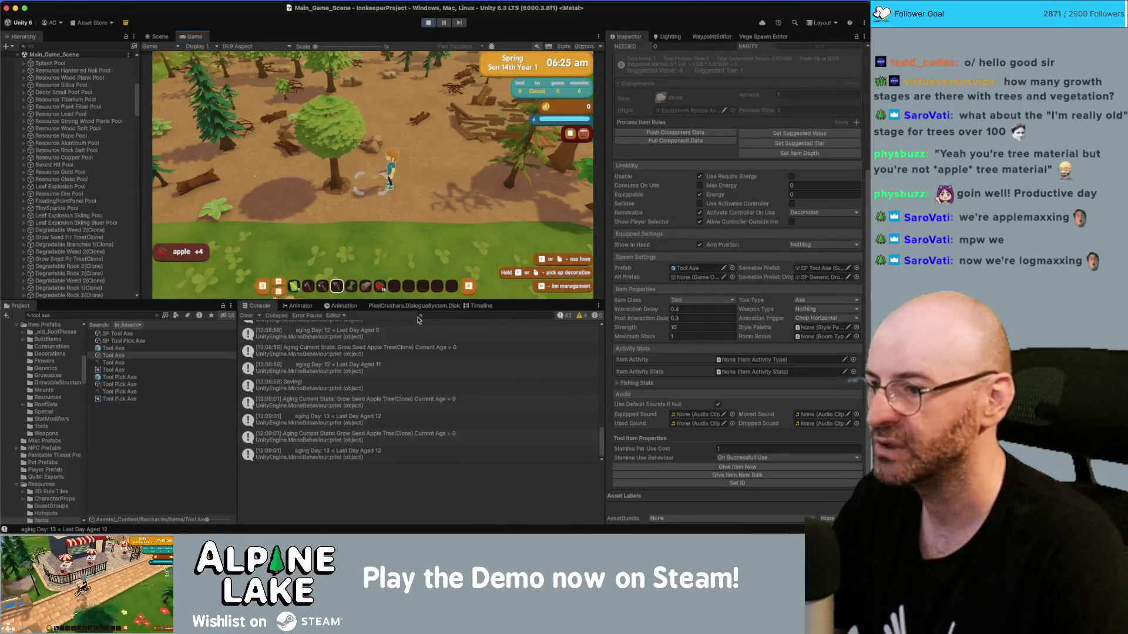
scroll(416, 268, down, 2)
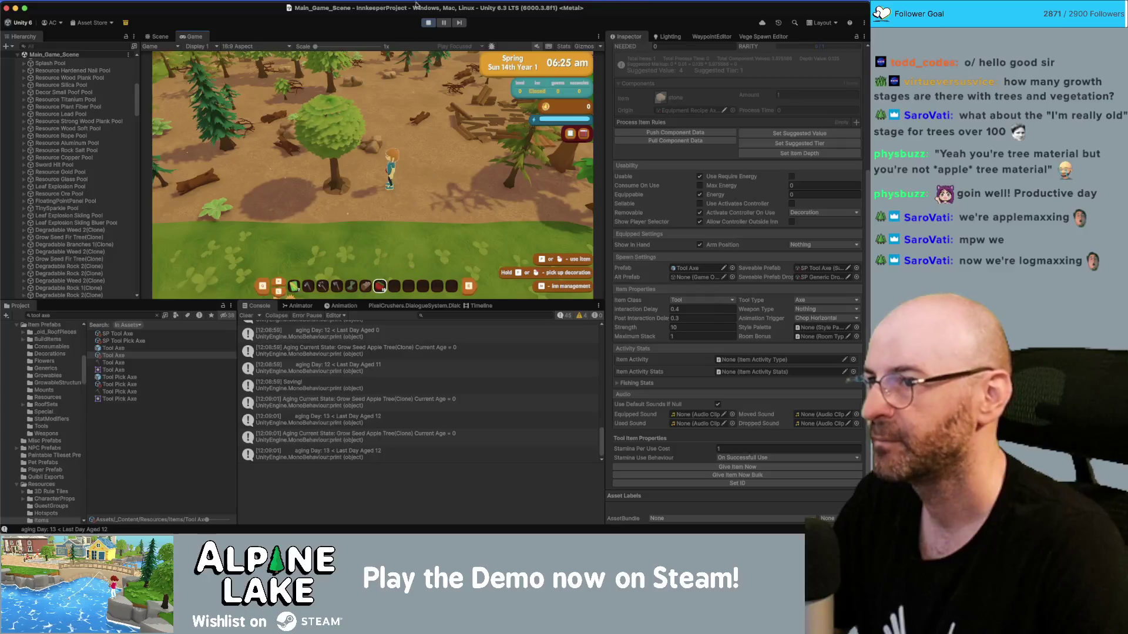
Exit Play mode, search the Project for 'row seed', and open the Grow Seed Apple Tree prefab.
click(429, 23)
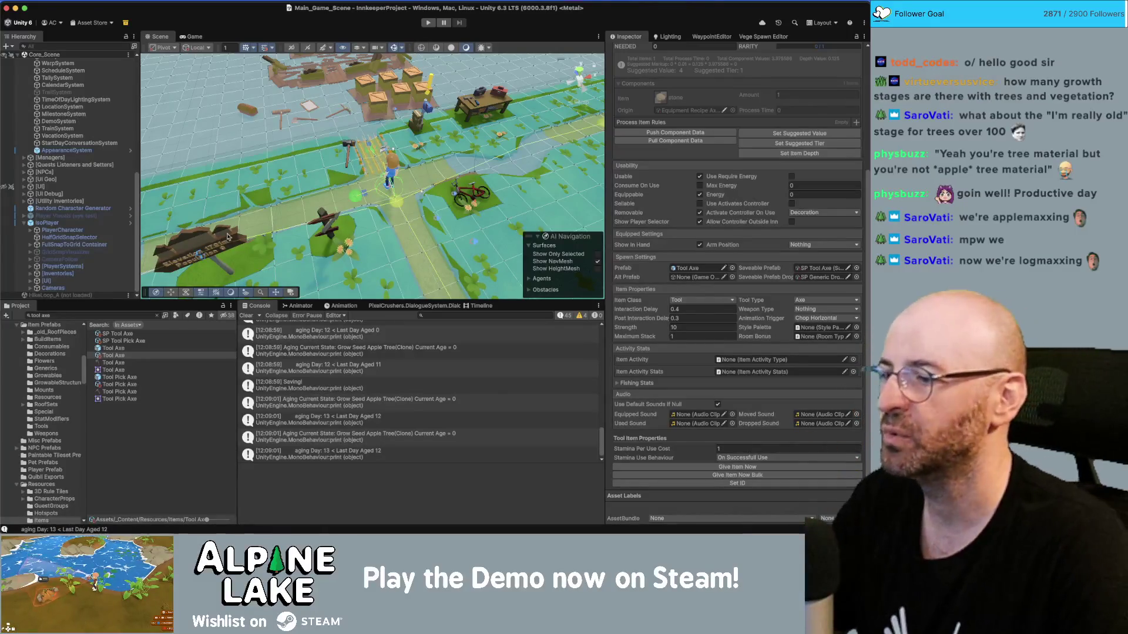
click(118, 316)
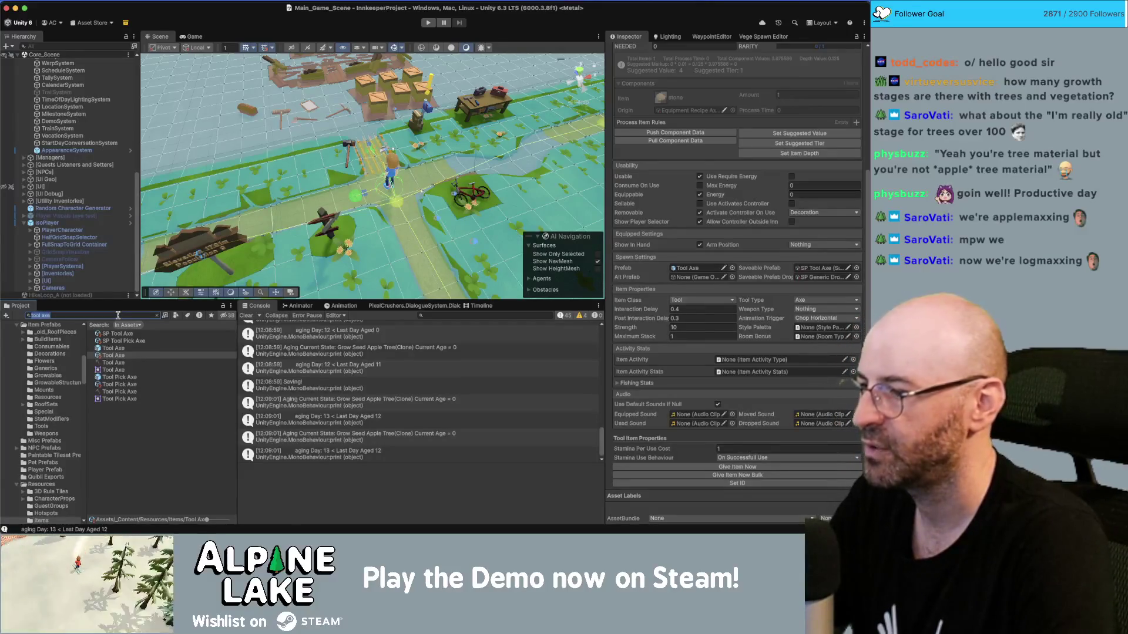
text(row seed)
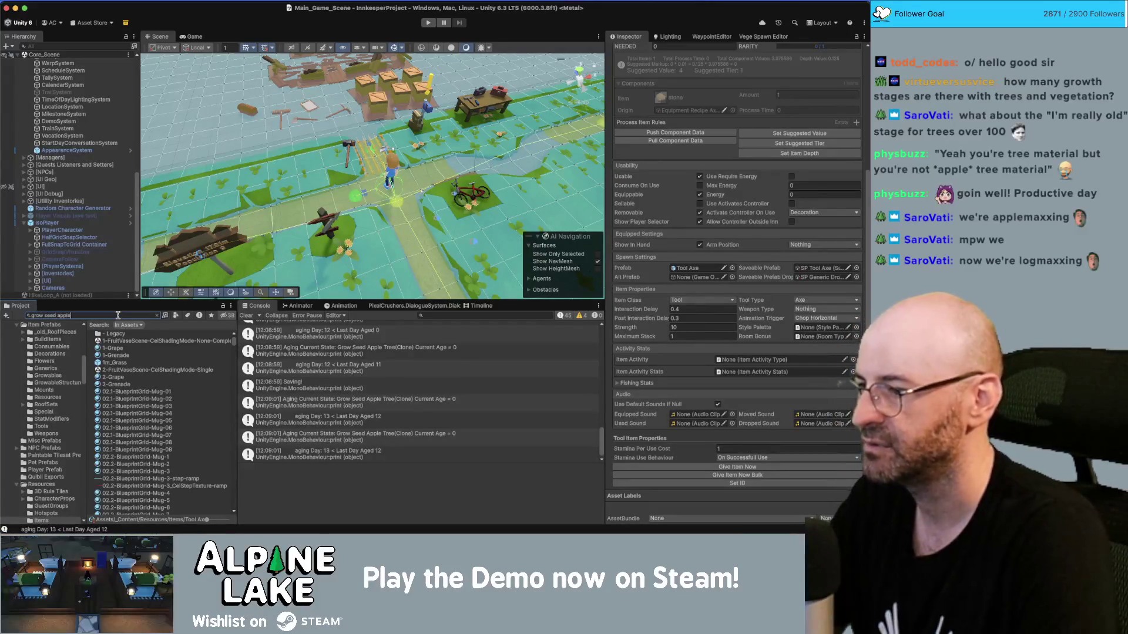
double_click(140, 333)
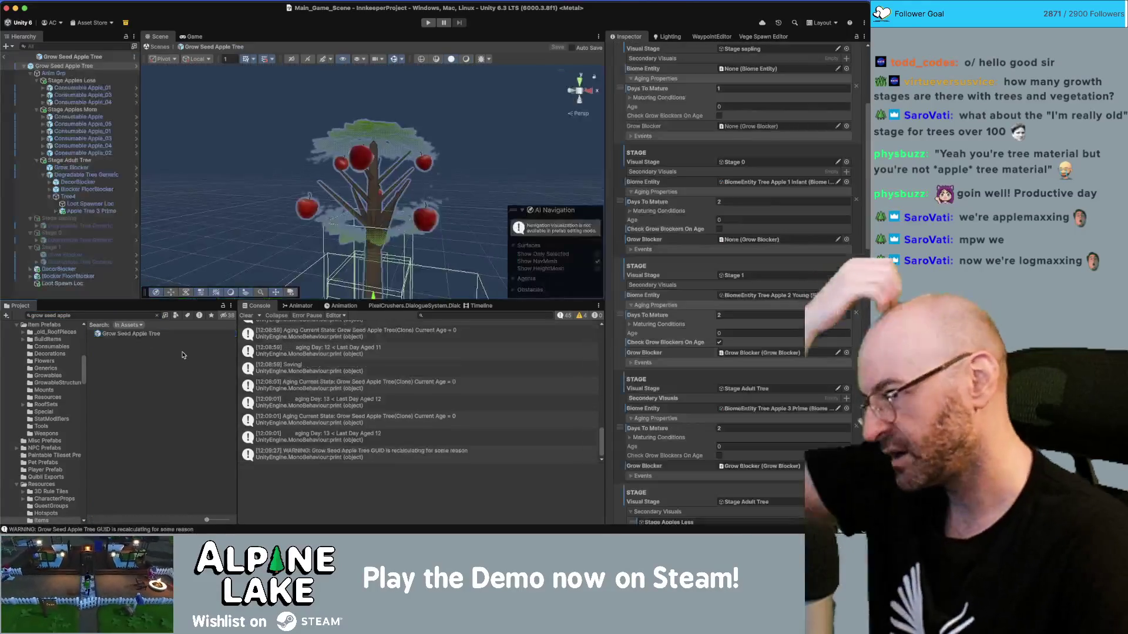
Select the Degradable Tree Generic object in the apple tree prefab and find its On Degrade events.
click(88, 74)
key(Up)
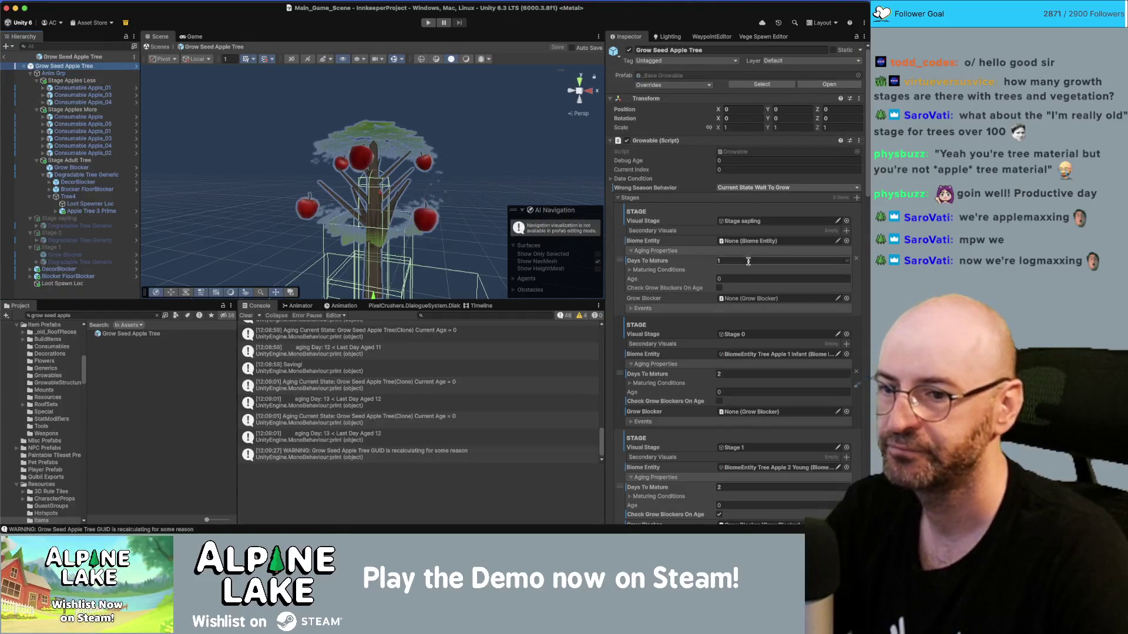
scroll(745, 268, down, 3)
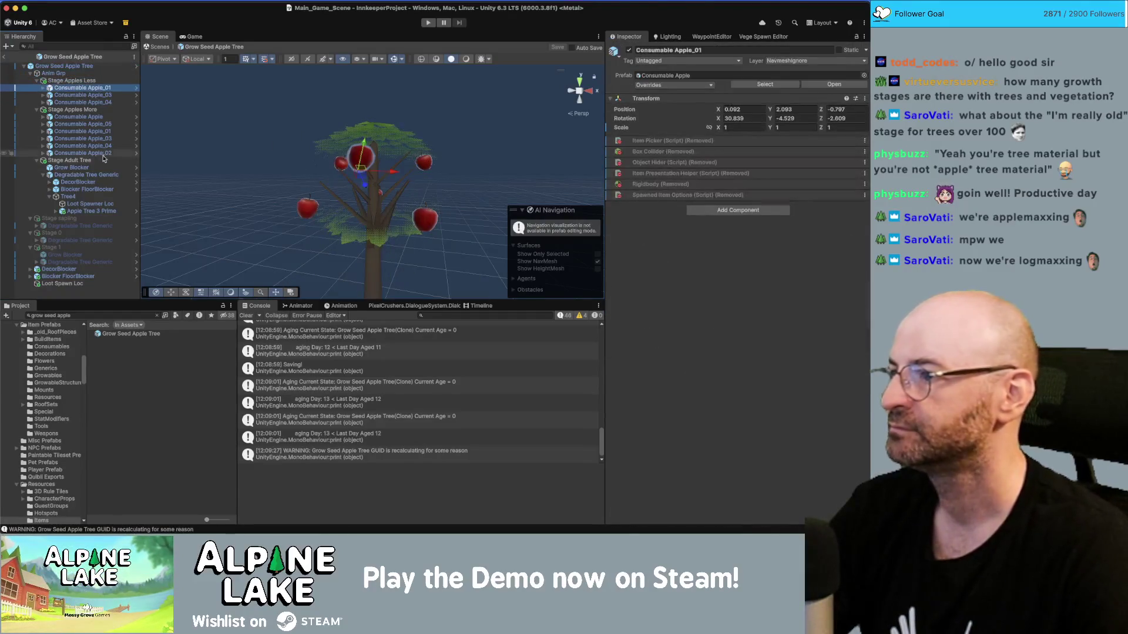
click(112, 175)
scroll(737, 258, down, 3)
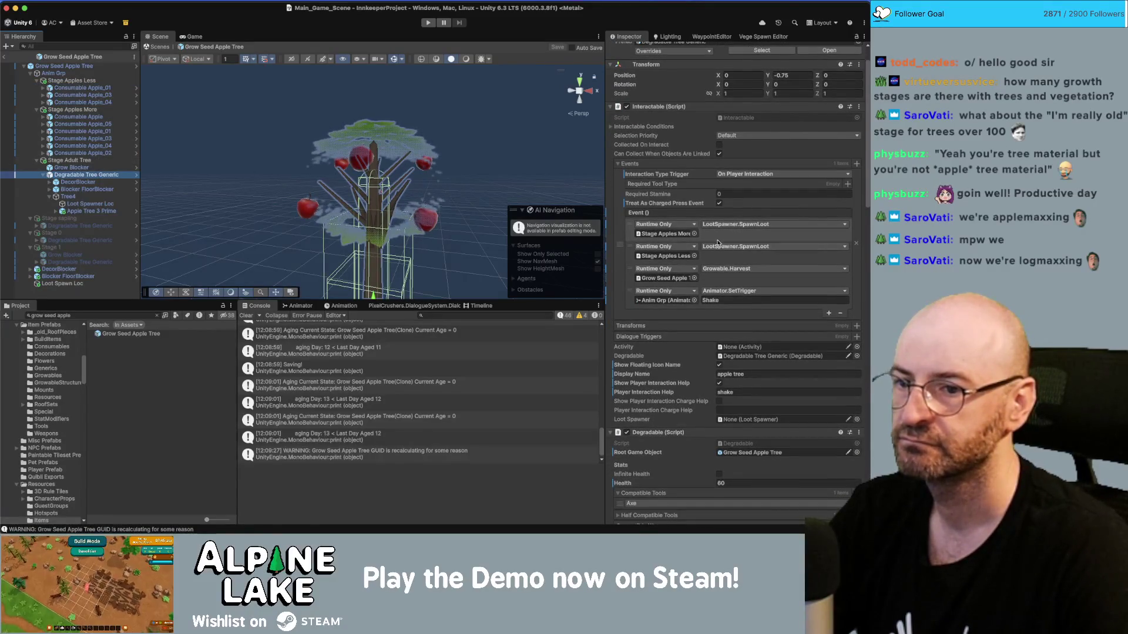
scroll(722, 253, down, 2)
scroll(710, 246, down, 10)
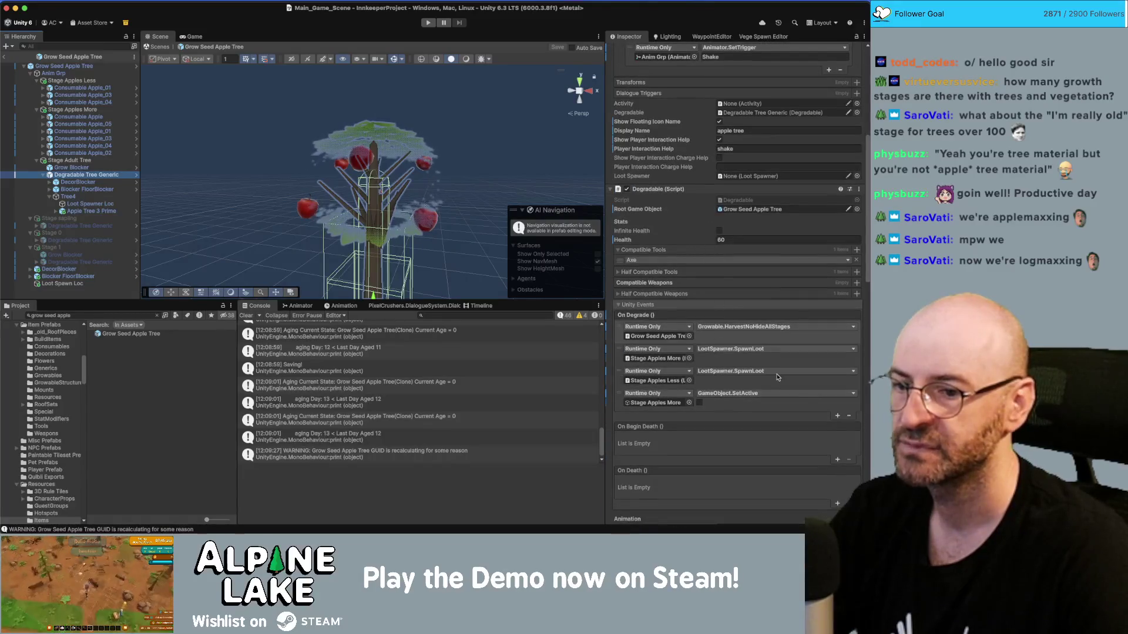
Add an On Degrade entry calling GameObject.SetActive on Stage Apples Less, then save the prefab.
click(837, 416)
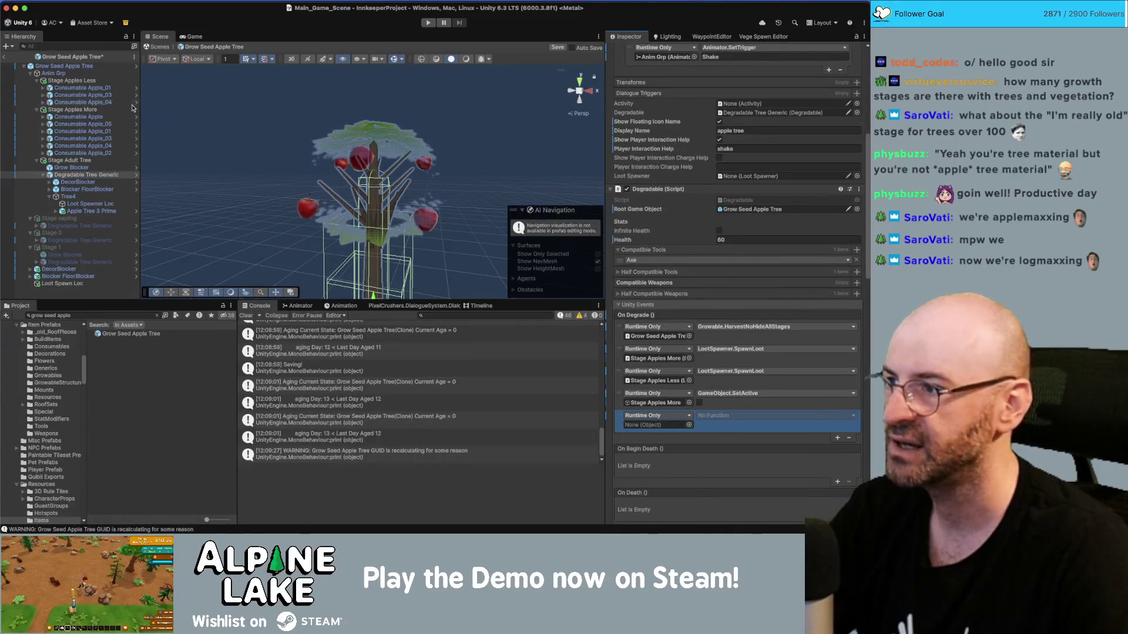
mouse_move(94, 81)
mouse_down()
mouse_move(658, 367)
mouse_move(655, 425)
mouse_up()
click(726, 416)
mouse_move(724, 445)
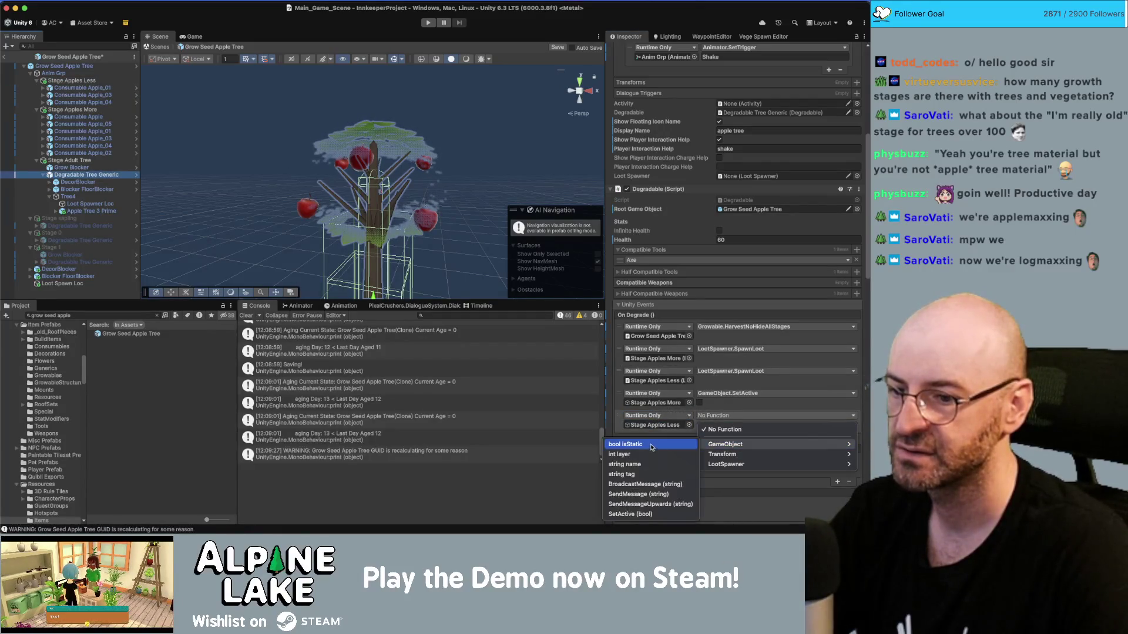
click(644, 514)
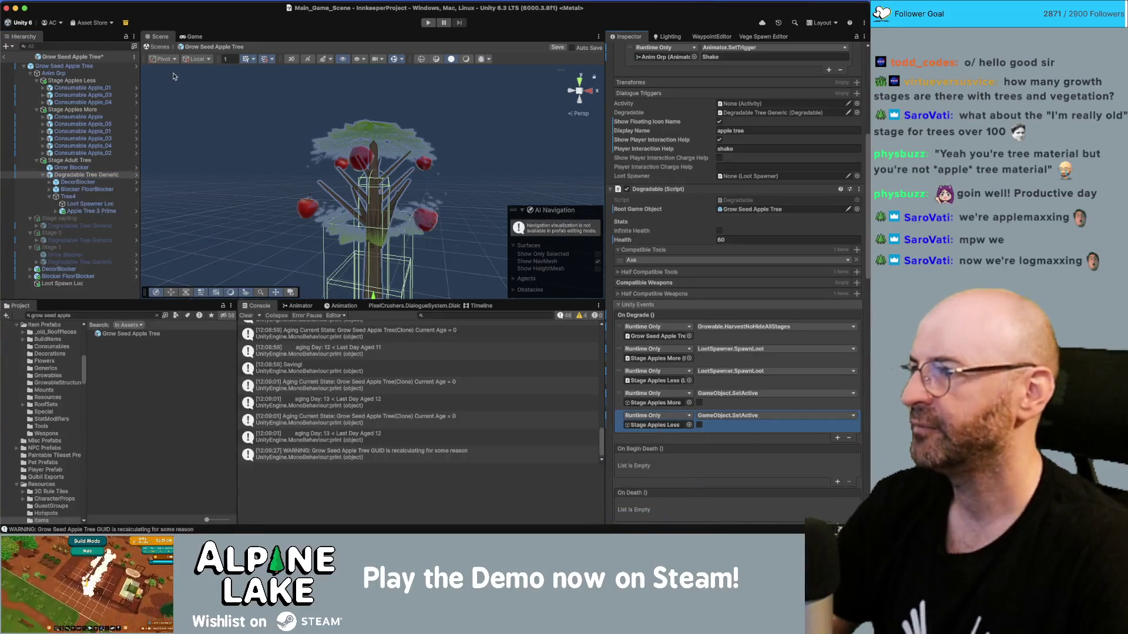
click(5, 58)
key(ctrl+s)
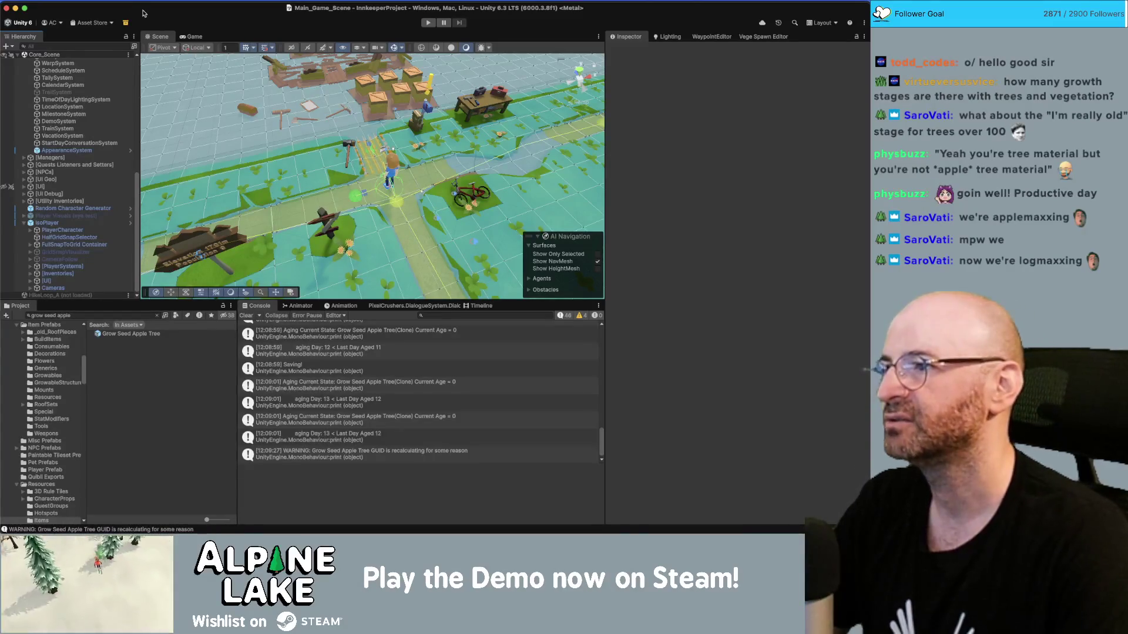
Collapse Main_Game_Scene, expand Core_Scene, and turn off Scene view gizmos.
scroll(81, 107, up, 10)
click(80, 107)
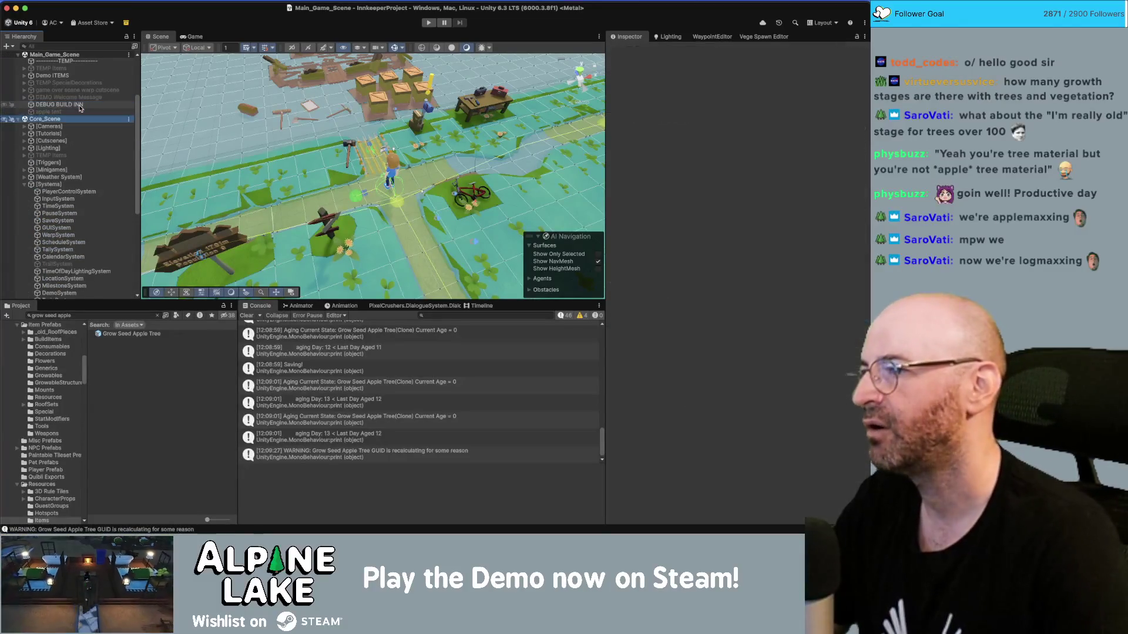
scroll(80, 107, up, 5)
key(Left)
key(Left)
key(Down)
key(Right)
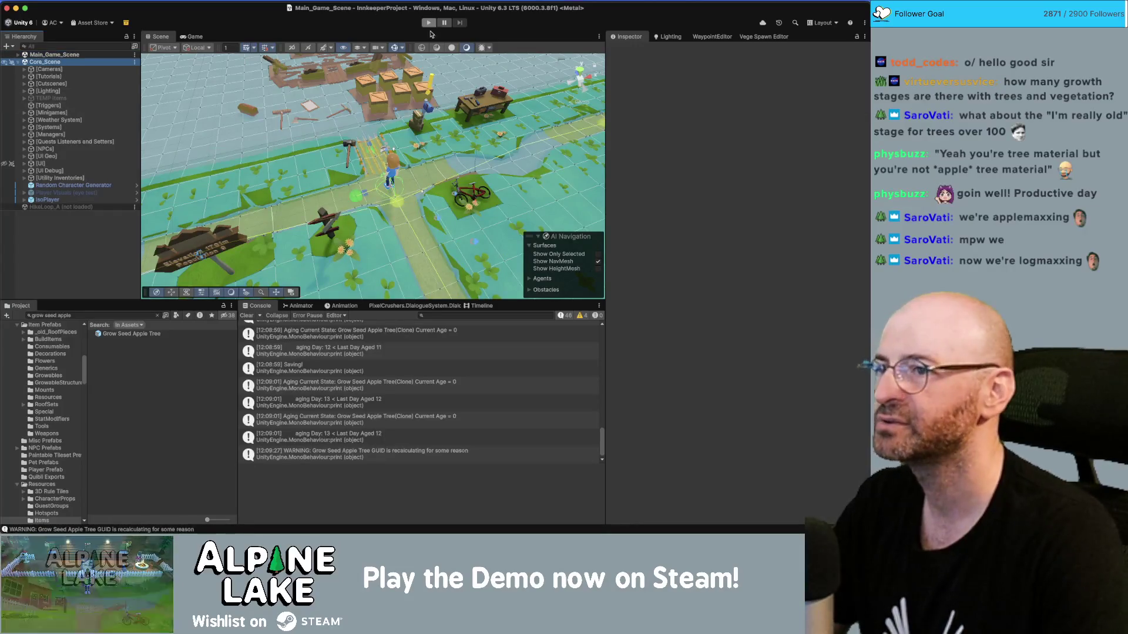
click(395, 50)
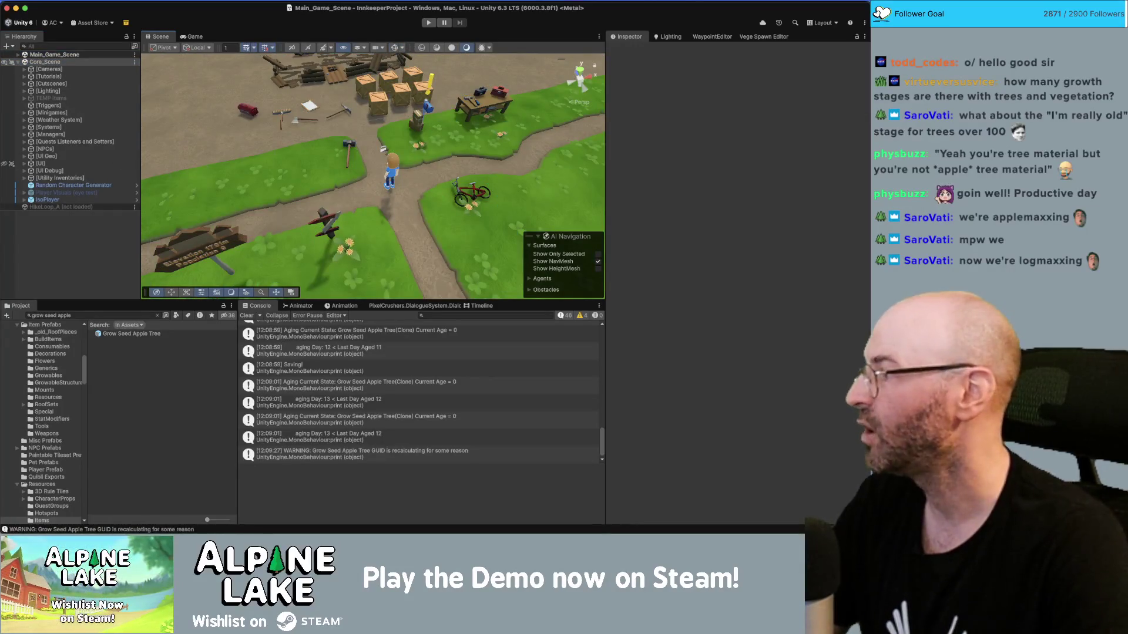
Check the Nature Walk Festival quest on the Miro board, then search the Project for 'foraged granola'.
key(super+Tab)
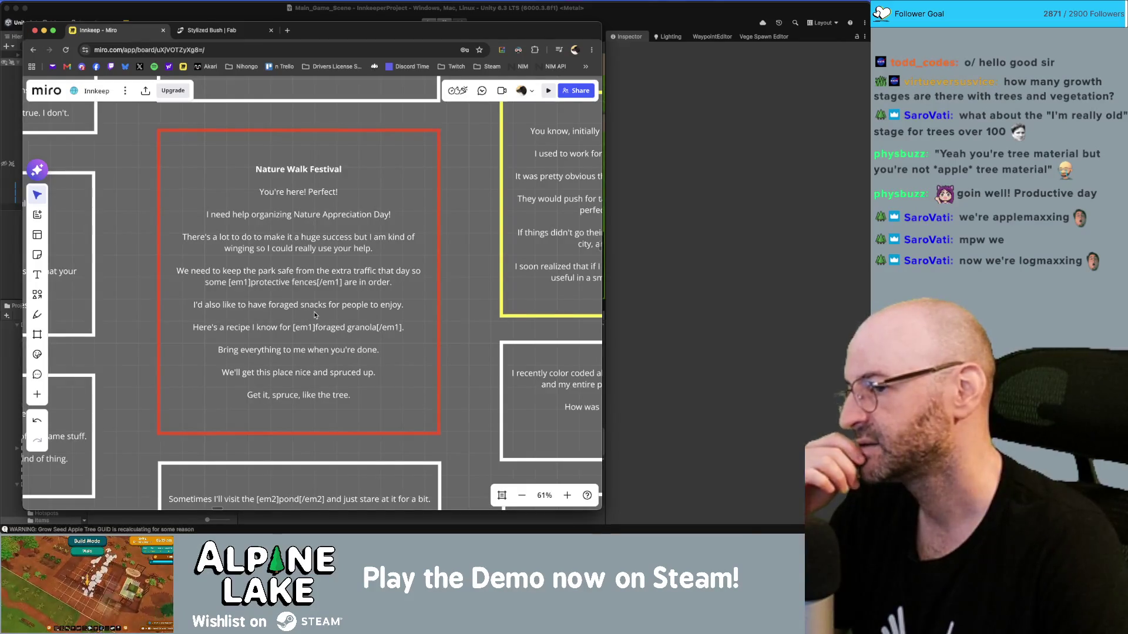
click(317, 328)
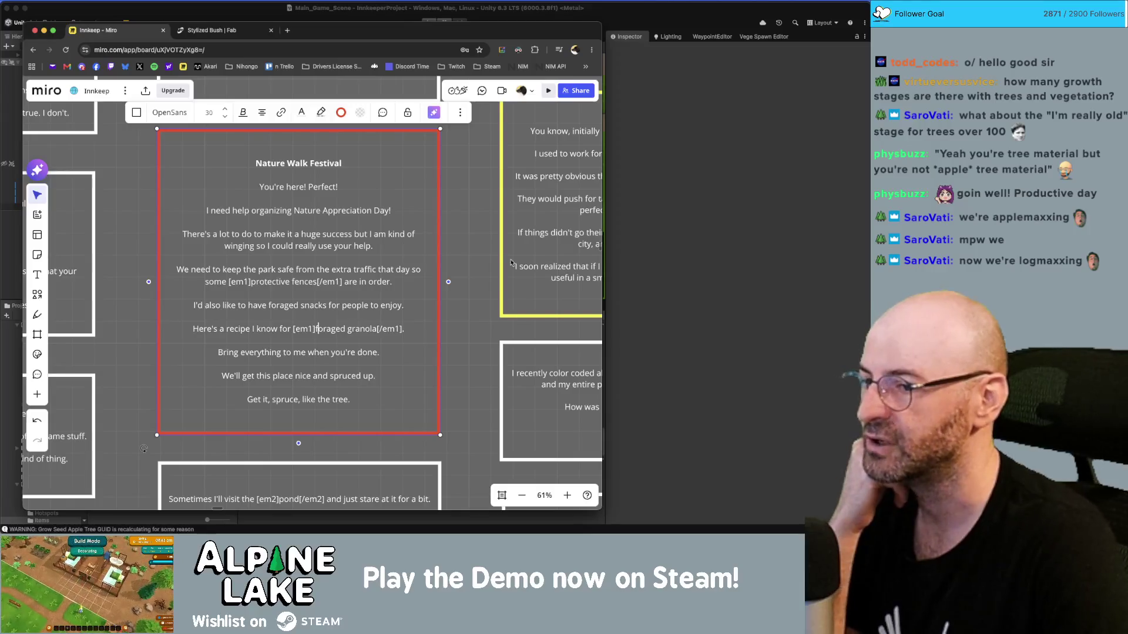
key(super+Tab)
click(96, 315)
text(forag)
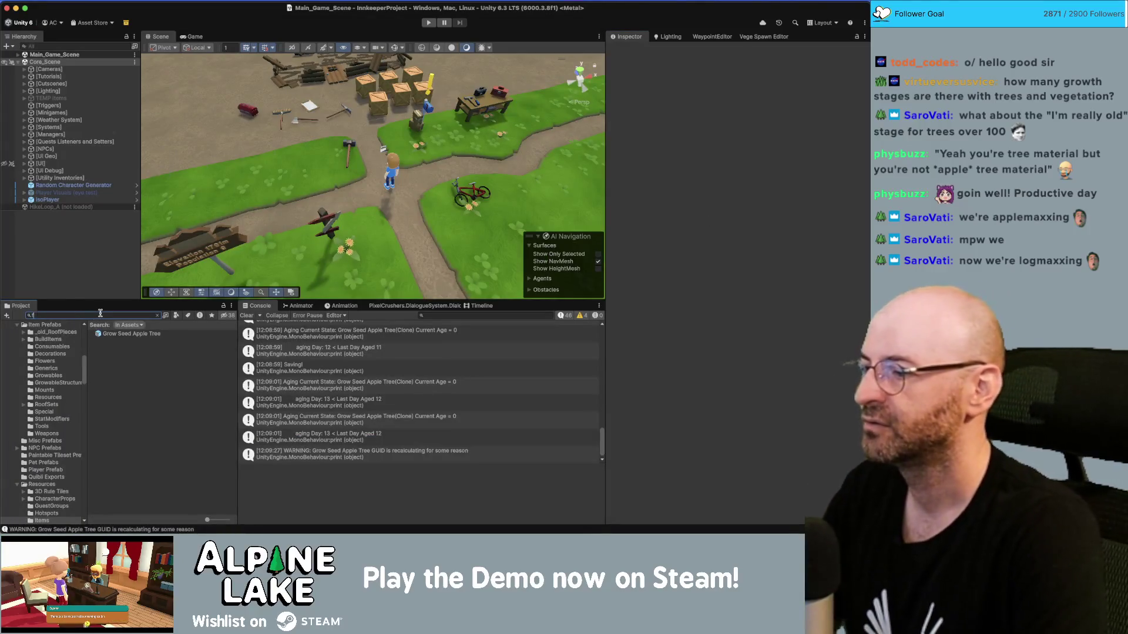
text(ed granola)
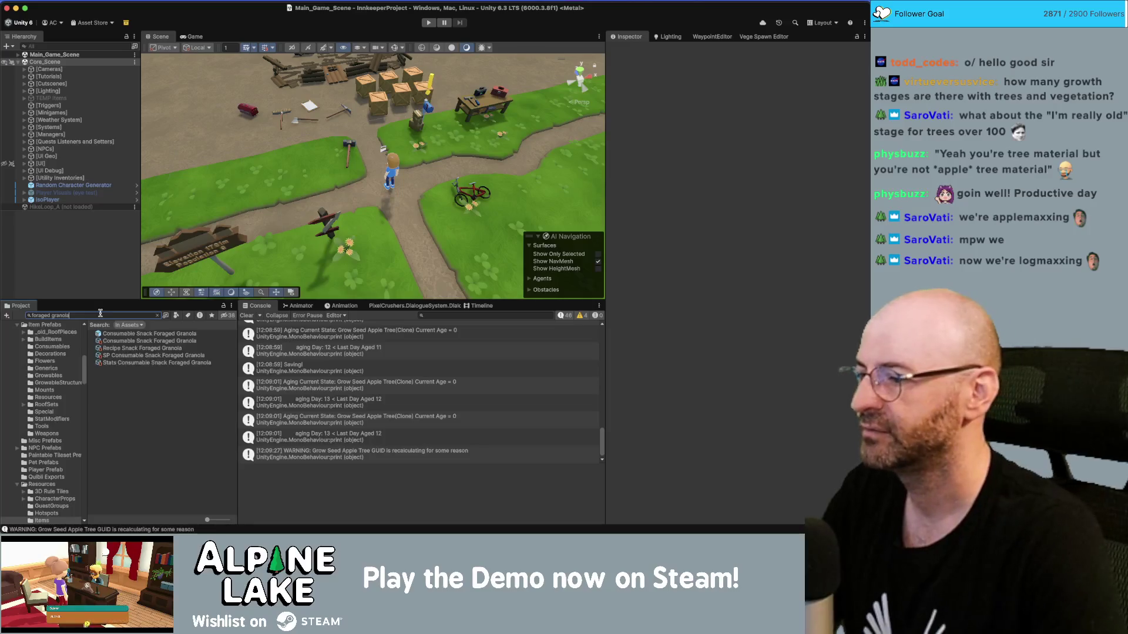
Swap the Foraged Granola recipe's chanterelle ingredient for wildberry.
click(133, 335)
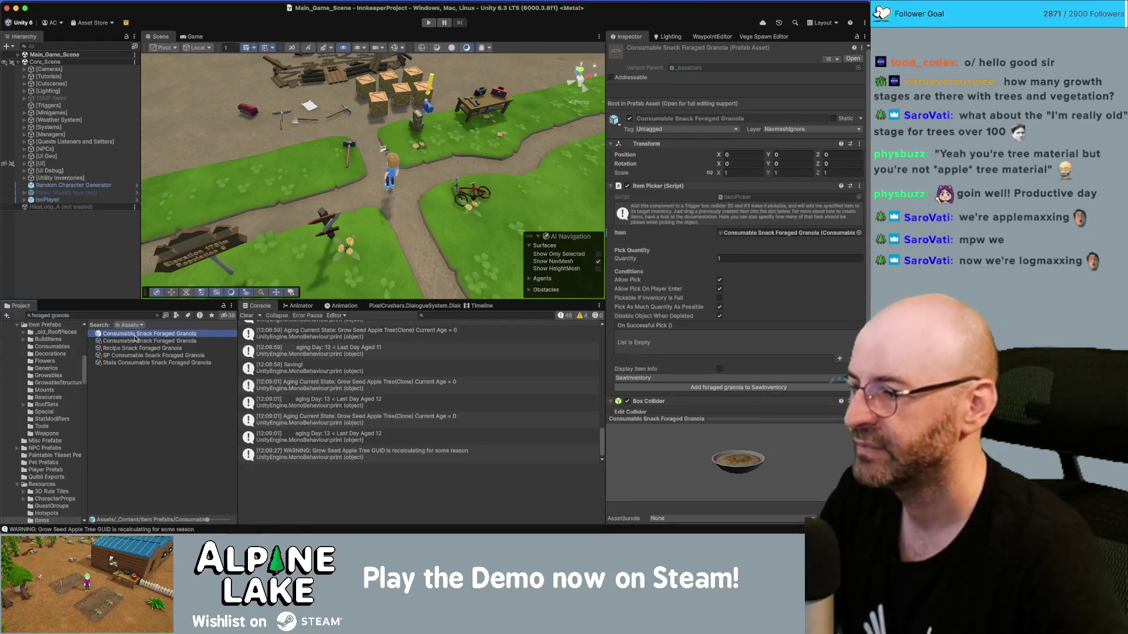
key(Down)
key(Down)
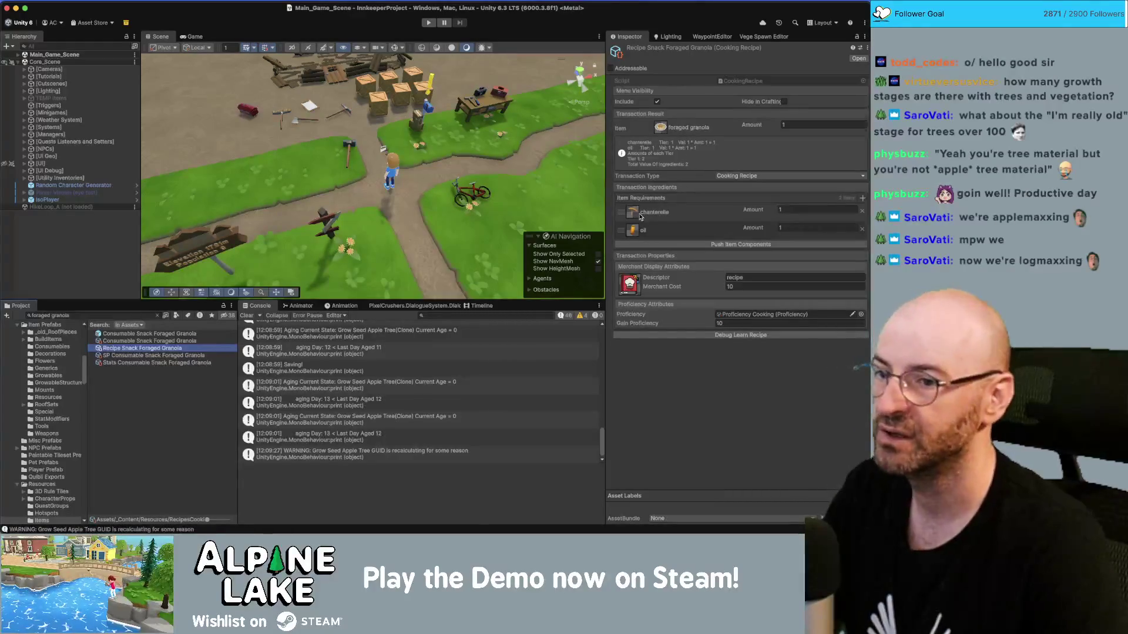
click(636, 215)
text(wildberr)
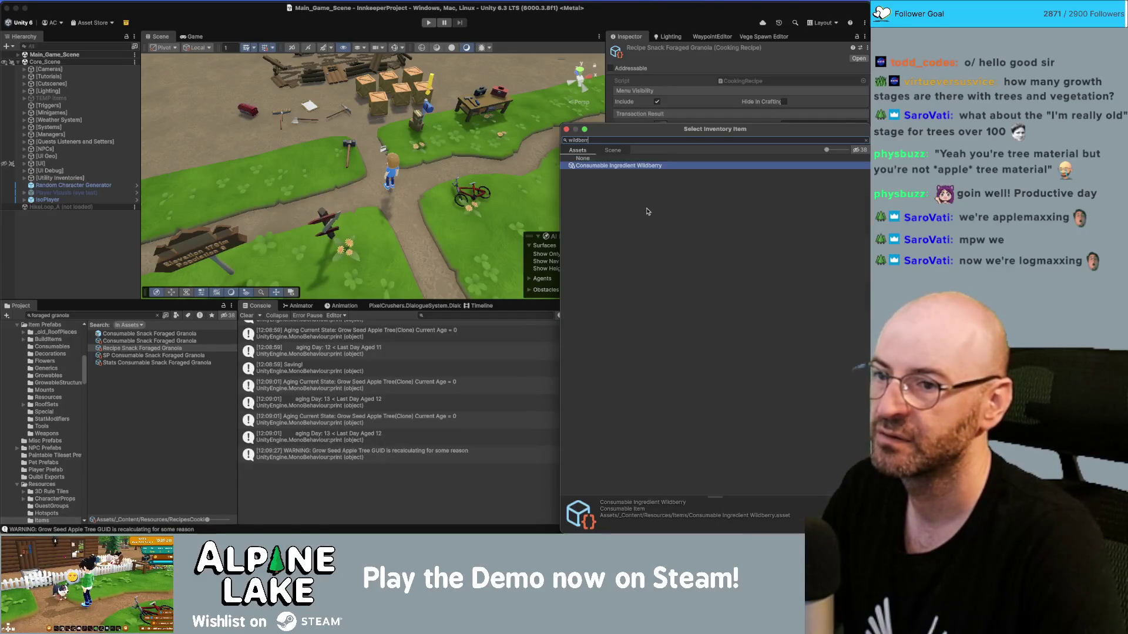
key(Return)
click(795, 210)
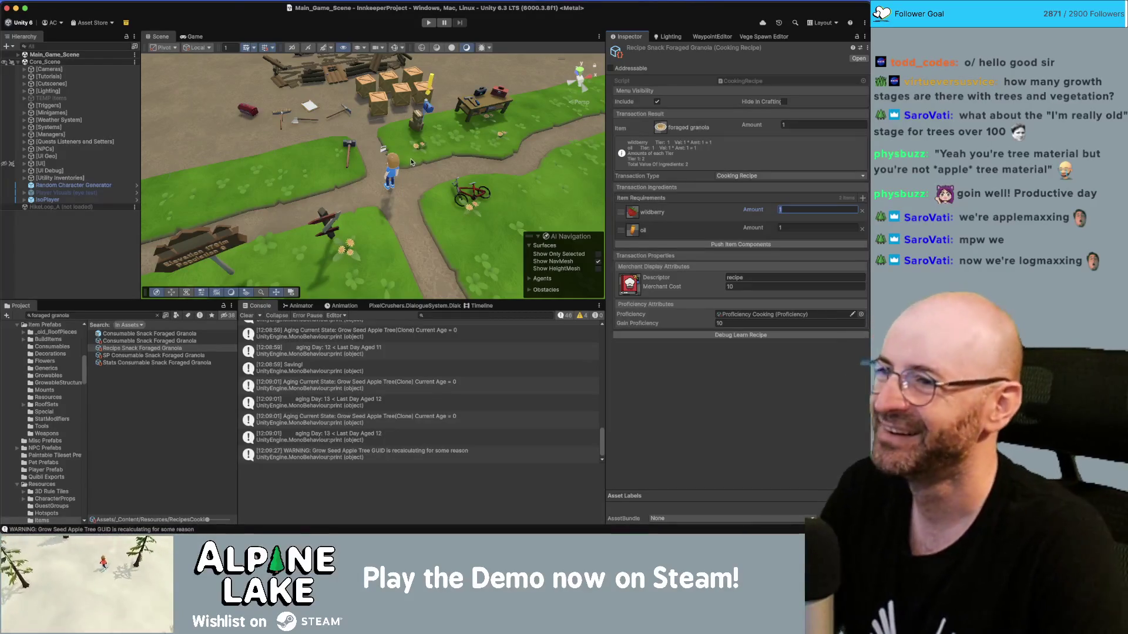
Select and then deselect the pathway cross tile, and switch to the browser.
click(403, 137)
key(super+z)
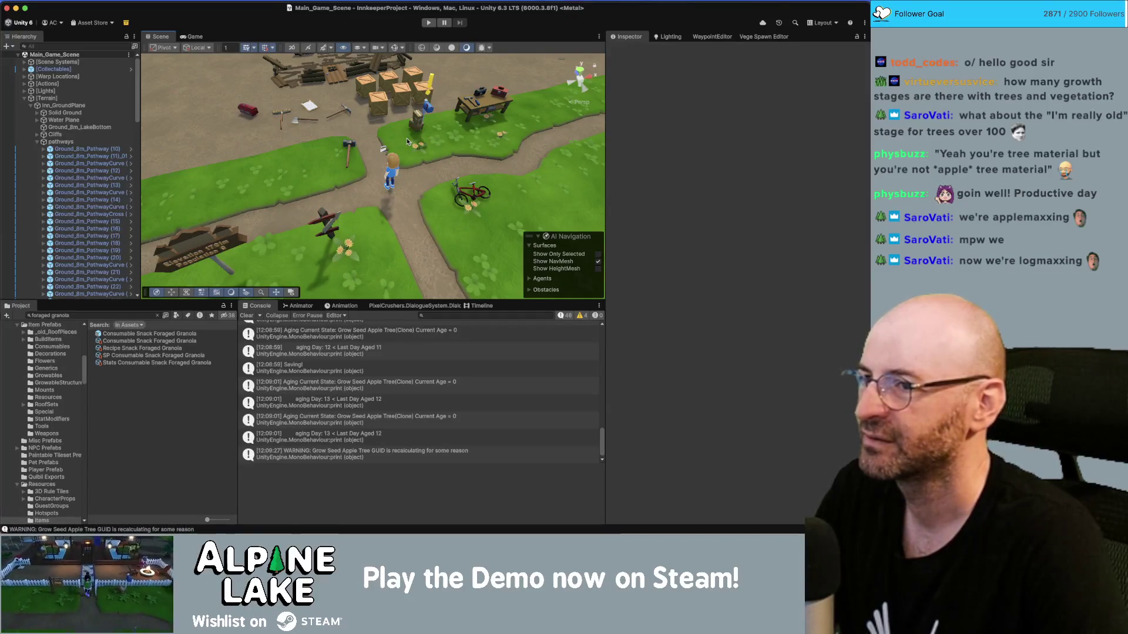
key(super+Tab)
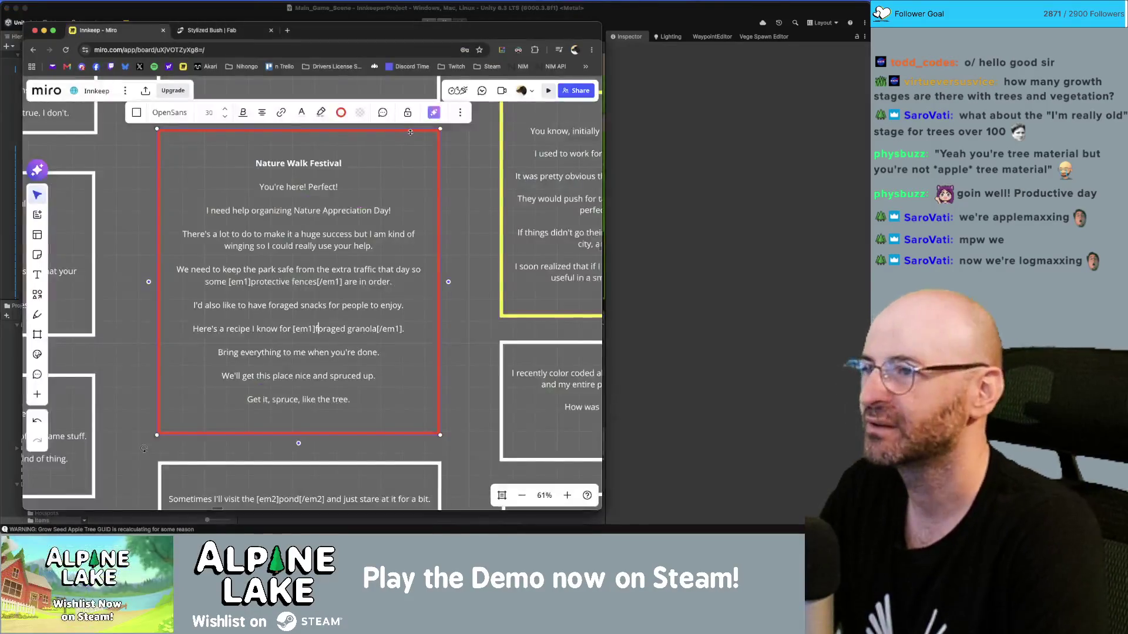
Google 'foraged granola' in a new tab, then search 'what tree seeds are edible'.
key(super+t)
text(foraged granola)
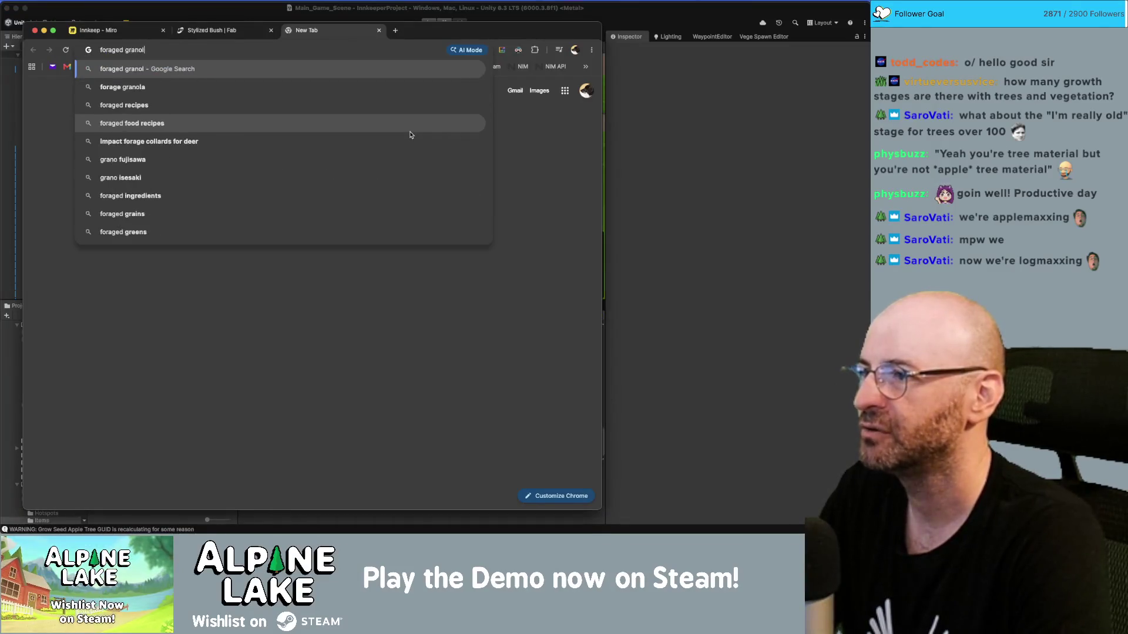
key(Return)
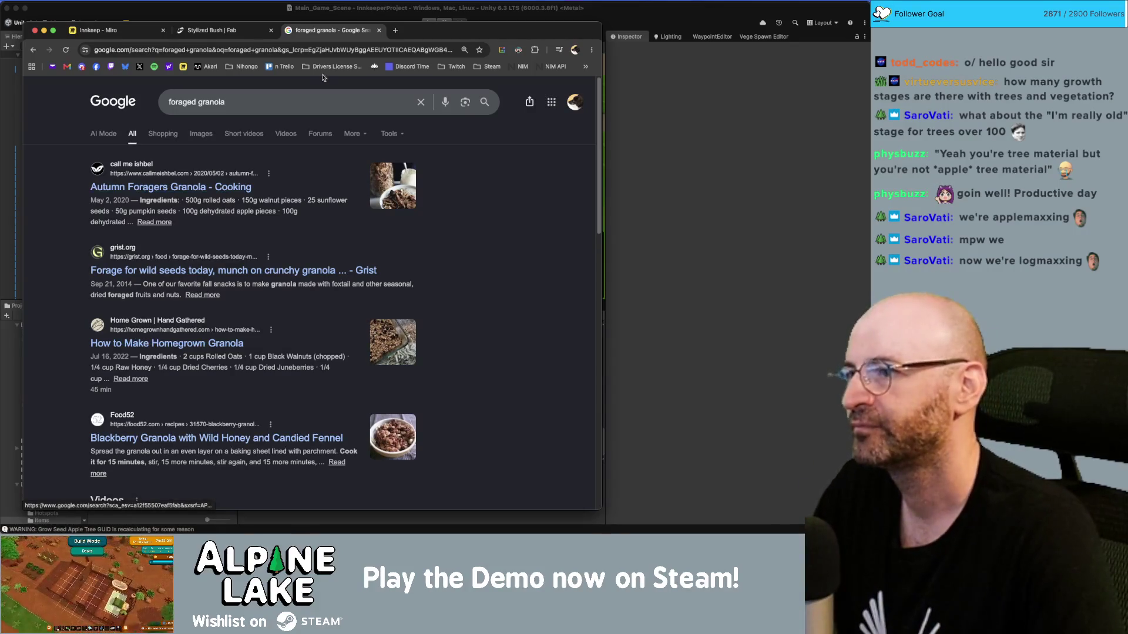
click(286, 105)
key(super+a)
text(what seeds are)
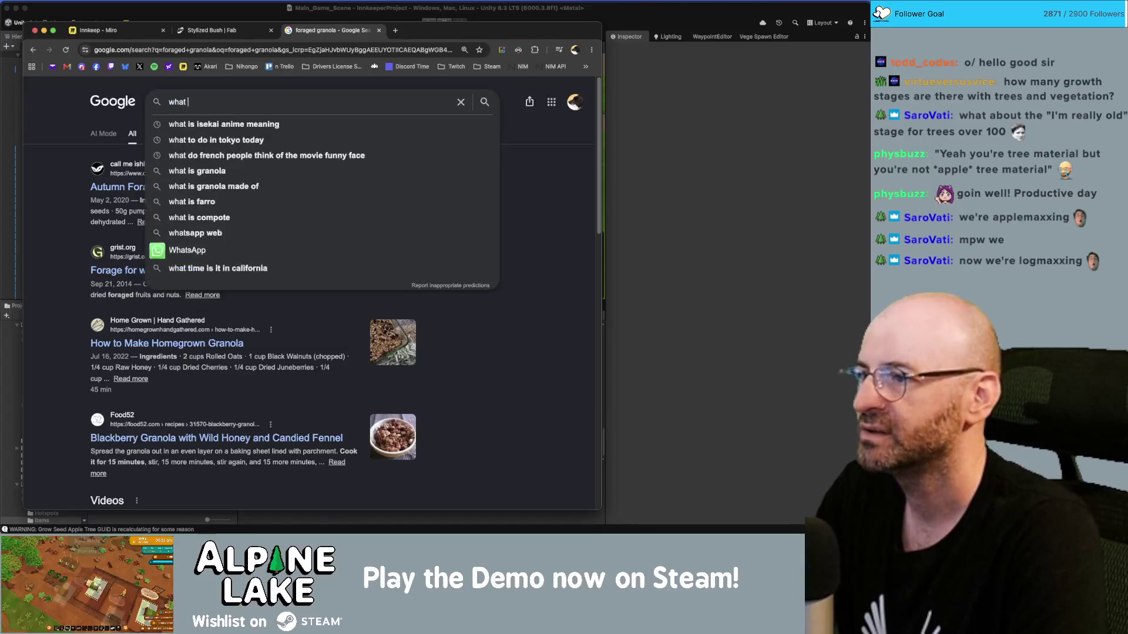
key(super+a)
text(w)
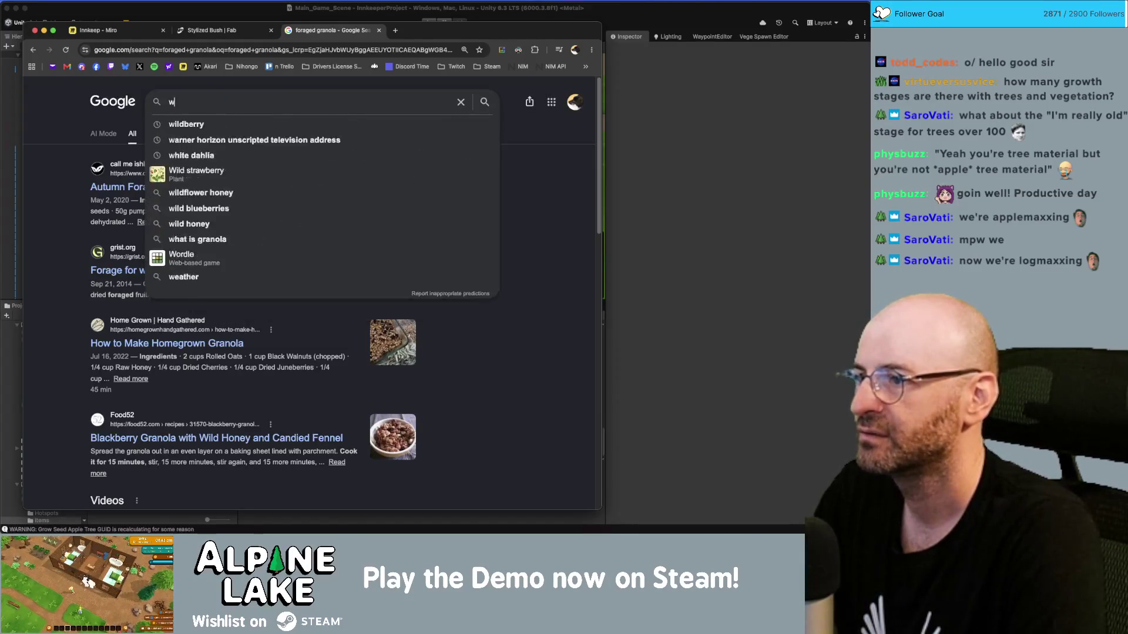
text(hat tree seeds)
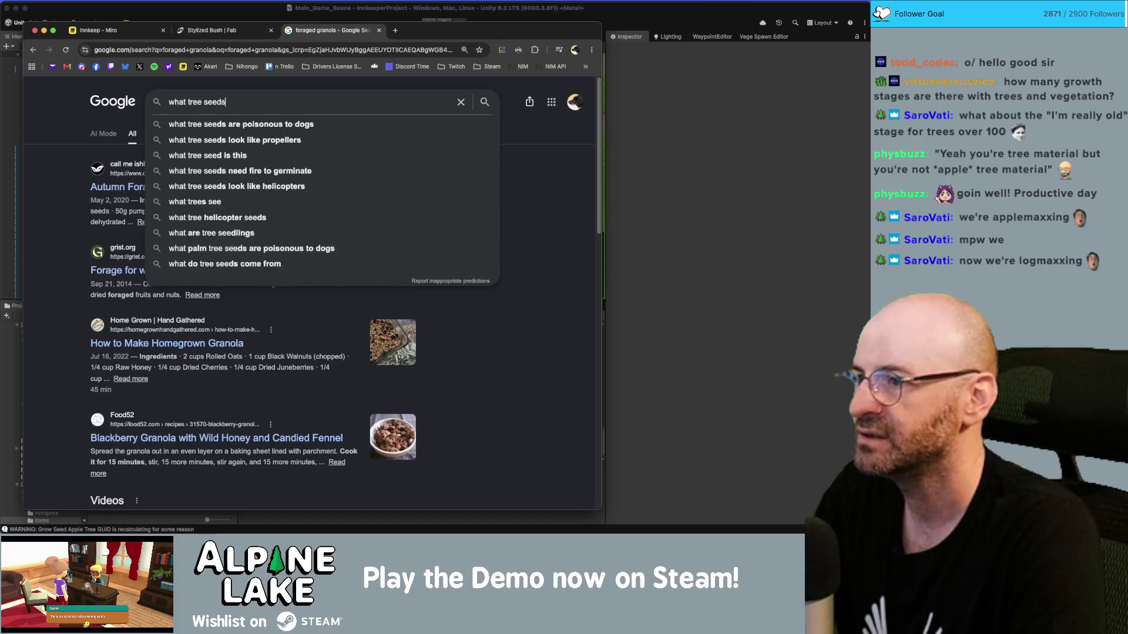
text( are edible)
key(Return)
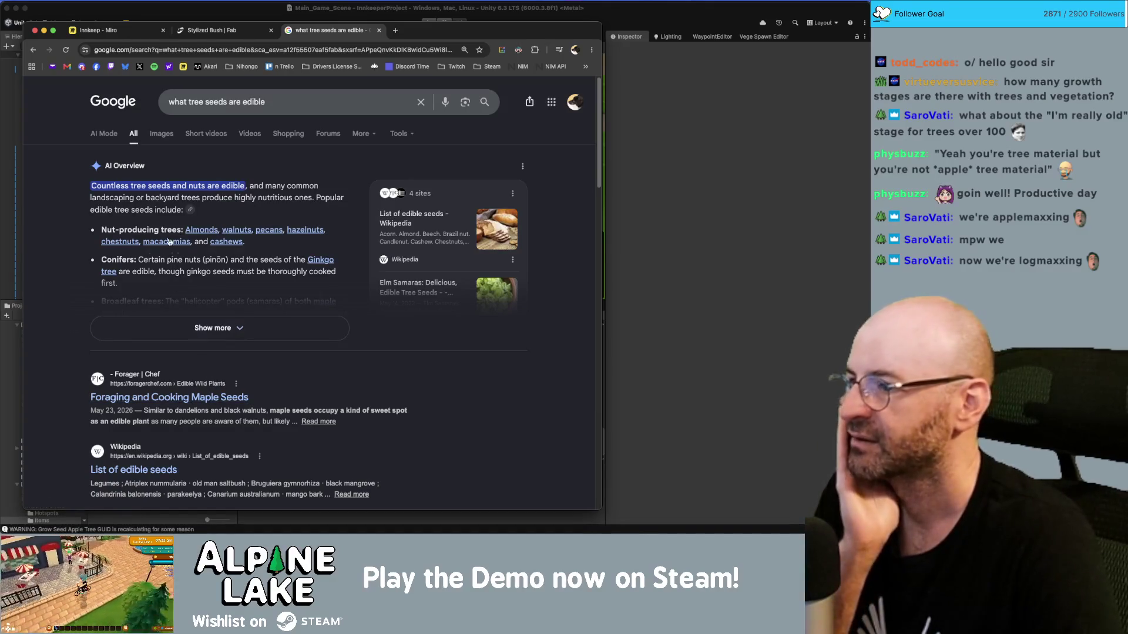
Read the foragerchef.com Foraging and Cooking Maple Seeds article, then return to Unity.
scroll(139, 295, down, 1)
click(144, 374)
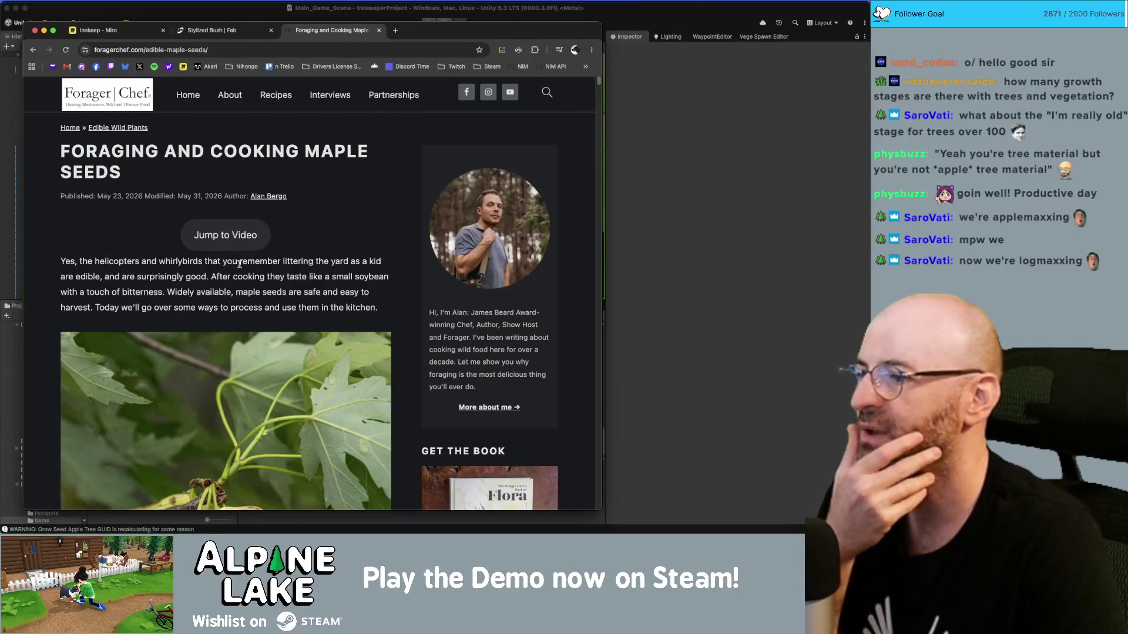
scroll(284, 303, down, 1)
scroll(285, 304, down, 5)
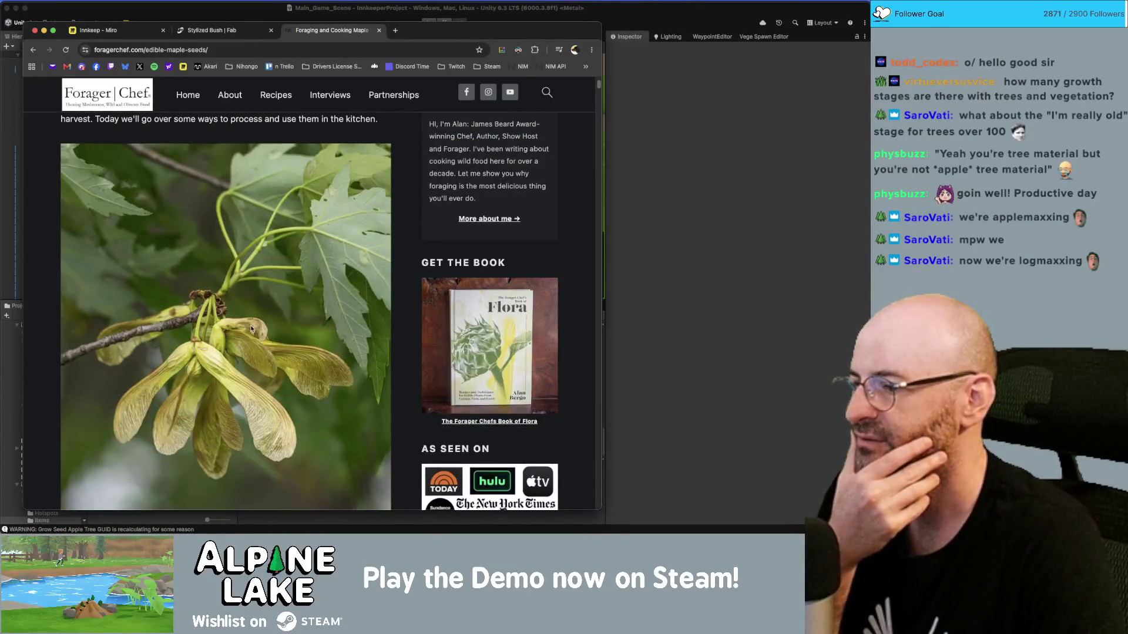
scroll(182, 358, down, 3)
scroll(183, 358, down, 5)
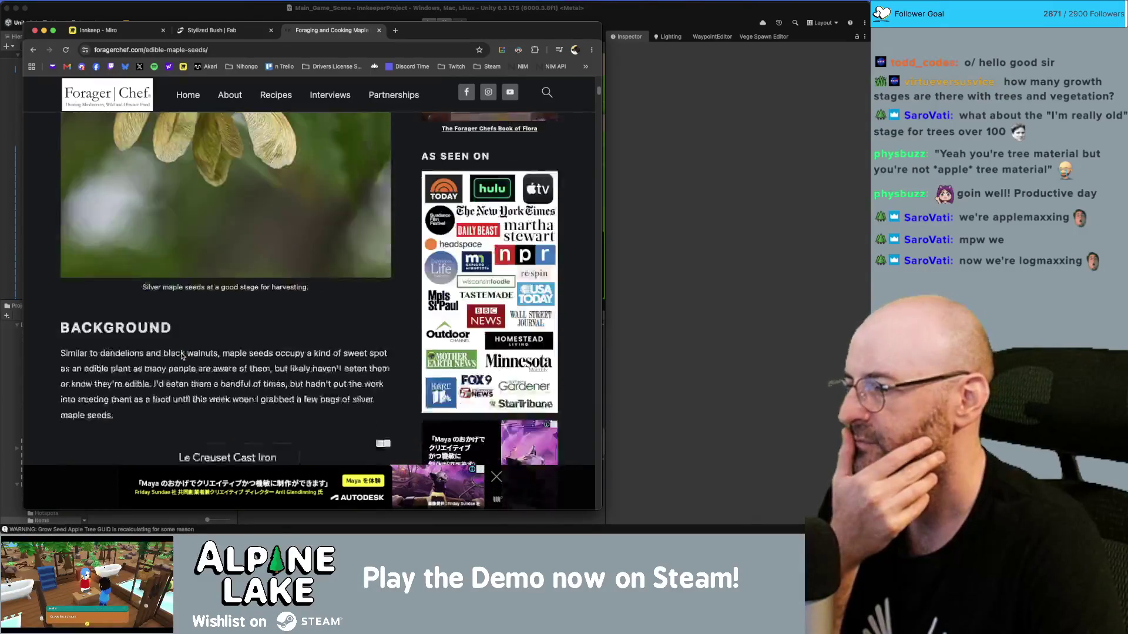
scroll(183, 351, down, 2)
key(super+Tab)
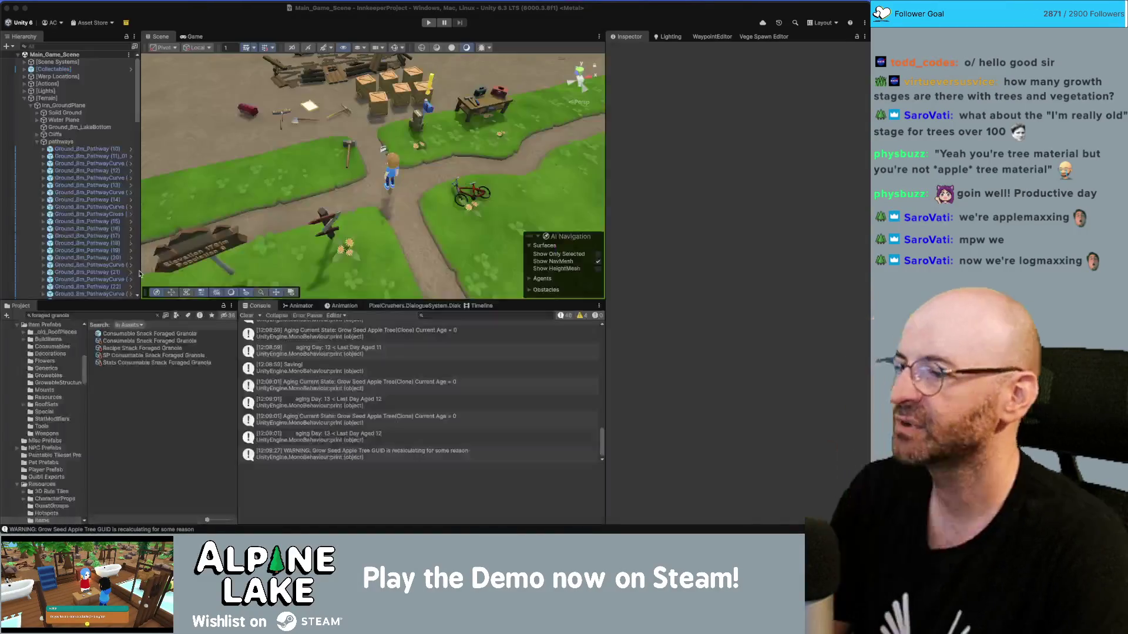
Search the Project for 'consumable apple' and select the Consumable Apple asset.
click(112, 315)
text(resource)
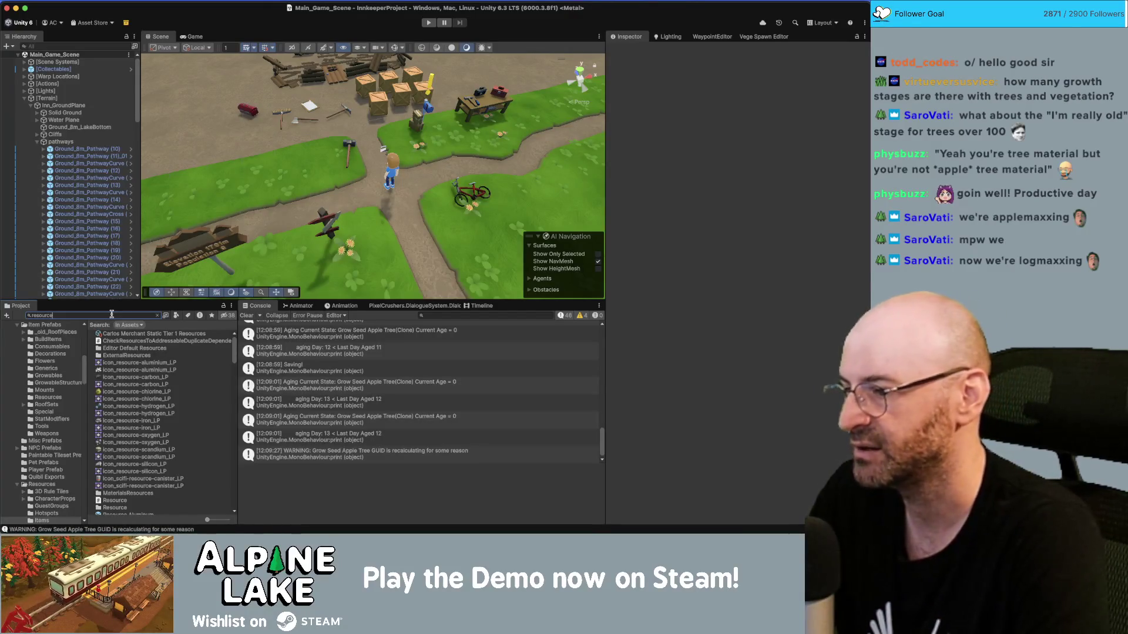
key(super+a)
key(BackSpace)
text(consumable)
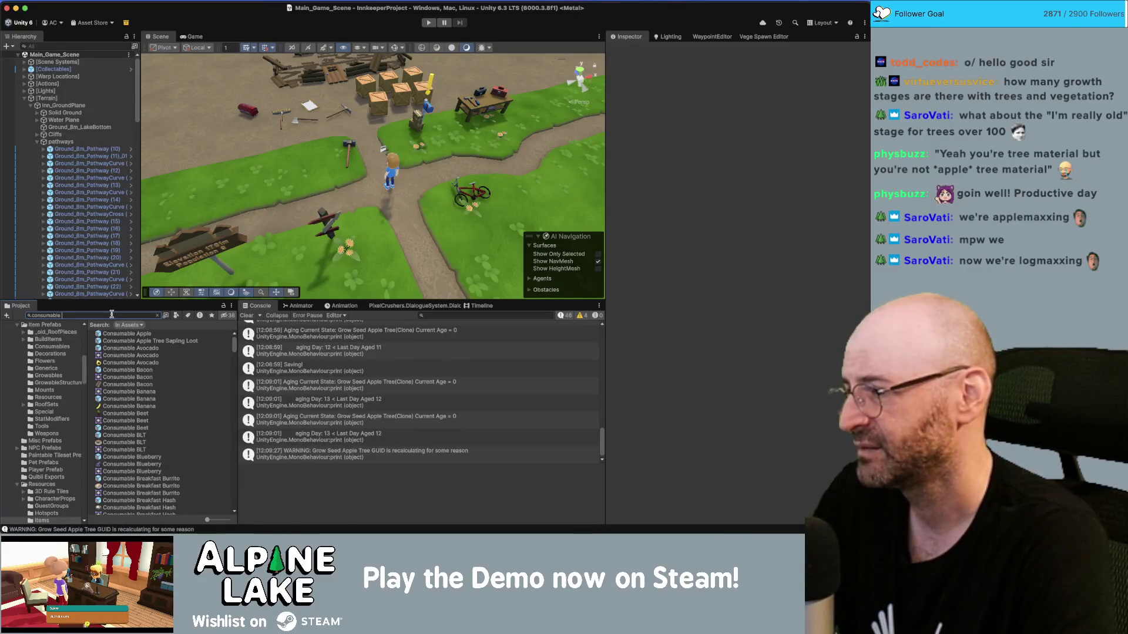
text(sunf)
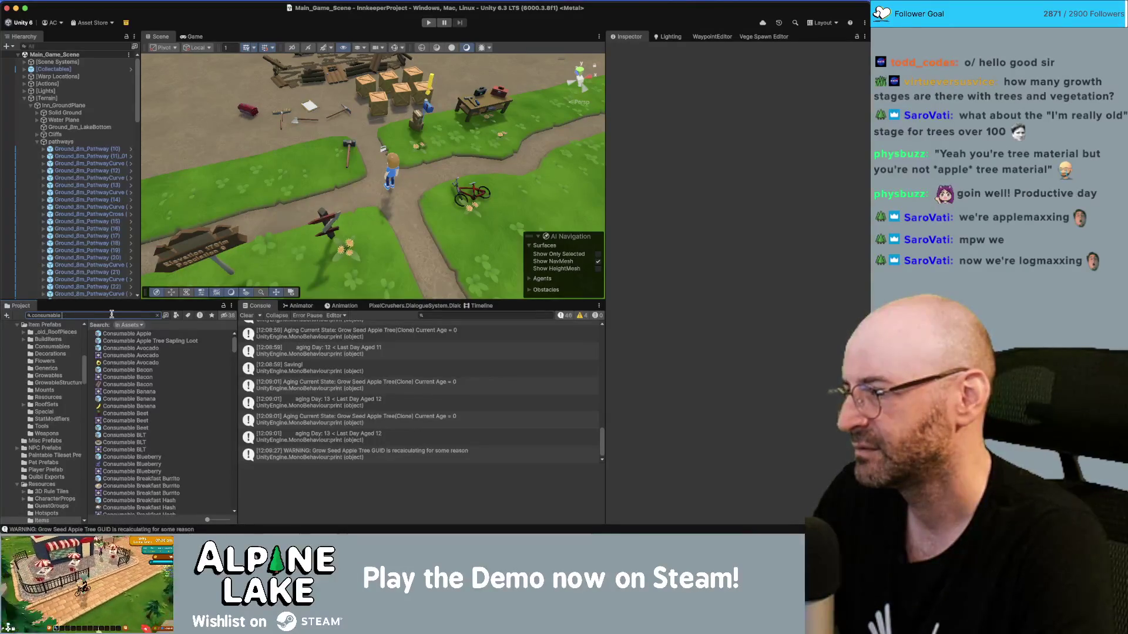
text(lower)
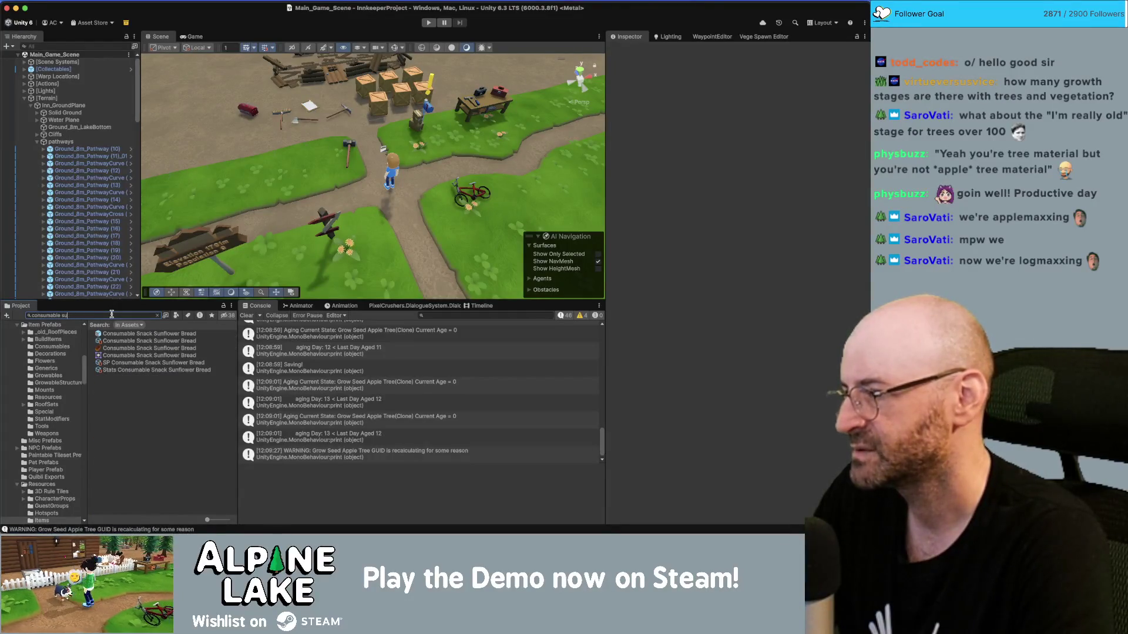
key(BackSpace)
key(BackSpace)
key(BackSpace)
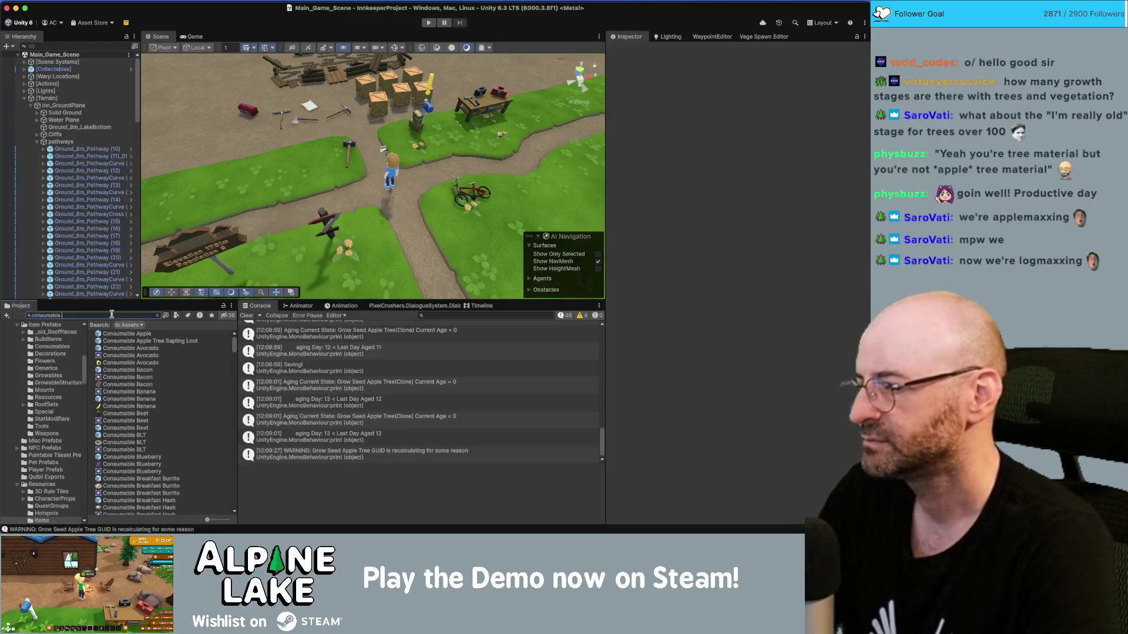
text(apple)
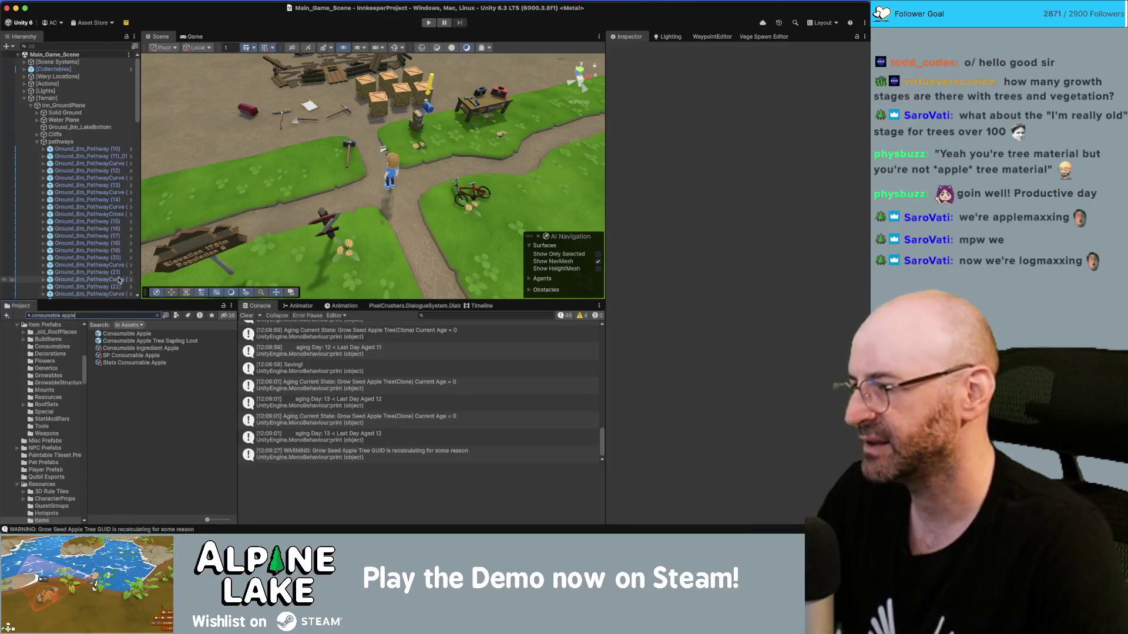
click(140, 334)
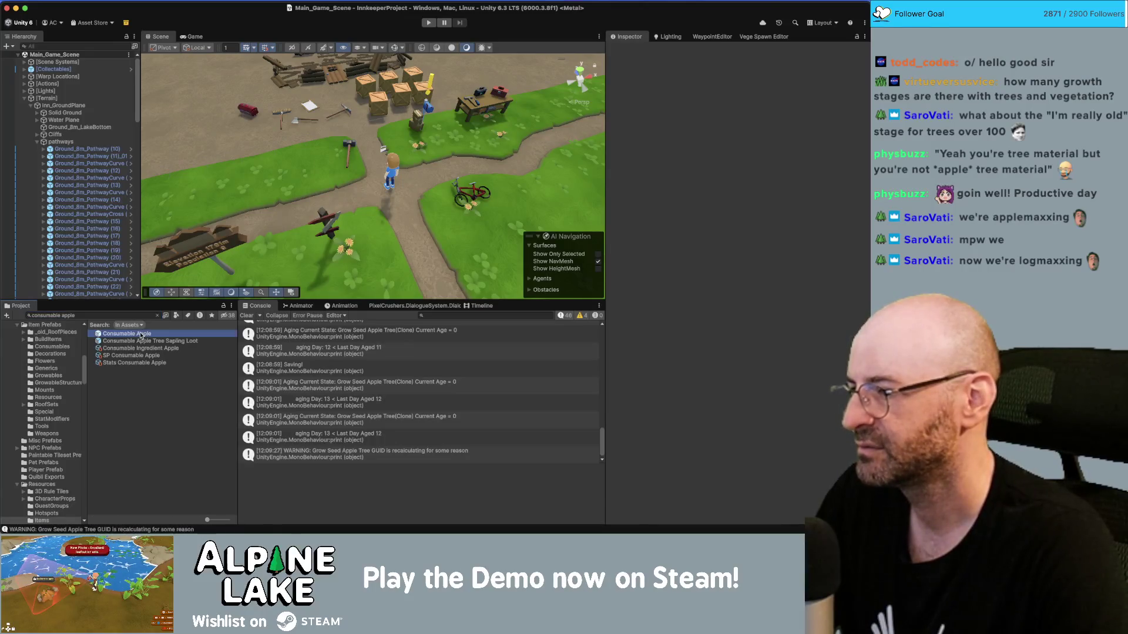
Add Consumable Ingredient Apple, SP Consumable Apple and Stats Consumable Apple to the selection, then open the Assets menu.
super+click(140, 349)
super+click(141, 356)
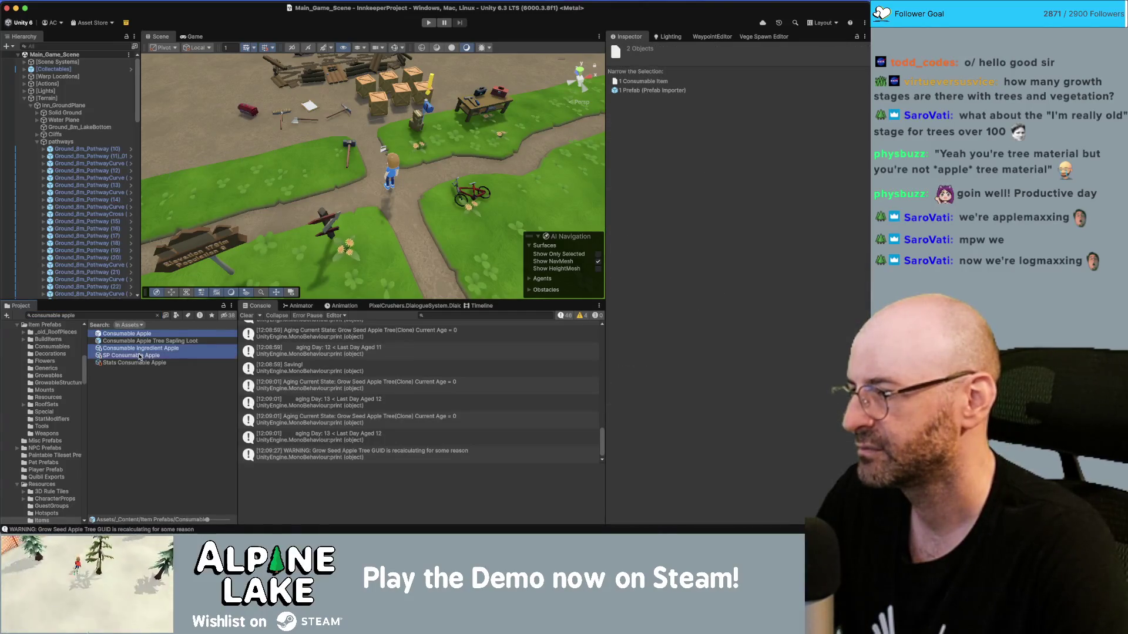
super+click(143, 363)
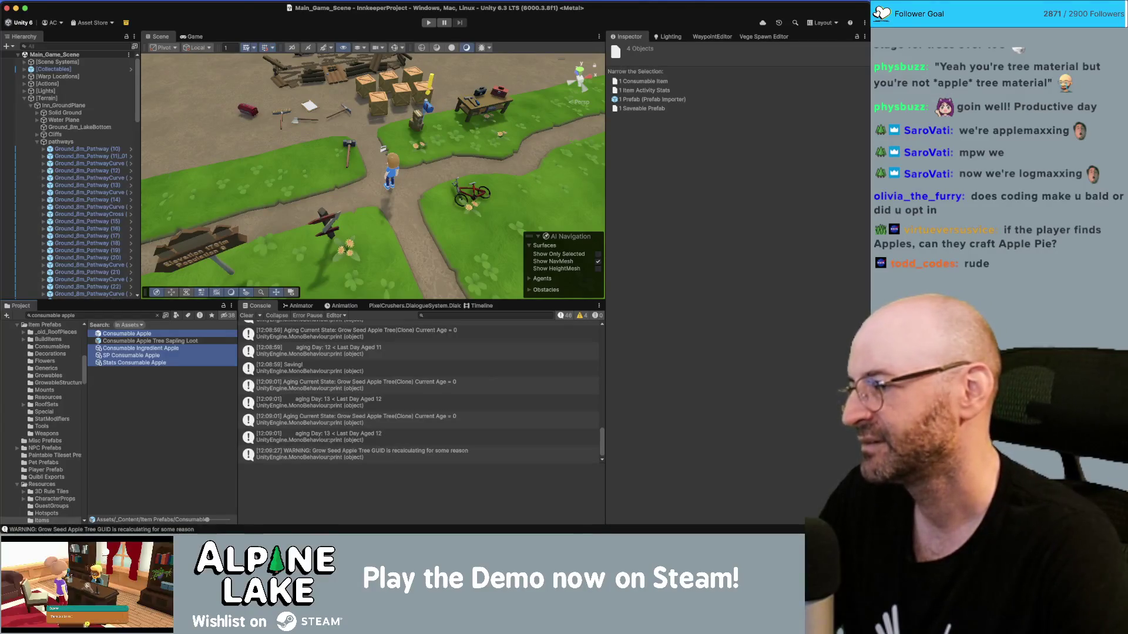
key(super+Tab)
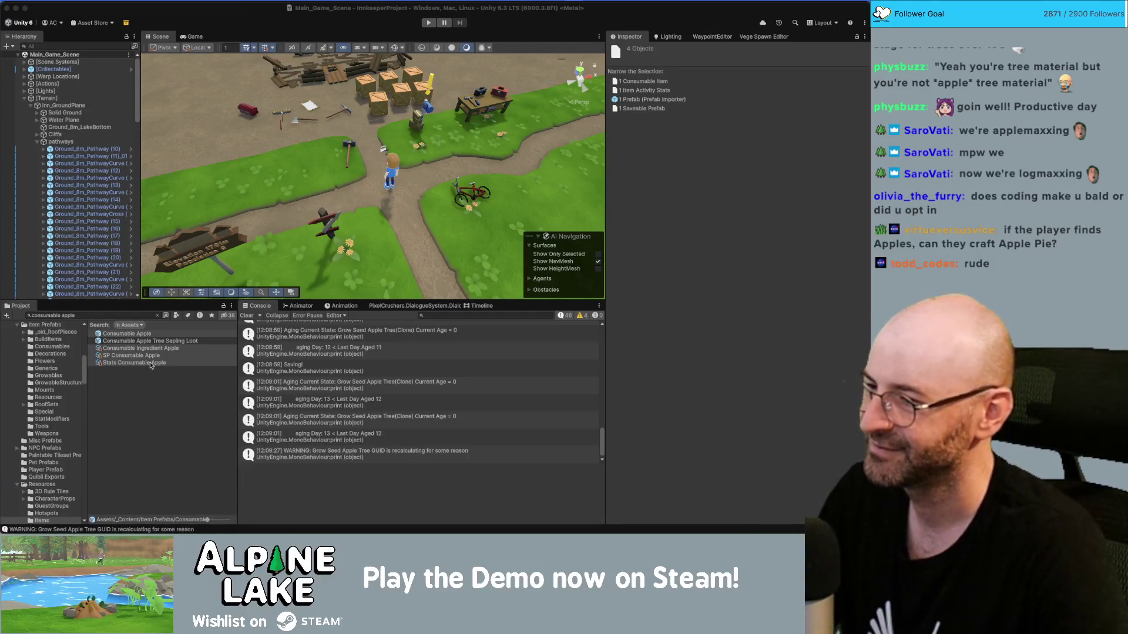
click(250, 8)
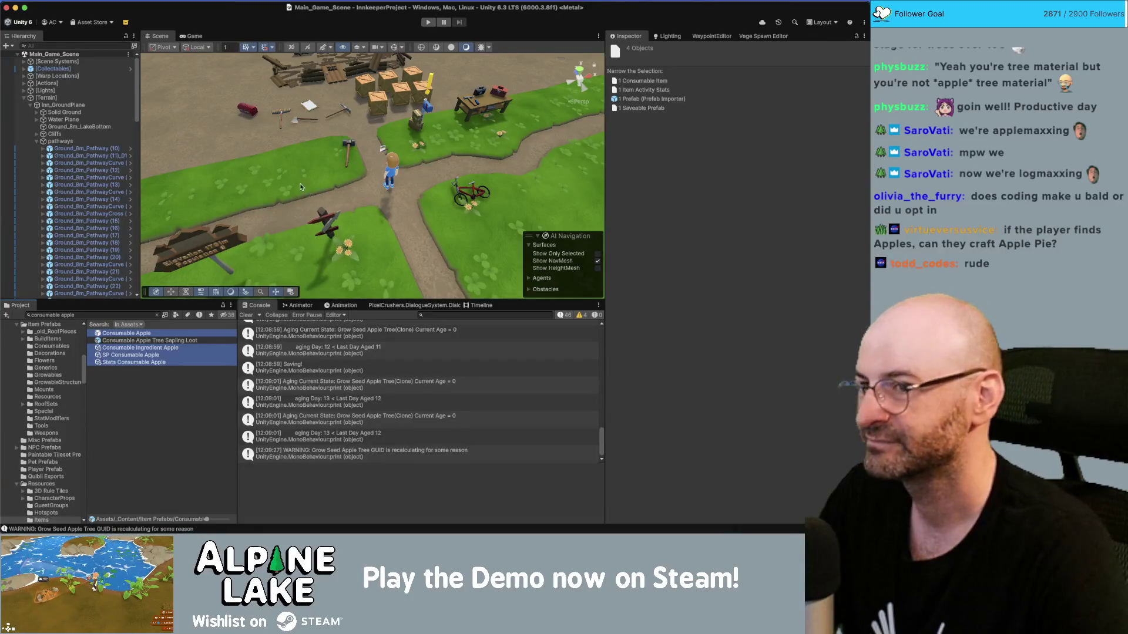
click(100, 2)
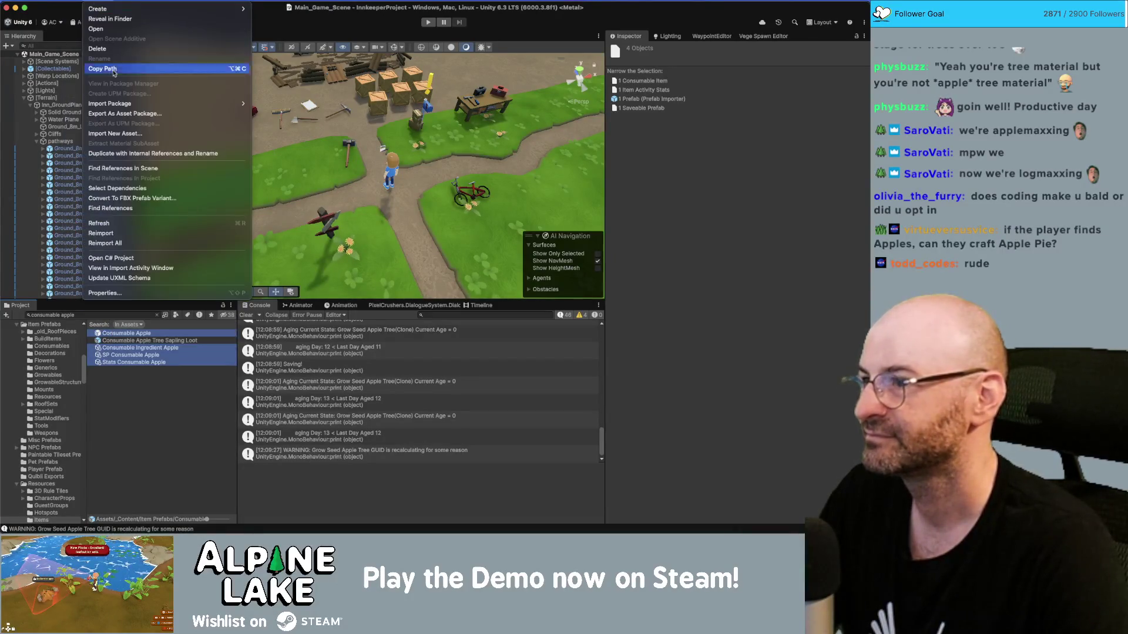
Set up Duplicate with Internal References and Rename, replacing 'Apple' with 'Maple Seed'.
click(129, 154)
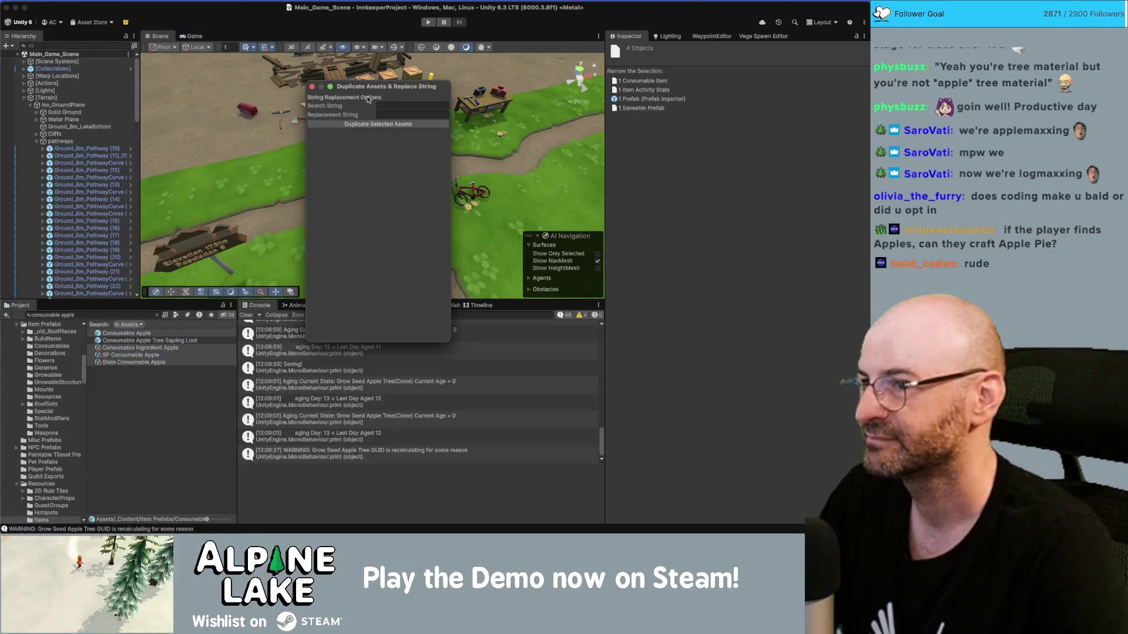
click(394, 103)
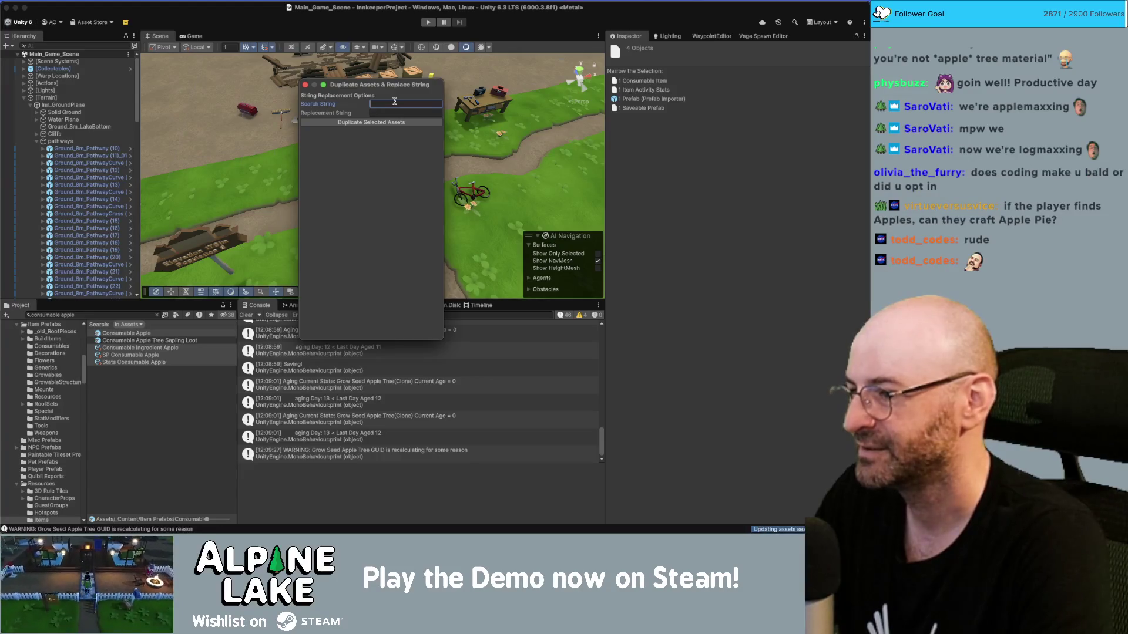
text(apple)
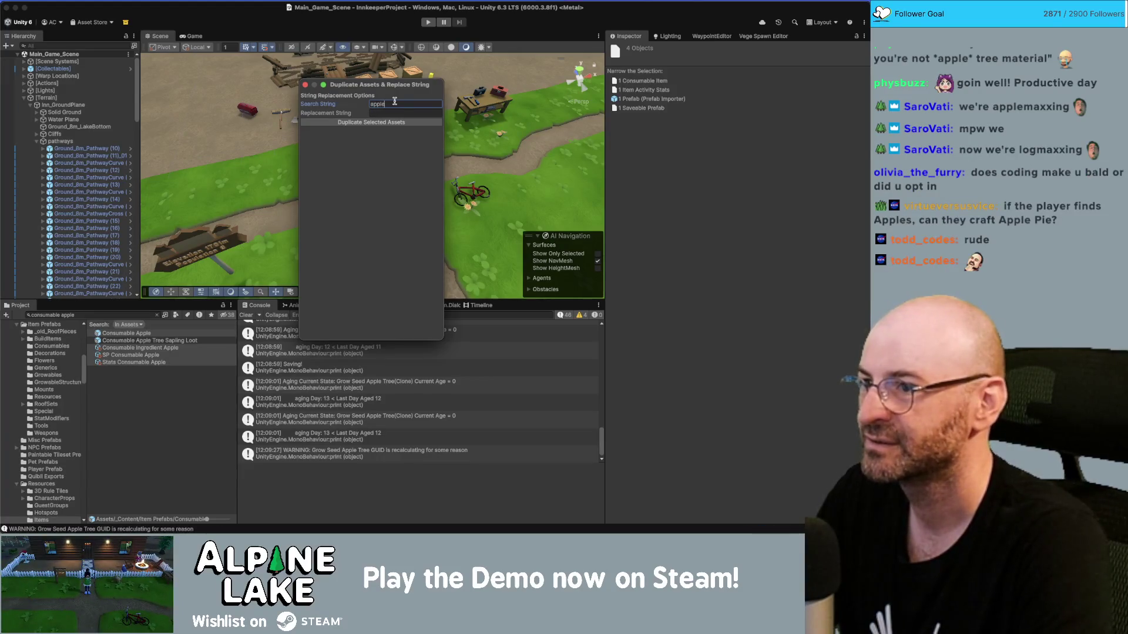
key(Tab)
click(395, 101)
text(Apple)
key(Tab)
text(Maple Tr)
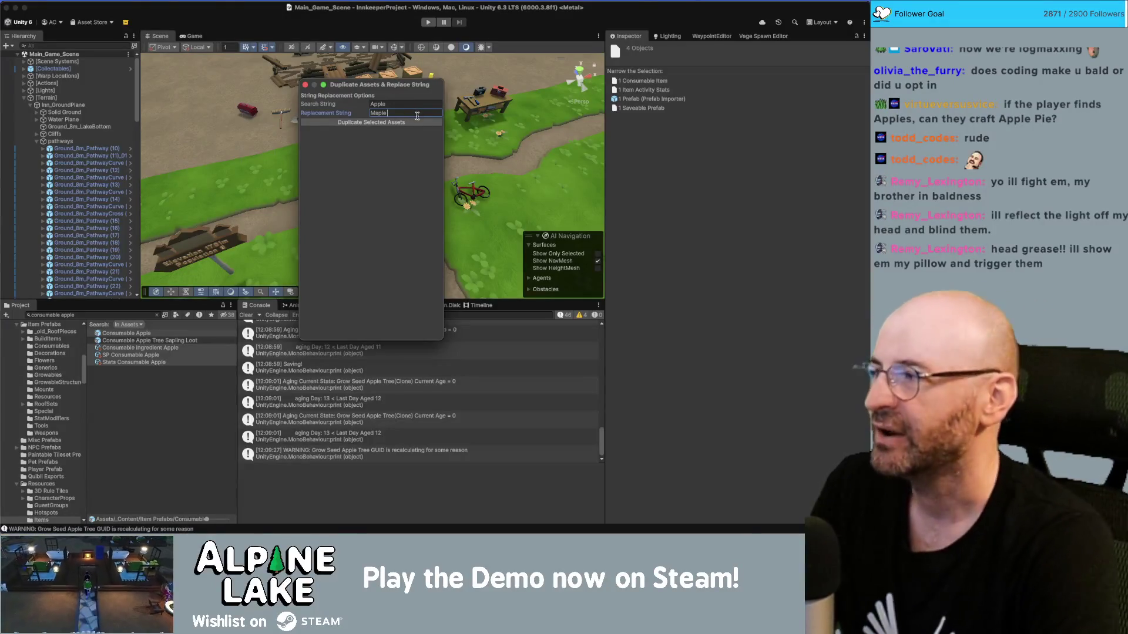
text(Seed)
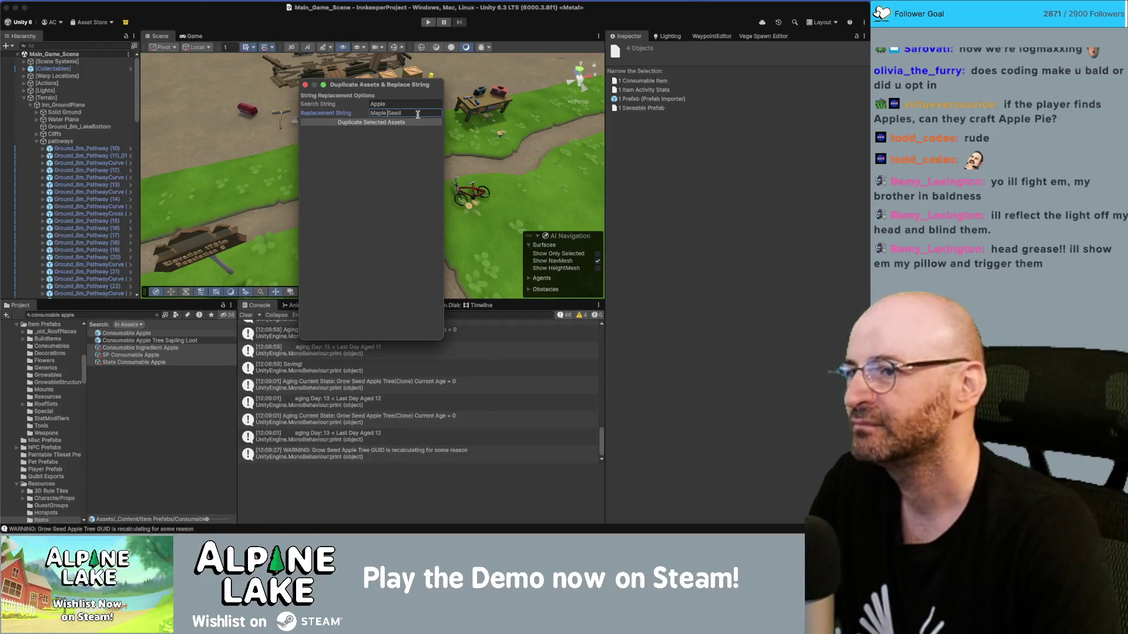
text(Tree)
key(BackSpace)
key(BackSpace)
key(BackSpace)
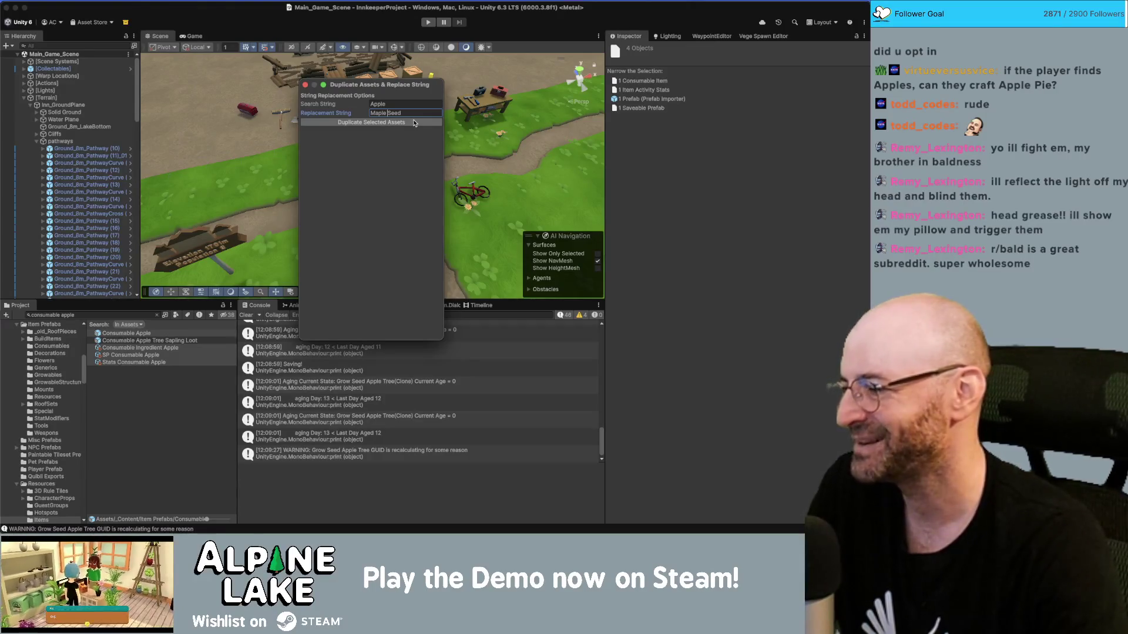
Duplicate the selected assets, close the window, and select Consumable Maple Seed.
click(410, 123)
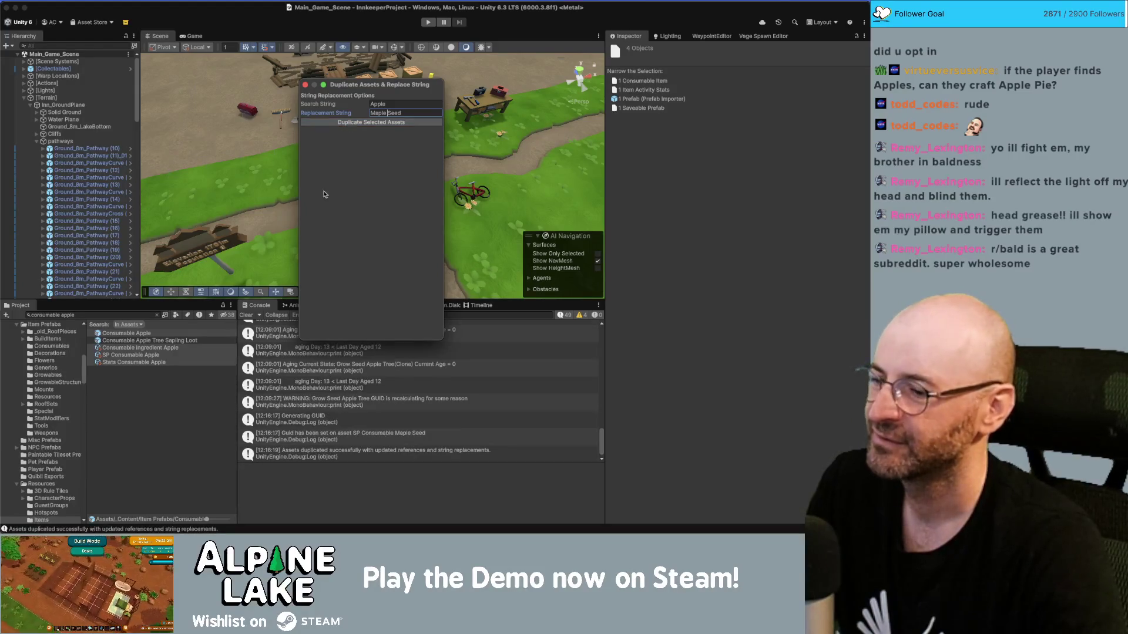
click(305, 84)
text(maple seed)
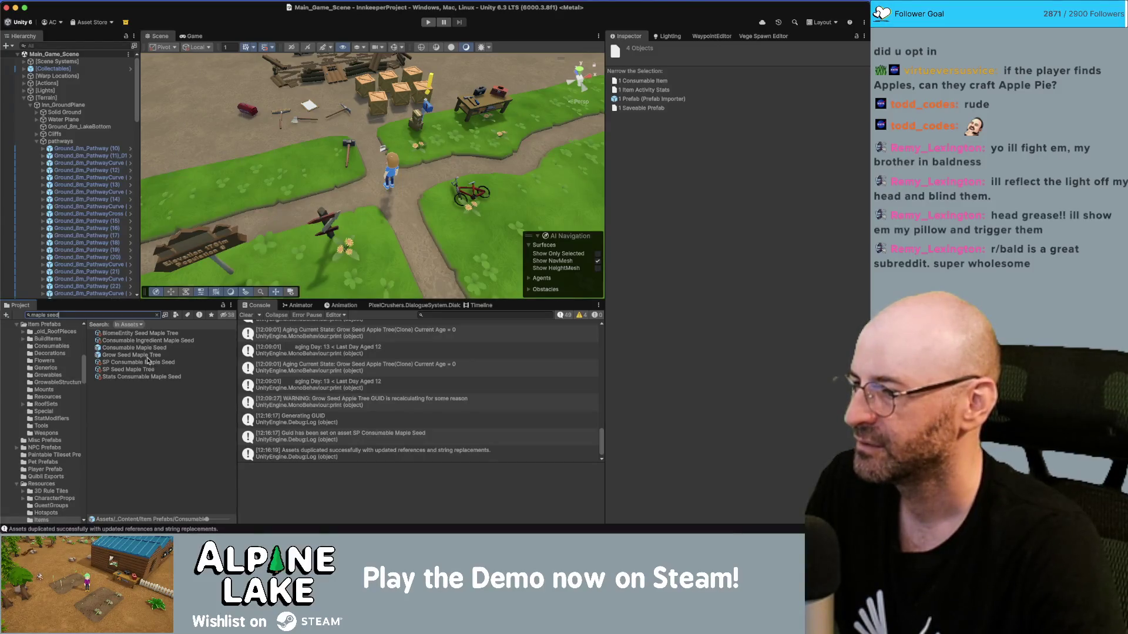
click(149, 349)
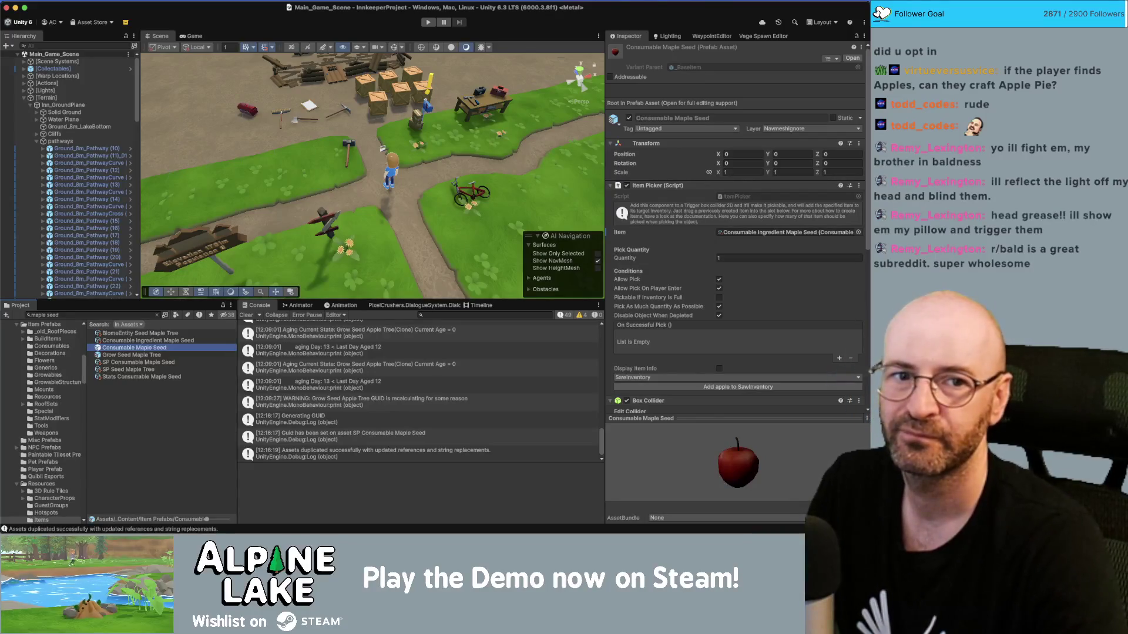
Bring the Foraging and Cooking Maple Seeds article back to the front.
key(super+Tab)
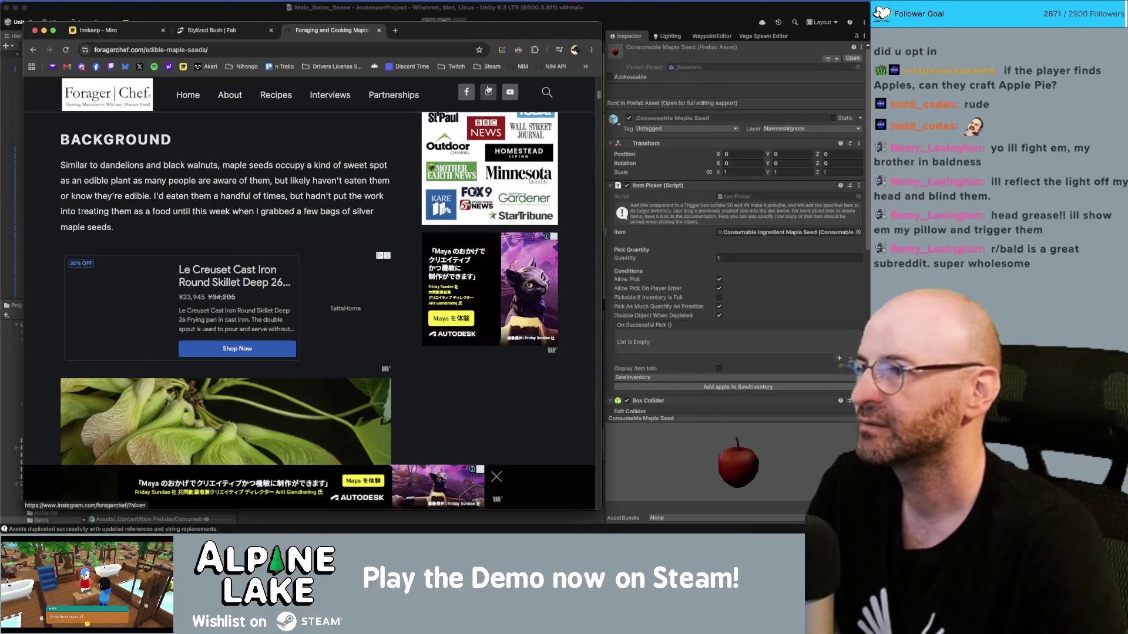
Search 'maple seeds' in a new Chrome tab, then move through Unity to Maya.
key(ctrl+t)
text(maple seeds)
key(Return)
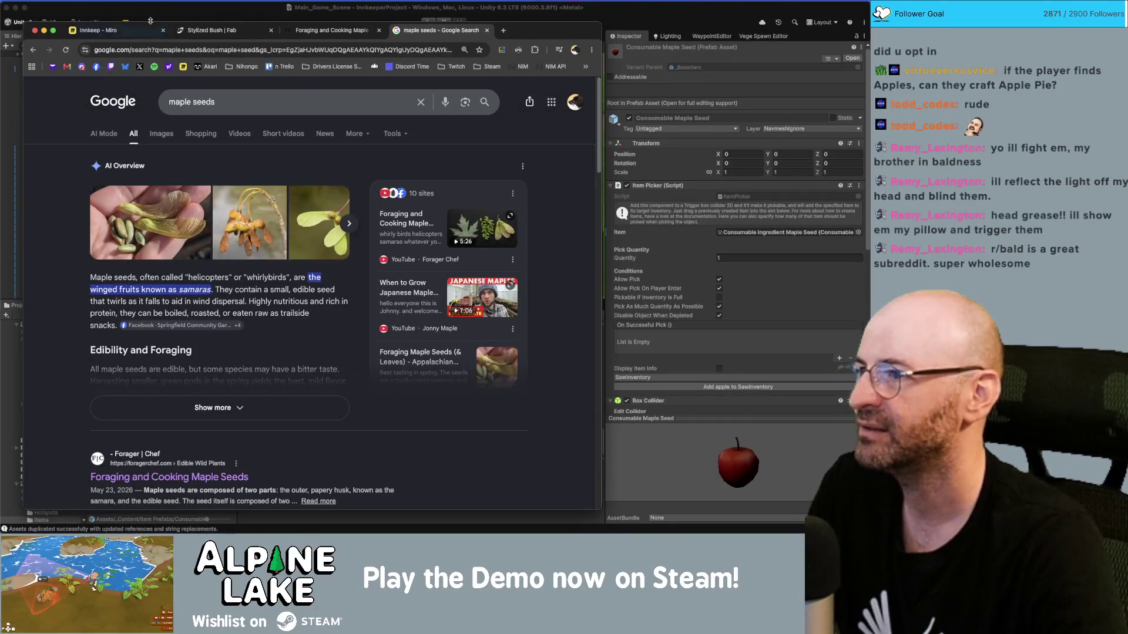
key(super+Tab)
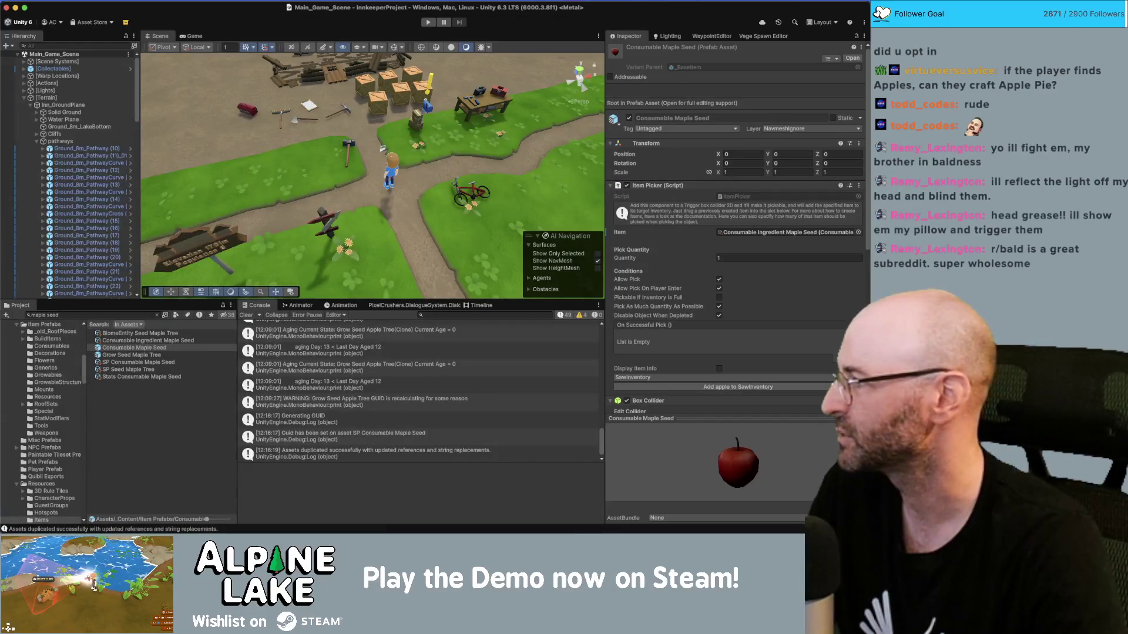
key(super+Tab)
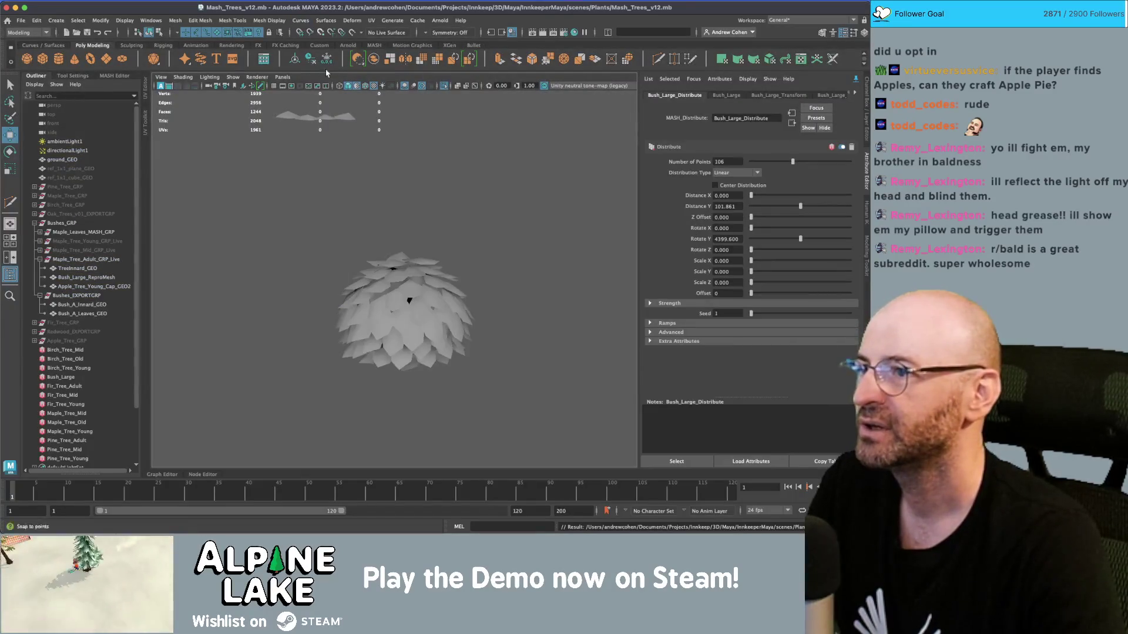
click(20, 20)
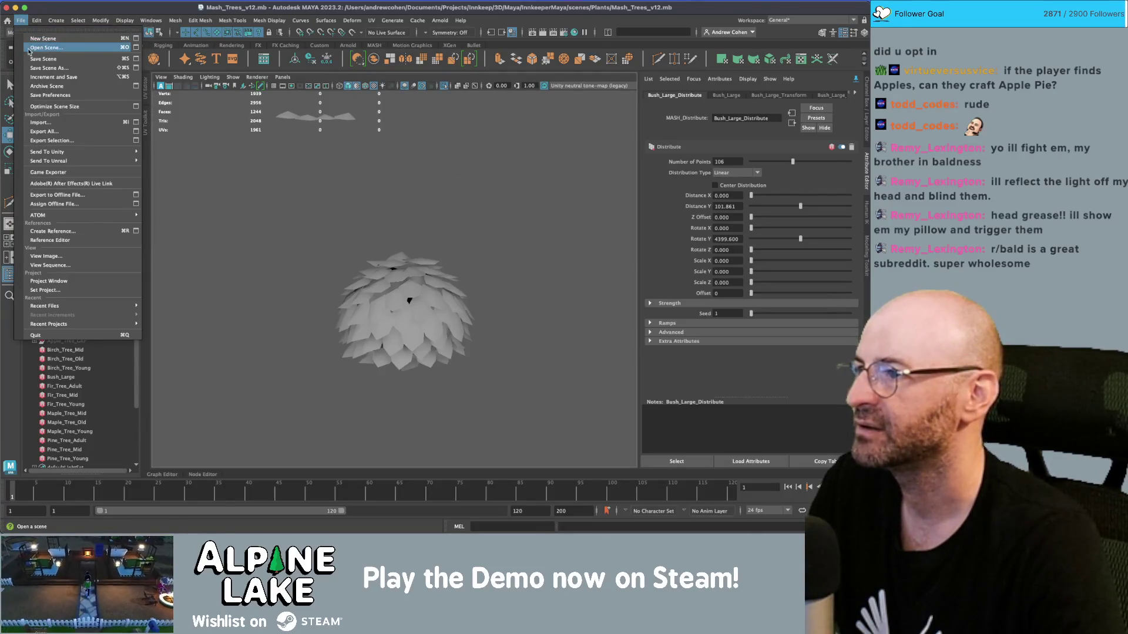
click(44, 47)
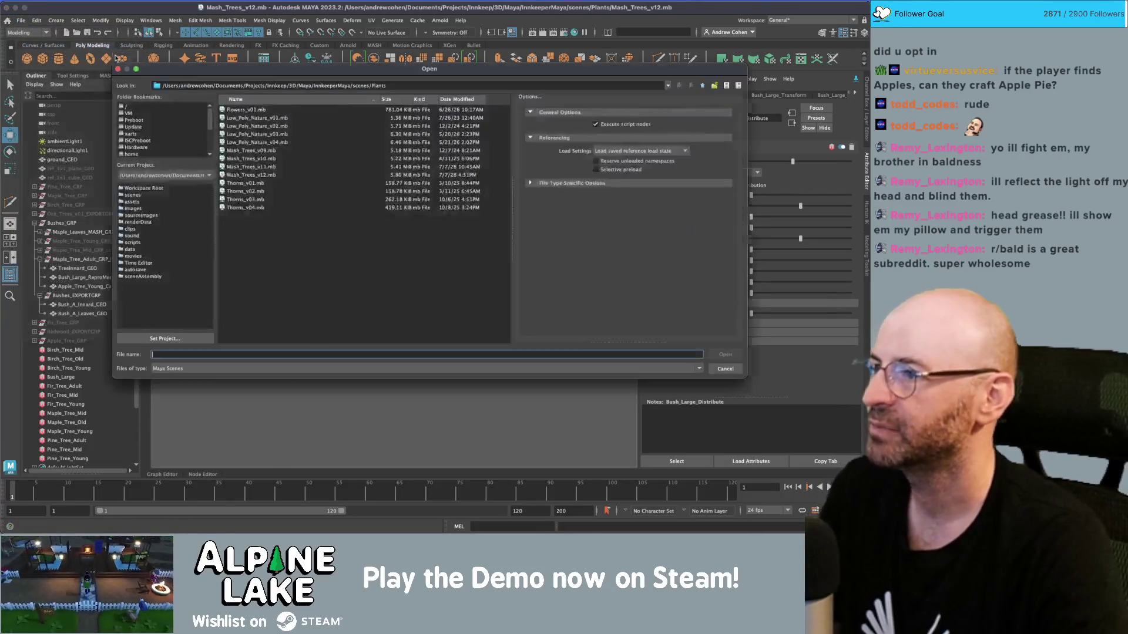
click(701, 88)
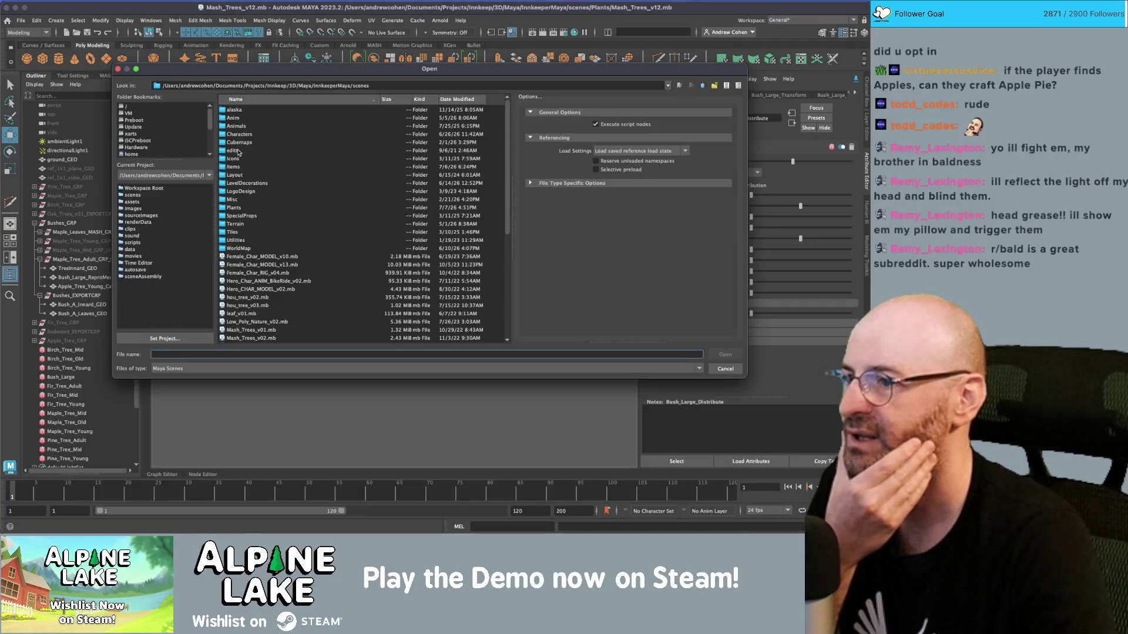
double_click(234, 207)
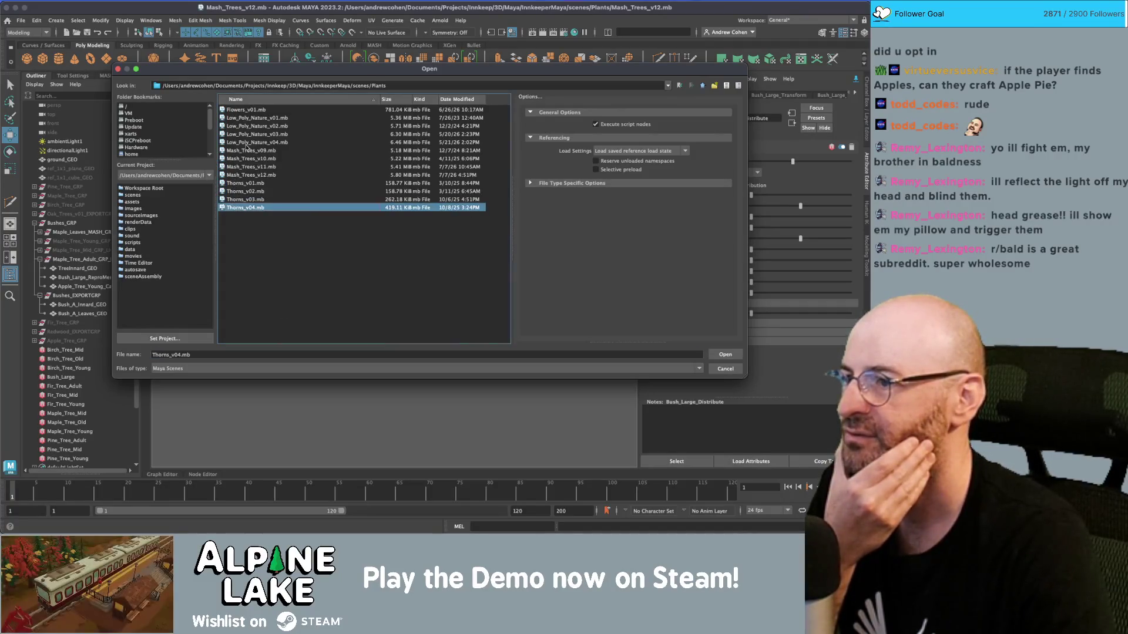
click(247, 110)
key(Escape)
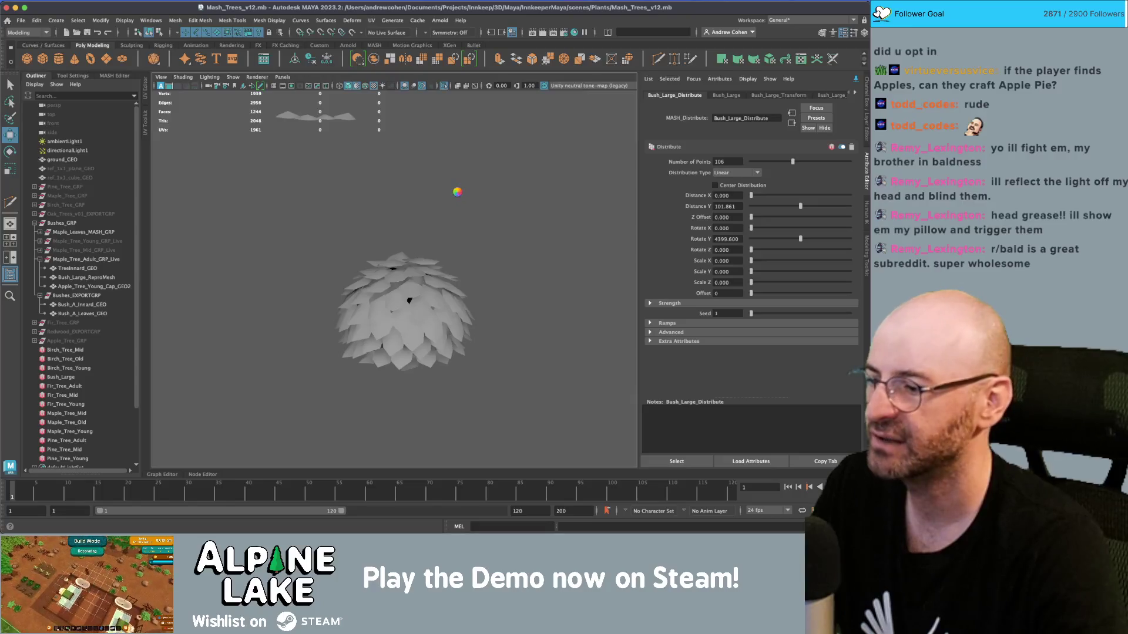
key(super+Tab)
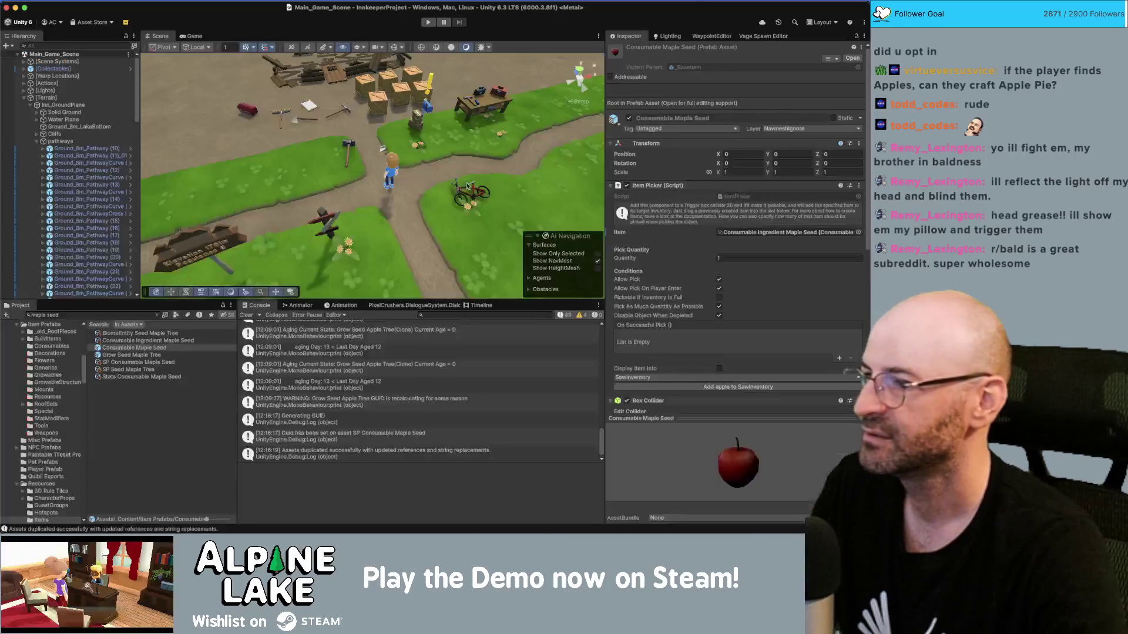
Name Consumable Ingredient Maple Seed 'maple seed', auto-creating 'a maple seed' and 'maple seeds'.
click(146, 341)
click(142, 363)
click(146, 341)
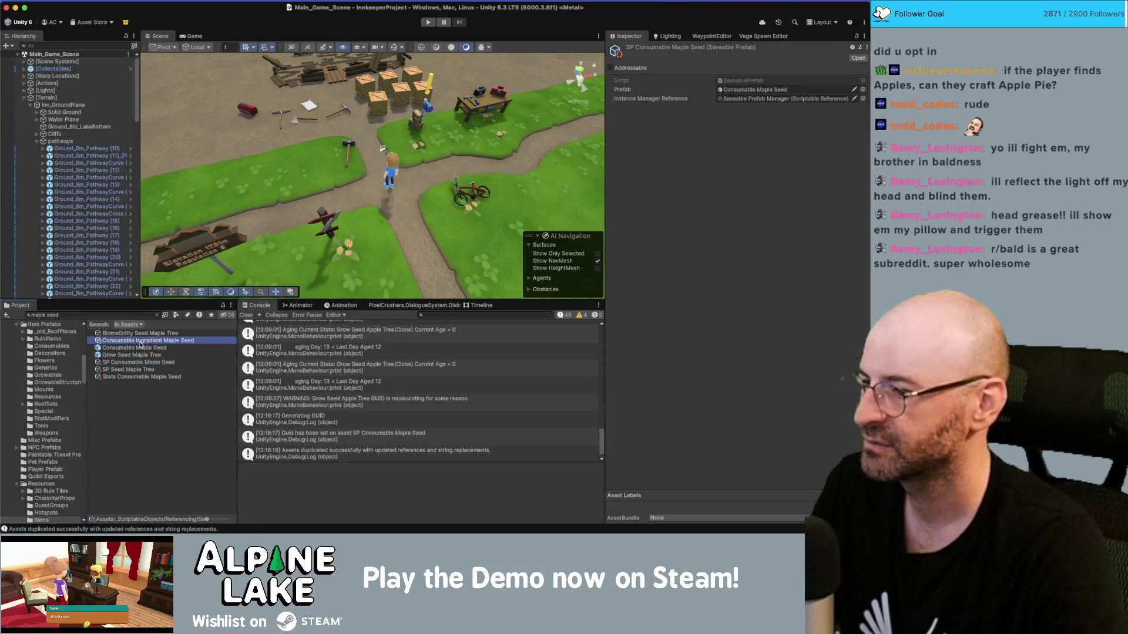
click(728, 150)
text(maple seed)
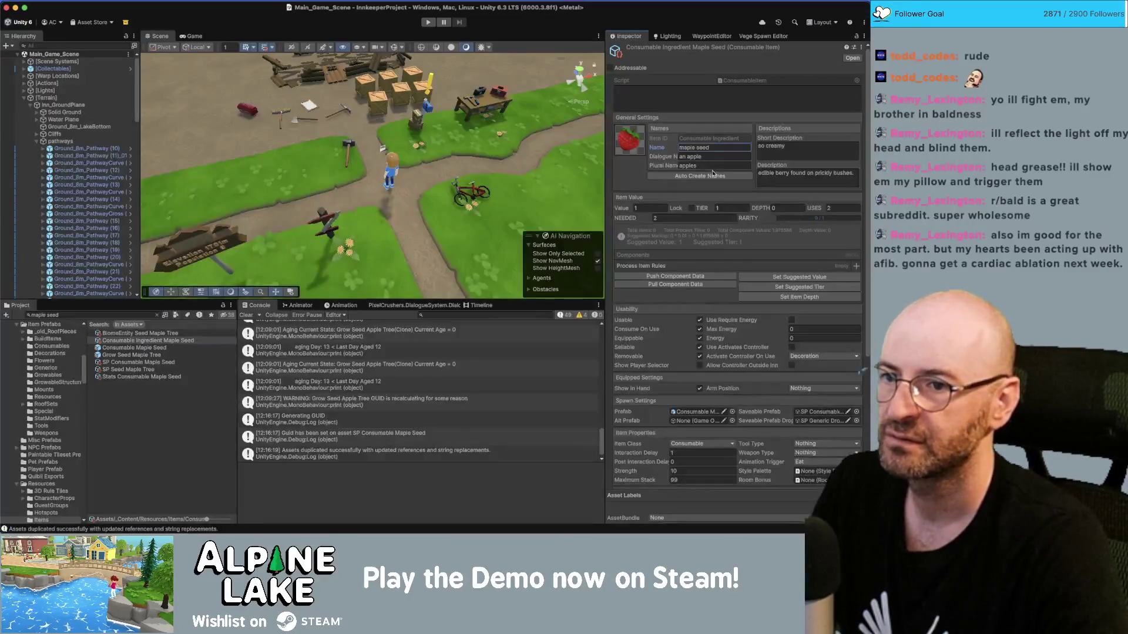
click(712, 175)
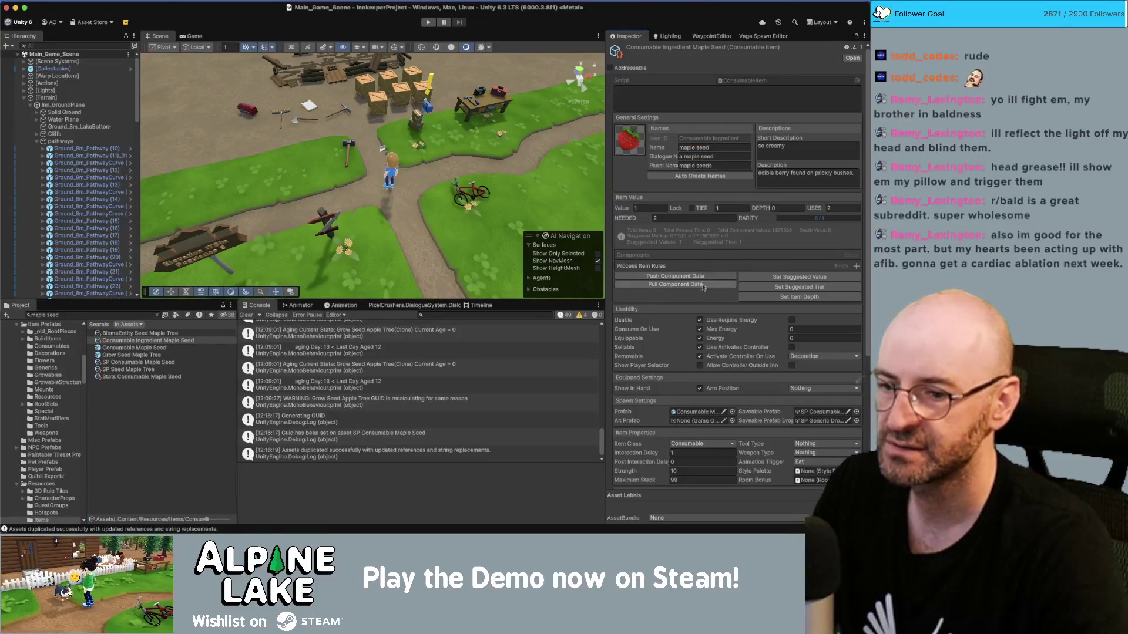
scroll(716, 328, down, 1)
scroll(726, 390, down, 3)
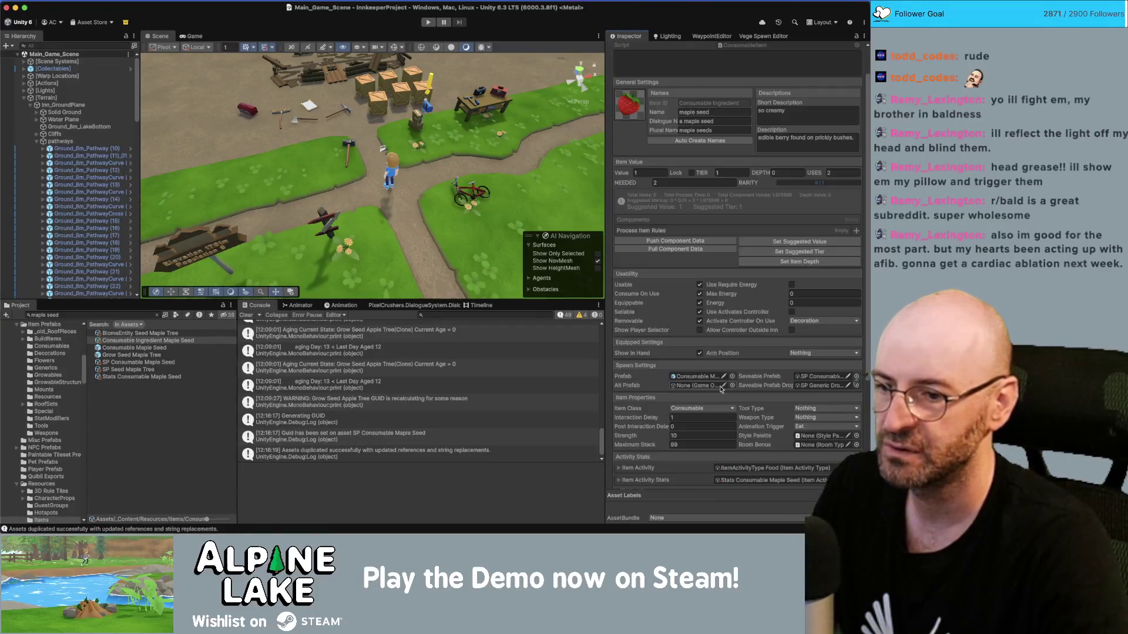
scroll(734, 397, down, 1)
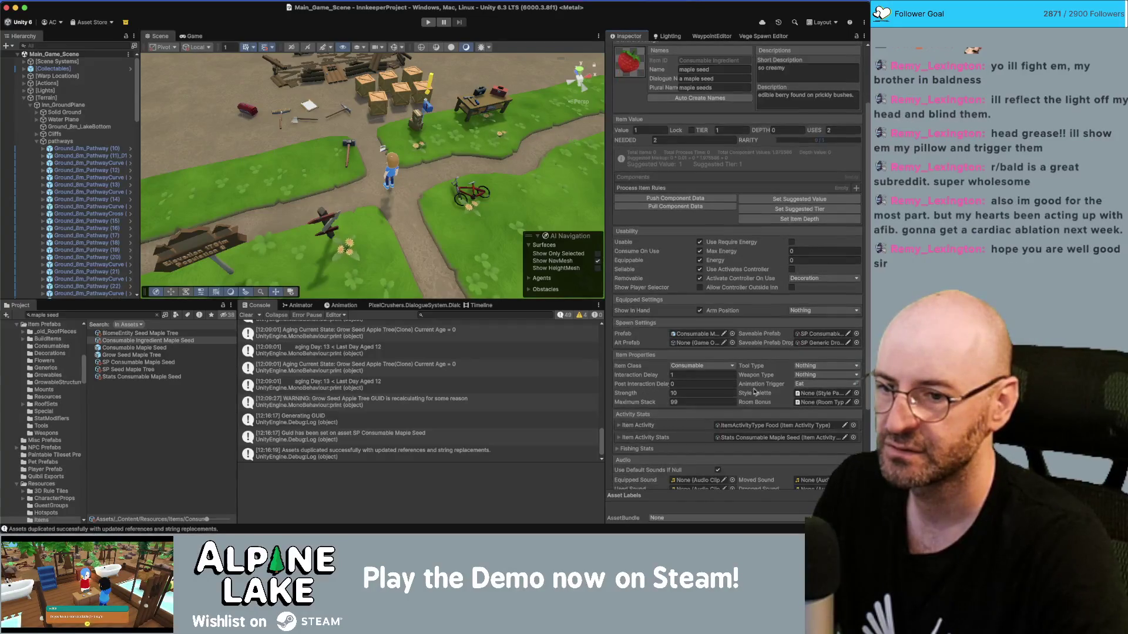
scroll(765, 387, down, 6)
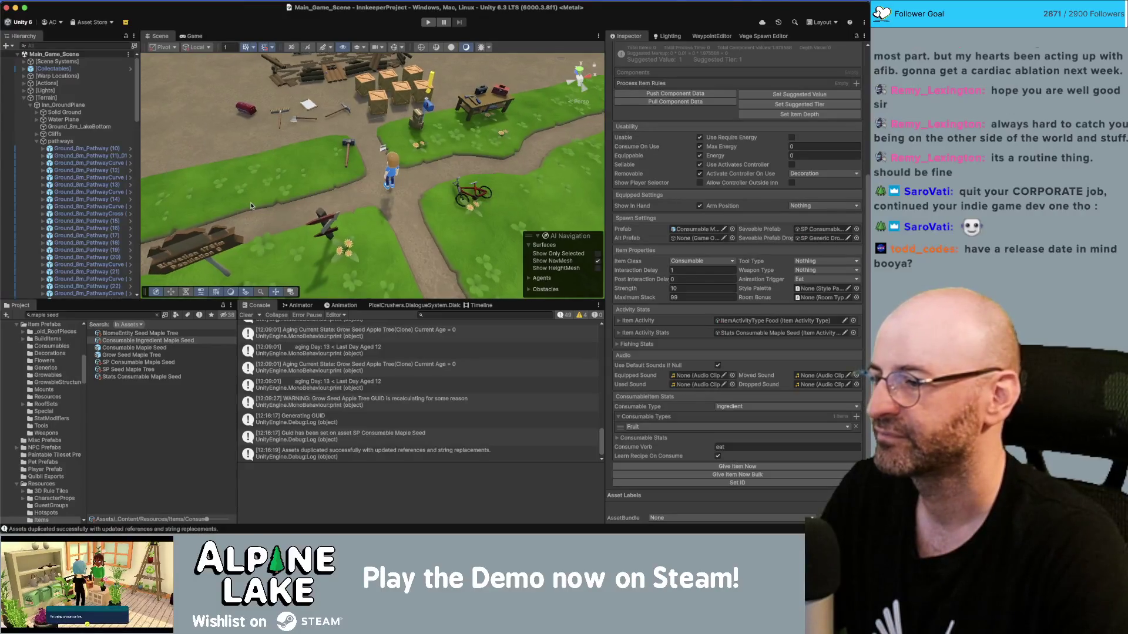
scroll(250, 206, down, 2)
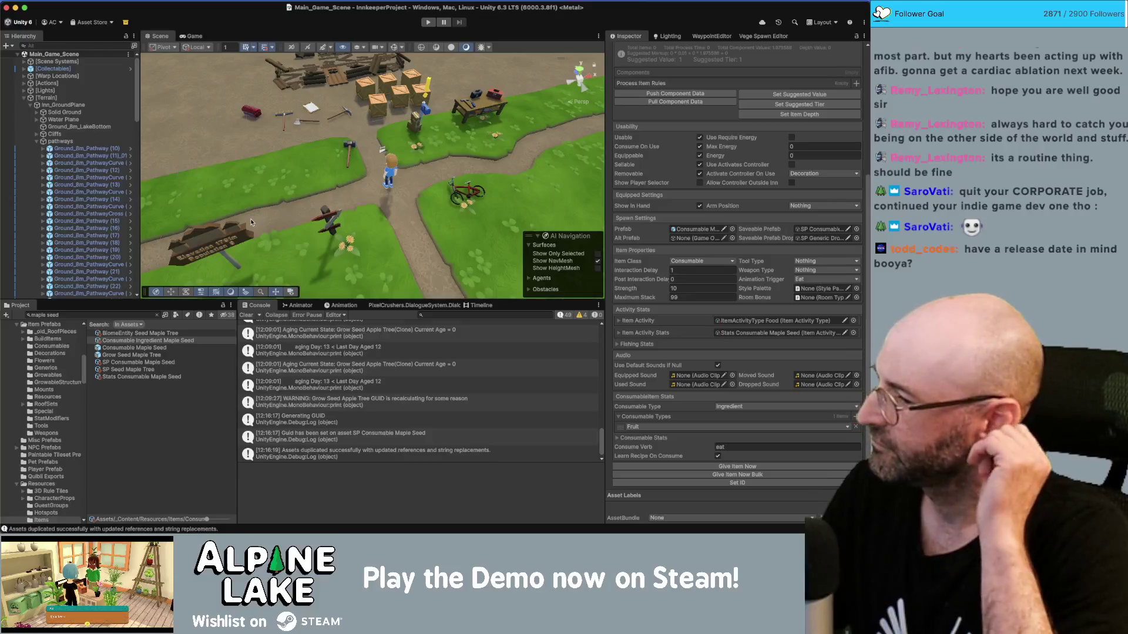
click(109, 316)
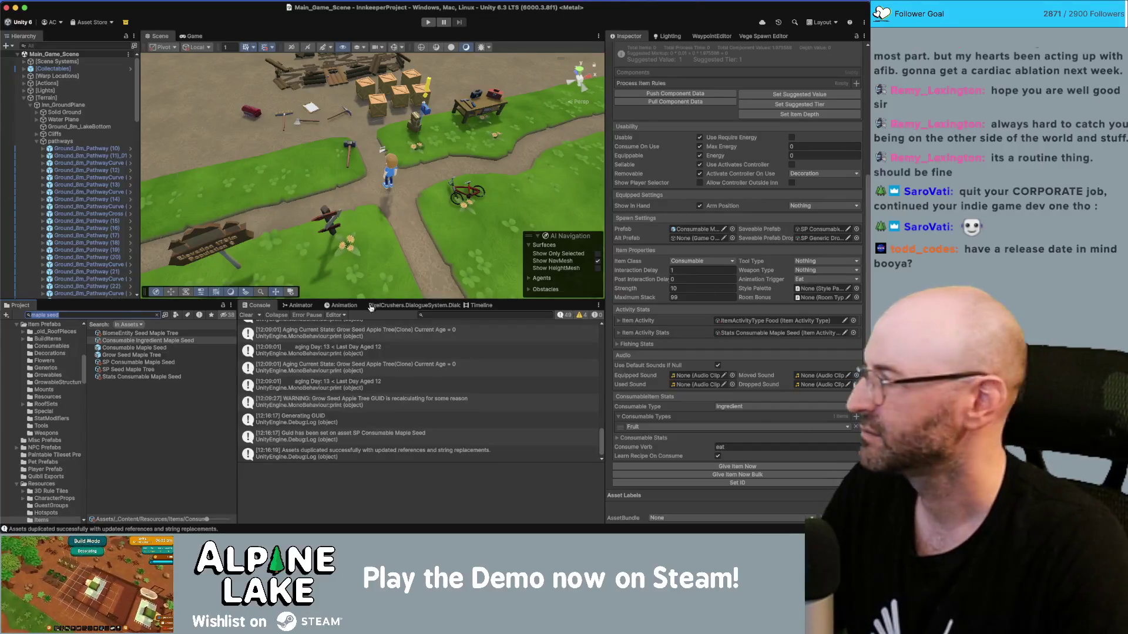
Narrow the Maya Flowers_v01 window, then bring the maple seeds search results back in front.
key(super+Tab)
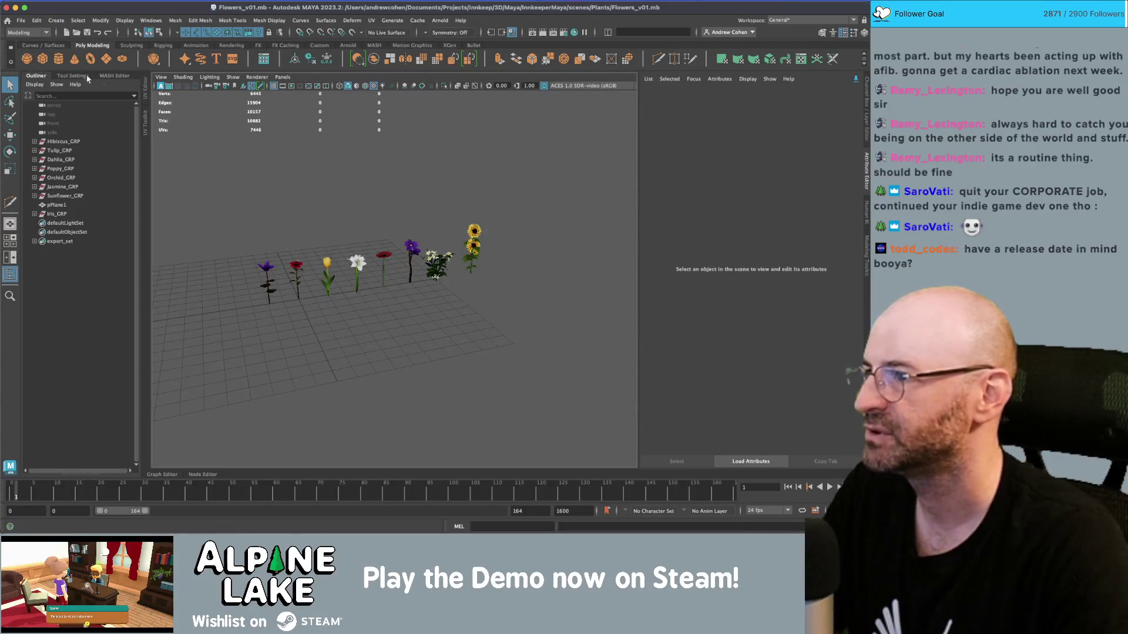
drag(870, 26, 682, 27)
key(super+Tab)
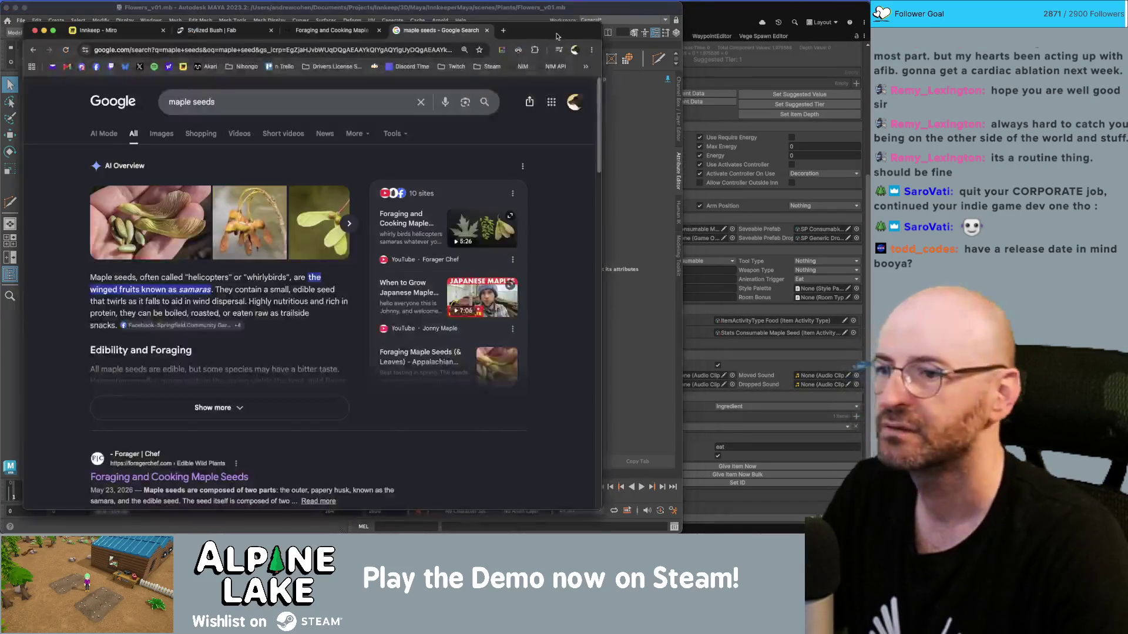
Show maple seed image results, open the samara-on-wood photo, and place it beside Maya.
click(162, 137)
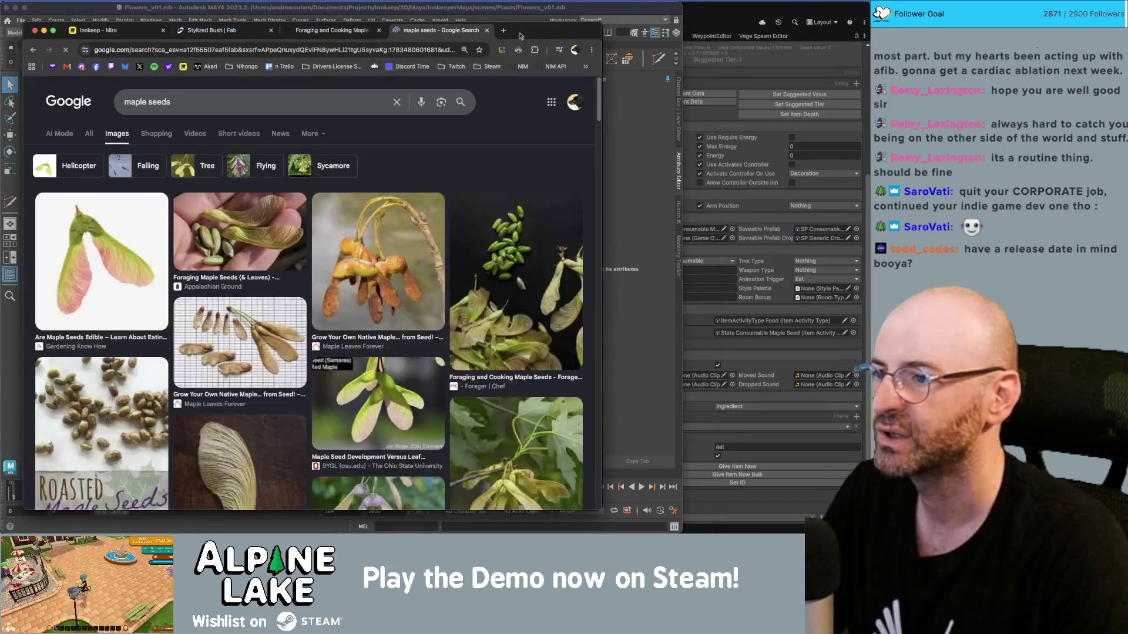
drag(280, 30, 291, 27)
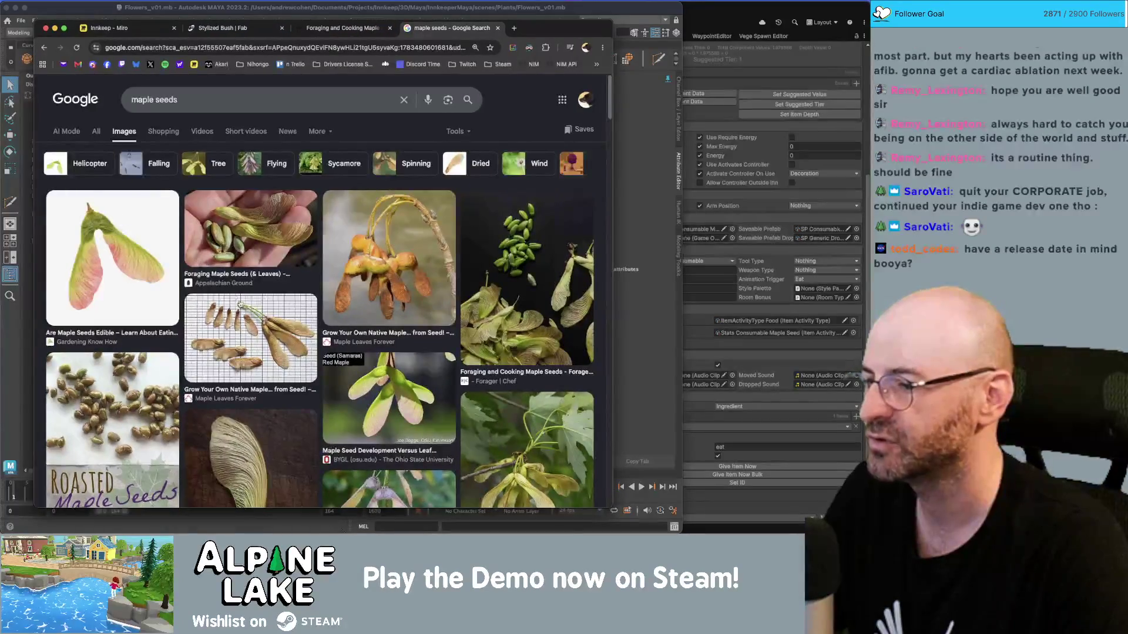
scroll(241, 305, down, 3)
click(276, 317)
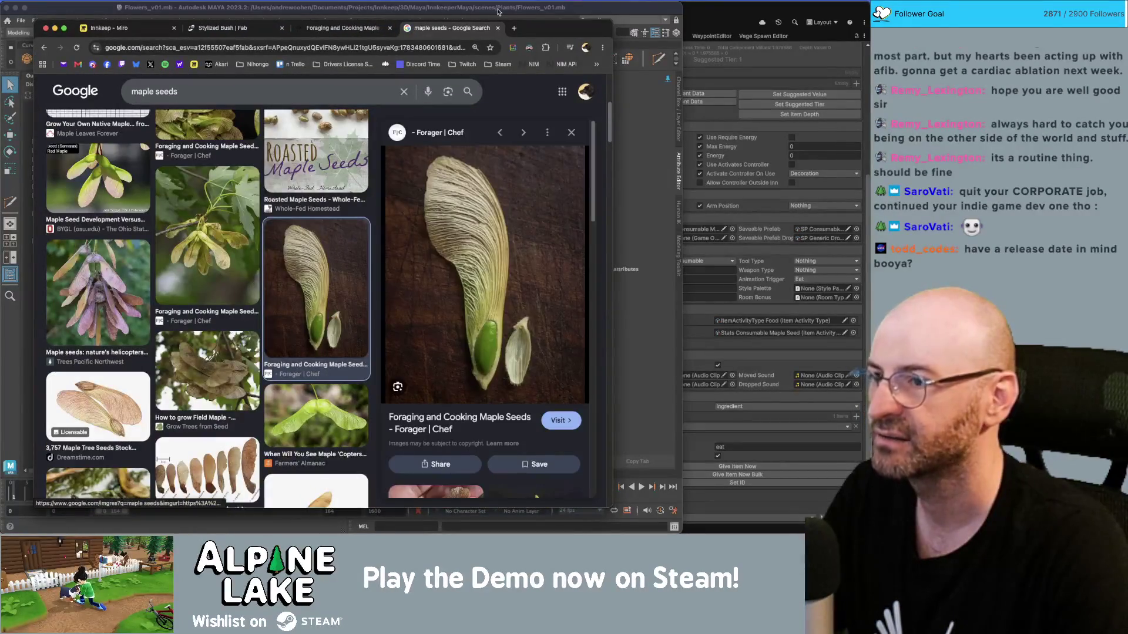
drag(546, 28, 849, 18)
click(310, 7)
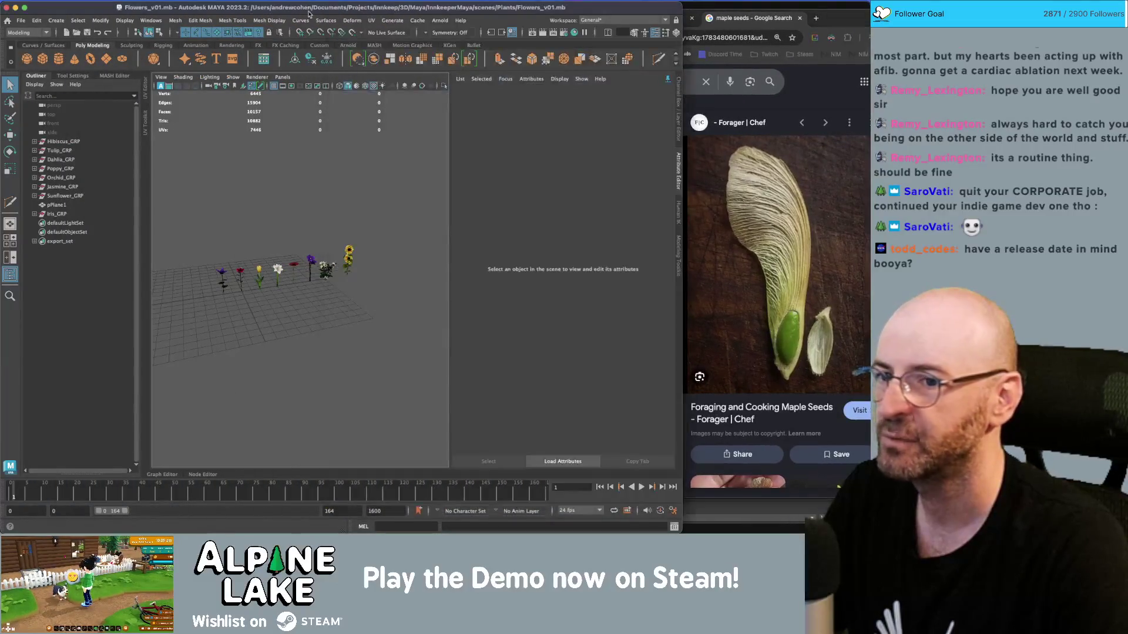
Create a polygon cube and shape it into a tall thin slab left of the flowers.
click(42, 58)
key(w)
mouse_move(250, 259)
mouse_down()
mouse_move(260, 258)
mouse_move(208, 269)
mouse_move(229, 269)
mouse_move(204, 176)
mouse_up()
key(r)
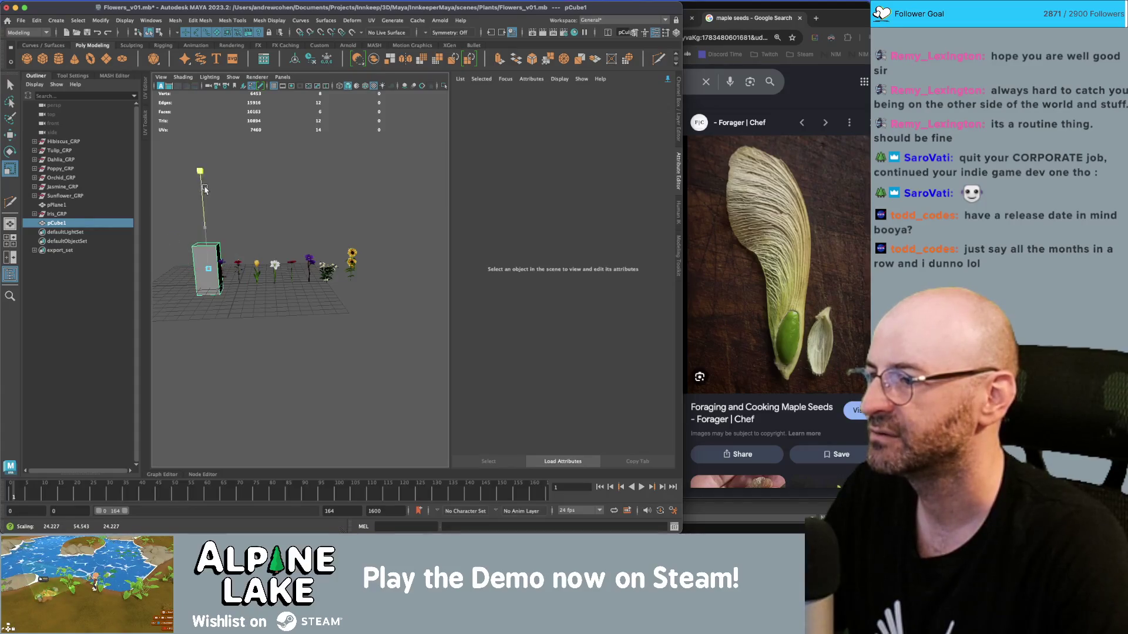
mouse_move(187, 264)
mouse_down()
mouse_move(166, 267)
mouse_move(205, 268)
mouse_up()
key(f)
scroll(267, 265, down, 5)
mouse_move(293, 246)
mouse_down()
mouse_move(264, 271)
mouse_move(302, 292)
mouse_move(196, 262)
mouse_up()
key(w)
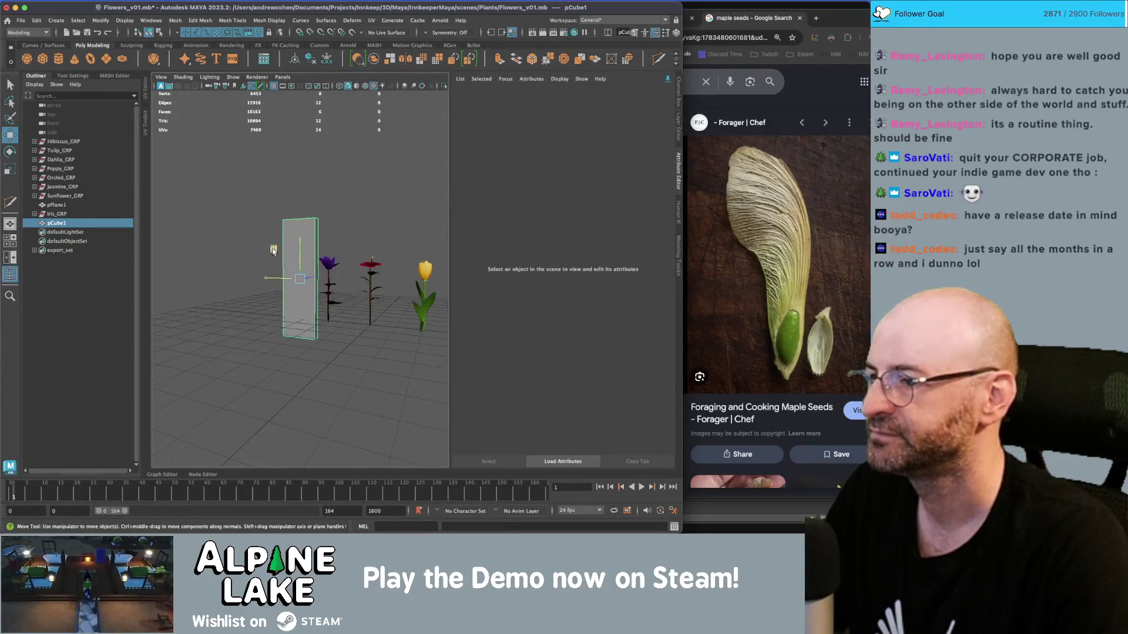
drag(272, 247, 232, 247)
Cut four horizontal edge loops across pCube1 with Multi-Cut, then reselect the whole block.
shift+right_click(279, 229)
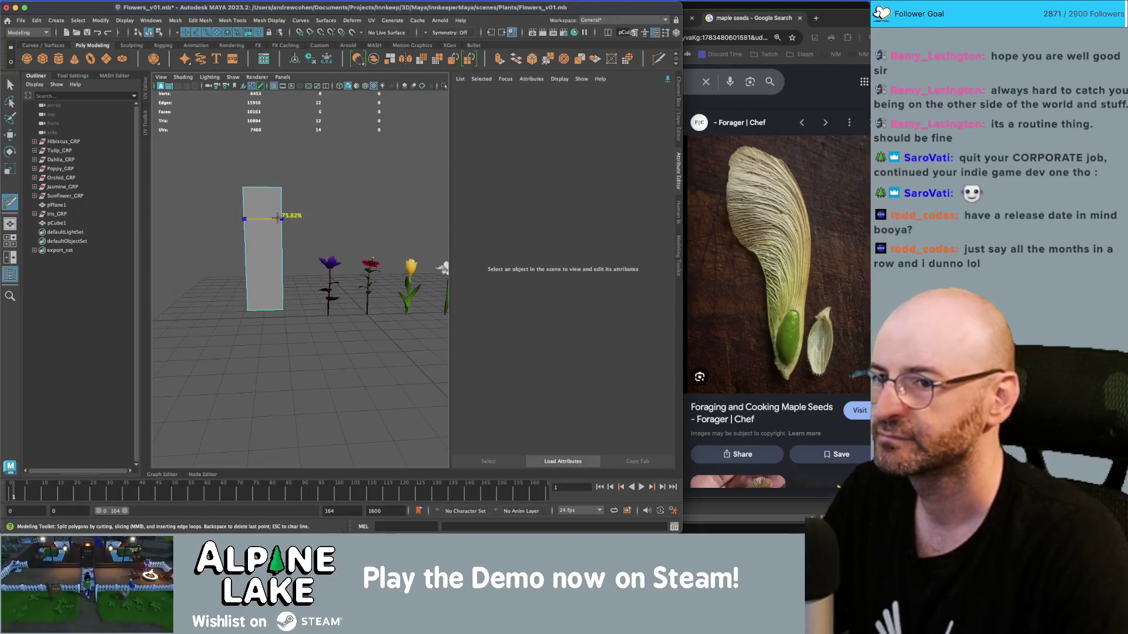
ctrl+click(280, 202)
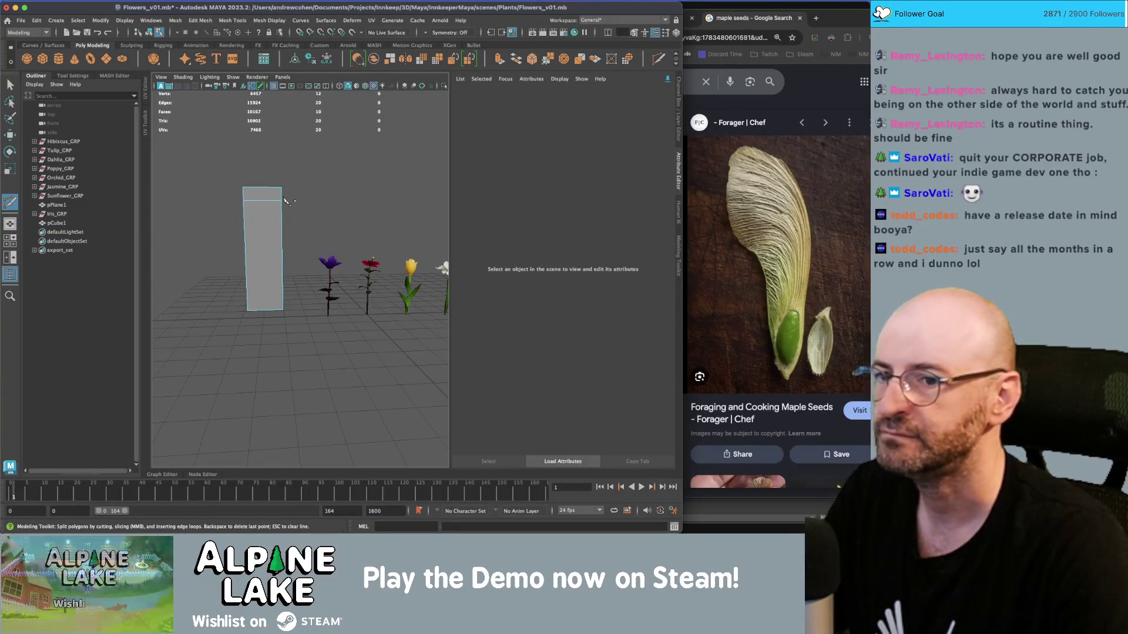
key(q)
click(267, 201)
shift+right_click(267, 202)
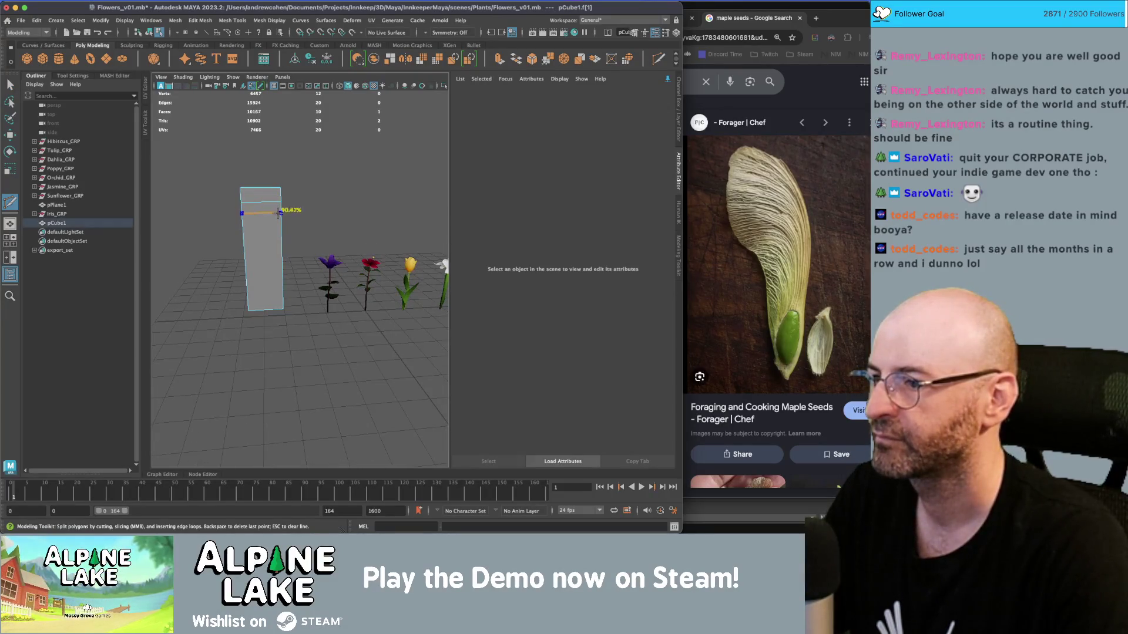
ctrl+click(281, 217)
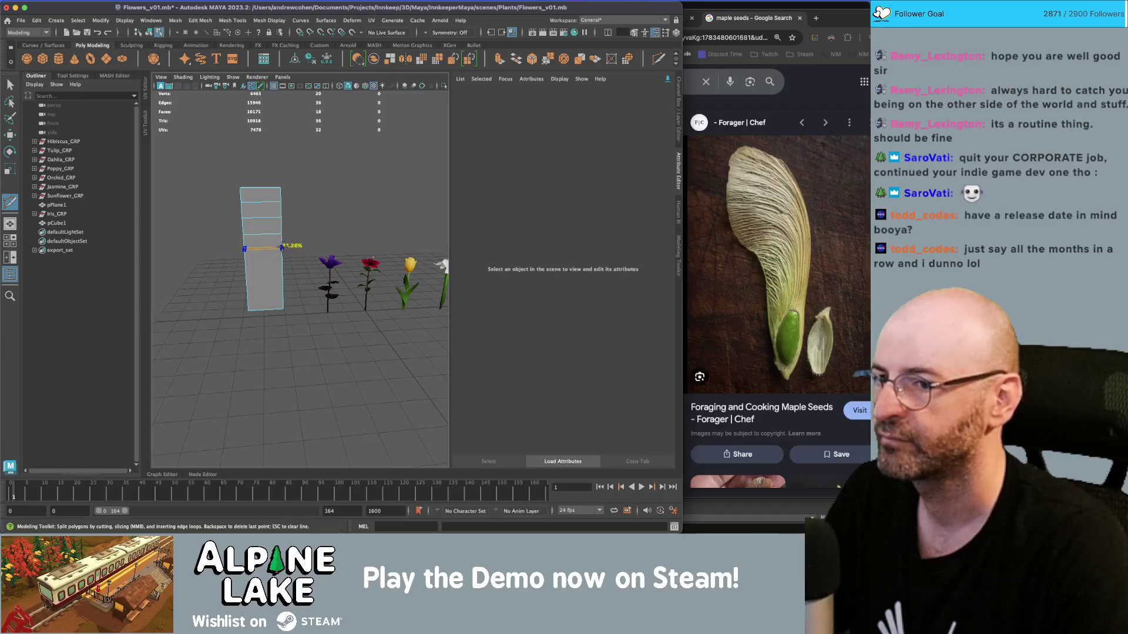
drag(281, 248, 323, 252)
key(q)
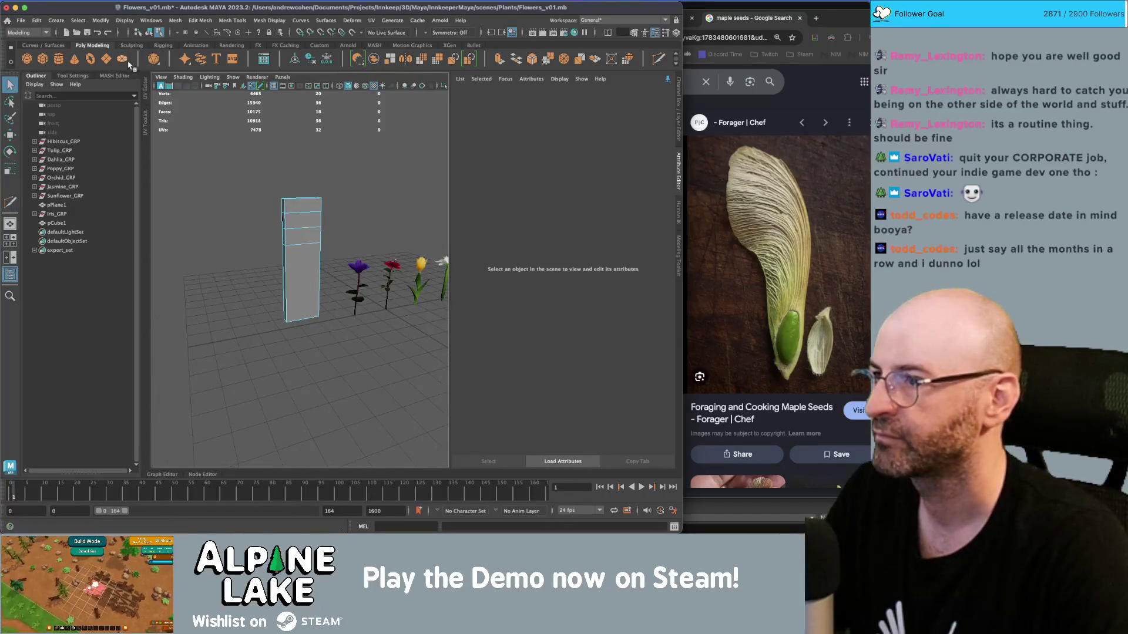
key(y)
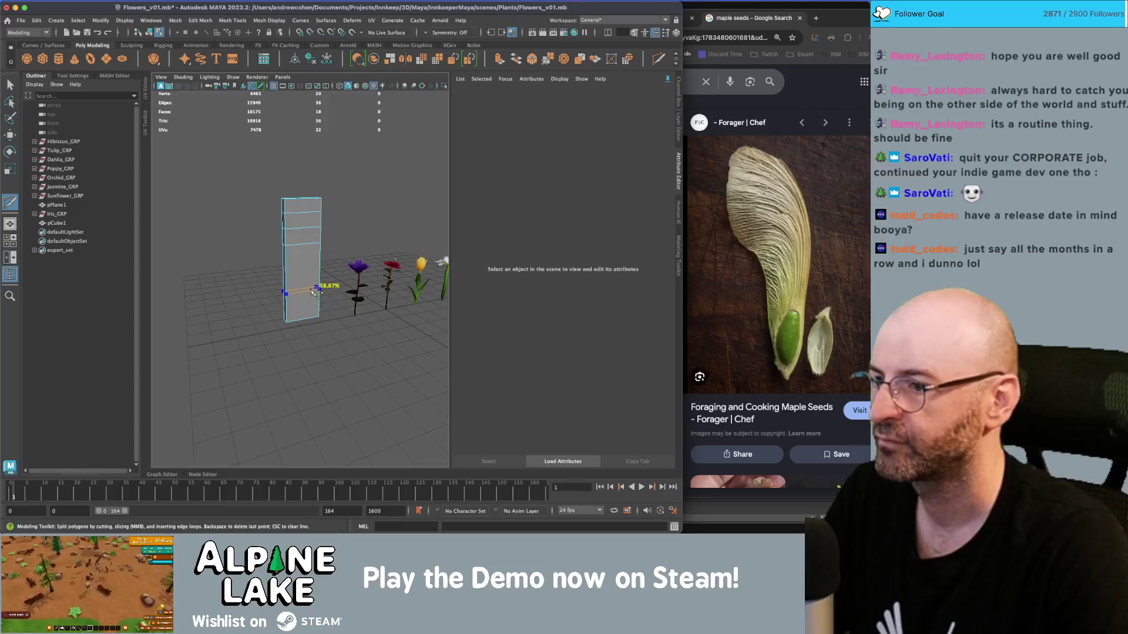
ctrl+click(316, 273)
ctrl+click(318, 298)
key(q)
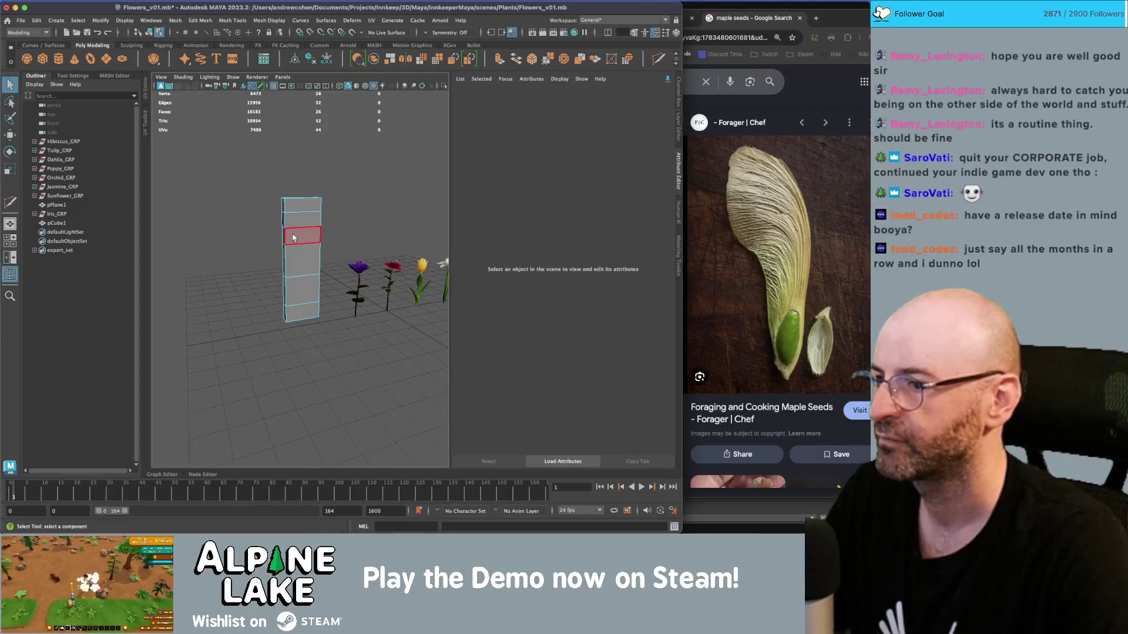
click(149, 32)
In face mode, push the block's left side face outward and raise its top face.
key(r)
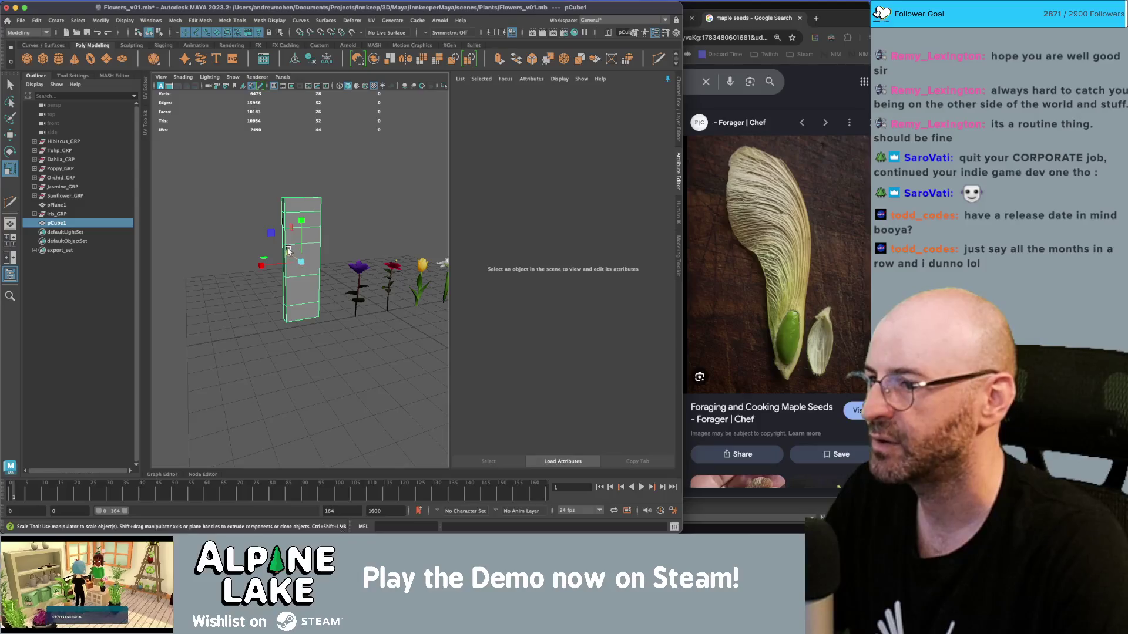
scroll(296, 274, up, 5)
drag(296, 274, 303, 242)
key(q)
right_click(303, 242)
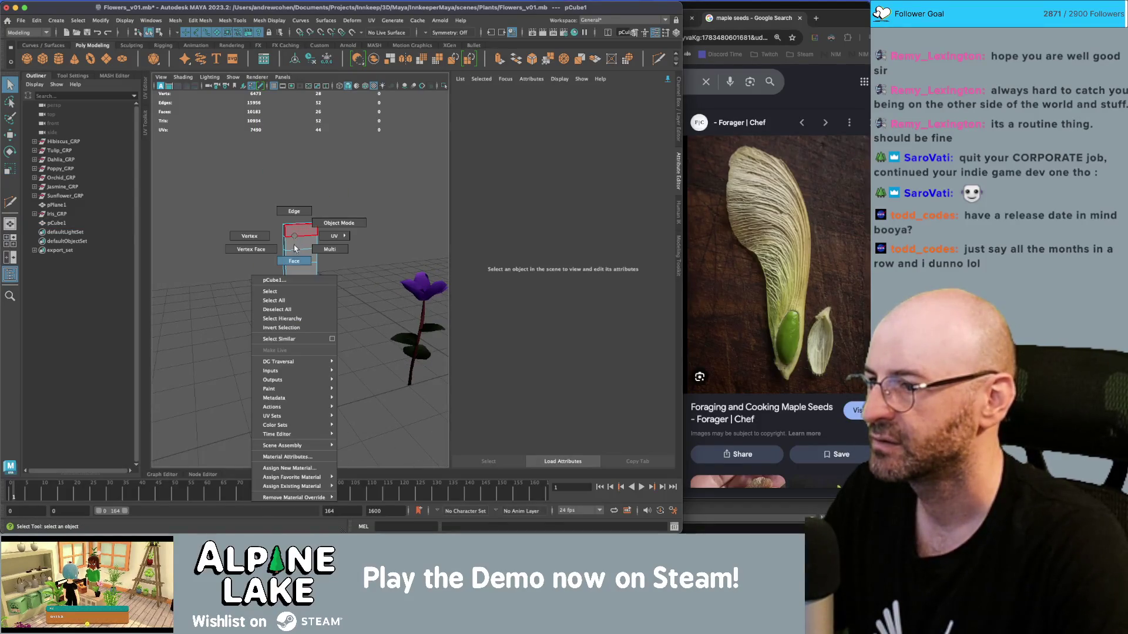
click(294, 261)
click(284, 253)
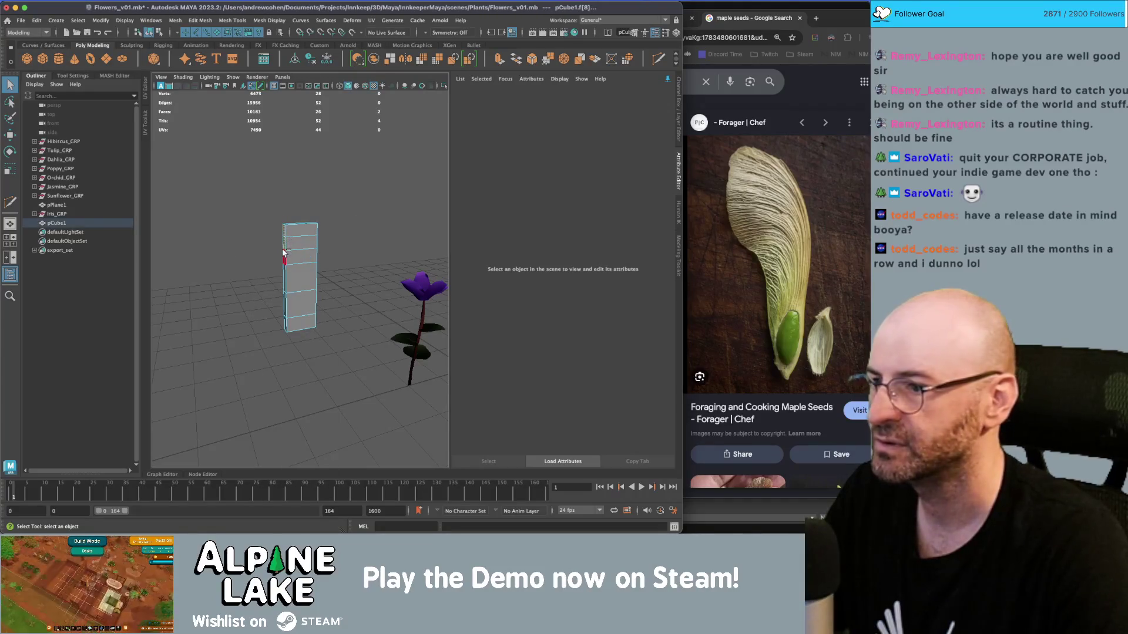
key(w)
mouse_move(277, 252)
mouse_down()
mouse_move(229, 248)
mouse_move(274, 220)
mouse_up()
key(r)
click(290, 228)
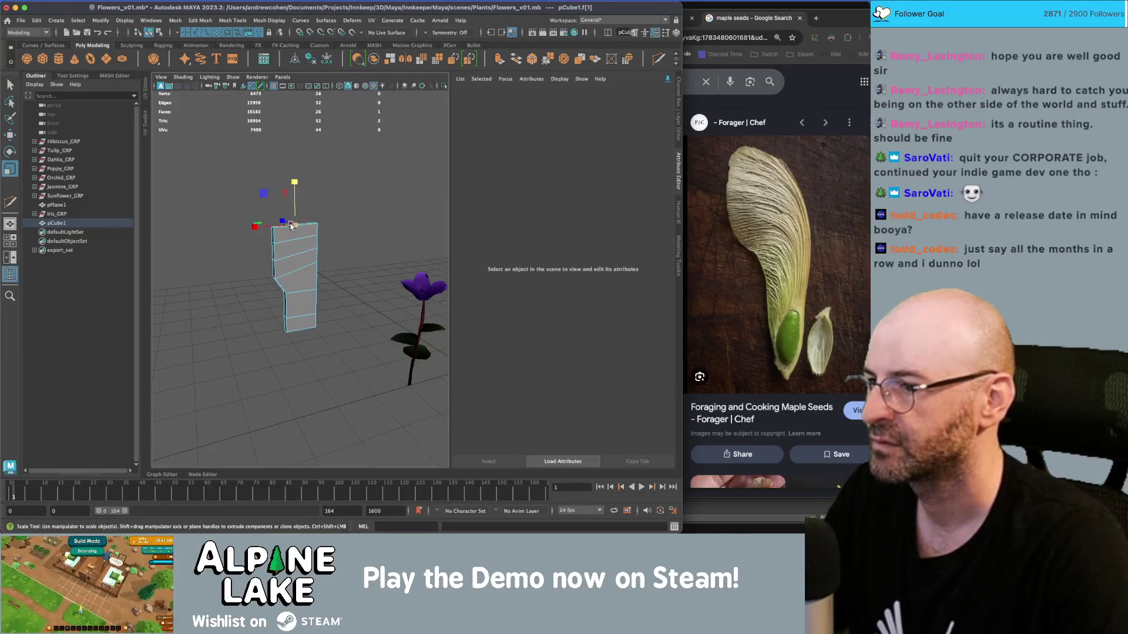
key(w)
drag(296, 212, 258, 194)
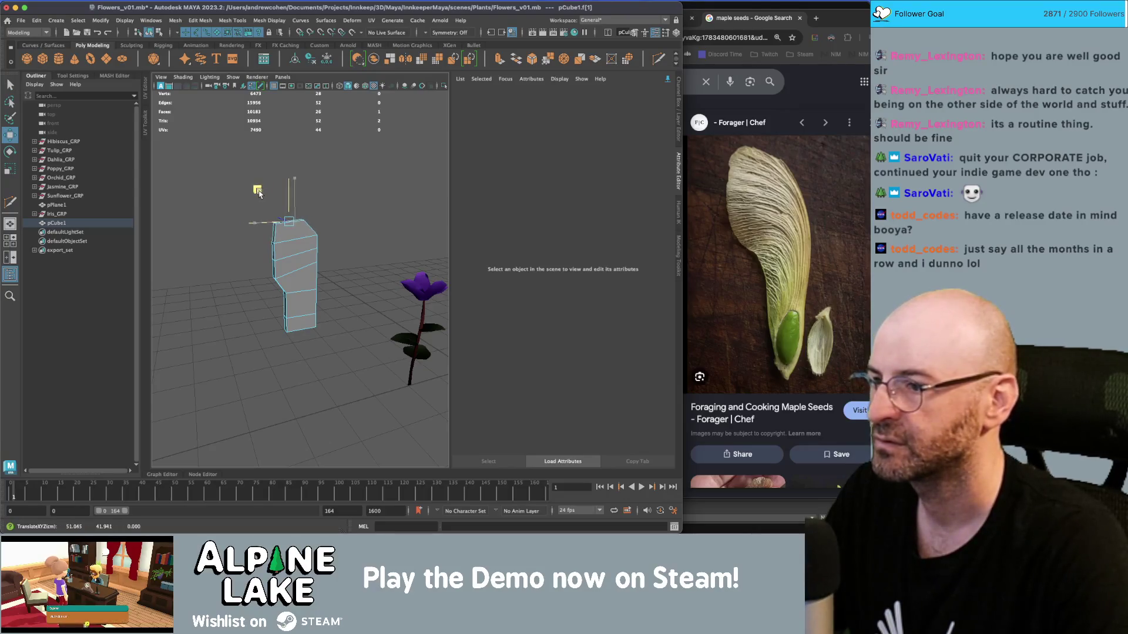
In vertex mode, pull the top-right corner vertices up and left and raise the right-side vertices.
key(q)
key(f)
right_click(312, 204)
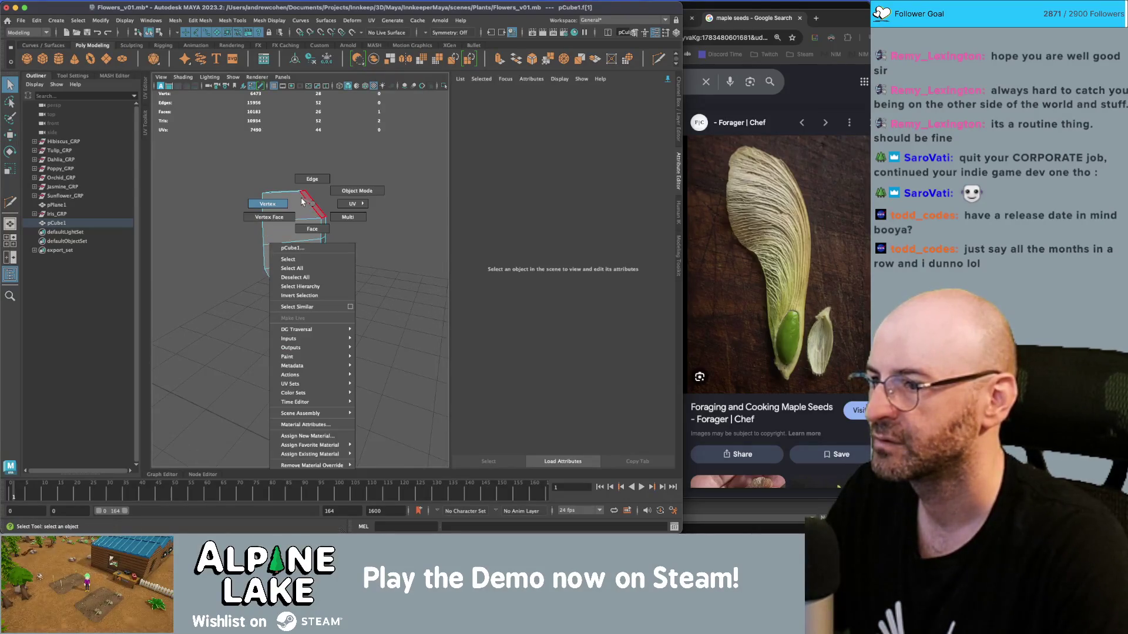
click(267, 204)
click(280, 185)
key(w)
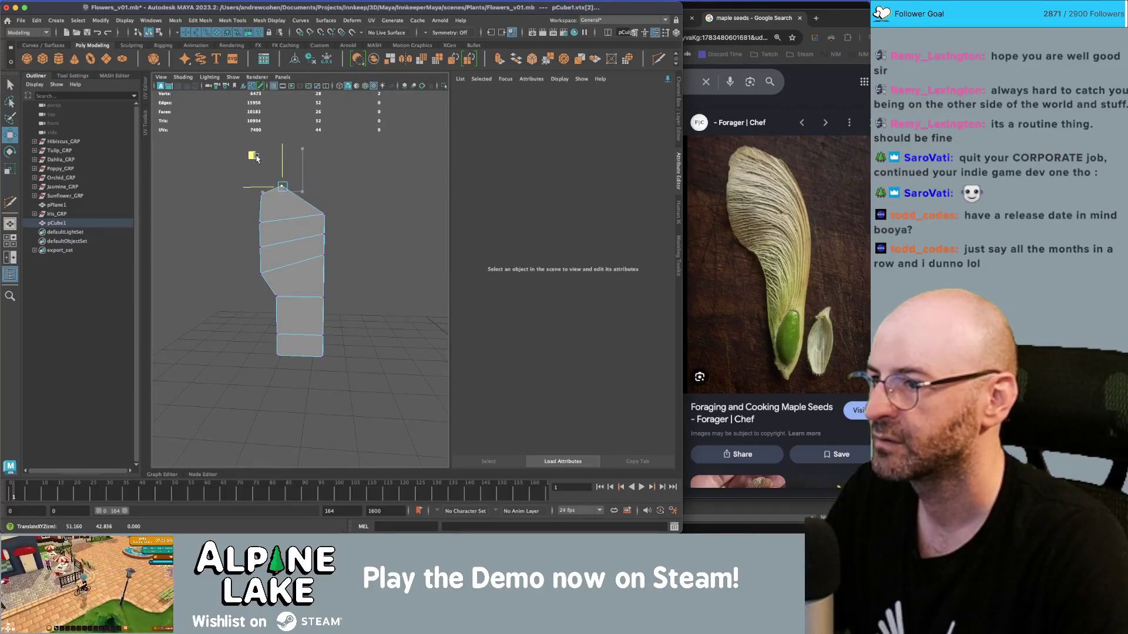
key(q)
key(w)
mouse_move(314, 207)
mouse_down()
mouse_move(322, 218)
mouse_move(285, 162)
mouse_up()
key(q)
drag(344, 231, 317, 241)
key(w)
drag(299, 199, 299, 189)
key(q)
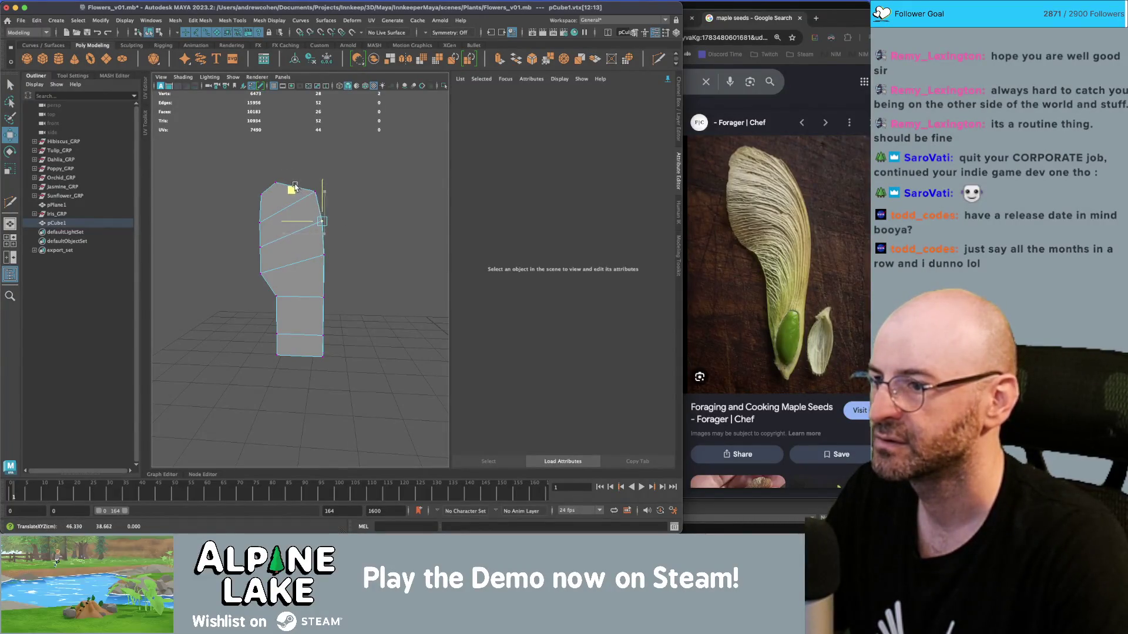
Shift the lower-left vertices and bottom corner vertex inward to taper the base.
drag(270, 301, 284, 294)
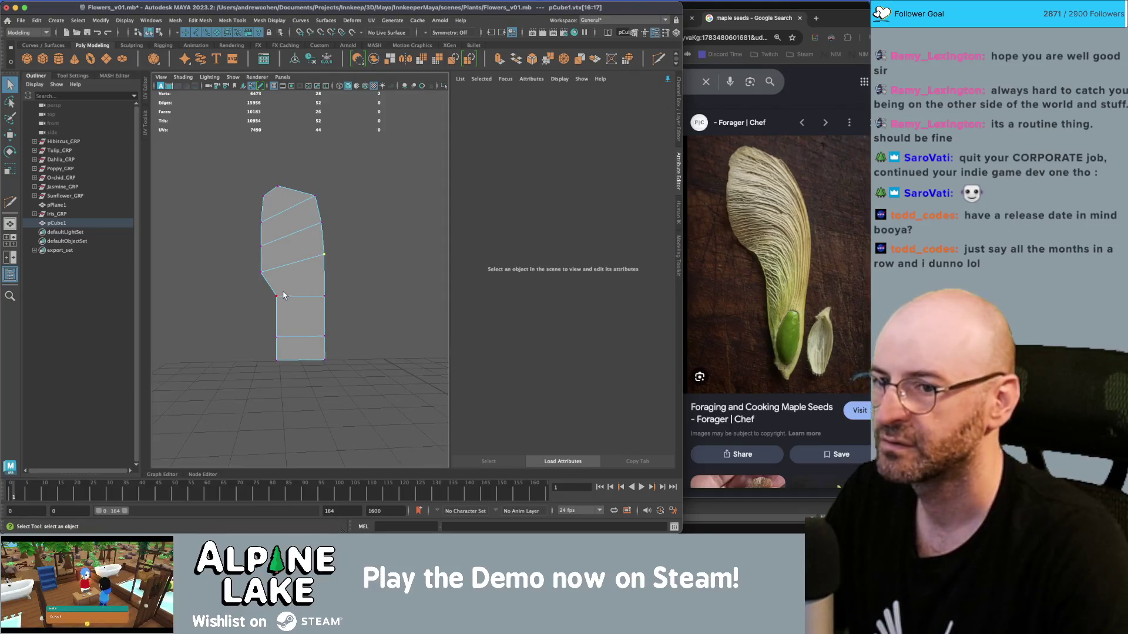
key(w)
key(q)
key(w)
mouse_move(258, 329)
mouse_down()
mouse_move(300, 364)
mouse_move(274, 355)
mouse_move(262, 301)
mouse_up()
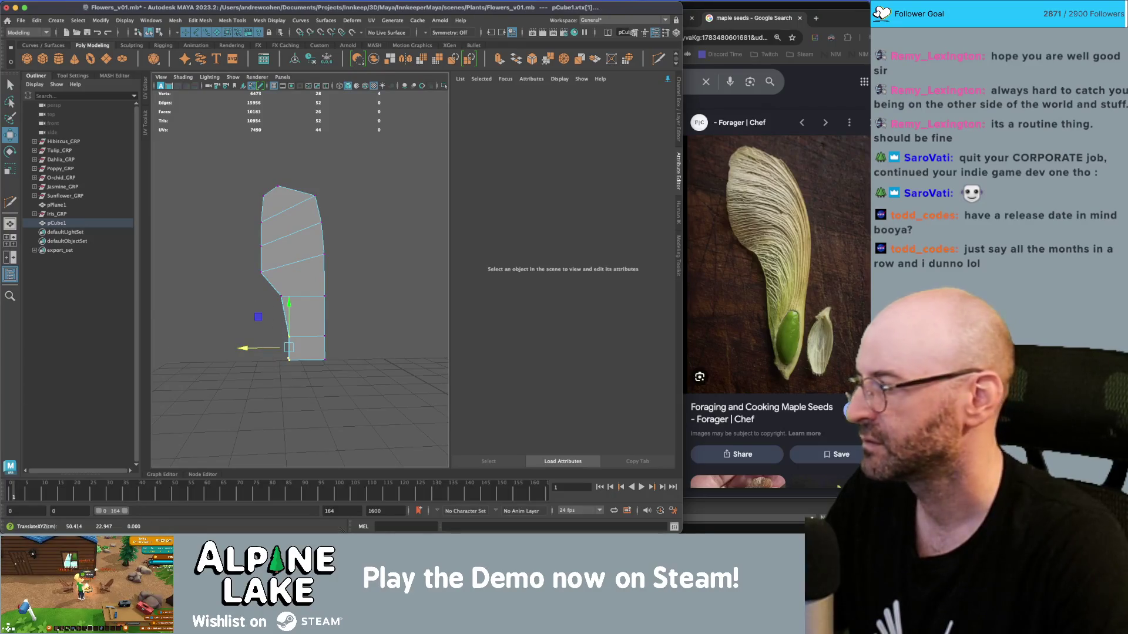
click(352, 291)
scroll(251, 316, up, 3)
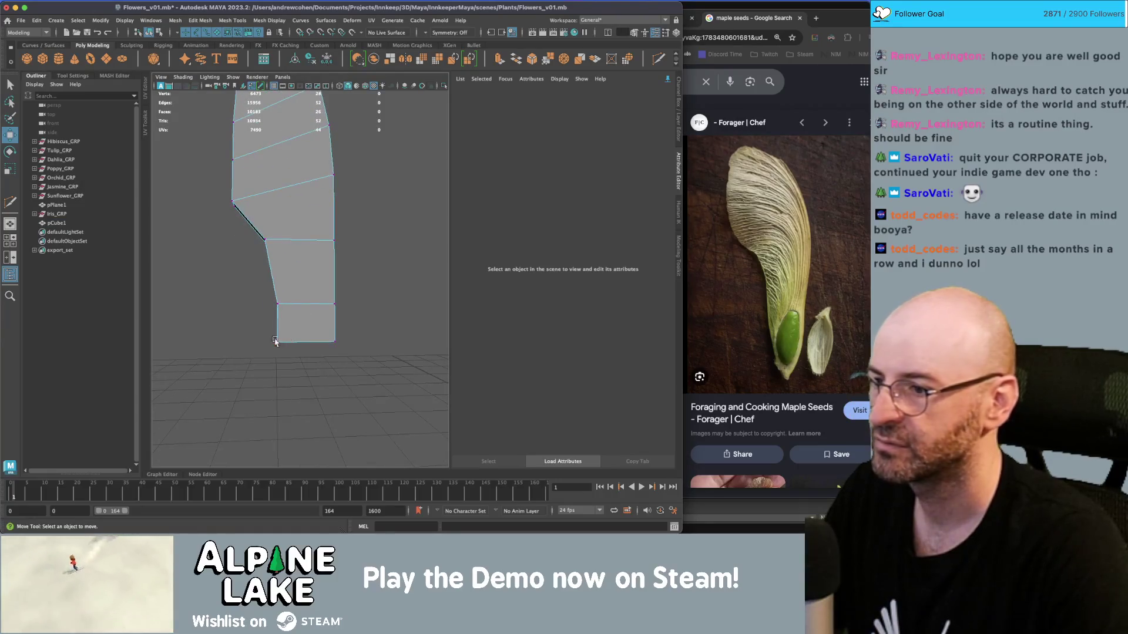
drag(288, 367, 256, 318)
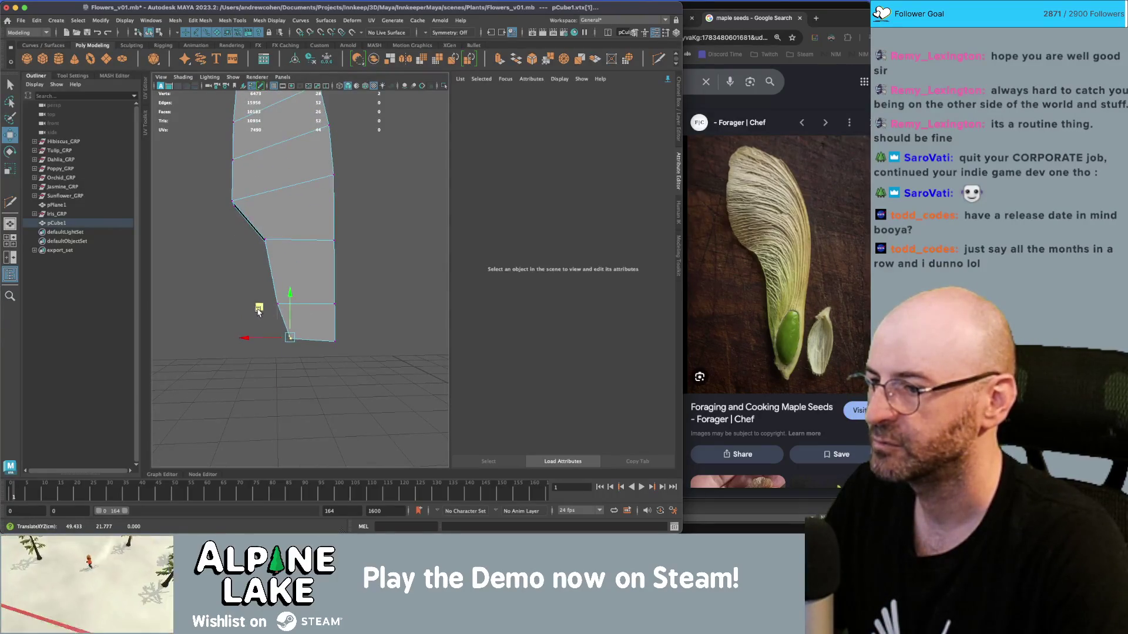
key(Left)
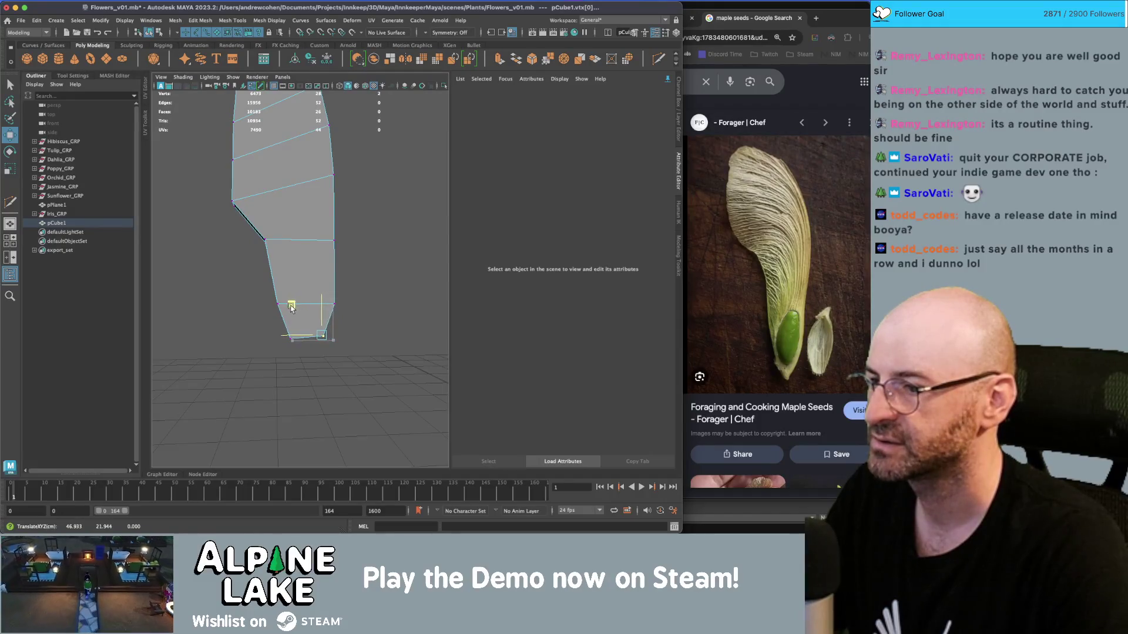
scroll(291, 307, down, 5)
mouse_move(288, 264)
mouse_down()
mouse_move(283, 200)
mouse_move(224, 214)
mouse_move(247, 235)
mouse_up()
key(q)
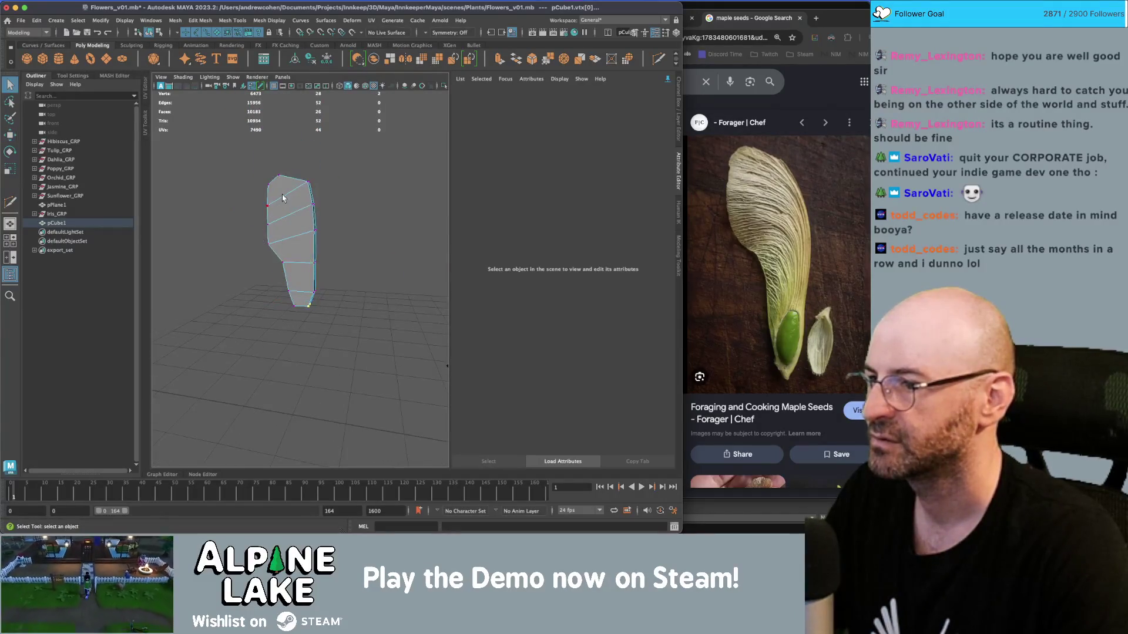
key(w)
Scale all vertices to about 0.75 width in X and reposition the left-side vertices.
drag(235, 158, 335, 312)
key(r)
drag(251, 243, 270, 248)
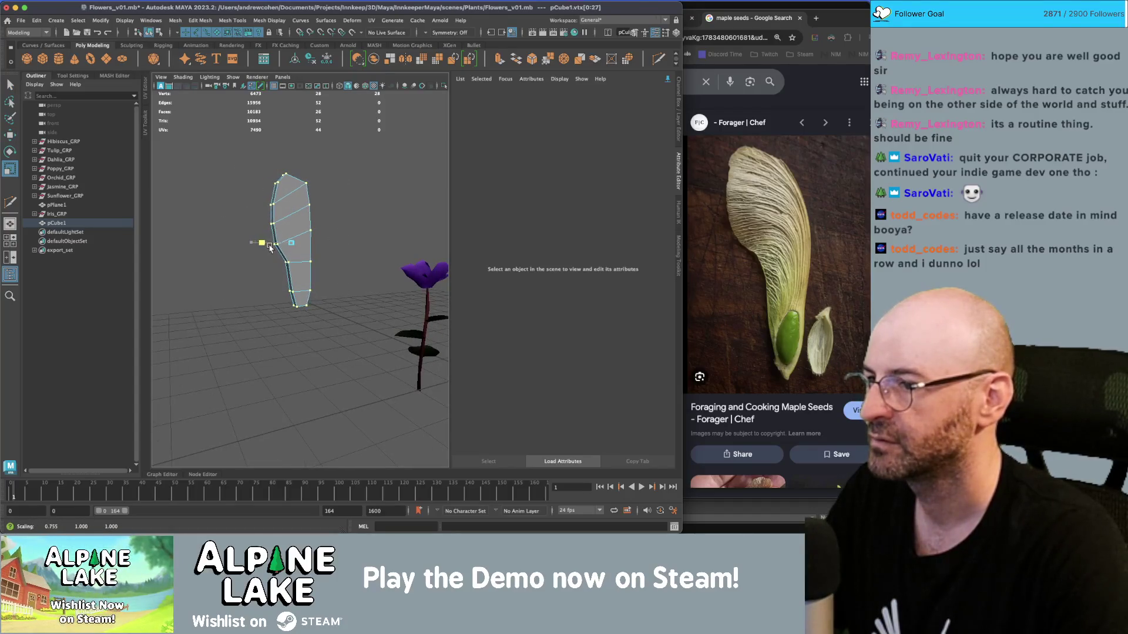
key(q)
drag(253, 161, 288, 259)
key(w)
drag(267, 222, 296, 185)
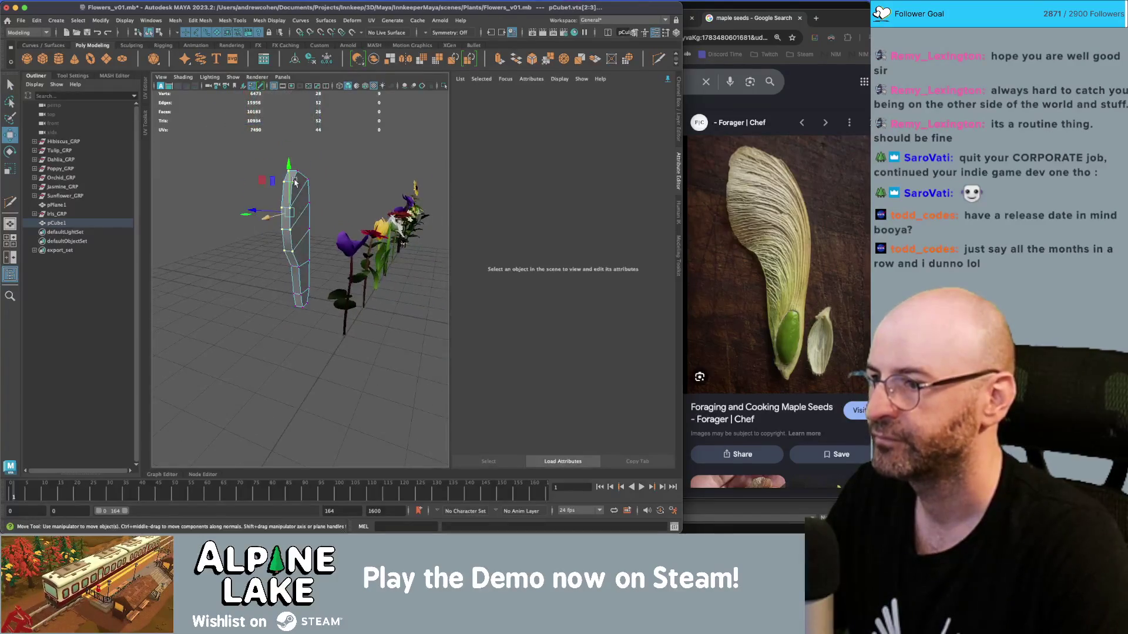
Slim the whole mesh slightly once more and frame the seed outline in view.
key(q)
mouse_move(253, 154)
mouse_down()
mouse_move(350, 314)
mouse_move(350, 336)
mouse_up()
key(r)
drag(265, 242, 292, 255)
key(f)
scroll(300, 270, up, 3)
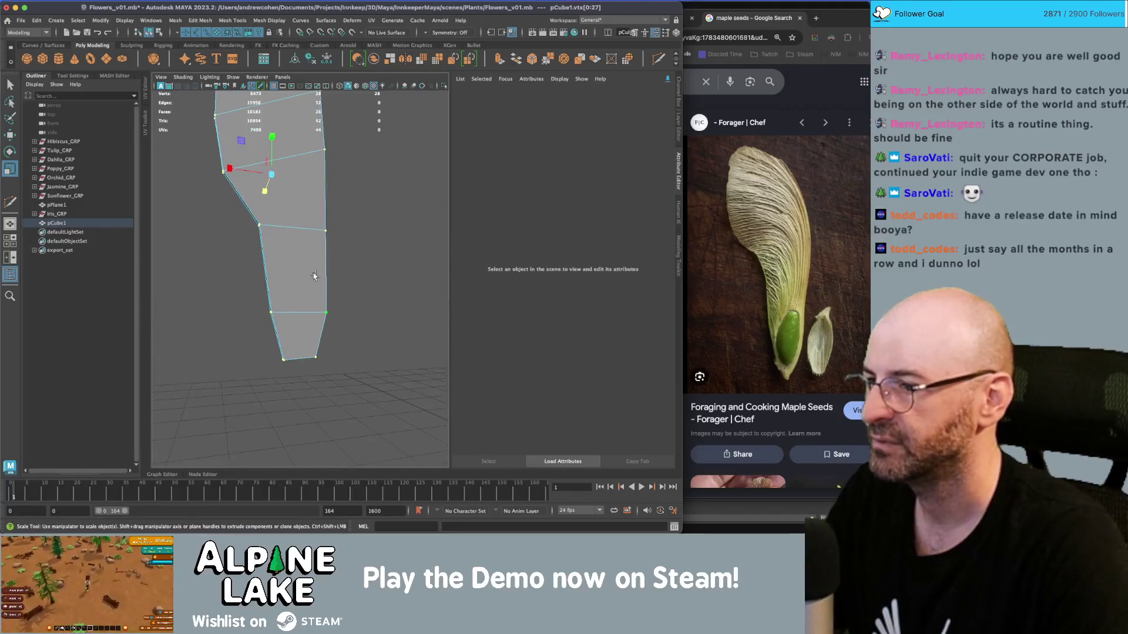
key(q)
right_click(300, 252)
Extrude the bottom face with Ctrl+E and pull the new section out from the narrow end.
click(292, 268)
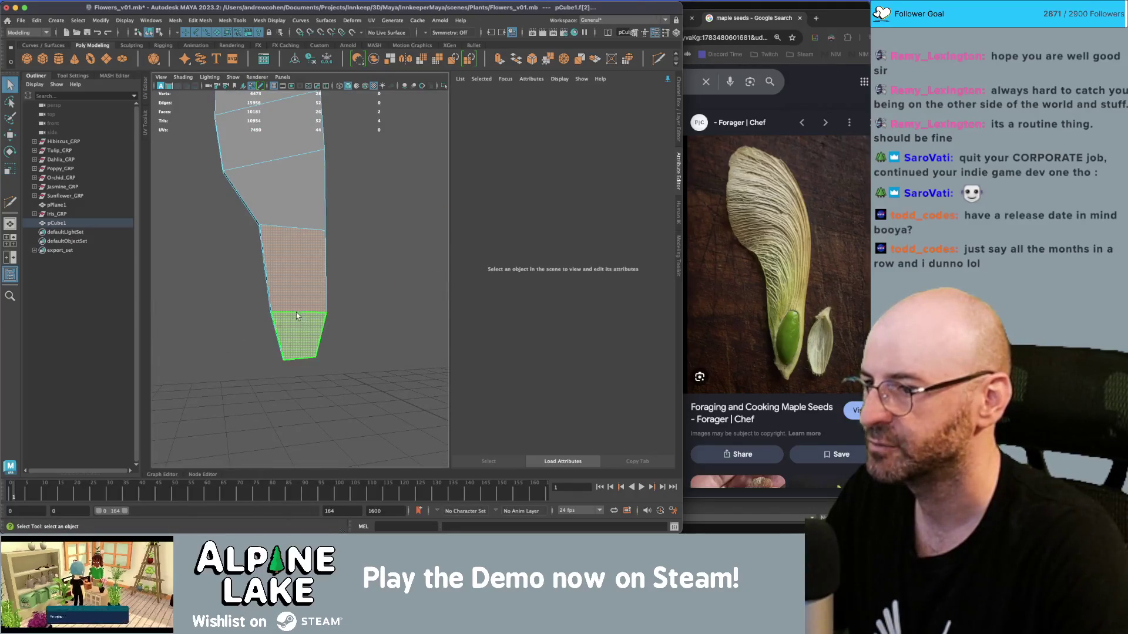
key(ctrl+e)
key(w)
alt+drag(276, 294, 295, 296)
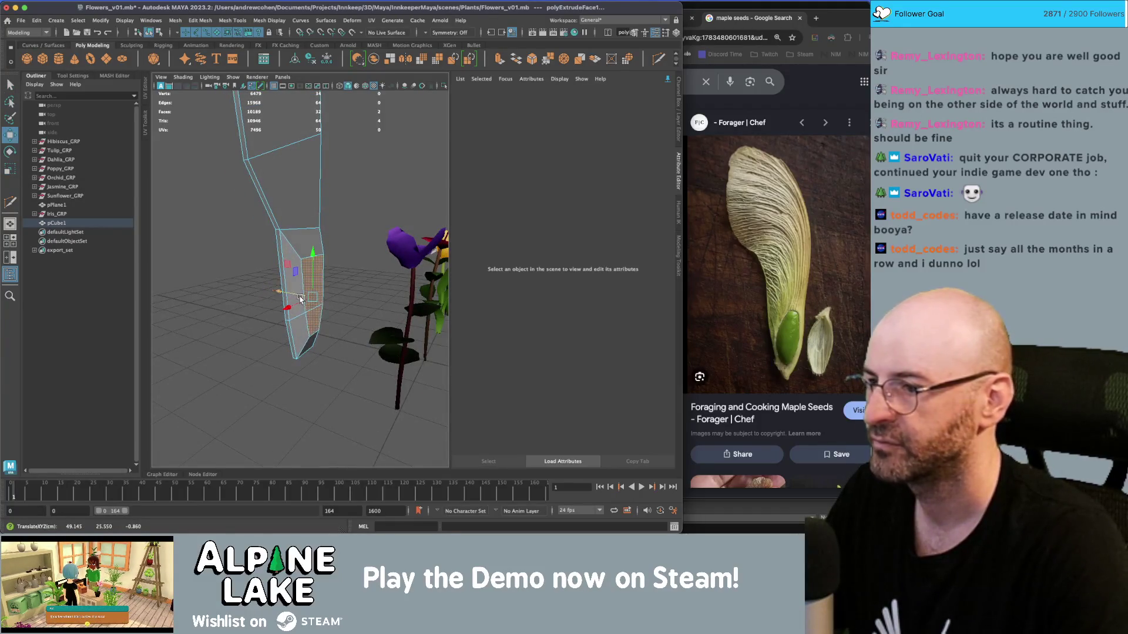
key(q)
key(bracketleft)
Adjust the lower-end vertices and scale the end ring of vertices to taper it.
right_click(296, 270)
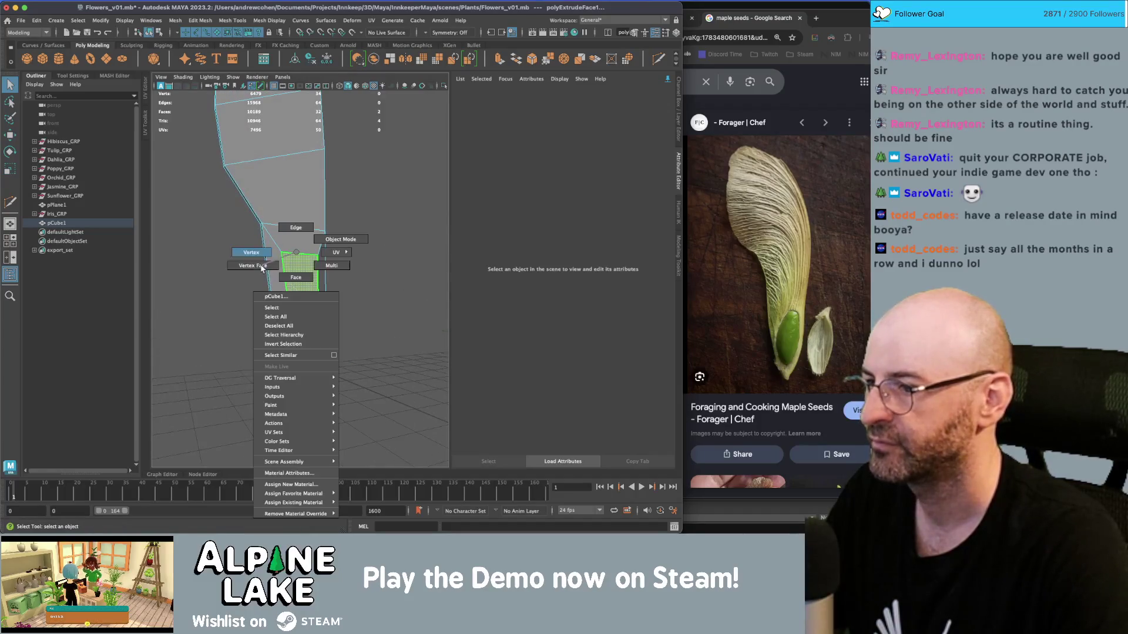
click(253, 262)
click(272, 314)
key(w)
drag(270, 320, 267, 300)
key(q)
drag(339, 296, 329, 320)
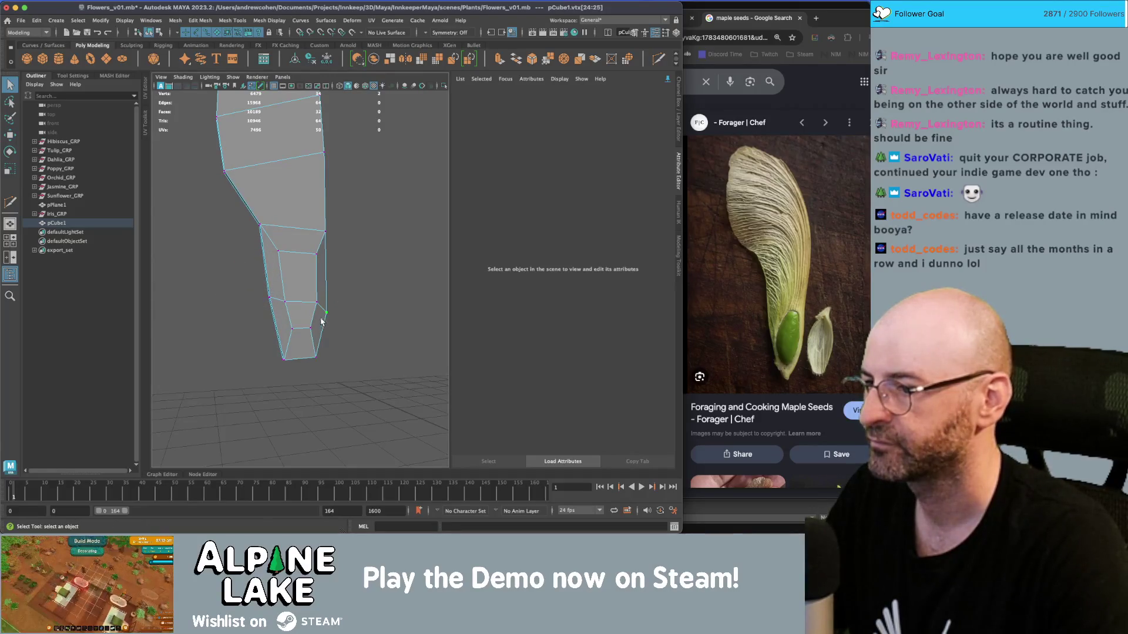
key(w)
mouse_move(297, 282)
mouse_down()
mouse_move(303, 273)
mouse_move(275, 269)
mouse_move(299, 264)
mouse_move(253, 261)
mouse_move(398, 287)
mouse_up()
key(q)
key(w)
key(r)
key(q)
Extrude the bottom end face a second time and switch to wireframe view.
right_click(307, 241)
click(308, 264)
click(307, 309)
mouse_move(307, 310)
mouse_down()
mouse_move(270, 297)
mouse_move(302, 259)
mouse_move(303, 294)
mouse_move(320, 283)
mouse_move(293, 276)
mouse_up()
key(ctrl+e)
key(4)
key(q)
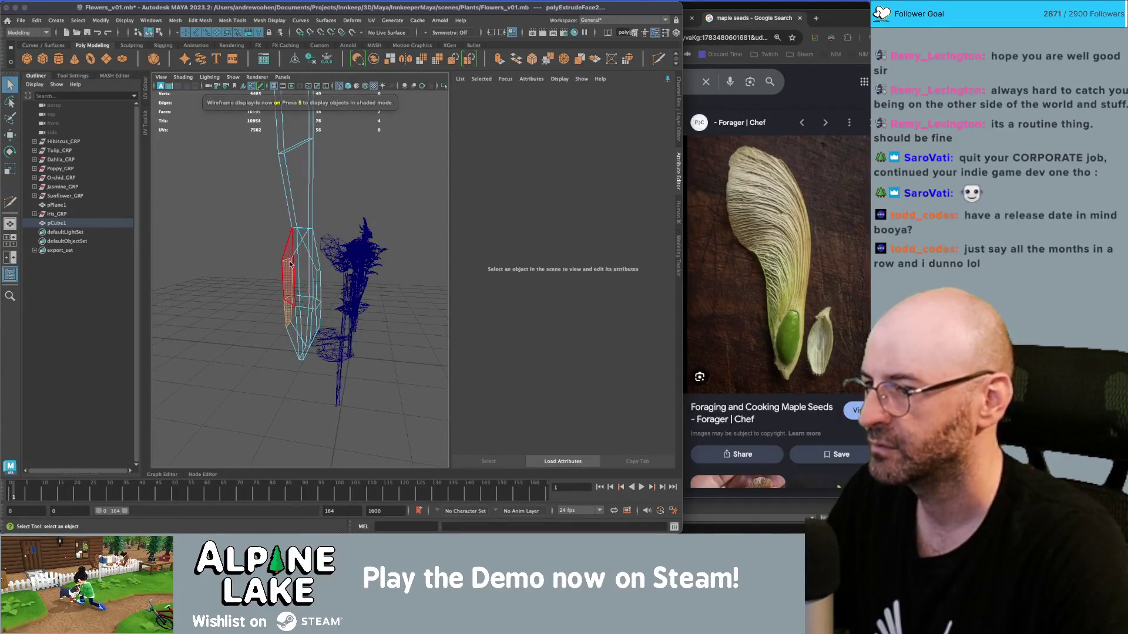
Lower the vertices of the new end section to start rounding the nub.
right_click(287, 252)
click(274, 253)
scroll(306, 252, up, 5)
click(321, 256)
key(w)
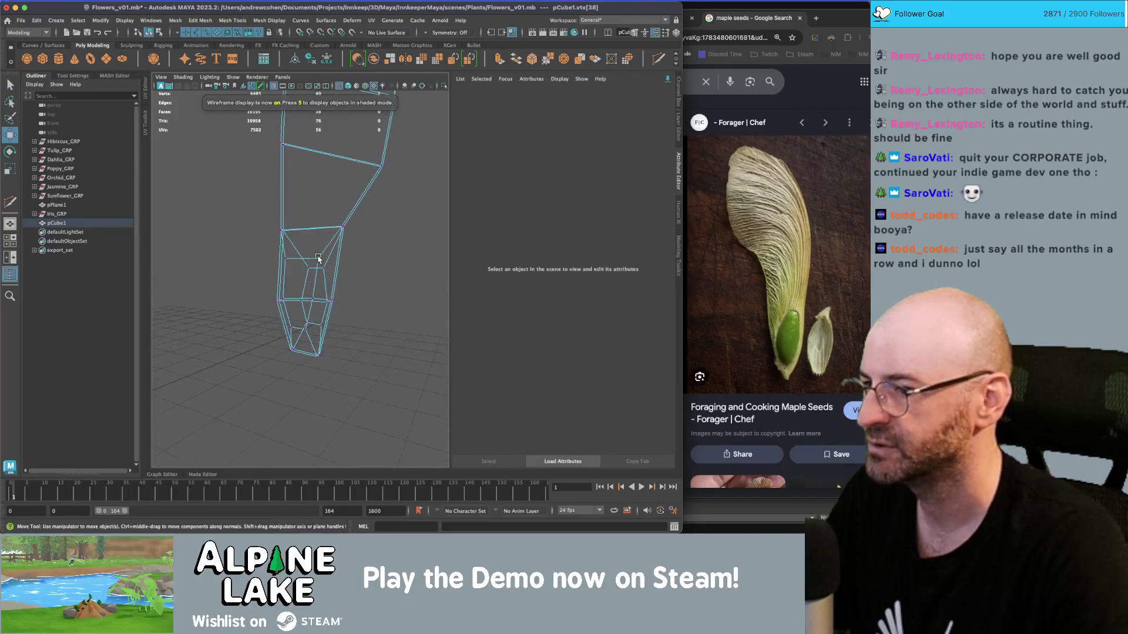
drag(319, 246, 320, 254)
key(q)
click(289, 260)
key(w)
mouse_move(290, 253)
mouse_down()
mouse_move(300, 263)
mouse_move(290, 293)
mouse_up()
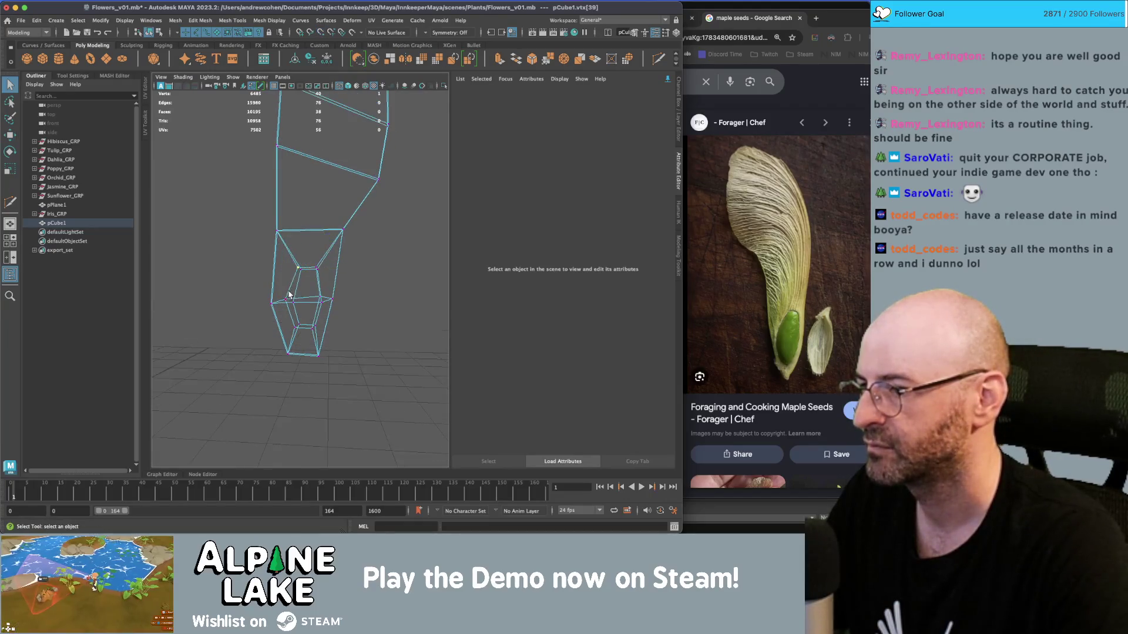
click(288, 298)
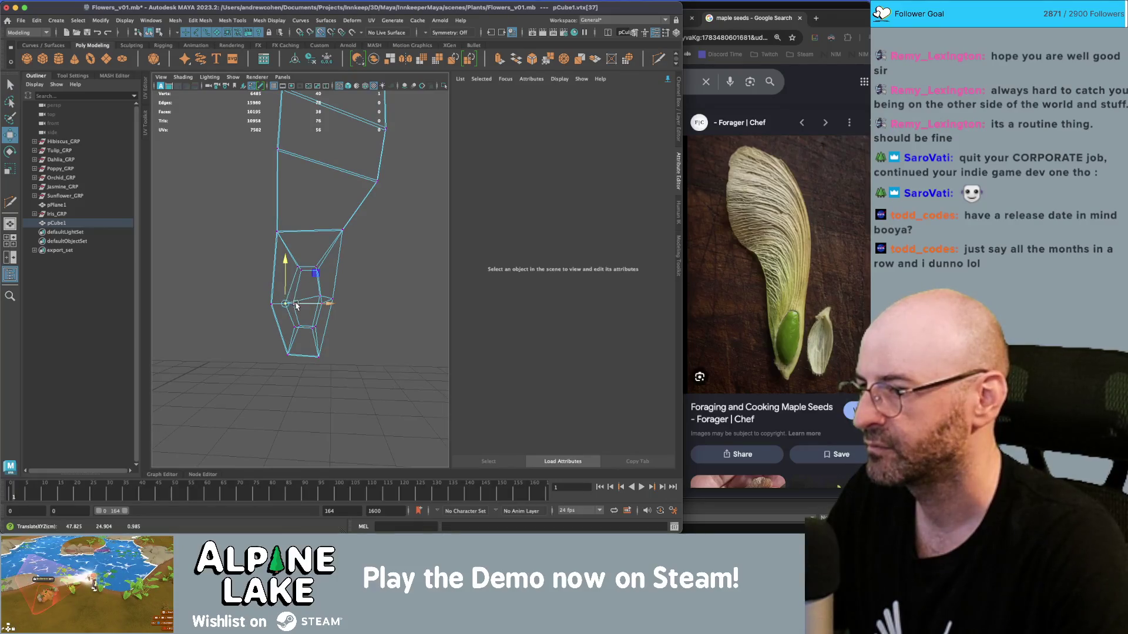
key(q)
Move the remaining lower vertices vertically into a rounded nub, restore textured shading, and select the mesh.
click(320, 295)
mouse_move(321, 296)
mouse_down()
mouse_move(318, 287)
mouse_move(315, 322)
mouse_up()
key(w)
key(q)
click(312, 328)
key(w)
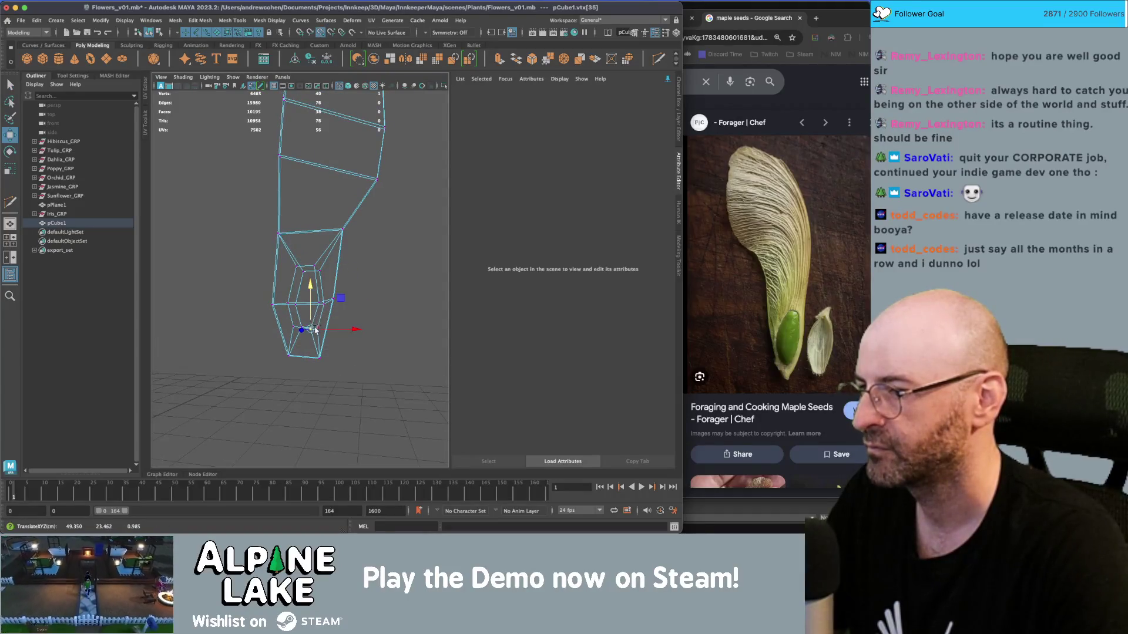
key(q)
key(w)
click(297, 319)
drag(300, 329, 245, 186)
key(6)
key(F8)
drag(252, 317, 316, 204)
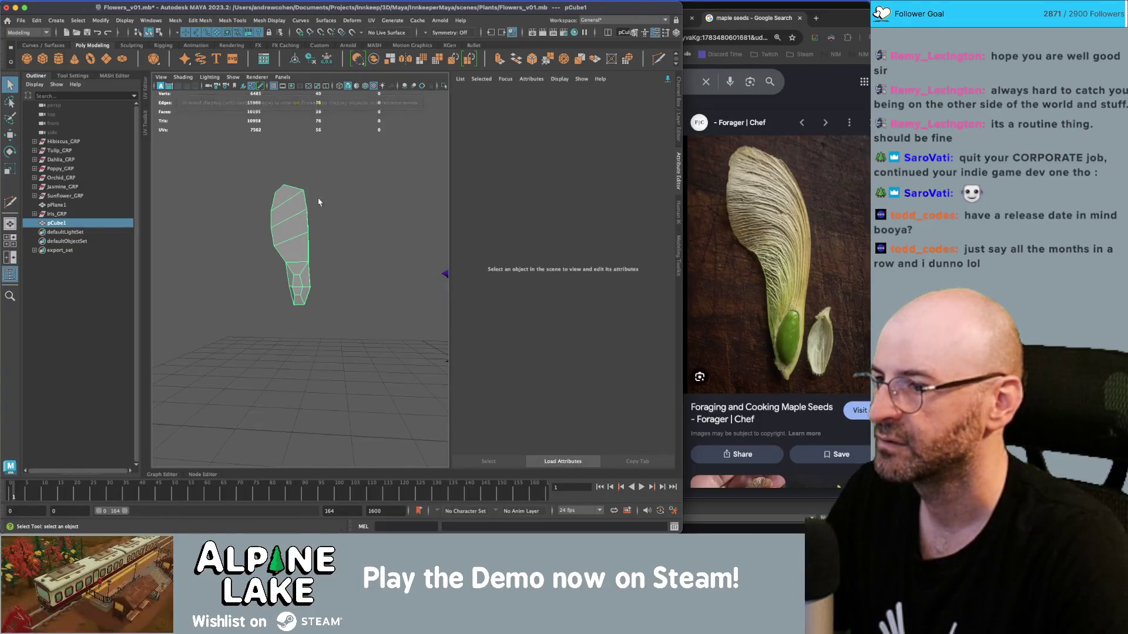
Soften the edges of the seed mesh pCube1.
click(316, 204)
scroll(284, 242, up, 3)
click(247, 176)
click(267, 20)
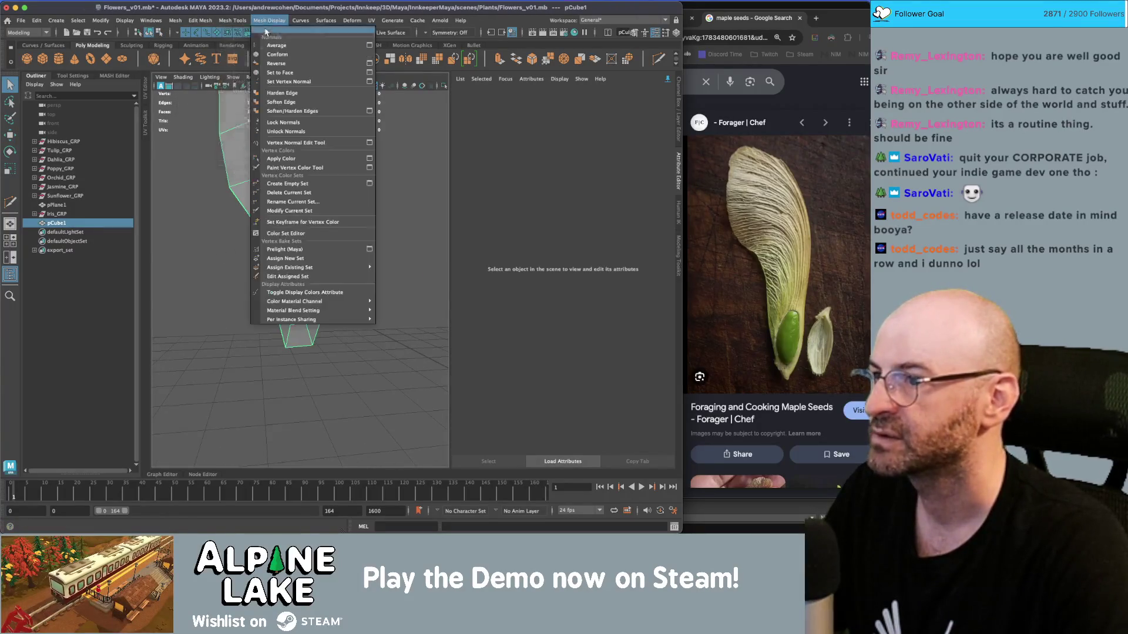
click(281, 102)
In vertex mode, move the first pairs of outline vertices on the seed mesh.
click(352, 171)
mouse_move(352, 171)
mouse_down()
mouse_move(326, 195)
mouse_move(397, 209)
mouse_move(276, 214)
mouse_move(276, 223)
mouse_move(295, 202)
mouse_move(294, 212)
mouse_up()
click(280, 209)
right_click(281, 209)
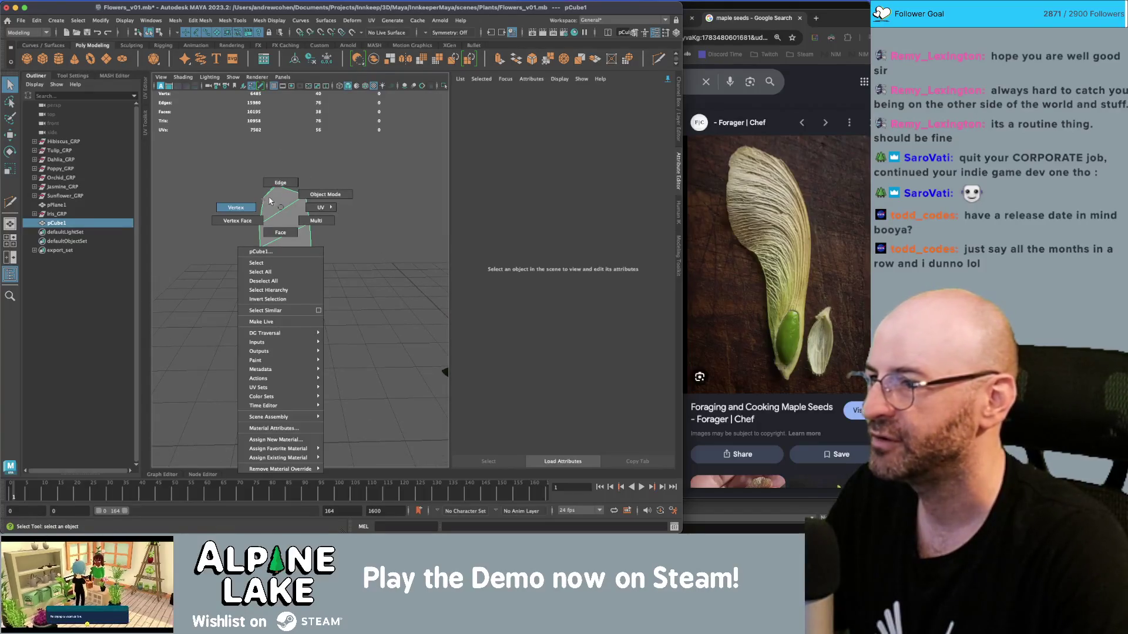
click(269, 202)
drag(298, 208, 298, 208)
key(w)
click(311, 188)
key(q)
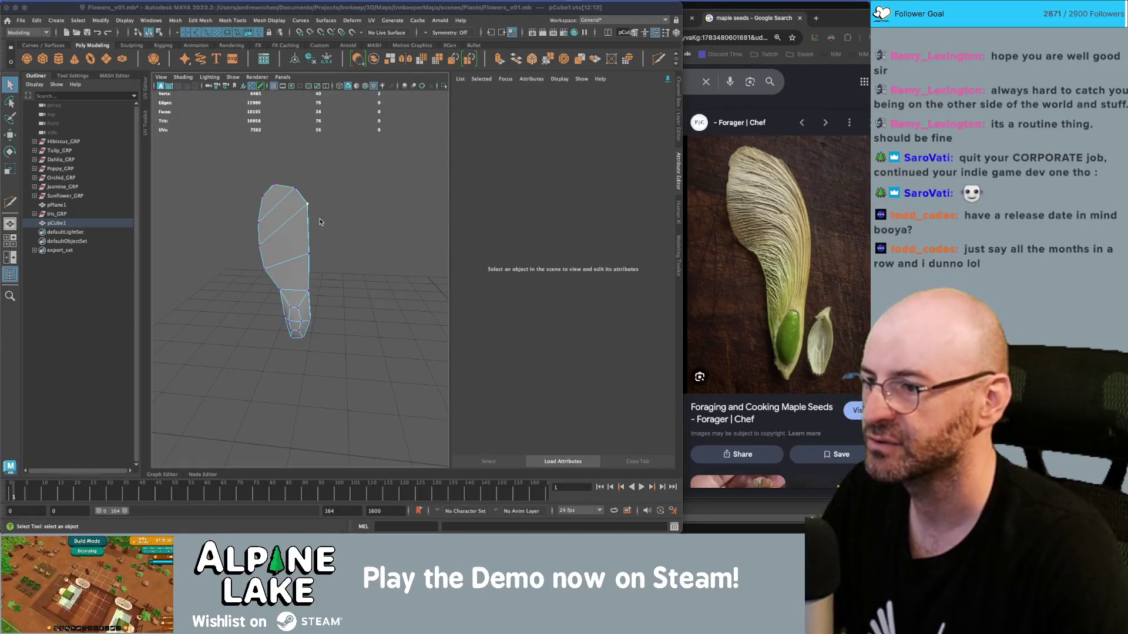
Move the side, top and left-edge vertices to refine the seed's outline.
drag(297, 246, 322, 259)
key(w)
key(q)
key(w)
mouse_move(263, 216)
mouse_down()
mouse_move(282, 163)
mouse_move(251, 178)
mouse_up()
drag(260, 229, 252, 252)
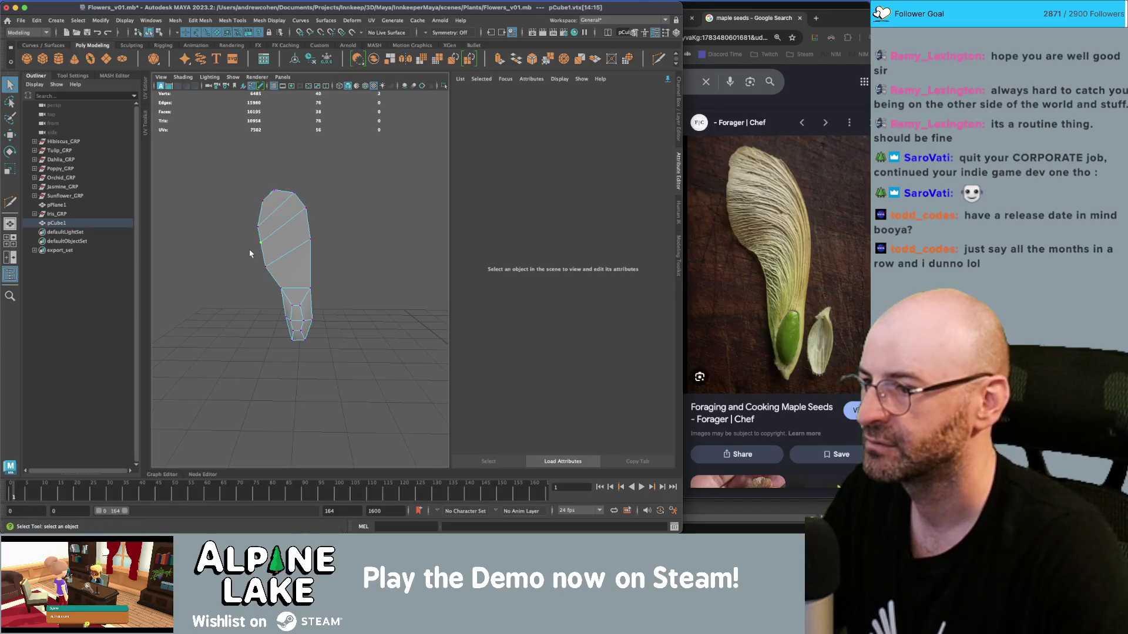
Cut an extra edge across the wing with Multi-Cut, then return to object mode with F8.
click(149, 33)
click(330, 221)
click(294, 264)
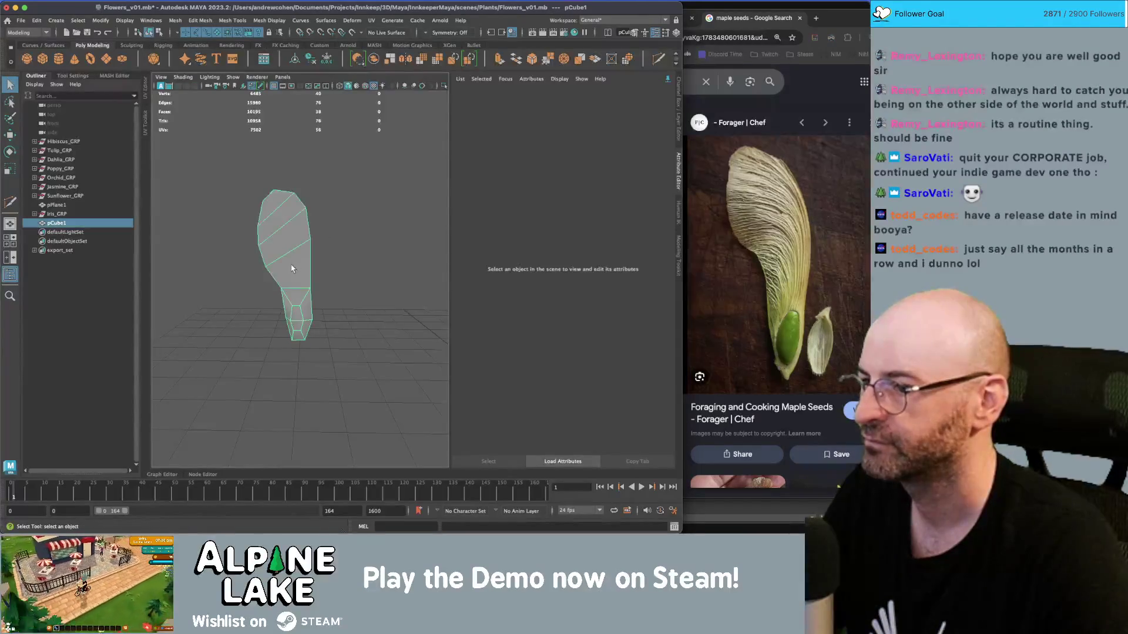
key(y)
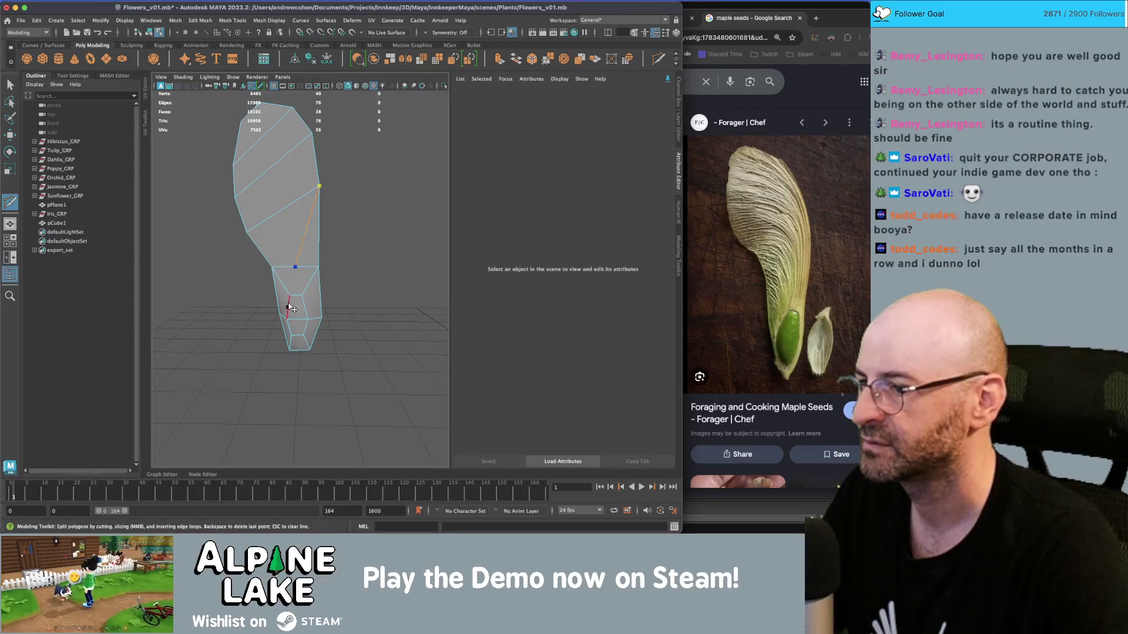
key(q)
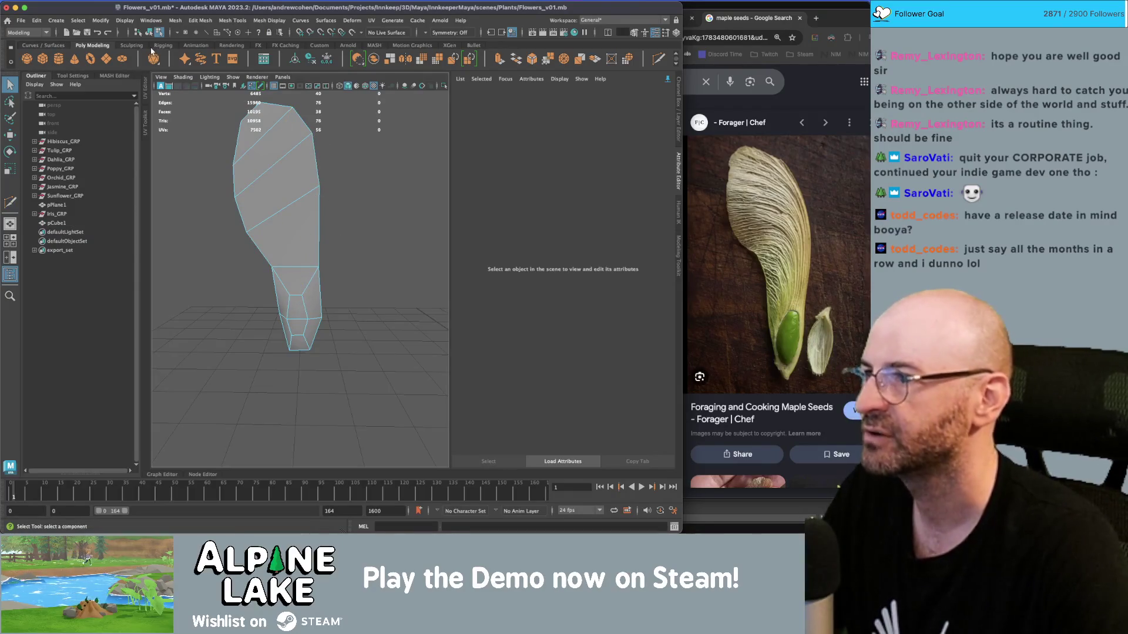
key(F8)
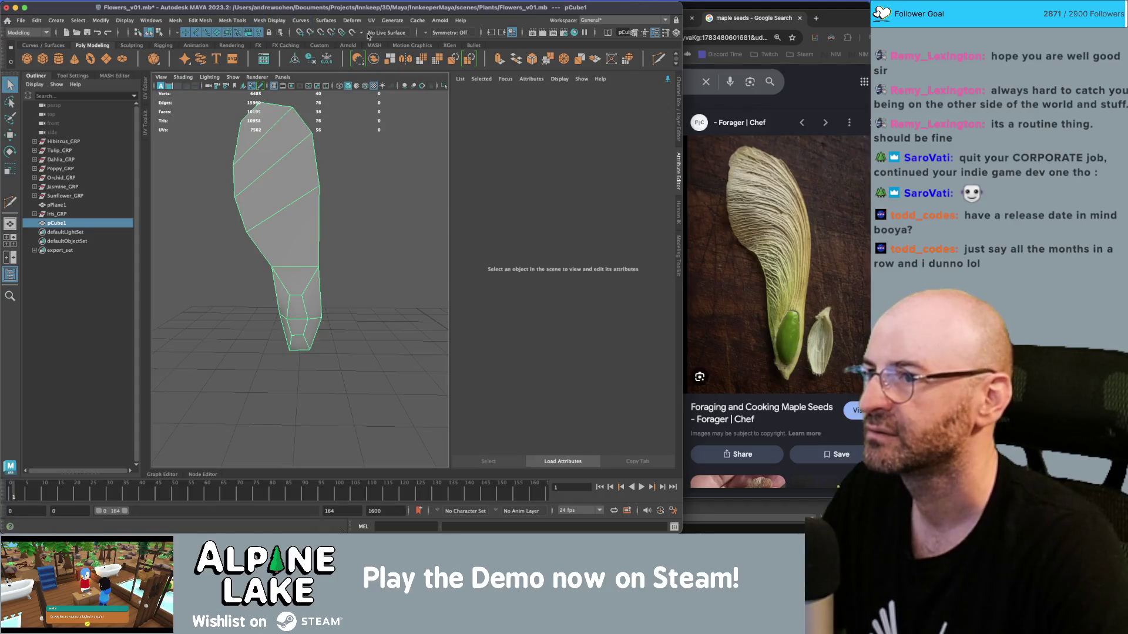
click(447, 32)
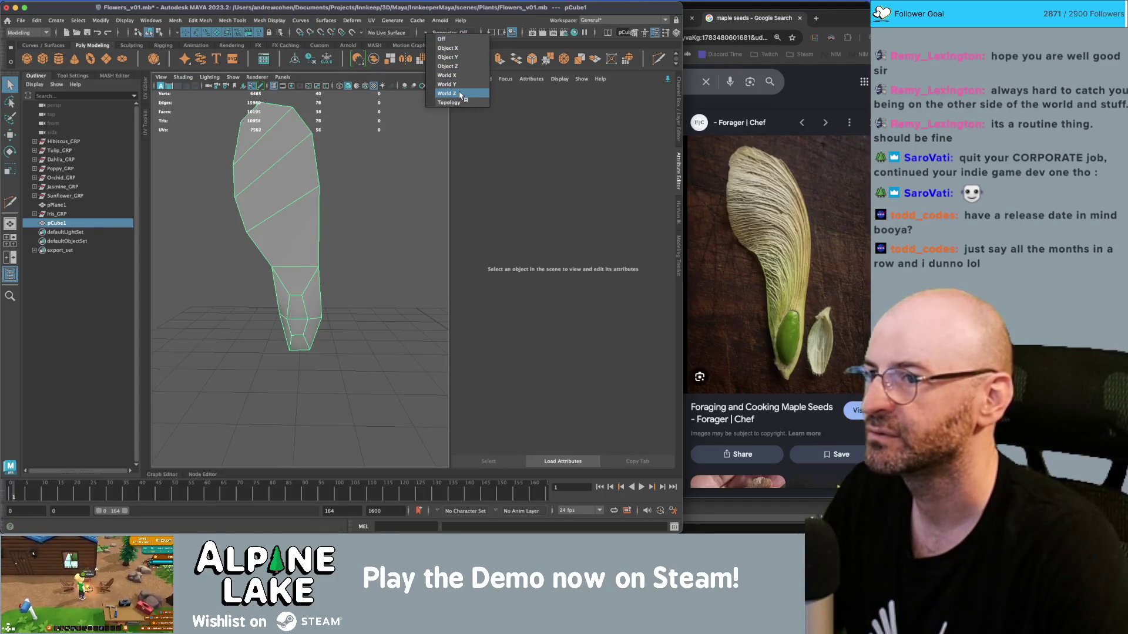
Turn on Z-axis symmetry and cut an edge from an outline vertex to the lower edge's midpoint.
click(448, 66)
right_click(280, 215)
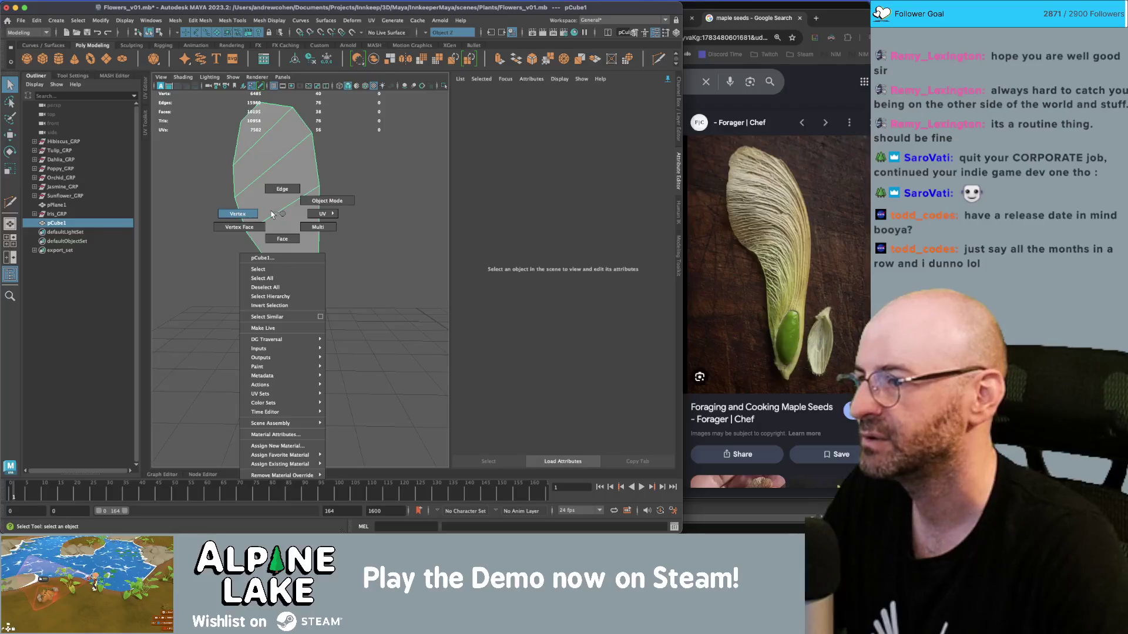
click(272, 214)
click(290, 292)
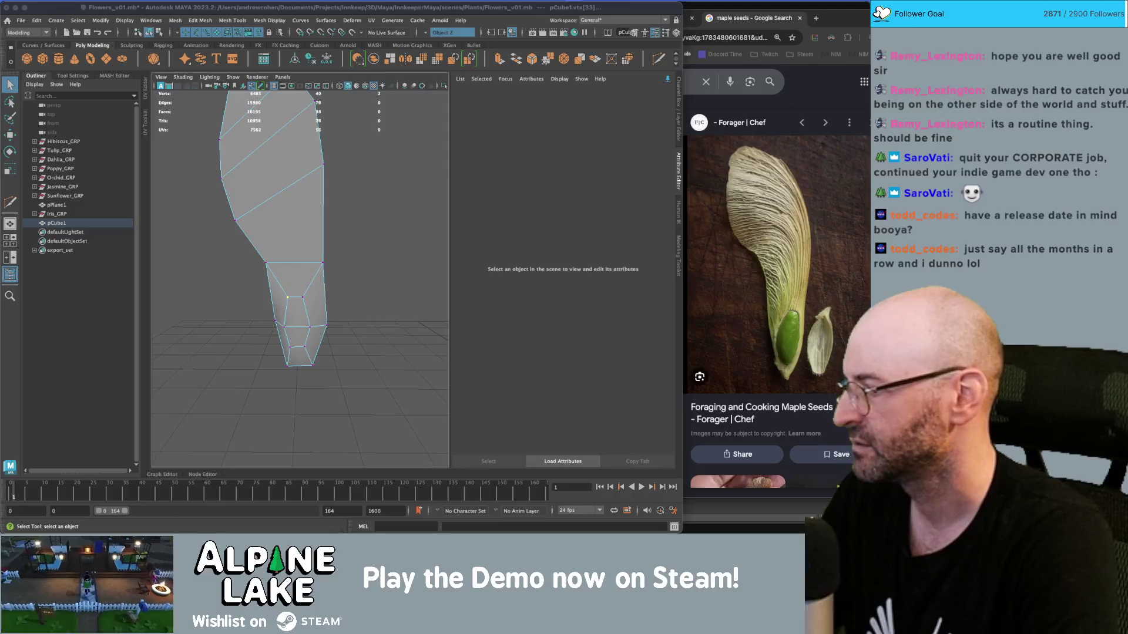
scroll(297, 213, up, 2)
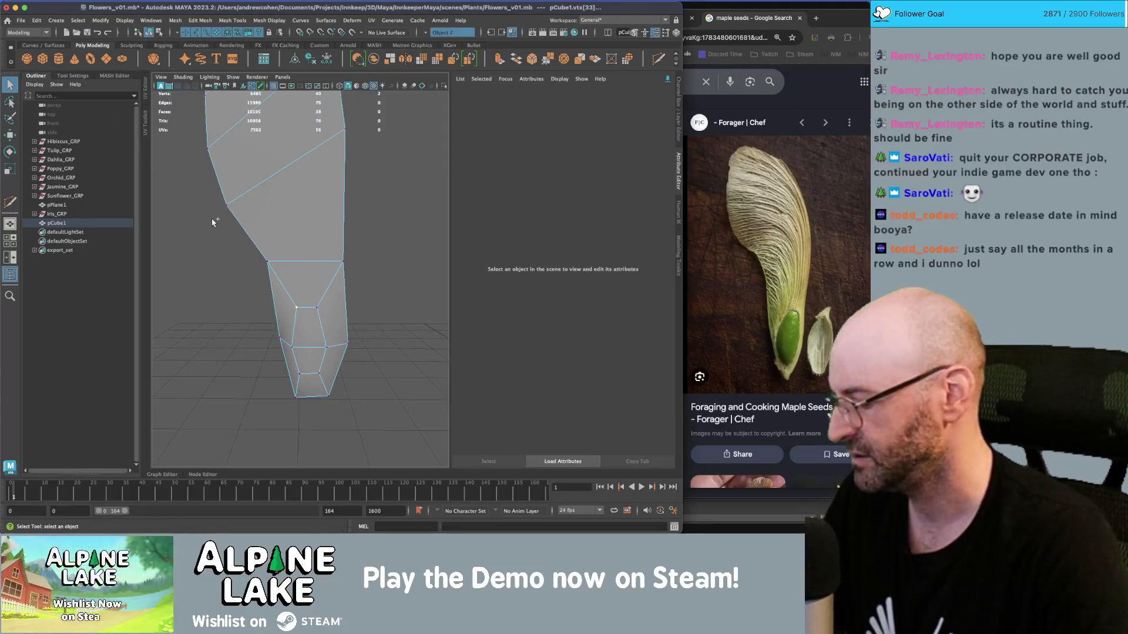
key(ctrl+shift+x)
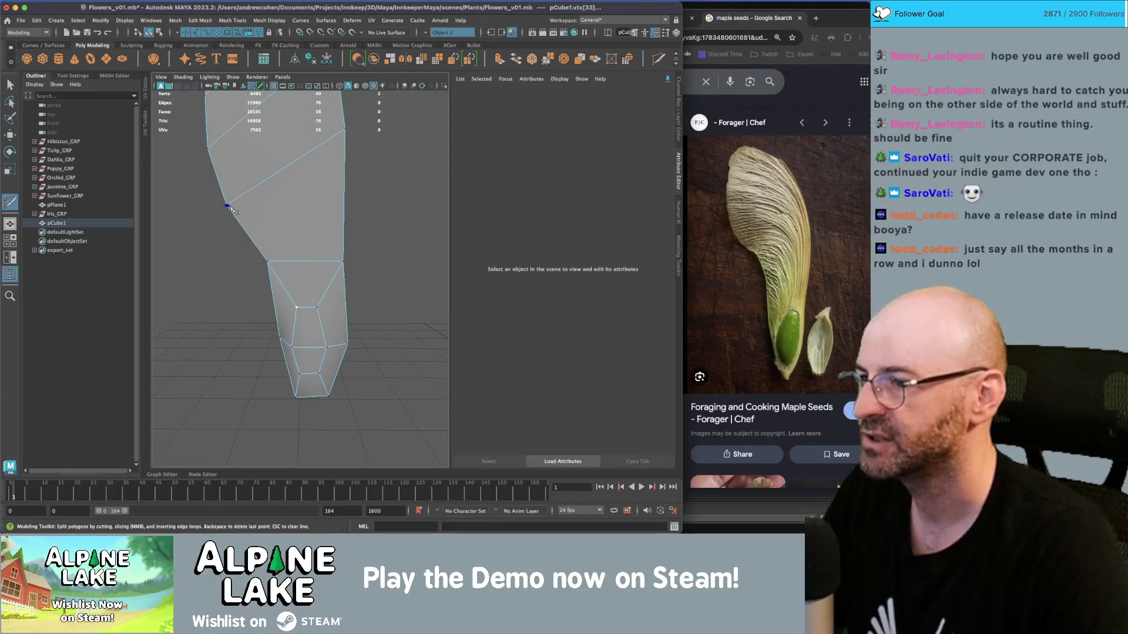
click(227, 205)
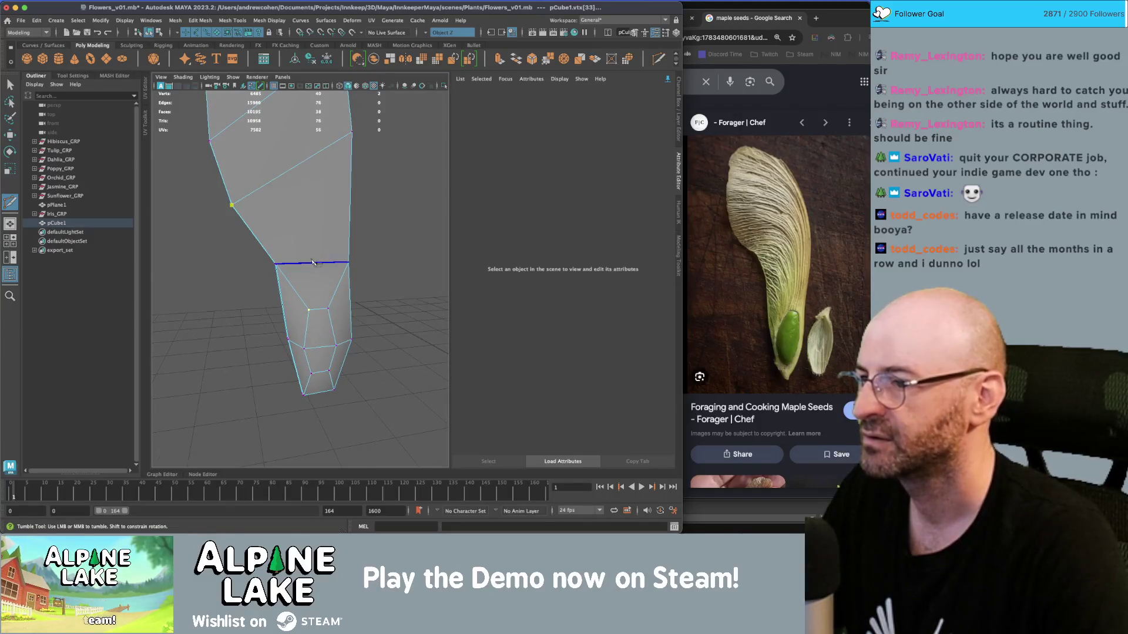
click(313, 264)
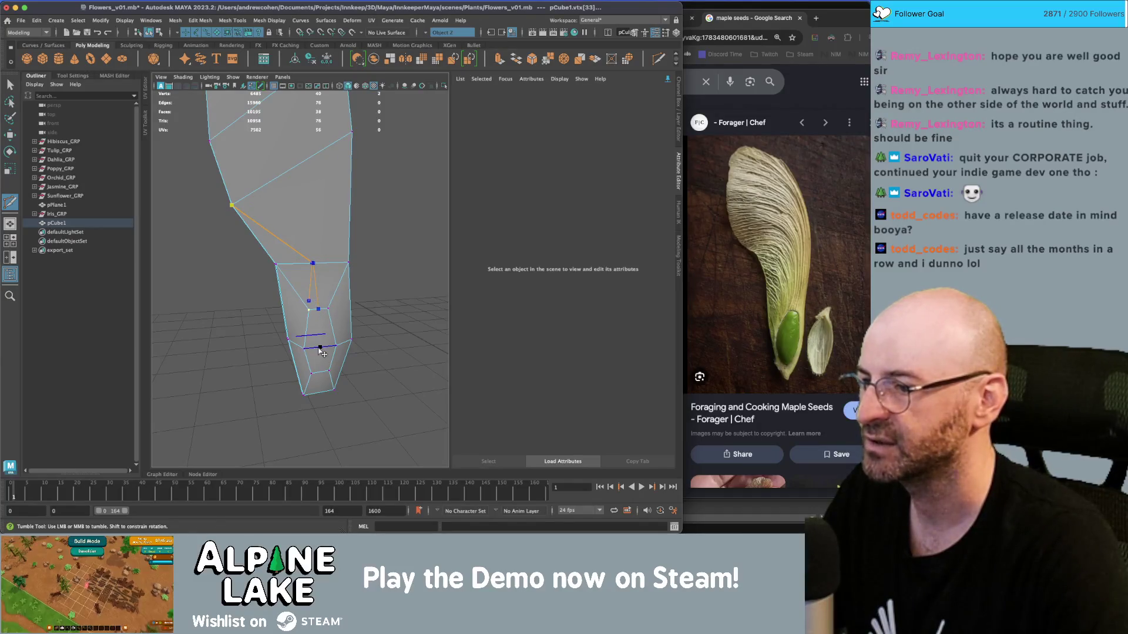
key(Return)
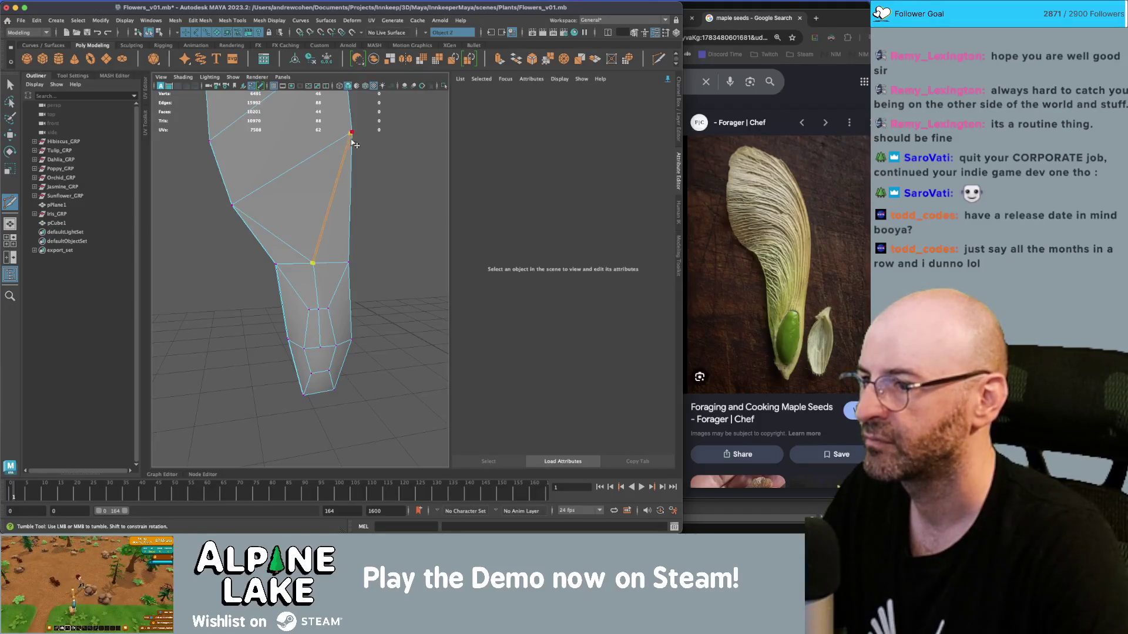
Raise the new vertex and widen the neighbouring vertex pair near the base.
drag(320, 263, 313, 226)
click(313, 264)
key(w)
click(312, 288)
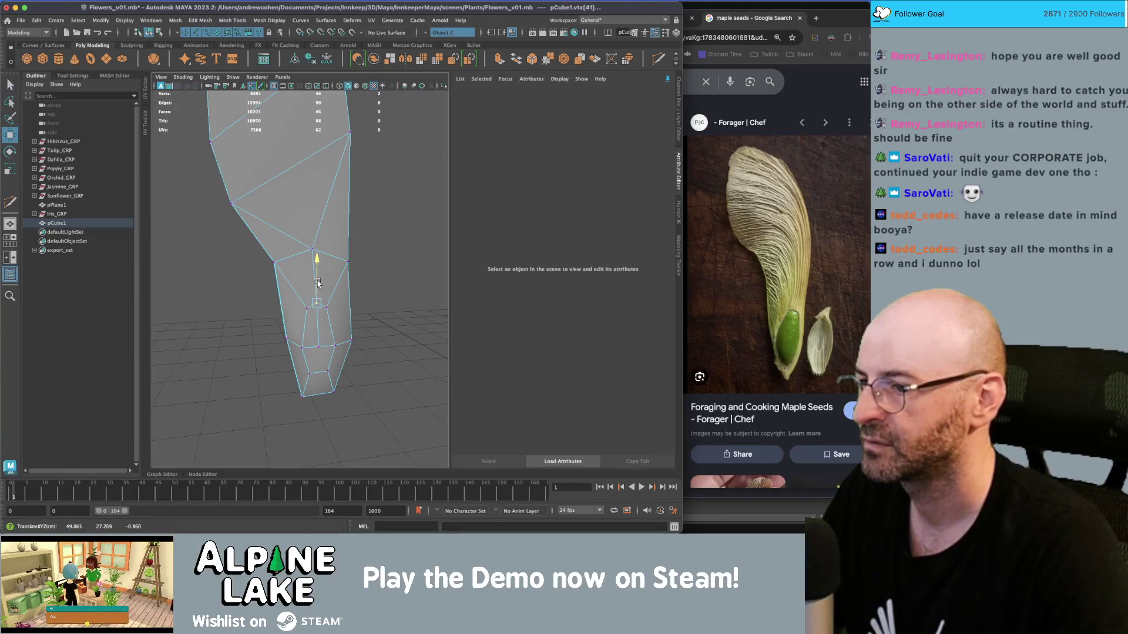
key(r)
mouse_move(296, 302)
mouse_down()
mouse_move(331, 314)
mouse_move(322, 310)
mouse_move(327, 286)
mouse_up()
key(w)
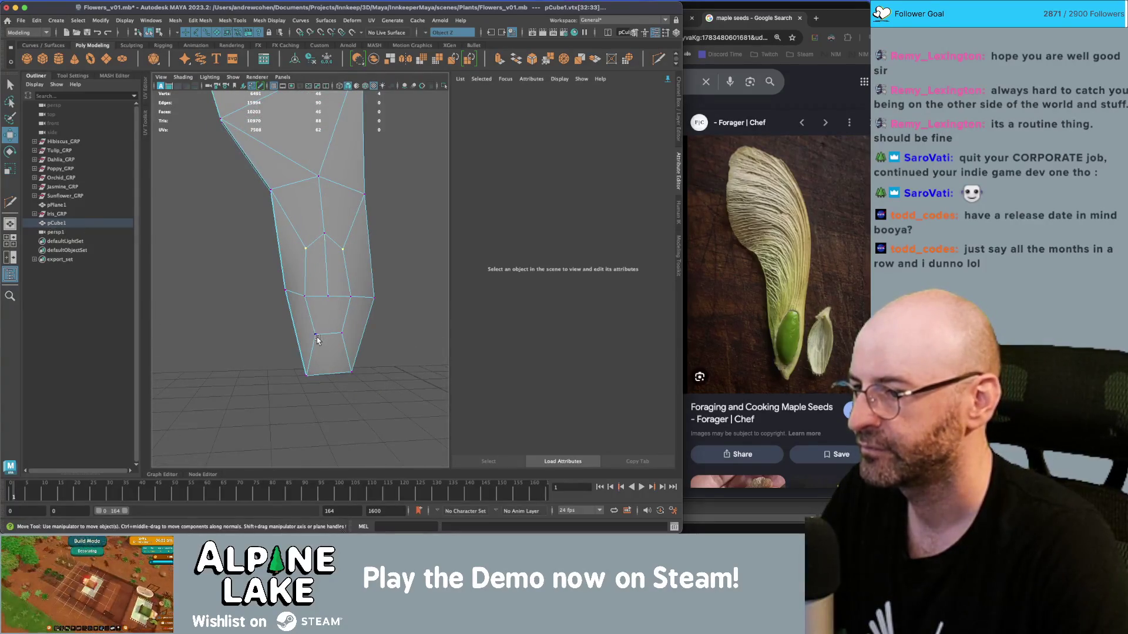
Slice new edges across the narrow end, scale the vertex pair and move the tip vertex into a tapered bulb.
shift+right_click(317, 341)
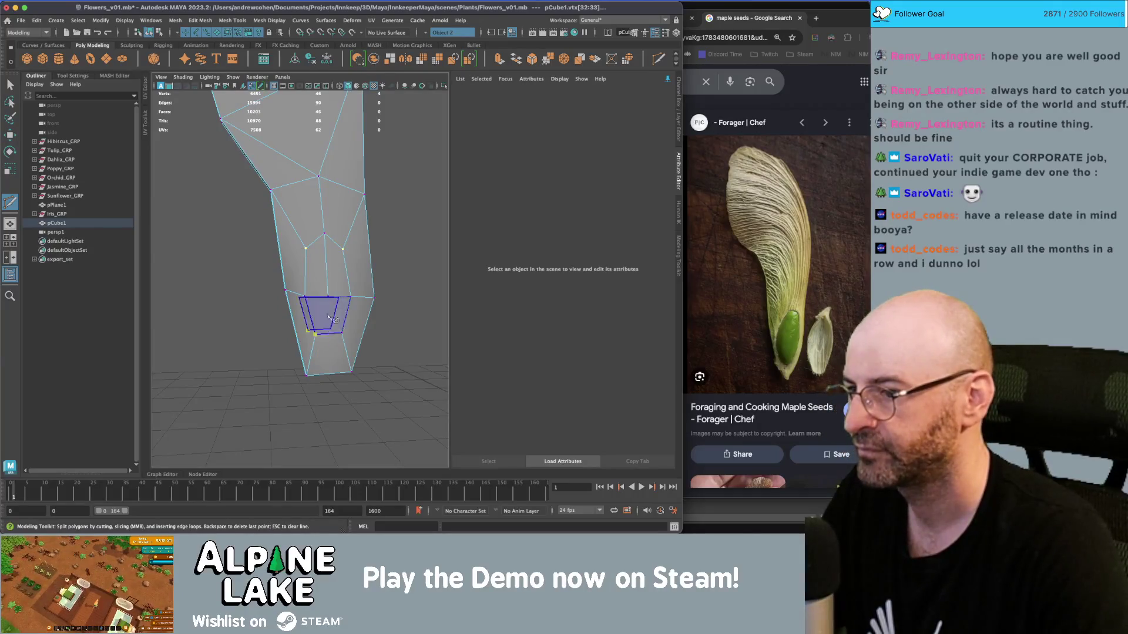
key(q)
mouse_move(361, 310)
alt+mouse_down()
mouse_move(382, 293)
mouse_move(310, 291)
mouse_move(331, 297)
alt+mouse_up()
key(4)
key(w)
key(5)
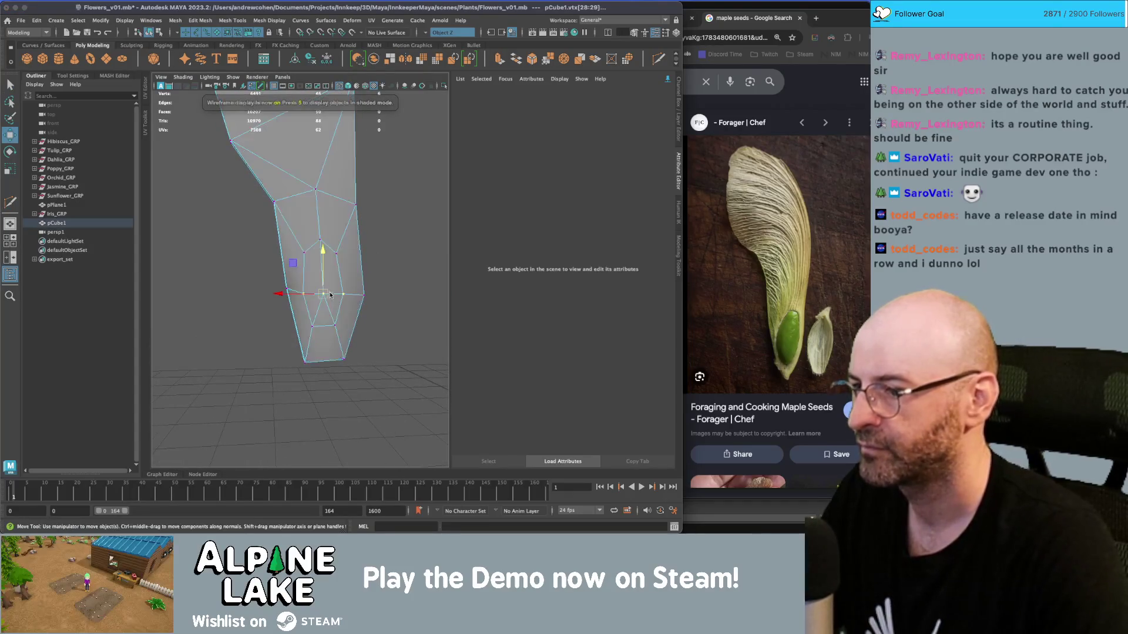
key(r)
mouse_move(344, 288)
alt+mouse_down()
mouse_move(356, 291)
mouse_move(301, 292)
mouse_move(267, 262)
mouse_move(153, 61)
alt+mouse_up()
click(351, 294)
key(w)
key(q)
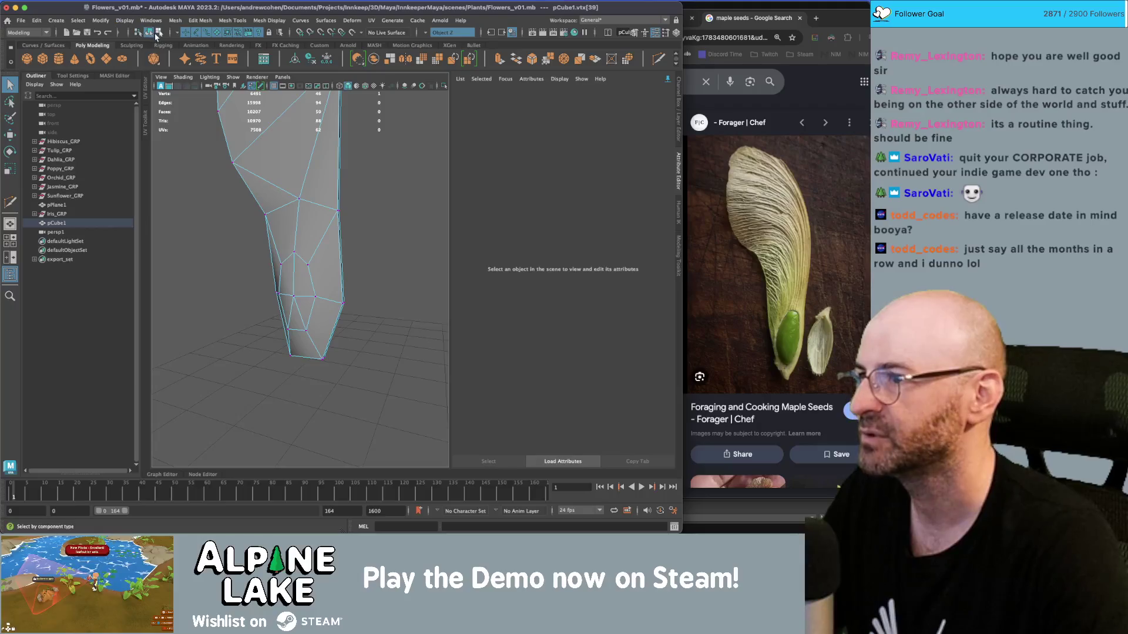
In object mode, scale and reposition the whole seed mesh.
click(148, 33)
key(f)
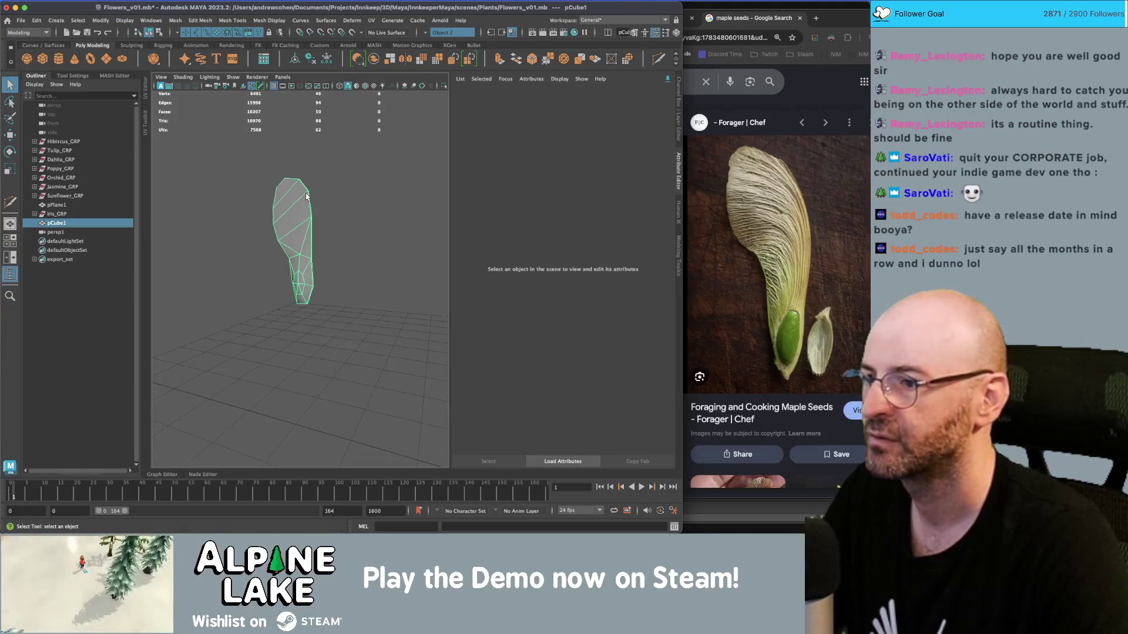
click(375, 222)
mouse_move(376, 222)
alt+mouse_down()
mouse_move(354, 234)
mouse_move(385, 245)
mouse_move(256, 241)
mouse_move(302, 217)
alt+mouse_up()
click(302, 218)
key(r)
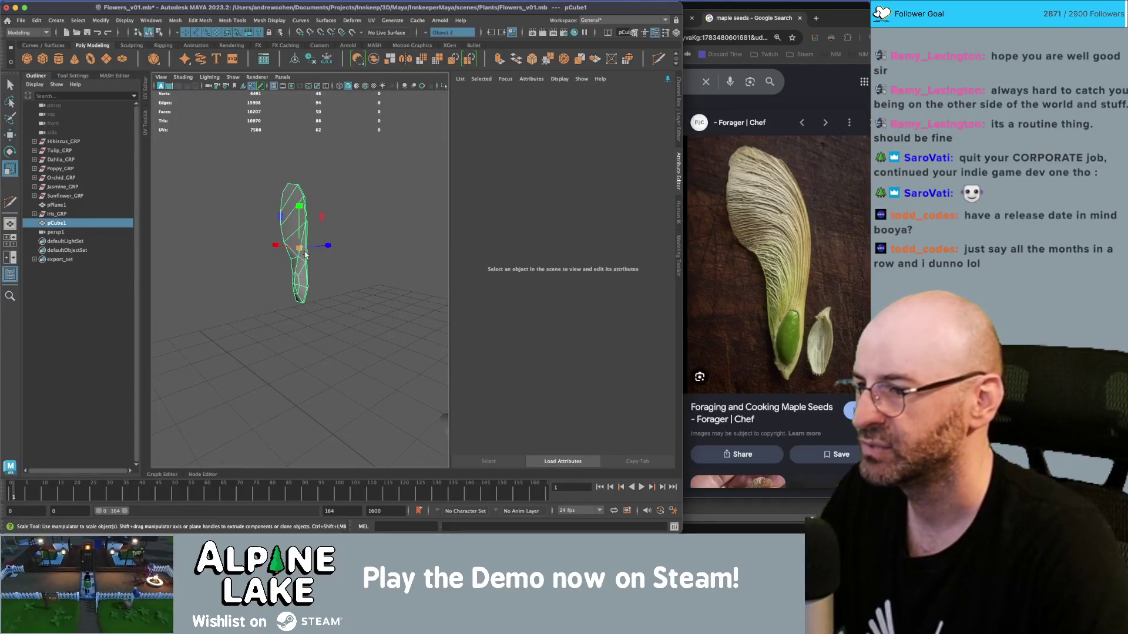
scroll(277, 259, down, 2)
key(w)
scroll(279, 261, down, 4)
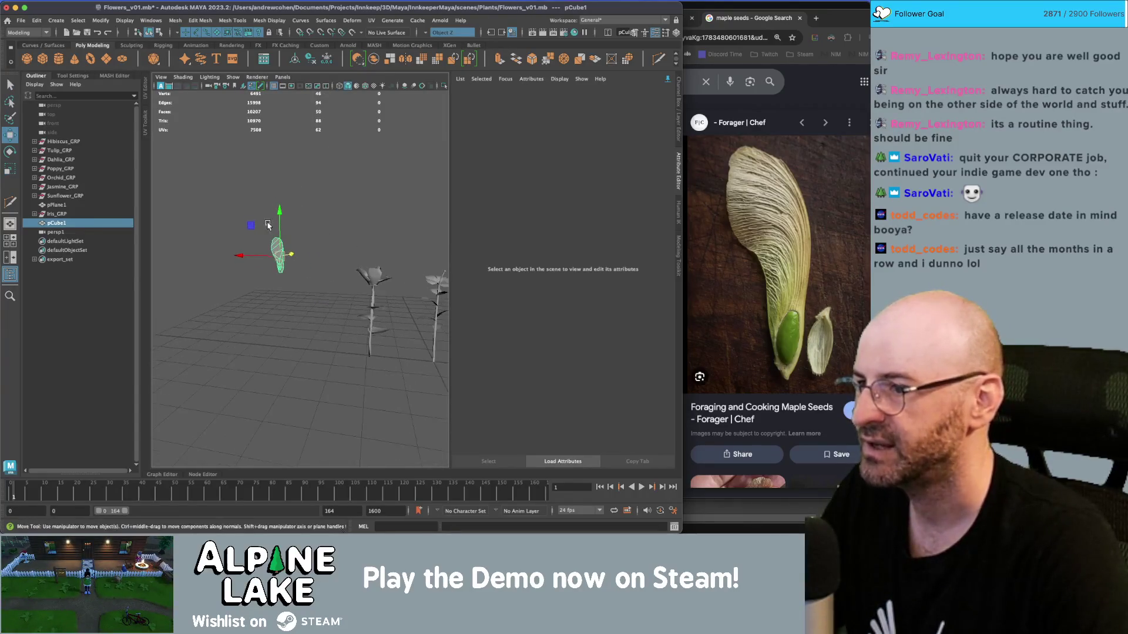
drag(284, 274, 322, 314)
key(r)
key(f)
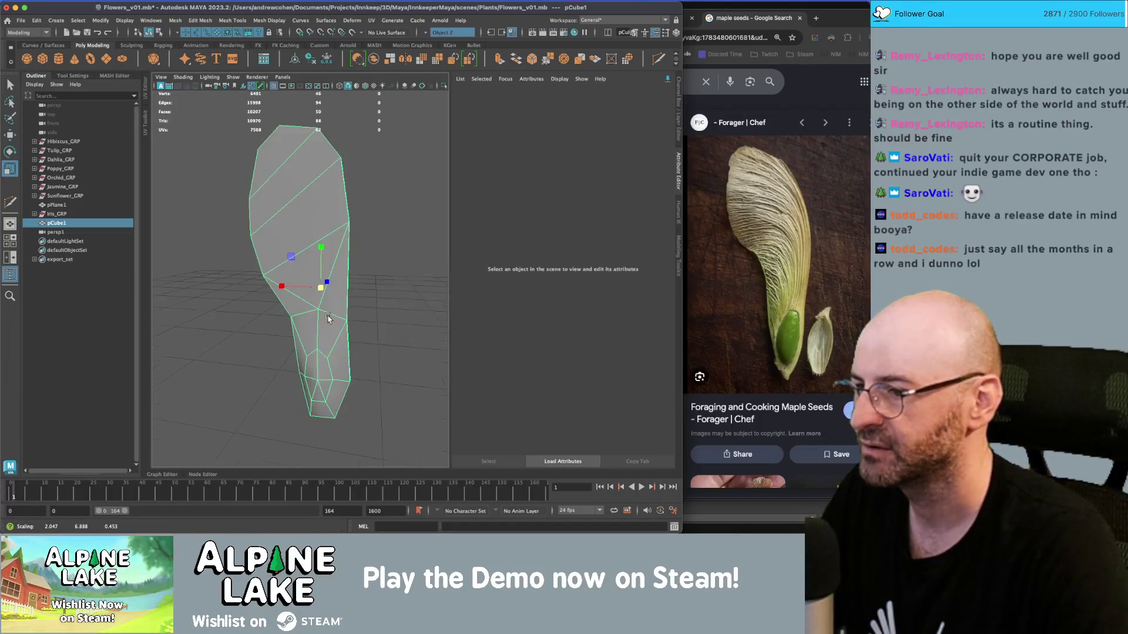
Reselect the seed, pick an outline vertex and bring up the symmetry options.
click(383, 261)
click(311, 277)
mouse_move(311, 277)
mouse_down()
mouse_move(368, 271)
mouse_move(262, 272)
mouse_move(252, 231)
mouse_move(304, 229)
mouse_move(297, 181)
mouse_up()
right_click(258, 180)
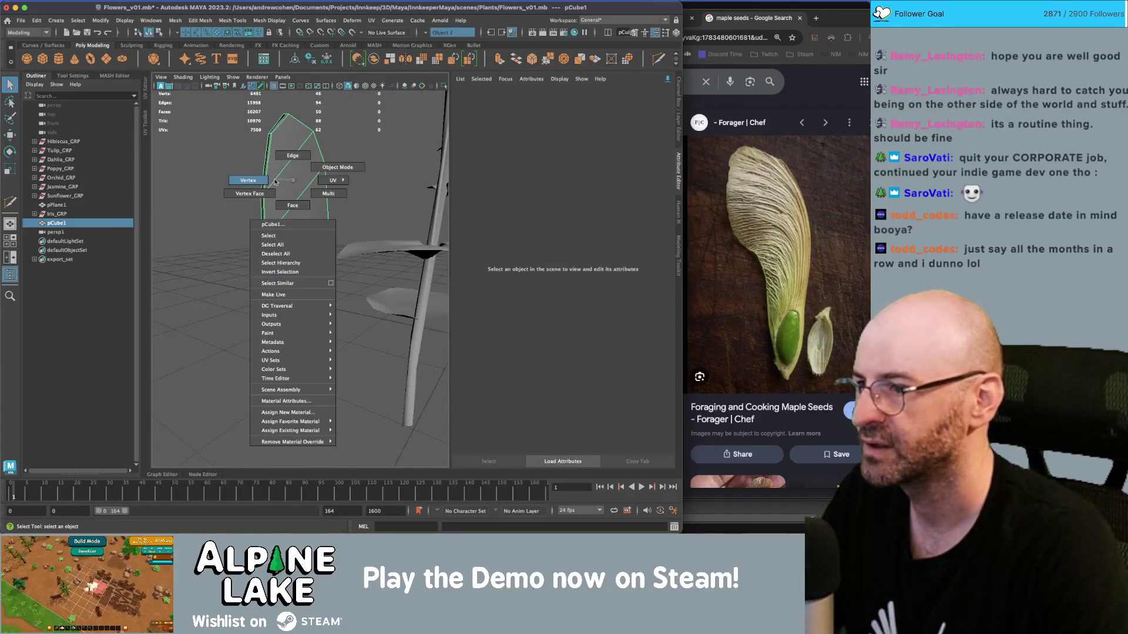
shift+click(246, 200)
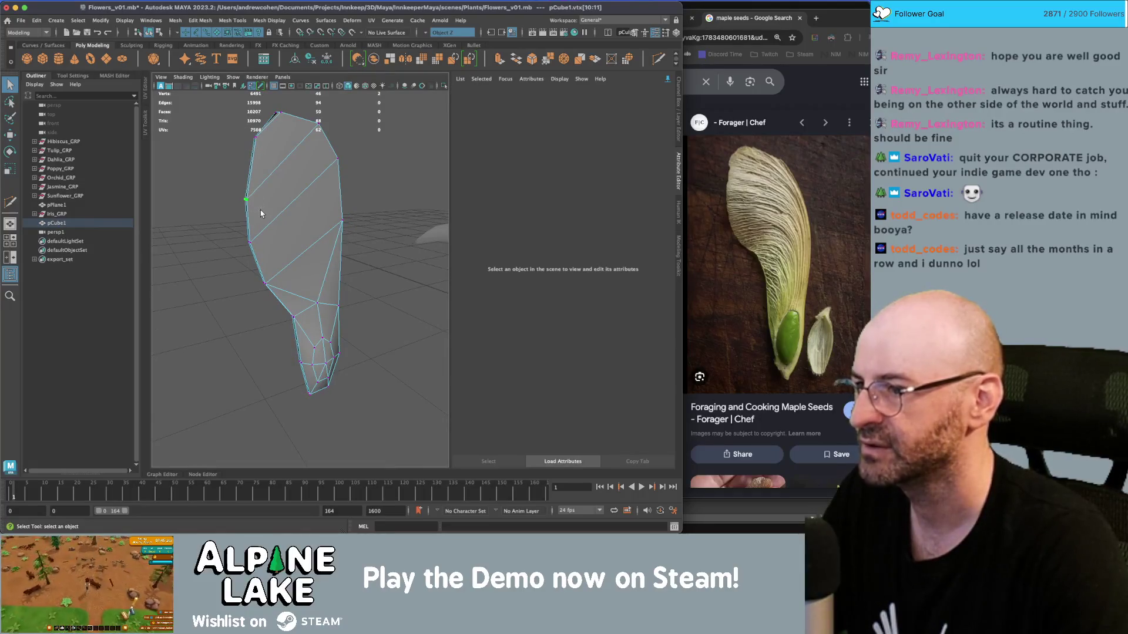
drag(253, 213, 268, 211)
click(425, 32)
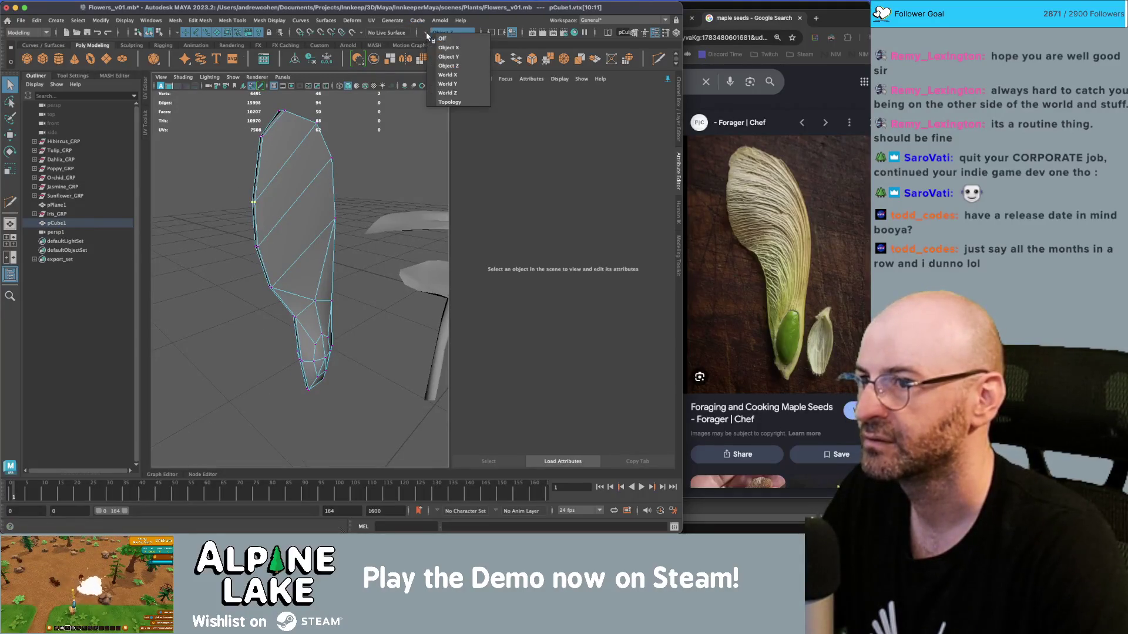
Turn symmetry off and try merging outline vertices to center.
click(442, 38)
click(269, 159)
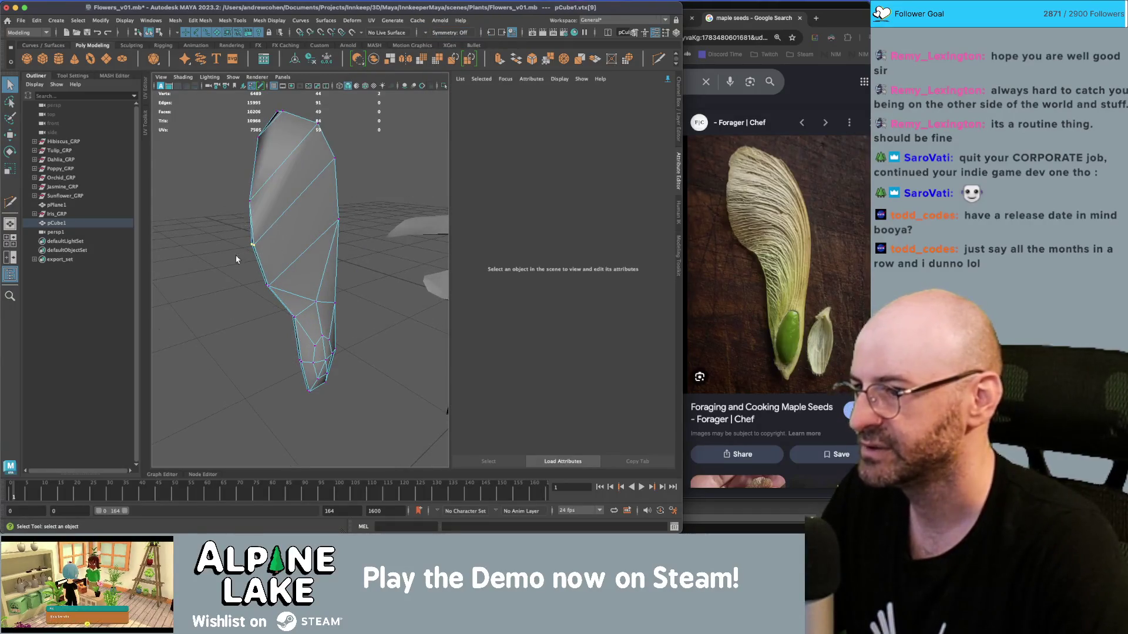
click(252, 244)
click(267, 286)
mouse_move(268, 287)
mouse_down()
mouse_move(252, 276)
mouse_move(359, 277)
mouse_move(358, 262)
mouse_move(385, 245)
mouse_move(207, 270)
mouse_up()
Undo the vertex merges and frame the seed mesh in view.
key(f)
key(z)
key(z)
key(z)
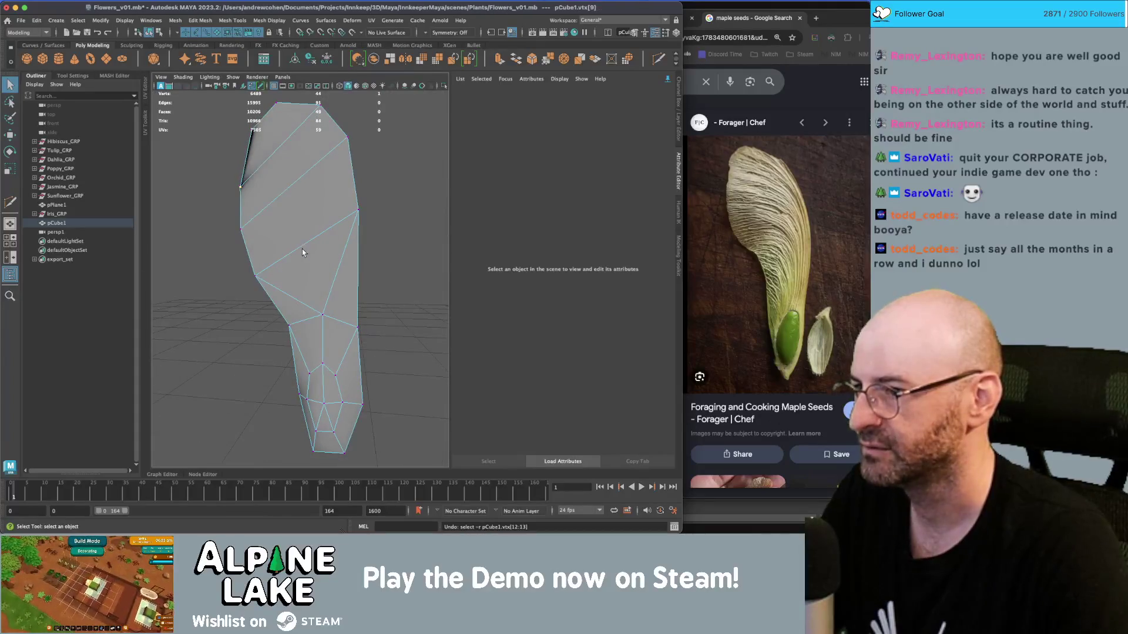
key(z)
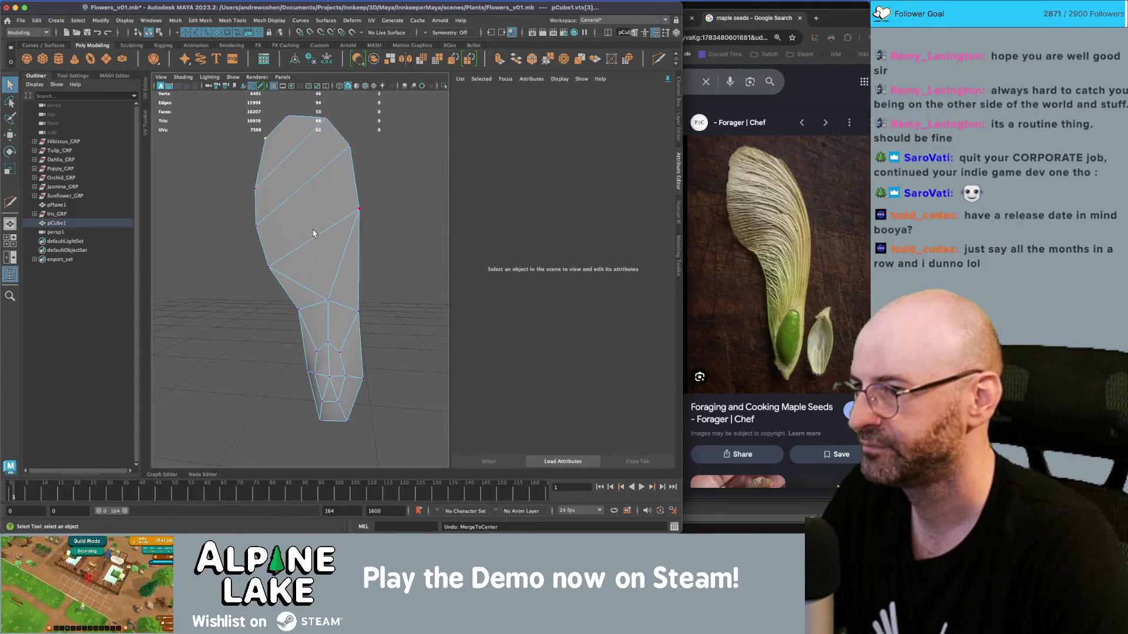
drag(316, 228, 370, 219)
key(f)
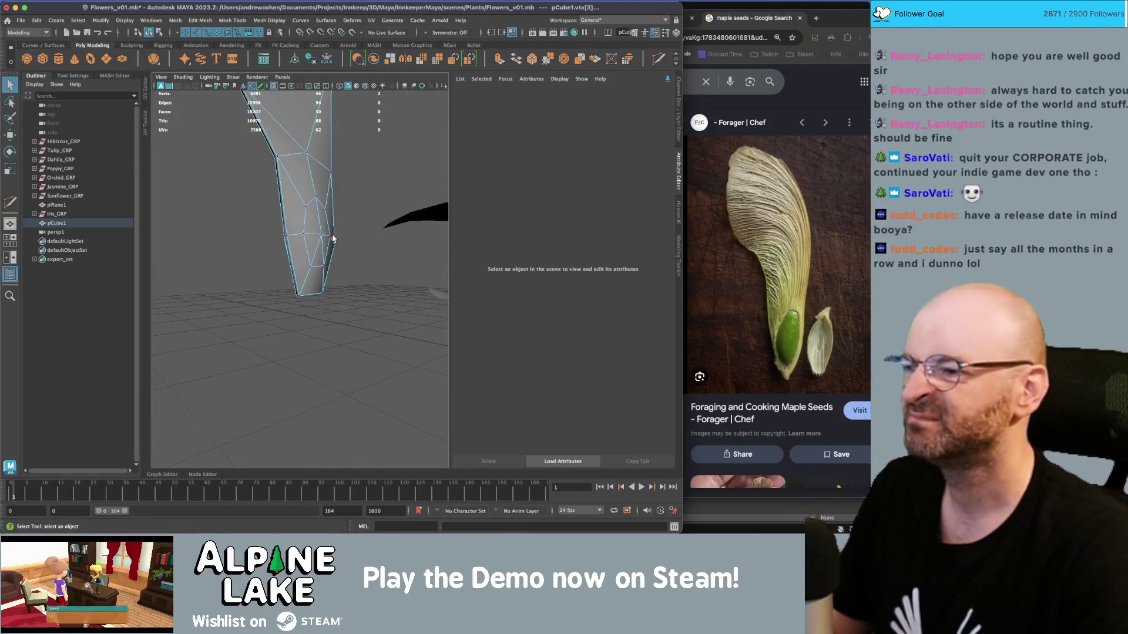
scroll(334, 237, up, 5)
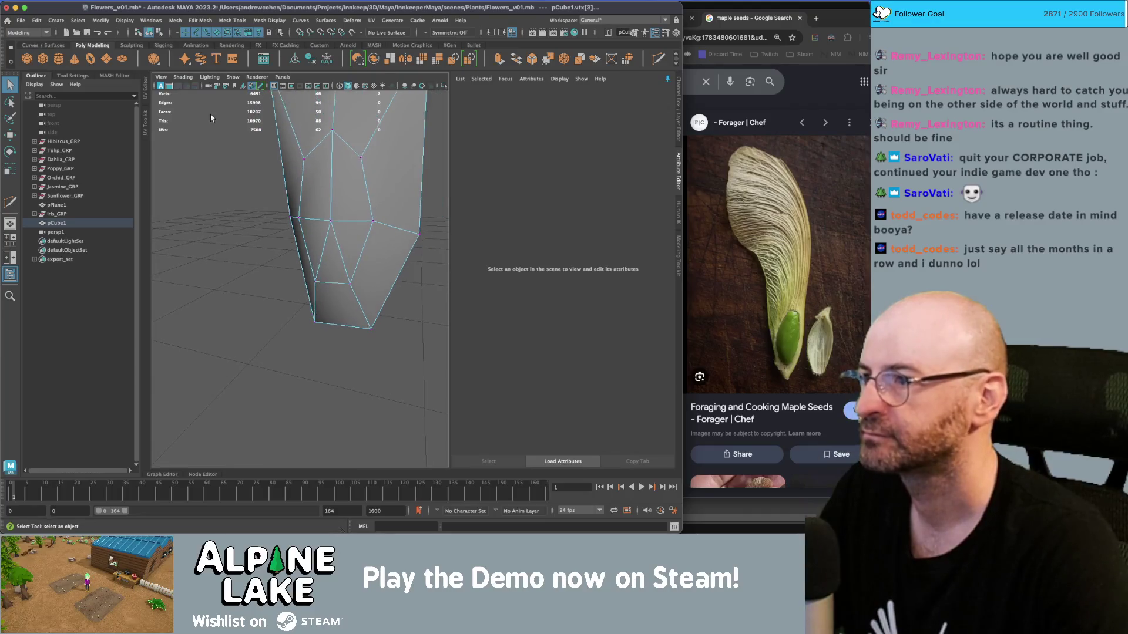
Rename pCube1 to maple_seed_GEO in the Outliner.
click(59, 223)
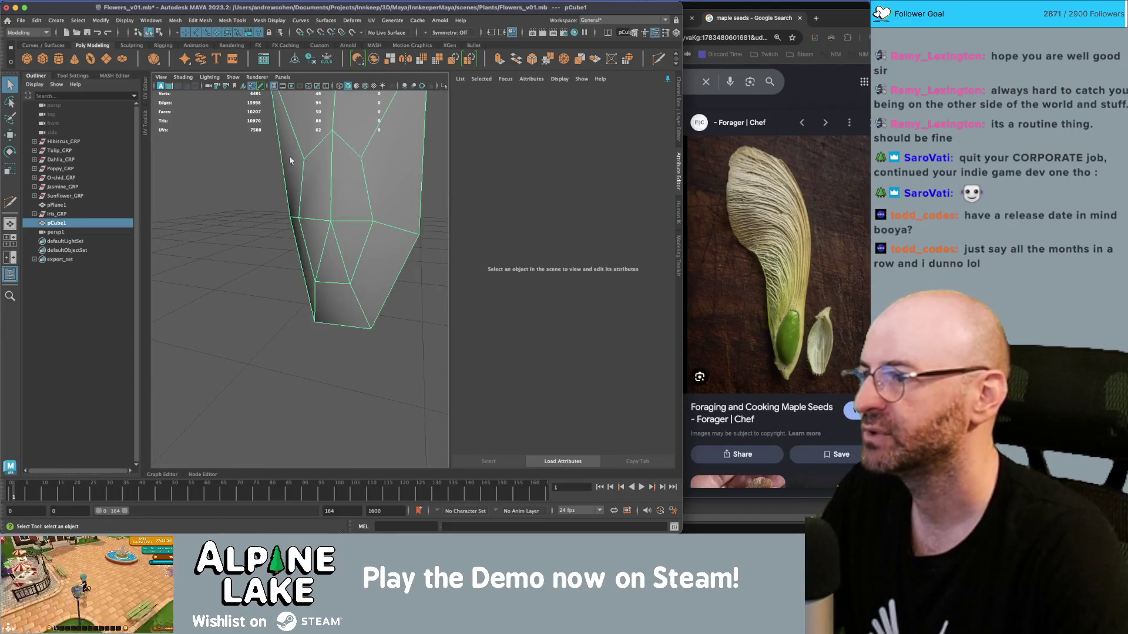
double_click(59, 223)
text(maple_seed_GEO)
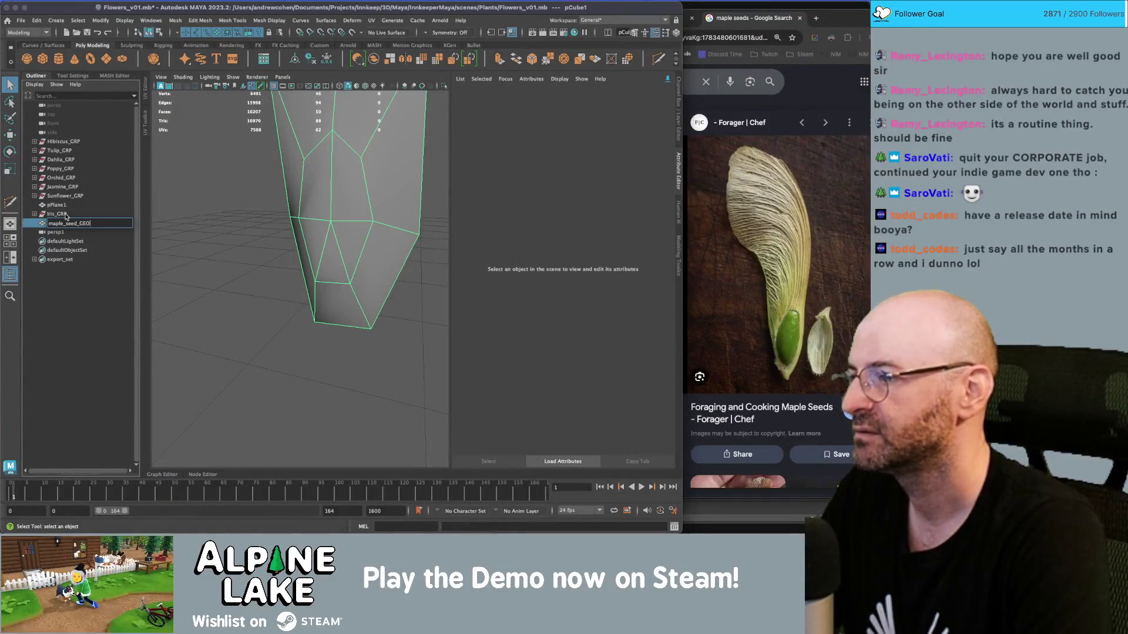
key(Return)
Group the seed into group1, shift it about 30 units along X, and select group and child.
key(w)
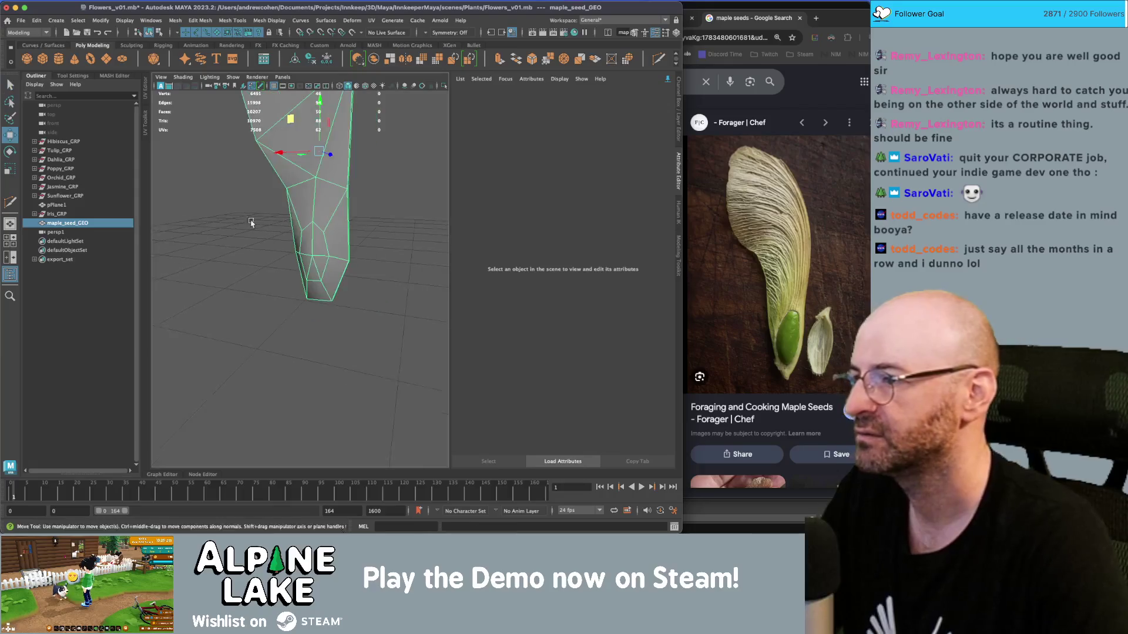
key(ctrl+g)
scroll(379, 281, down, 5)
drag(338, 320, 291, 320)
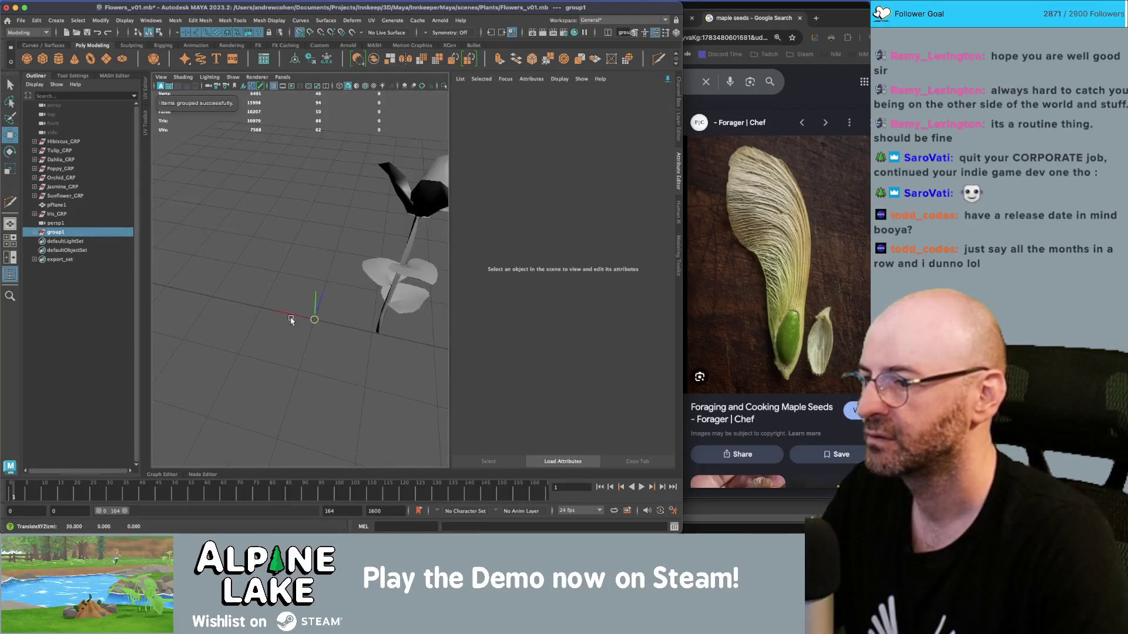
click(34, 232)
click(72, 241)
scroll(352, 265, down, 5)
drag(247, 264, 256, 272)
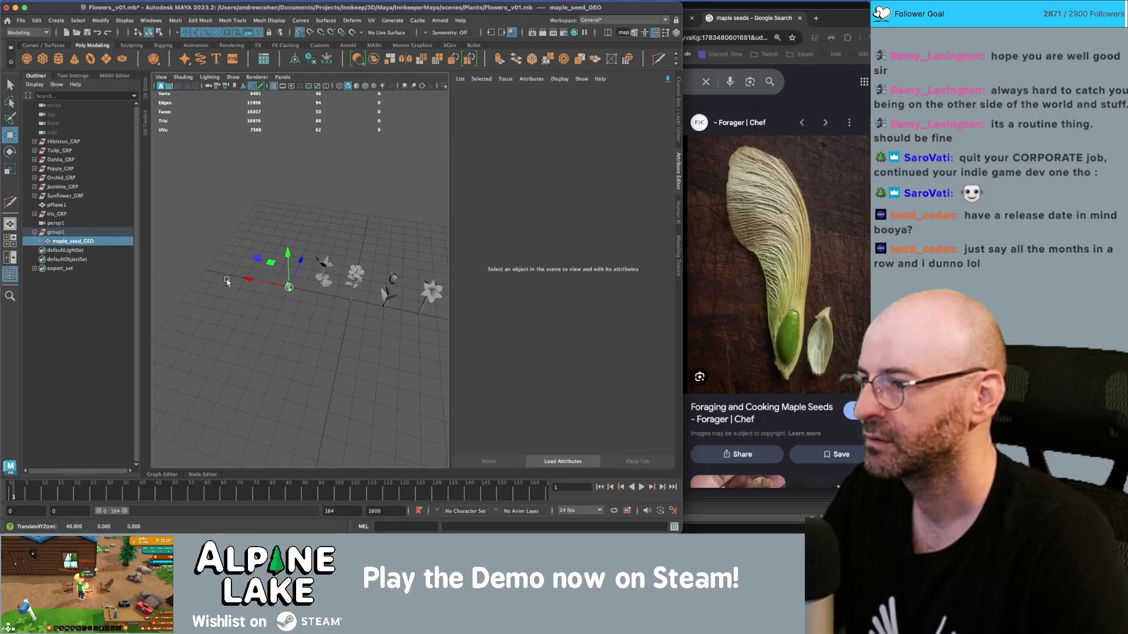
click(67, 232)
key(f)
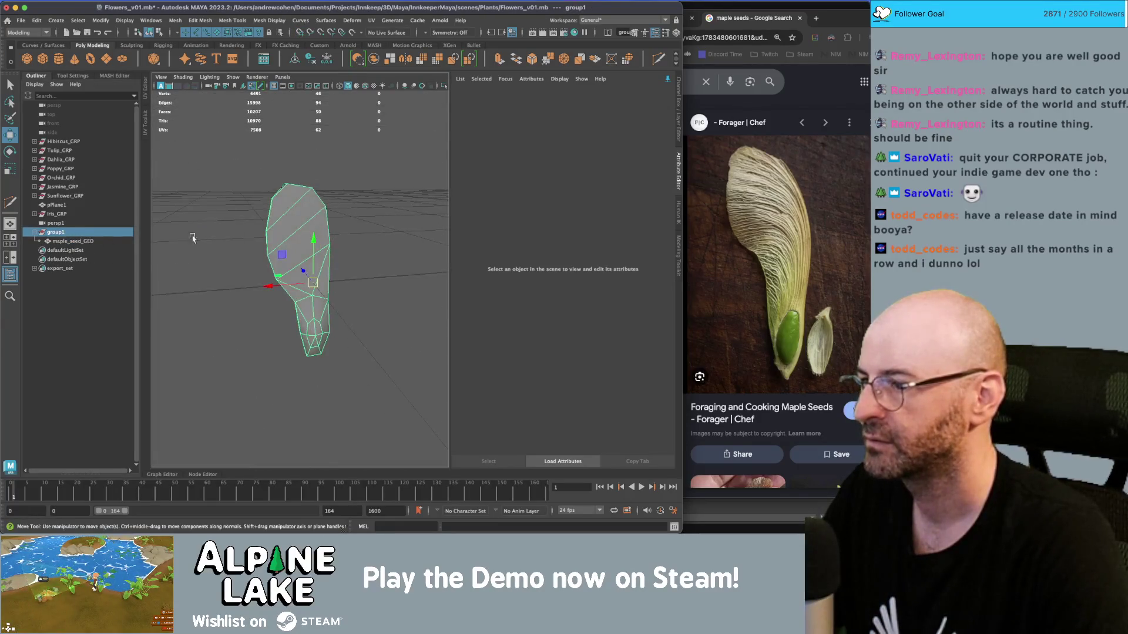
click(63, 242)
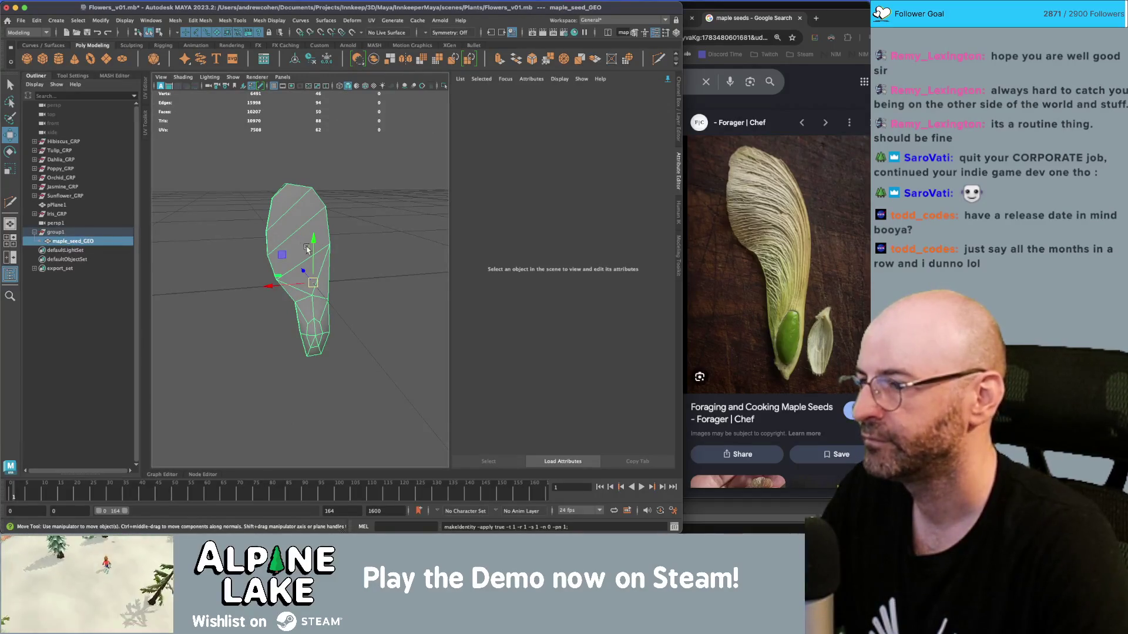
Rotate the seed about 82° around X, slide it back along Z, and freeze transformations.
key(e)
mouse_move(303, 248)
mouse_down()
mouse_move(318, 230)
mouse_move(305, 259)
mouse_up()
key(w)
mouse_move(304, 311)
mouse_down()
mouse_move(302, 287)
mouse_move(322, 281)
mouse_up()
key(e)
key(ctrl+shift+f)
key(f)
Reselect maple_seed_GEO, adjust its rotation and freeze transformations again.
key(q)
click(372, 221)
mouse_move(372, 222)
mouse_down()
mouse_move(319, 248)
mouse_move(285, 249)
mouse_up()
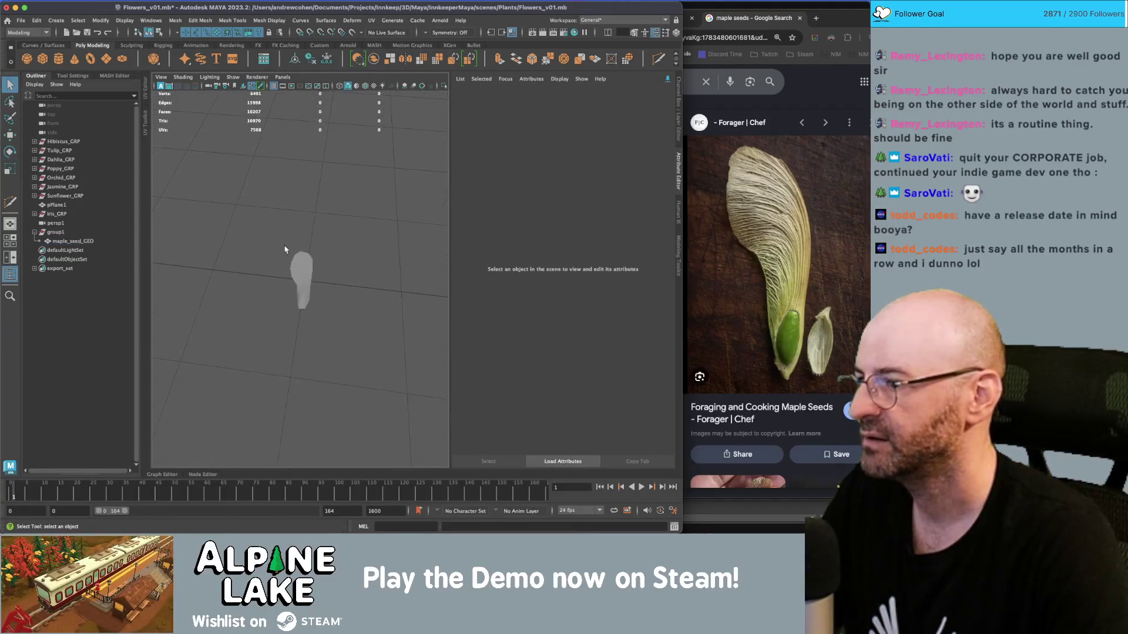
click(306, 272)
key(ctrl+z)
key(ctrl+z)
key(ctrl+z)
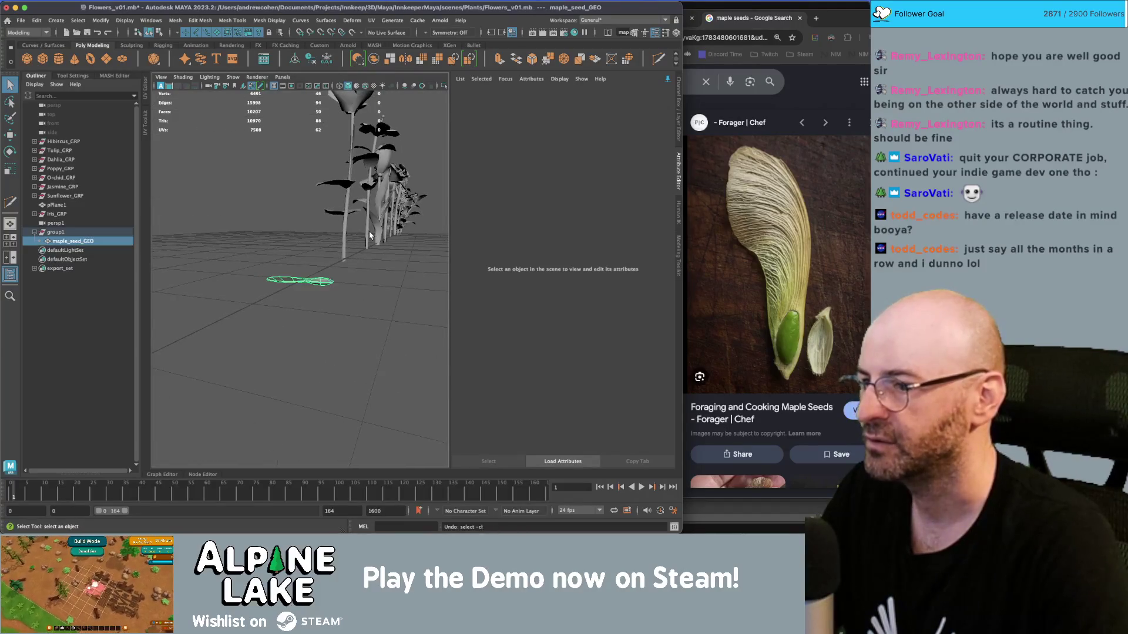
key(e)
mouse_move(366, 237)
mouse_down()
mouse_move(339, 266)
mouse_move(310, 226)
mouse_up()
key(w)
key(ctrl+shift+f)
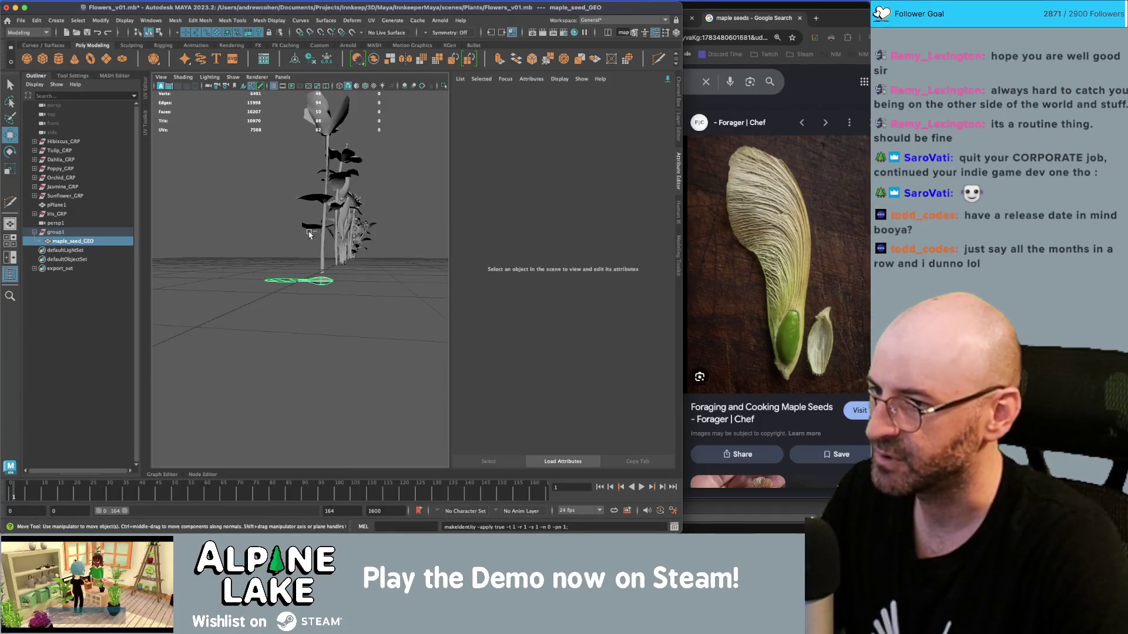
Rename group1 to maple_seed_GRP and add it to export_set.
double_click(62, 232)
text(maple_seed_CRP)
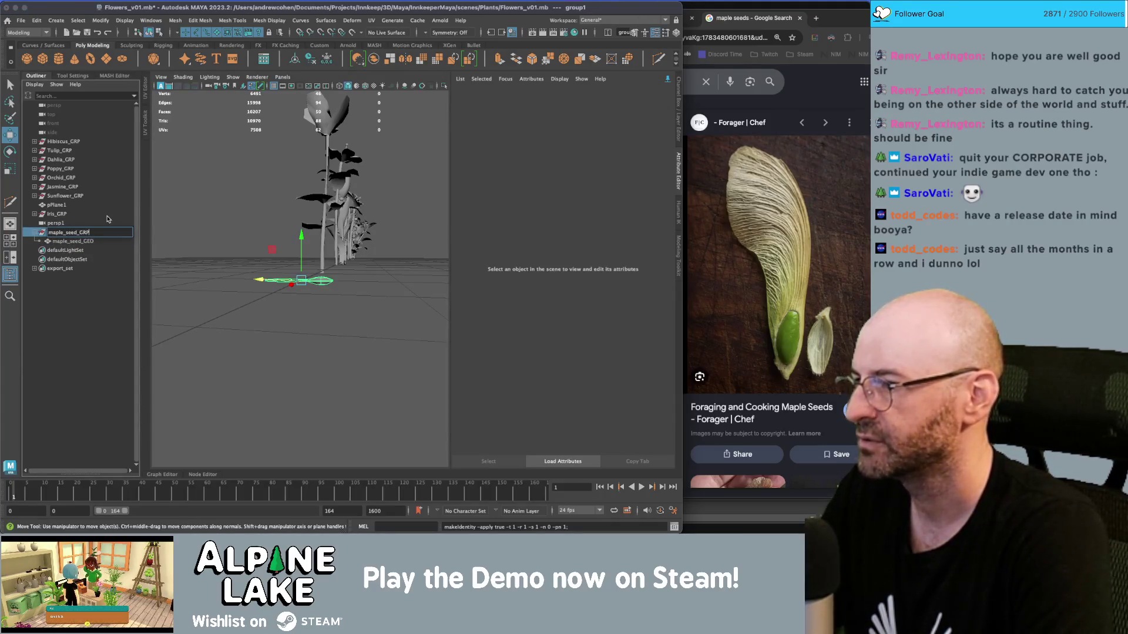
key(Return)
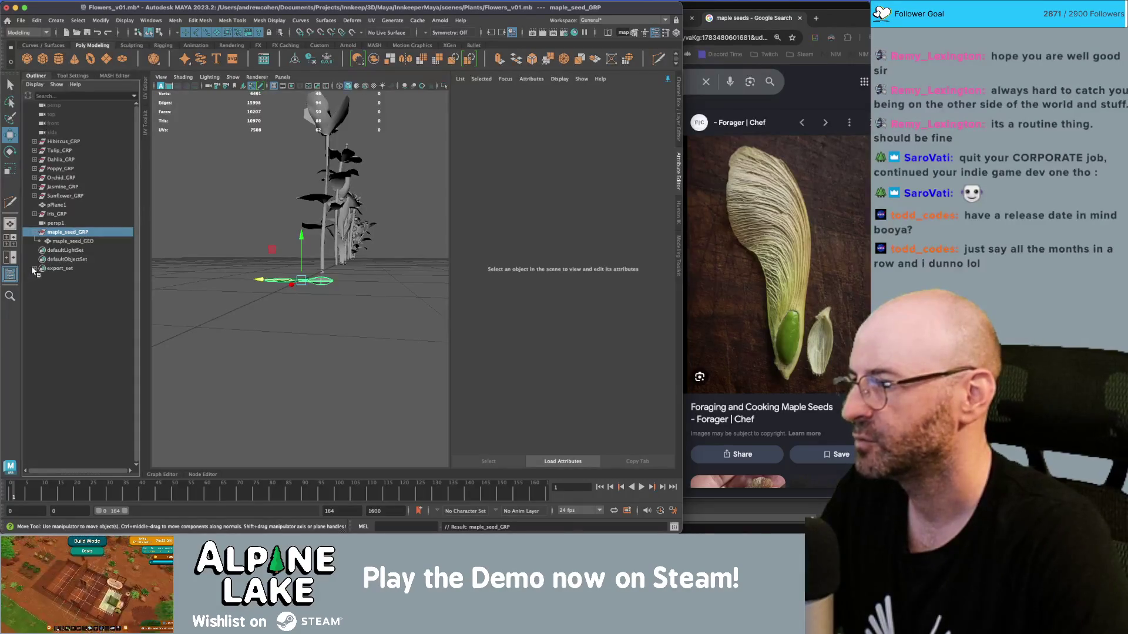
click(34, 268)
drag(65, 270, 66, 270)
click(60, 268)
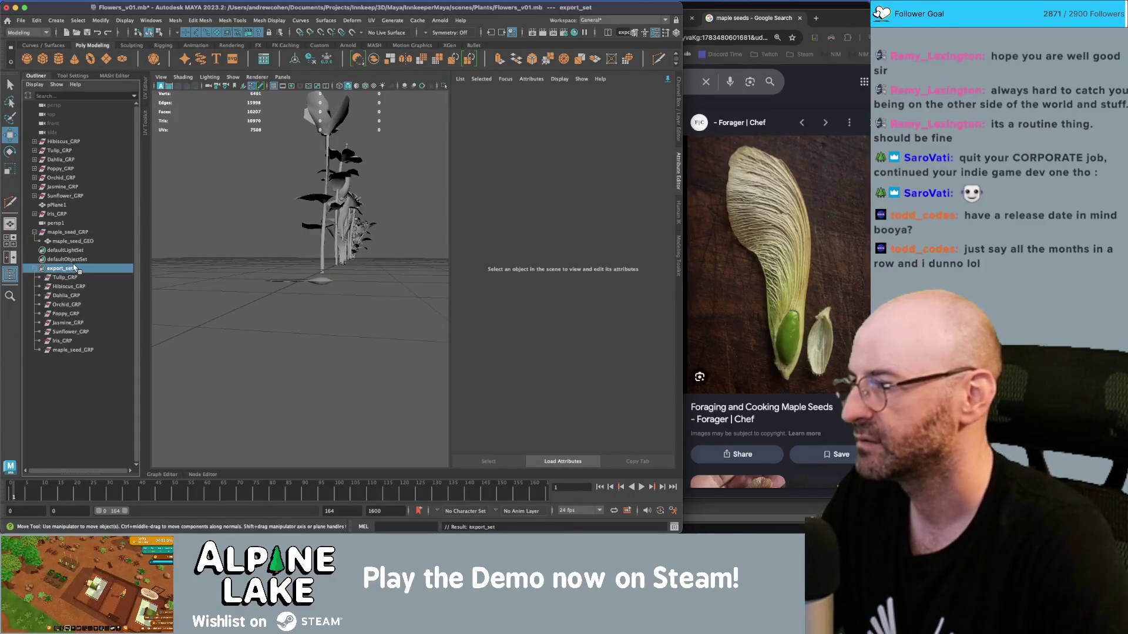
Save the scene as Flowers_v02.mb and reselect the maple_seed_GEO mesh.
key(ctrl+shift+s)
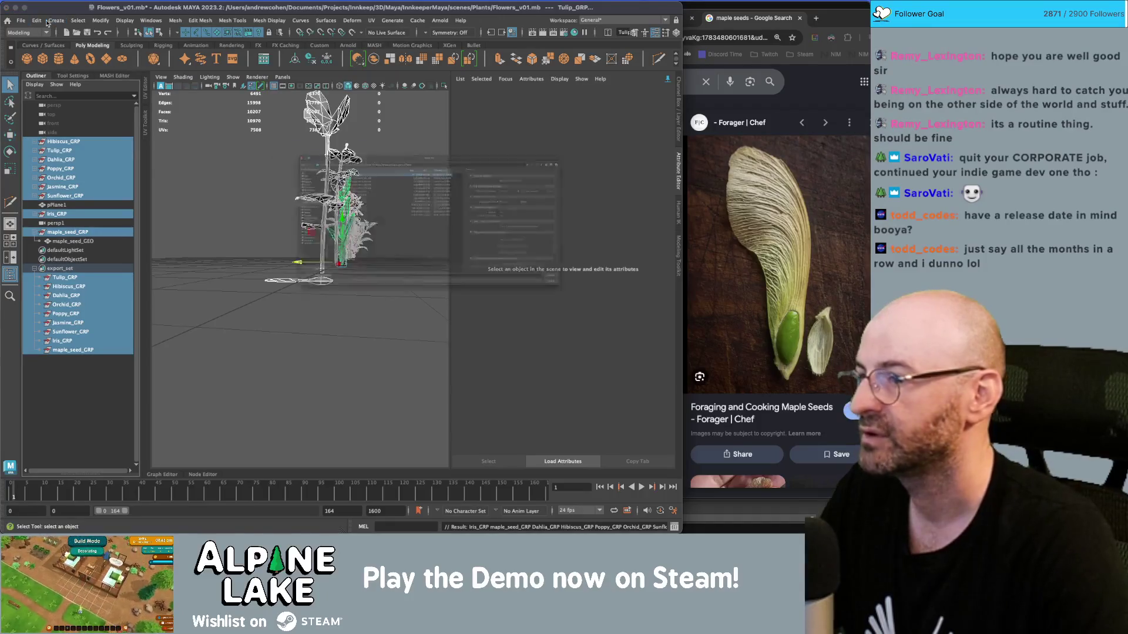
text(2)
key(Return)
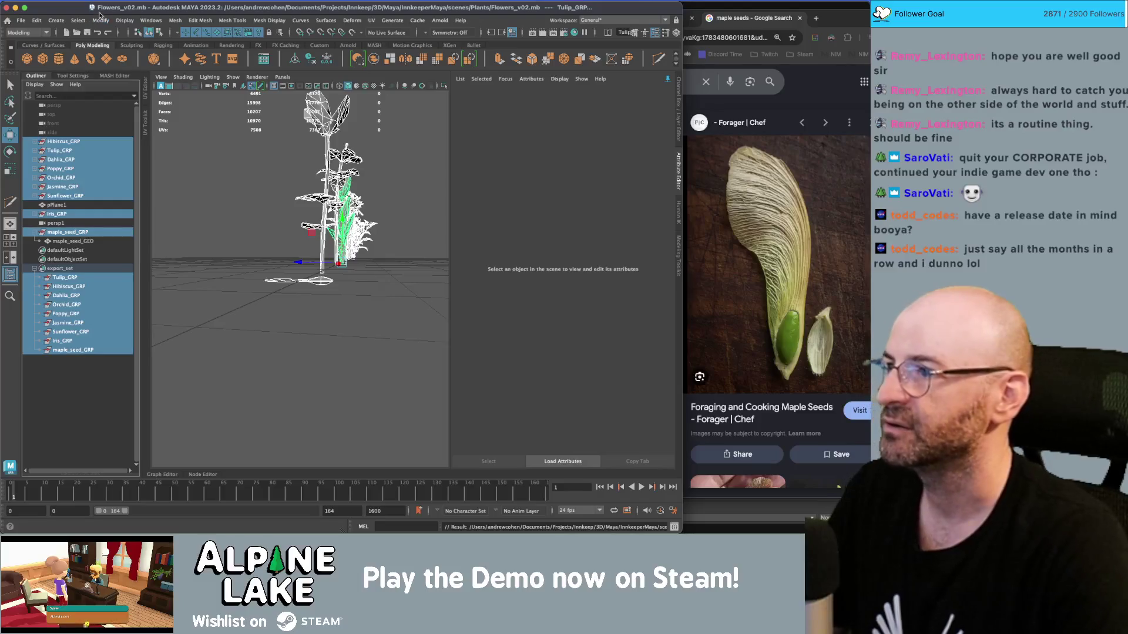
click(264, 353)
scroll(300, 276, up, 5)
click(299, 276)
Assign the existing Hibiscus_07SG material to the seed in textured display.
key(6)
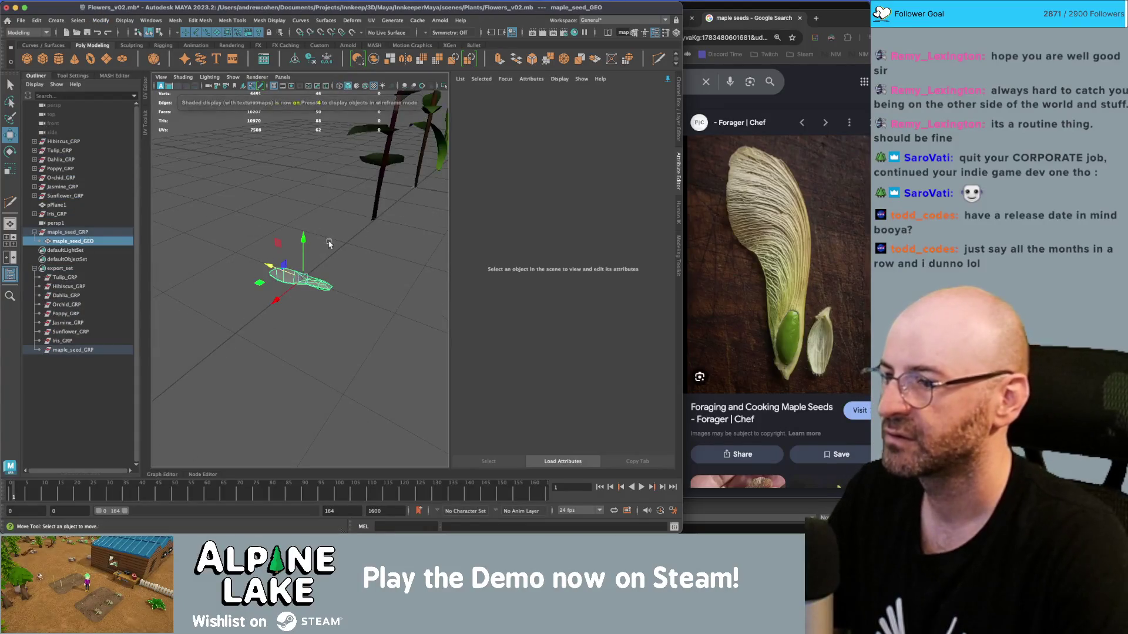
key(q)
click(364, 329)
click(293, 273)
right_click(300, 252)
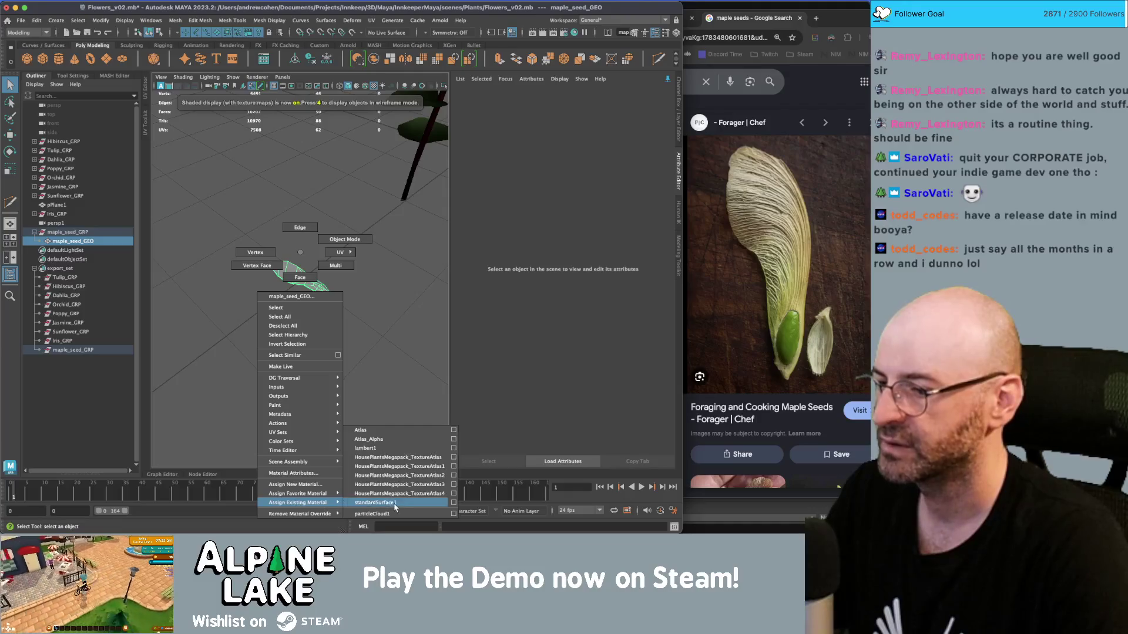
click(385, 462)
click(390, 359)
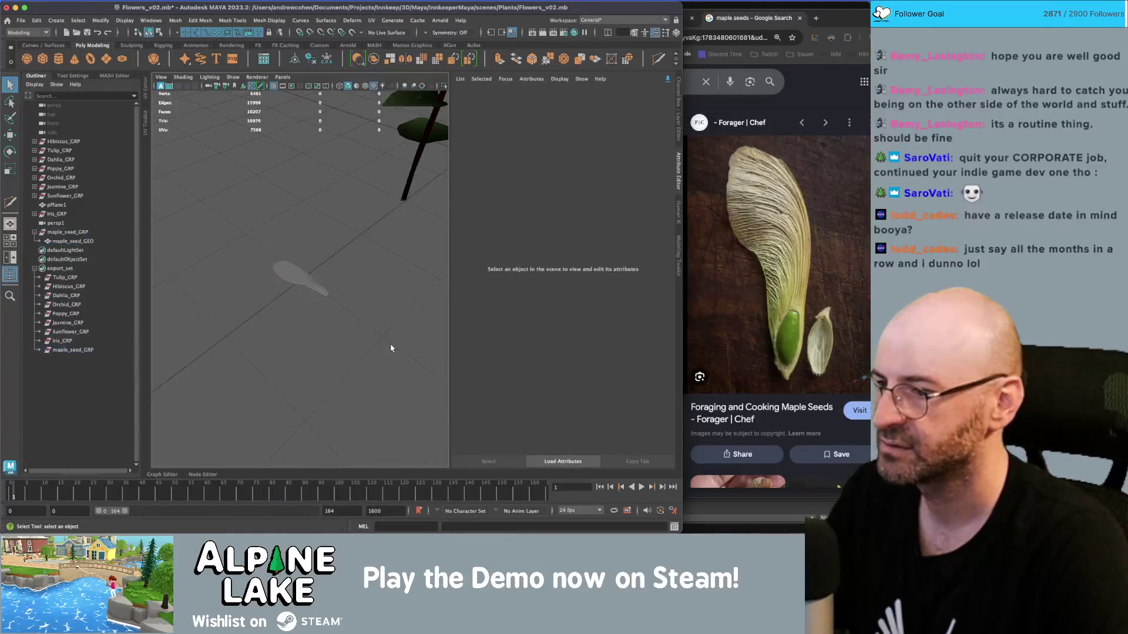
Scale the seed up to about twice its size.
scroll(392, 363, up, 2)
click(300, 286)
key(r)
drag(300, 286, 352, 269)
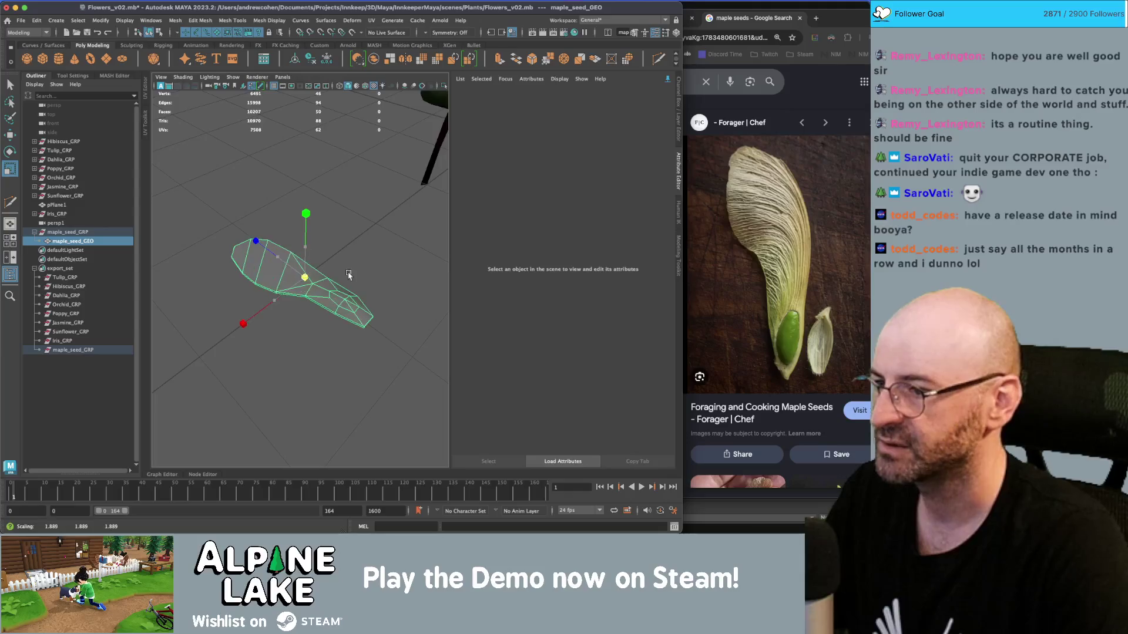
key(w)
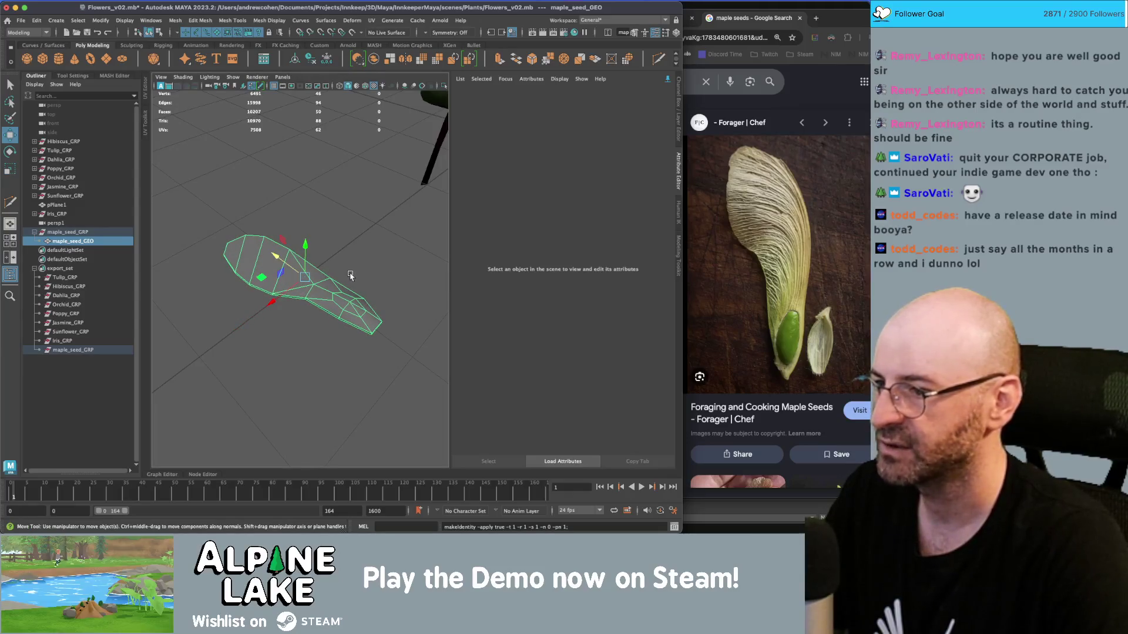
key(q)
click(320, 272)
In vertex mode with wireframe, widen the seed's inner vertices about 1.4 times.
drag(320, 272, 315, 280)
click(314, 281)
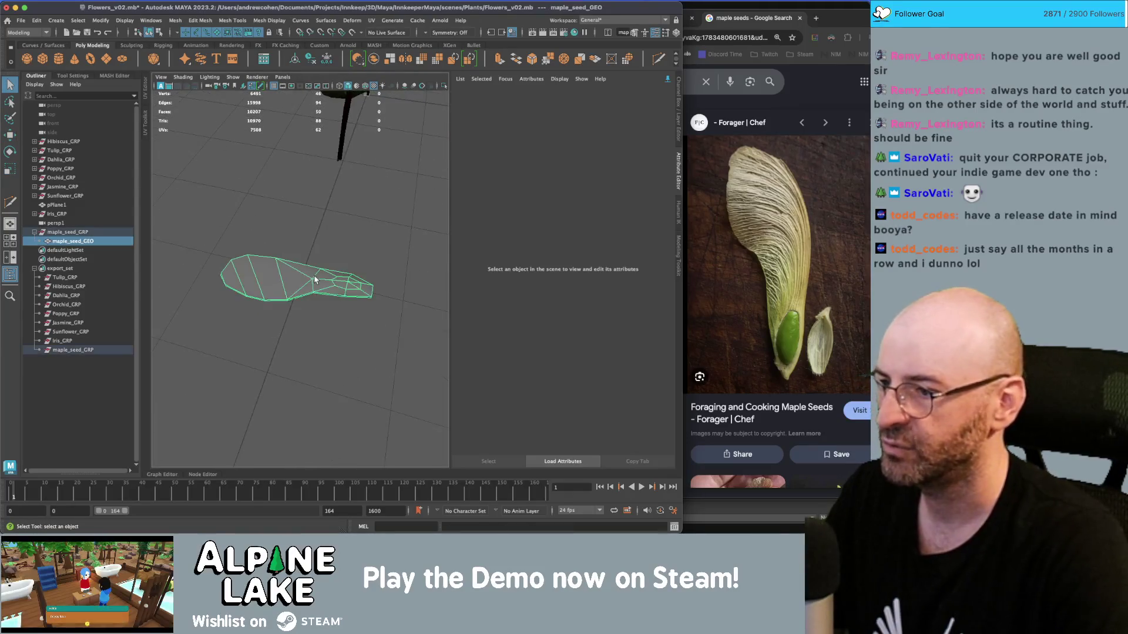
scroll(320, 282, up, 3)
right_click(266, 253)
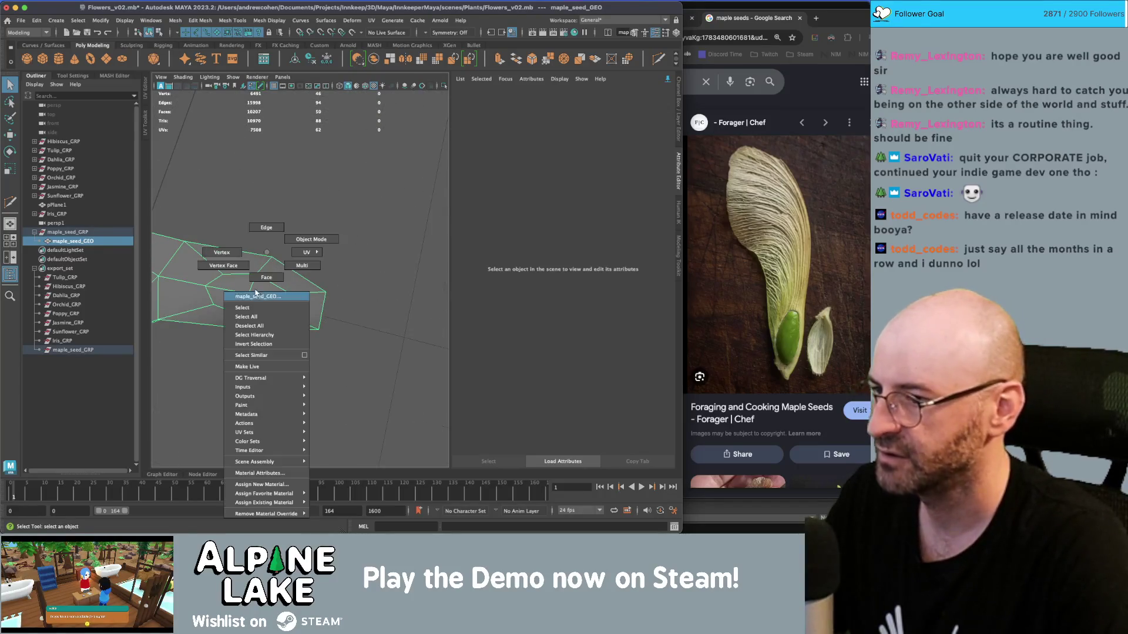
click(238, 252)
key(4)
drag(315, 317, 322, 302)
key(r)
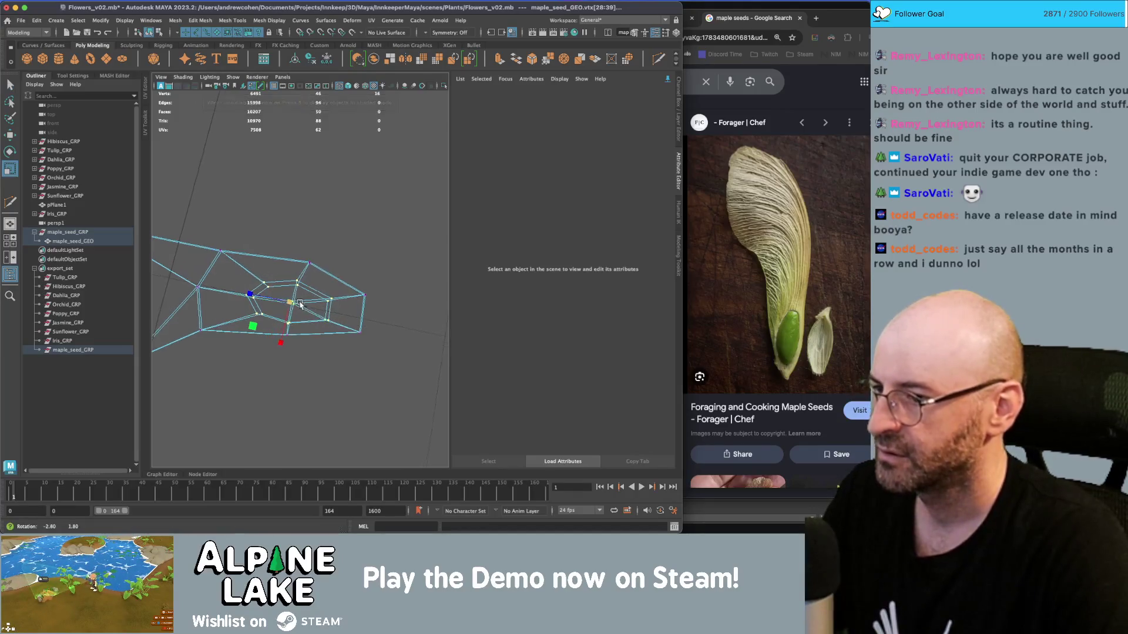
mouse_move(254, 314)
mouse_down()
mouse_move(247, 327)
mouse_move(237, 259)
mouse_move(346, 295)
mouse_move(320, 287)
mouse_up()
Move individual outline vertices to refine the flat, elongated samara shape.
key(w)
key(q)
key(w)
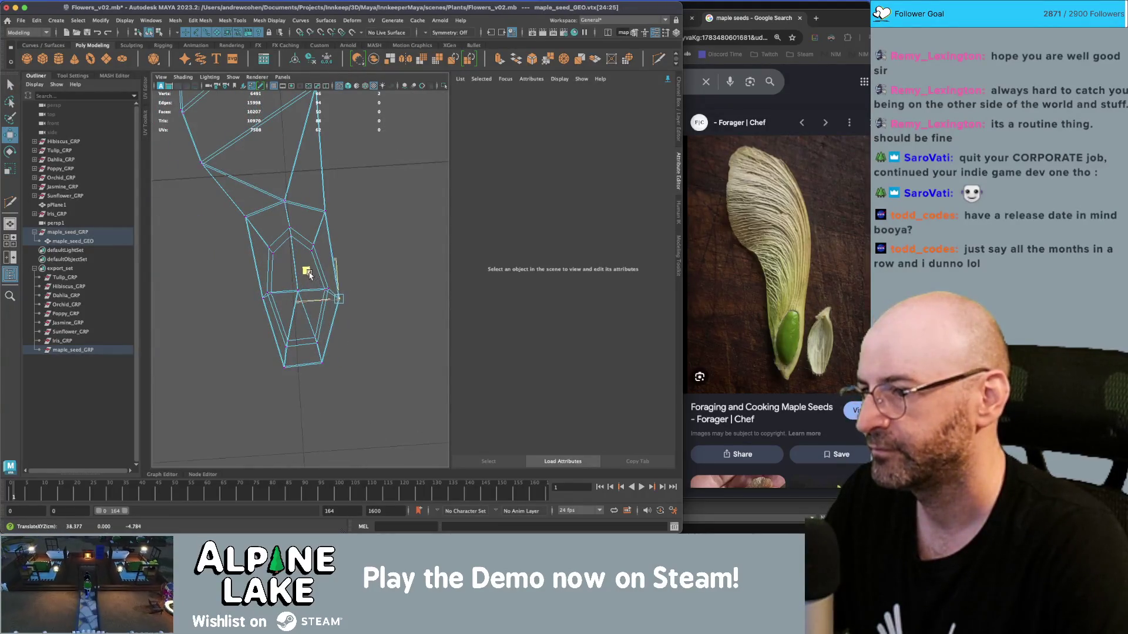
click(263, 294)
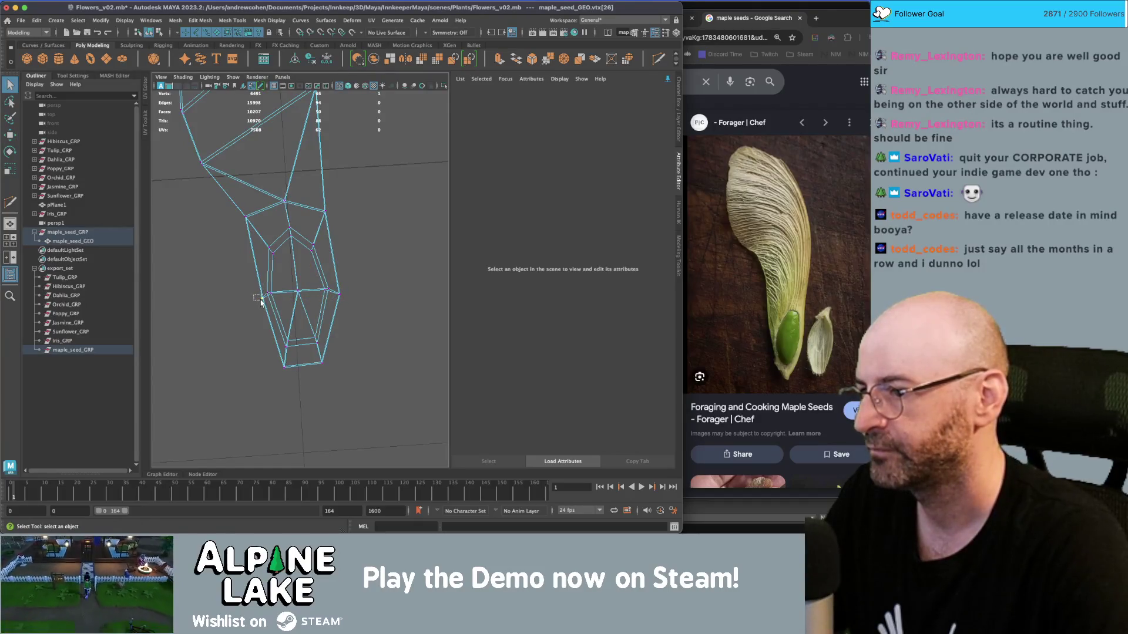
key(w)
drag(265, 305, 229, 276)
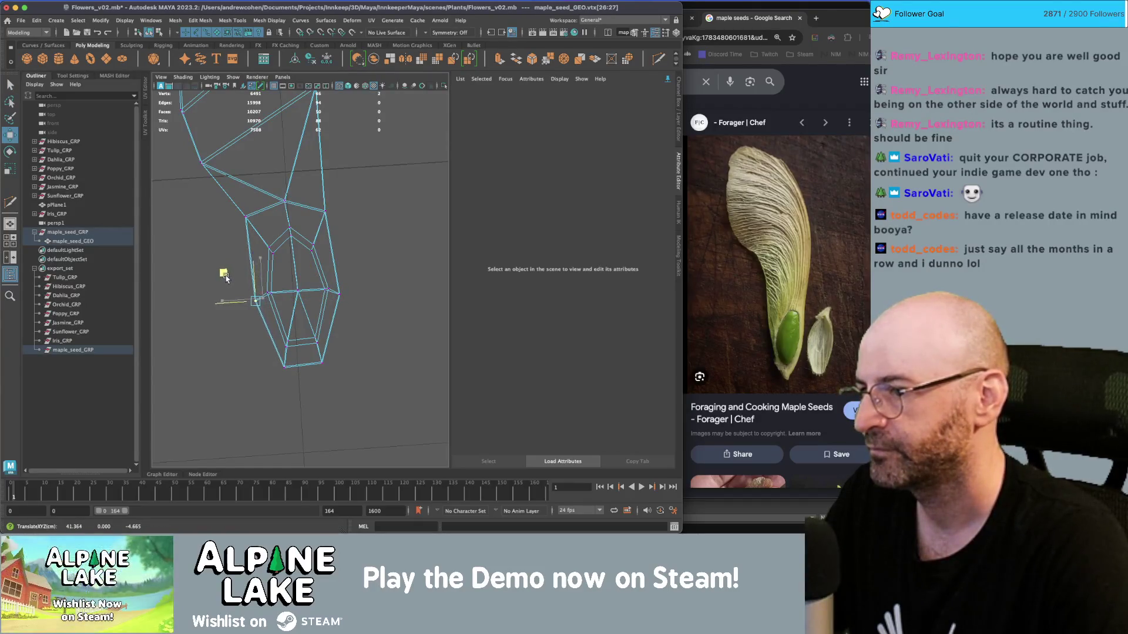
Return to textured display with the whole seed selected and open the UV Editor.
key(6)
mouse_move(311, 226)
mouse_down()
mouse_move(315, 201)
mouse_move(214, 158)
mouse_up()
key(q)
click(150, 33)
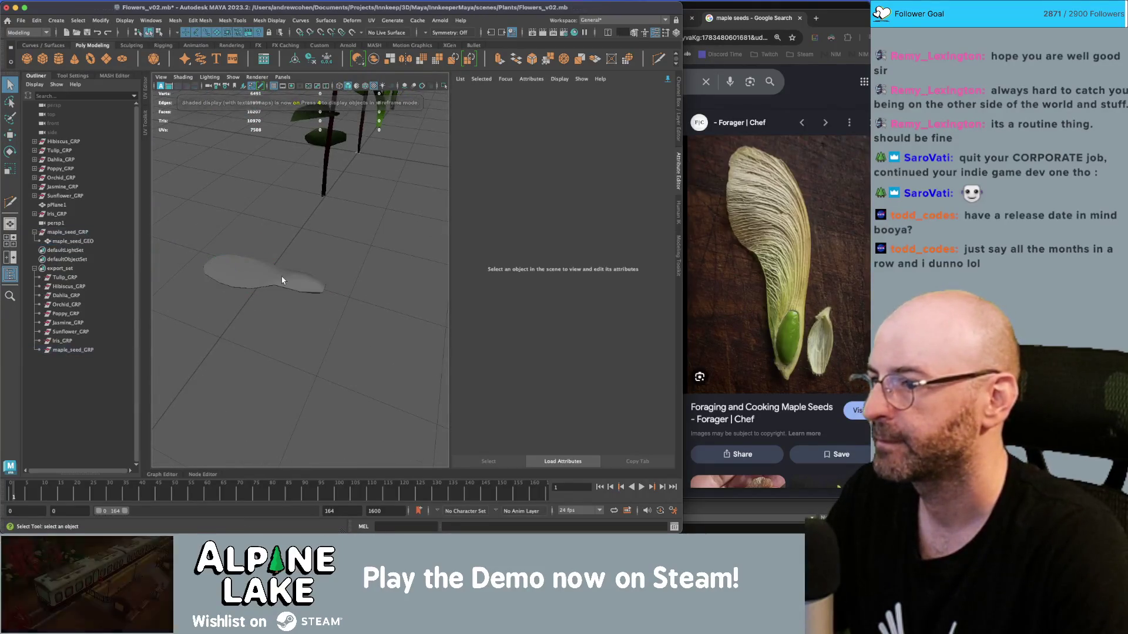
click(285, 281)
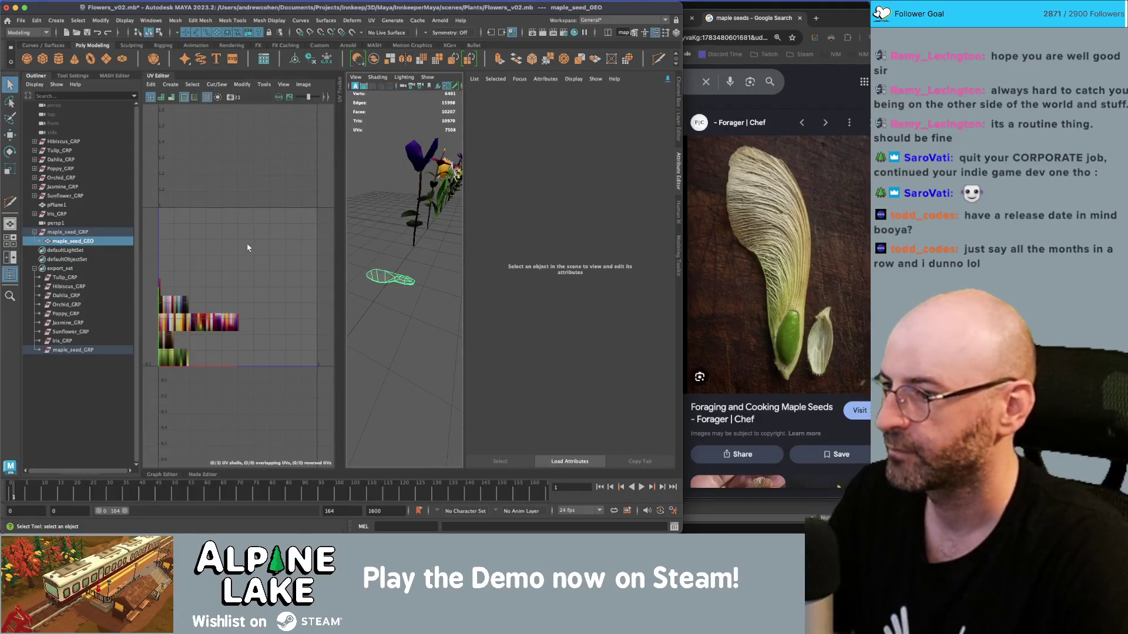
Apply a planar UV projection to the seed's faces.
right_click(226, 233)
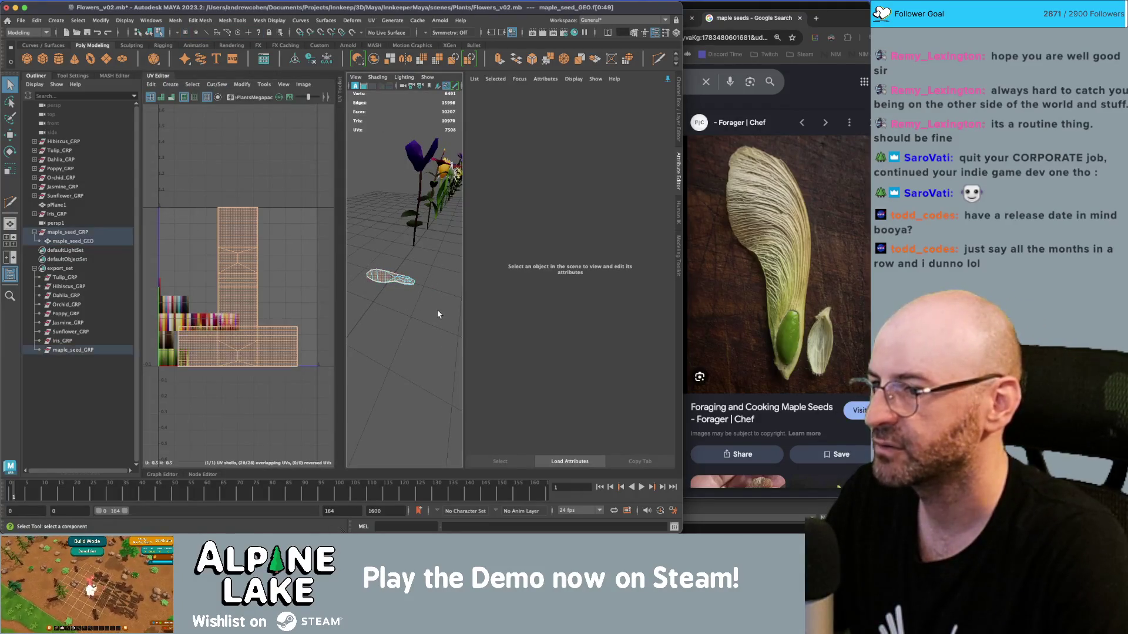
click(170, 84)
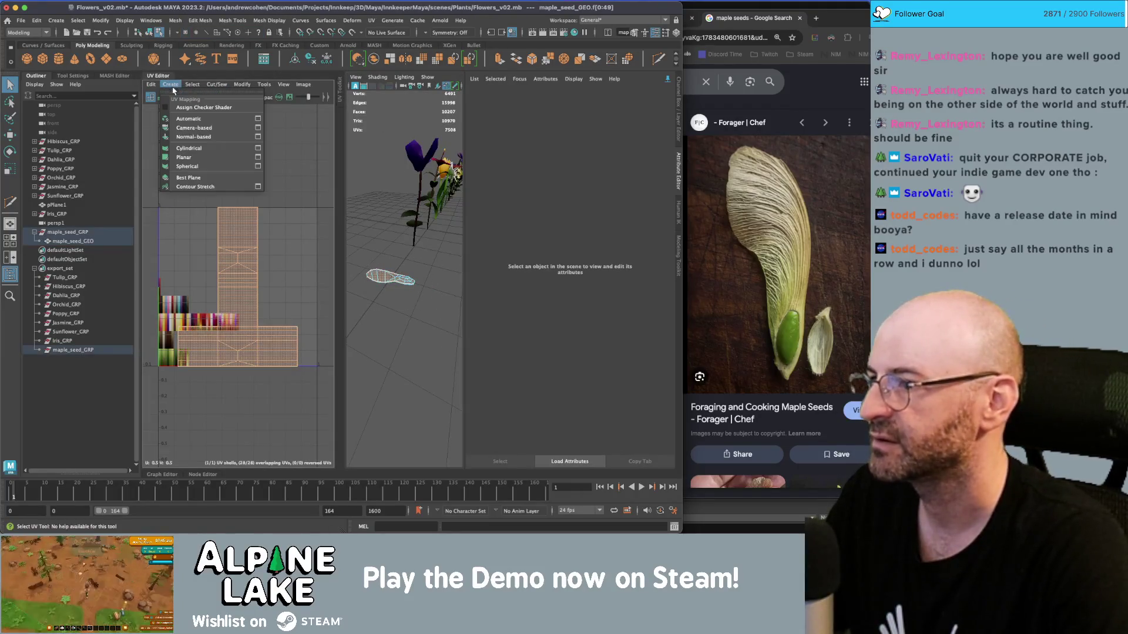
click(259, 158)
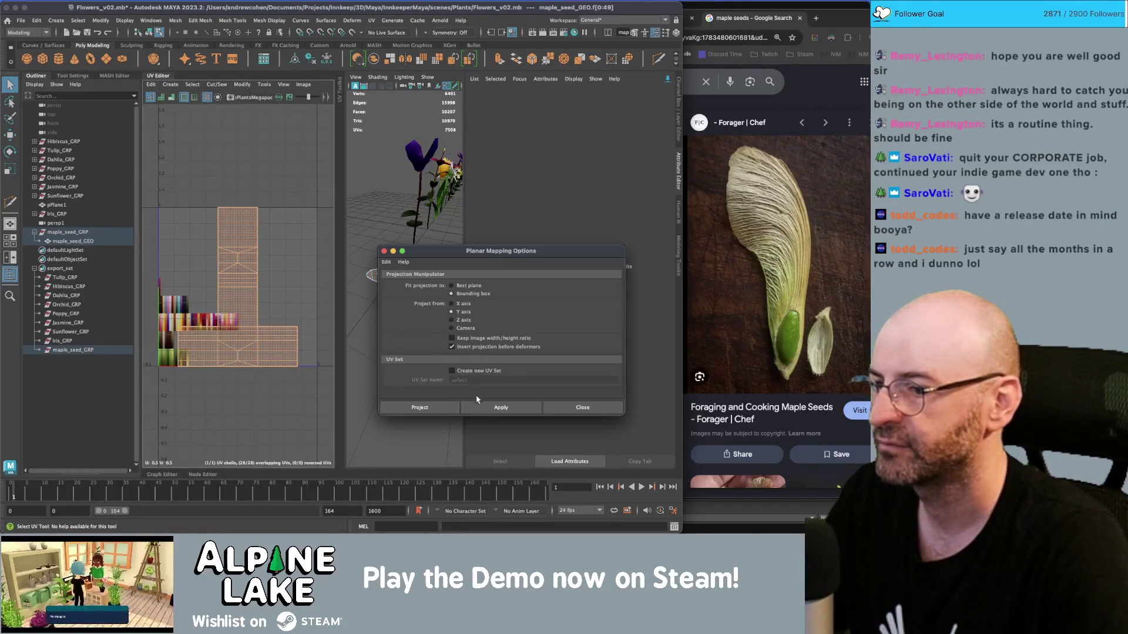
click(501, 407)
click(582, 407)
Shrink the UV shell to about a third of its size, undoing a trial rotation.
key(r)
mouse_move(273, 291)
mouse_down()
mouse_move(258, 291)
mouse_move(258, 329)
mouse_move(191, 377)
mouse_up()
key(e)
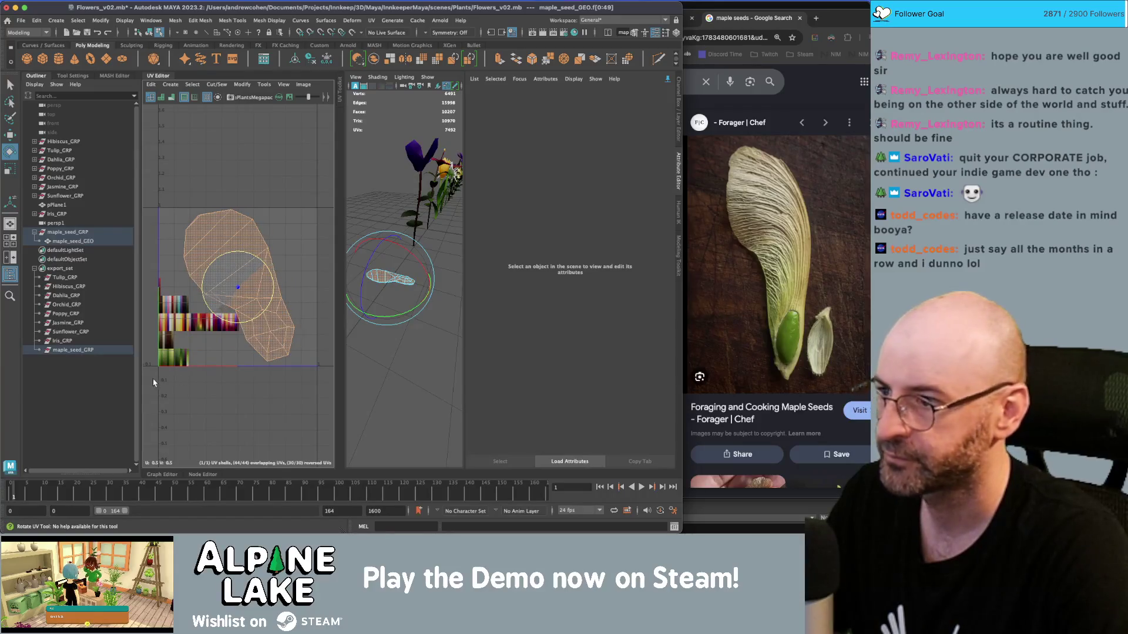
key(ctrl+z)
key(r)
mouse_move(238, 290)
mouse_down()
mouse_move(216, 293)
mouse_move(179, 352)
mouse_up()
Move the UV shell onto the green swatches of the colour palette.
key(w)
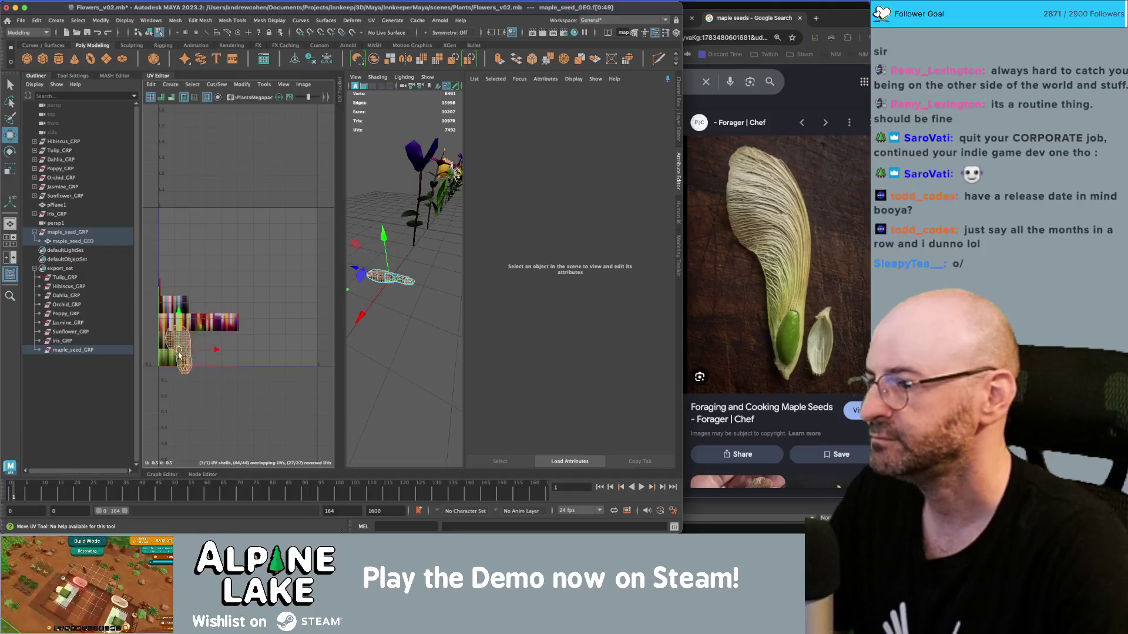
scroll(179, 352, up, 6)
mouse_move(295, 256)
mouse_down()
mouse_move(268, 298)
mouse_move(235, 298)
mouse_up()
key(r)
key(e)
key(r)
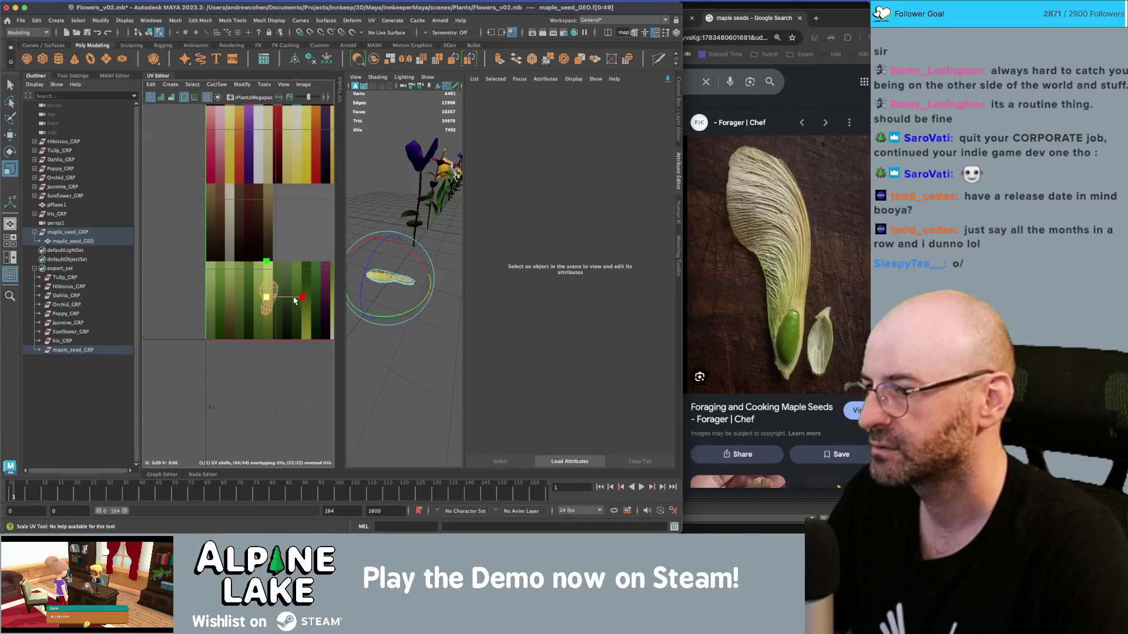
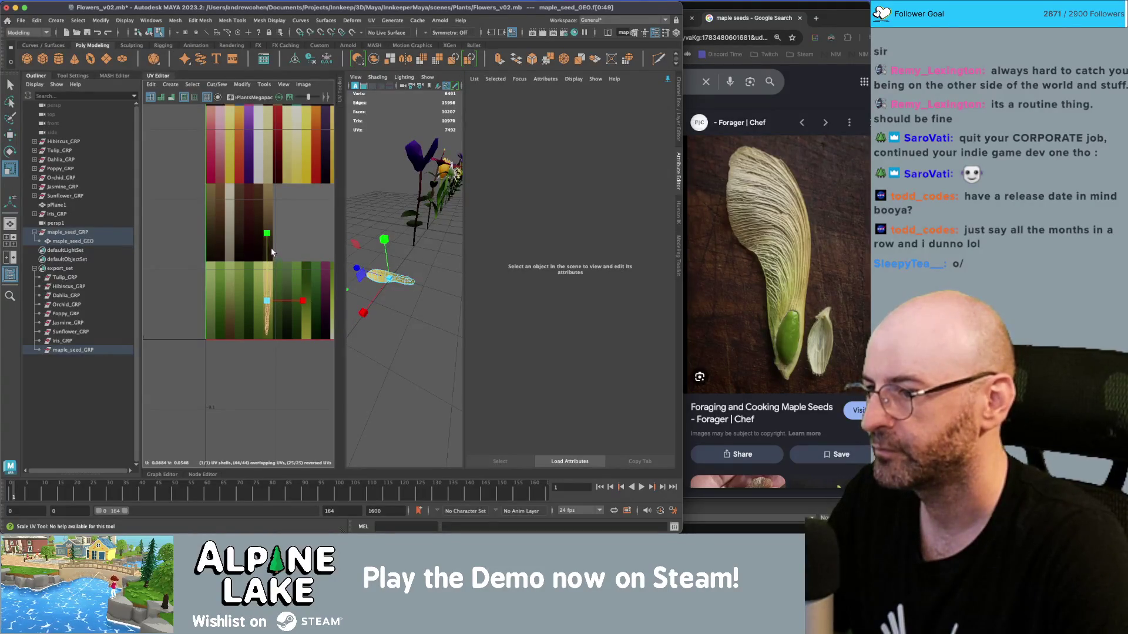
Frame the view on the maple seed and select the maple_seed_GEO mesh.
key(f)
click(402, 225)
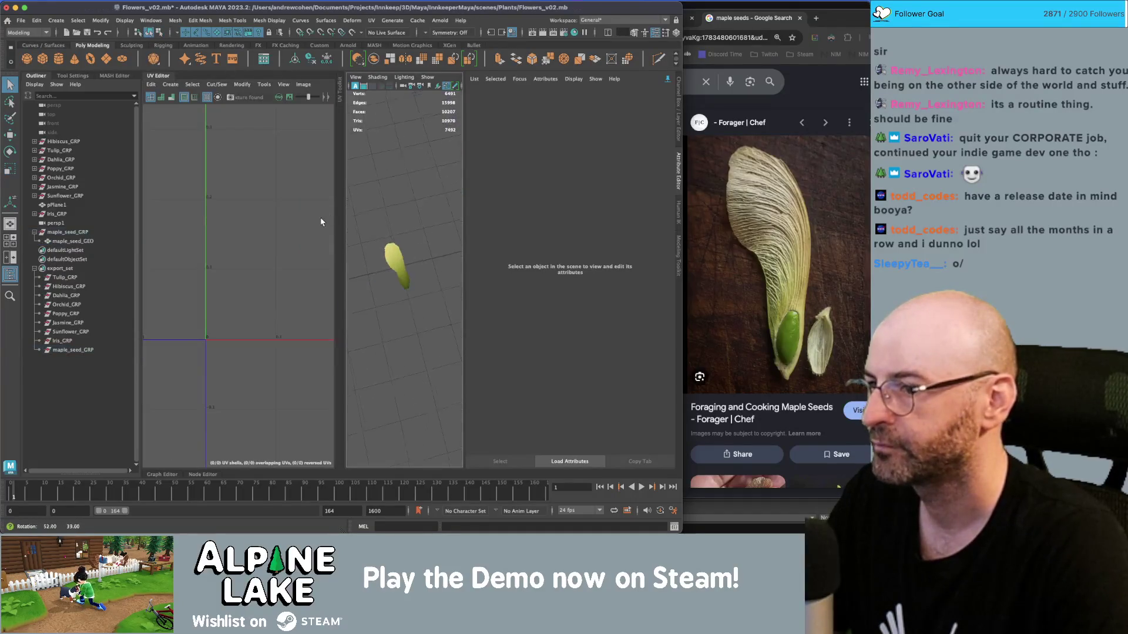
mouse_move(403, 225)
mouse_down()
mouse_move(433, 234)
mouse_move(411, 247)
mouse_move(537, 256)
mouse_up()
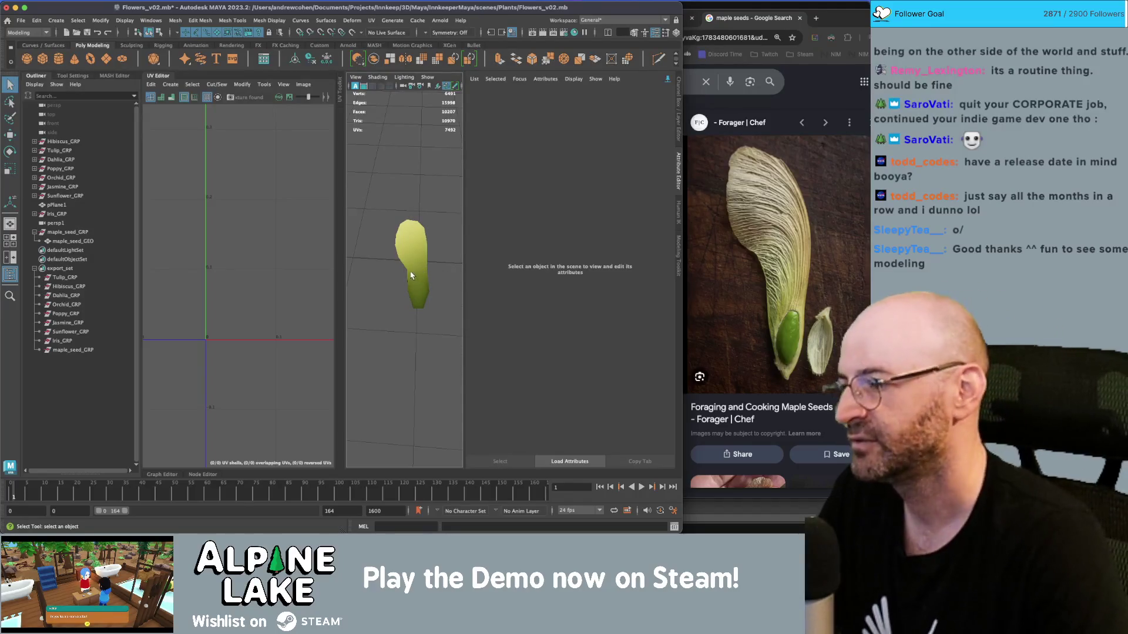
click(678, 170)
click(609, 254)
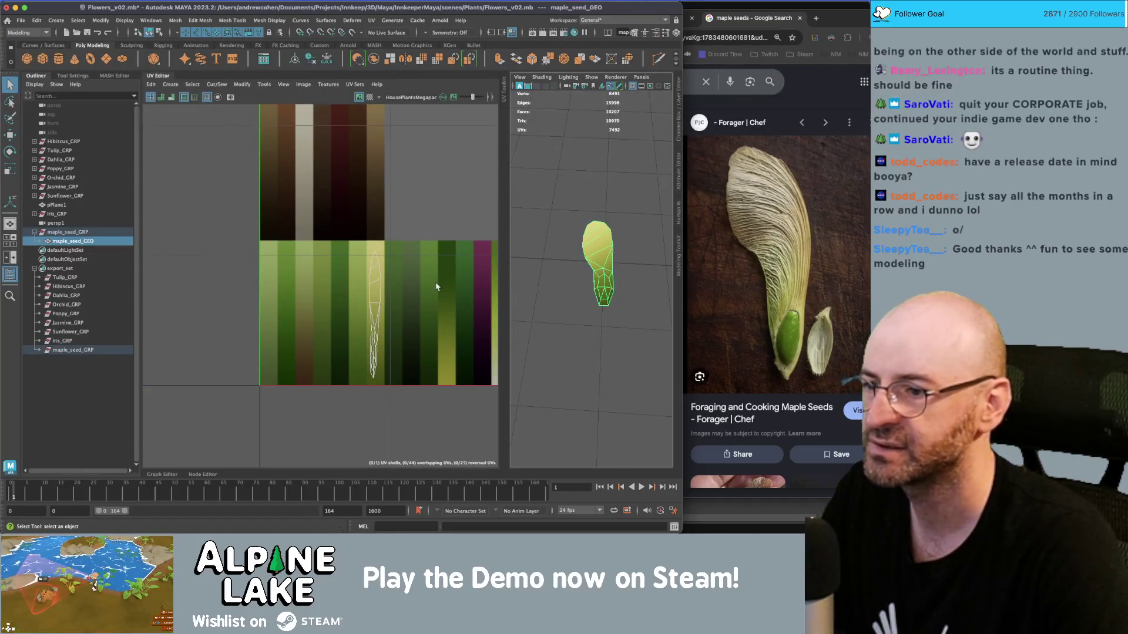
scroll(593, 259, up, 3)
Switch the seed to face selection in wireframe and select its nut-end faces.
right_click(601, 251)
click(603, 267)
drag(603, 268, 605, 277)
right_click(605, 277)
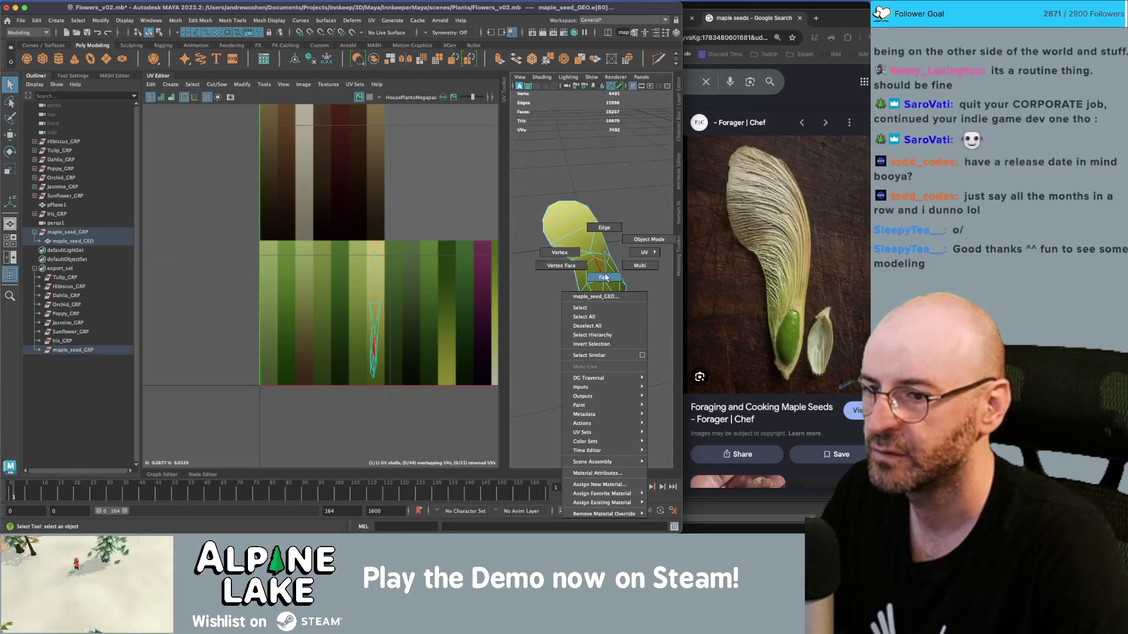
click(605, 277)
key(4)
click(595, 300)
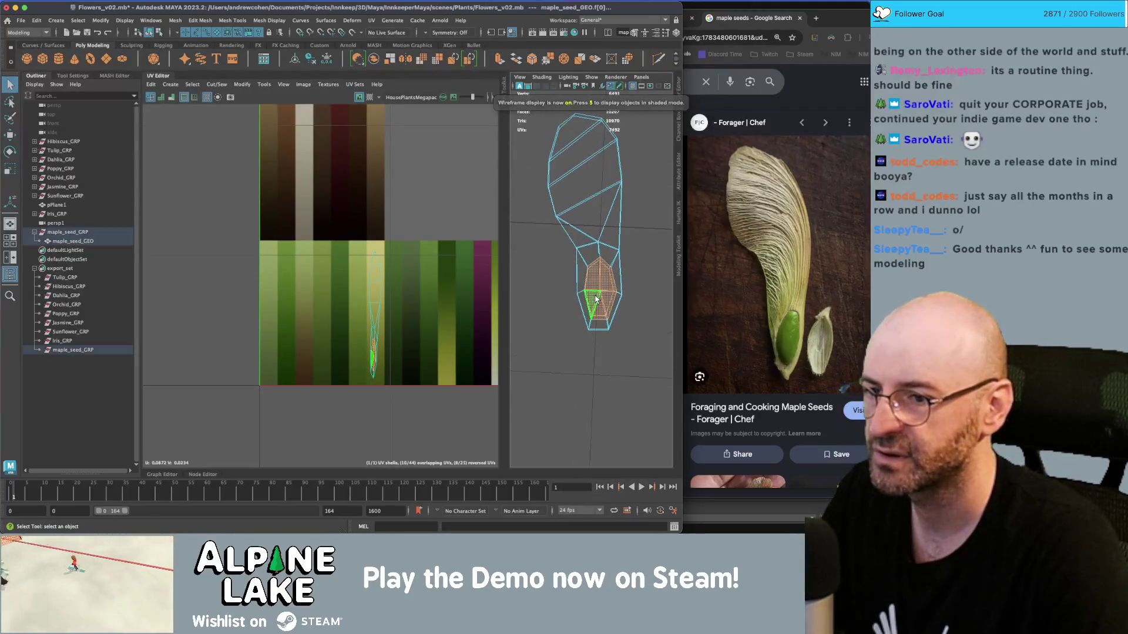
right_click(603, 252)
click(604, 263)
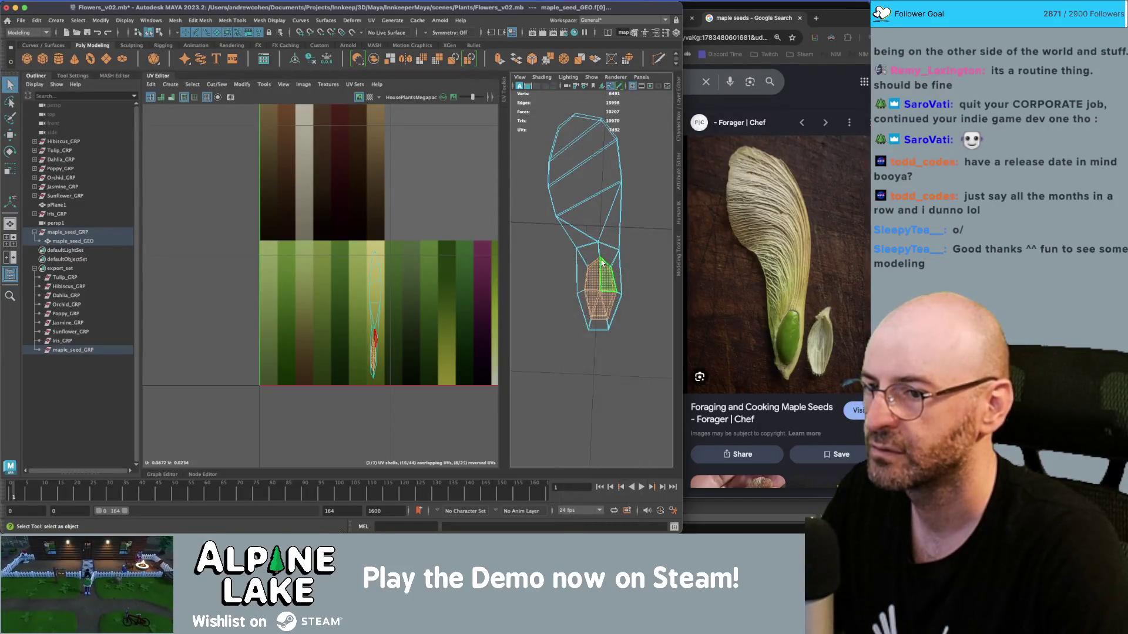
click(171, 85)
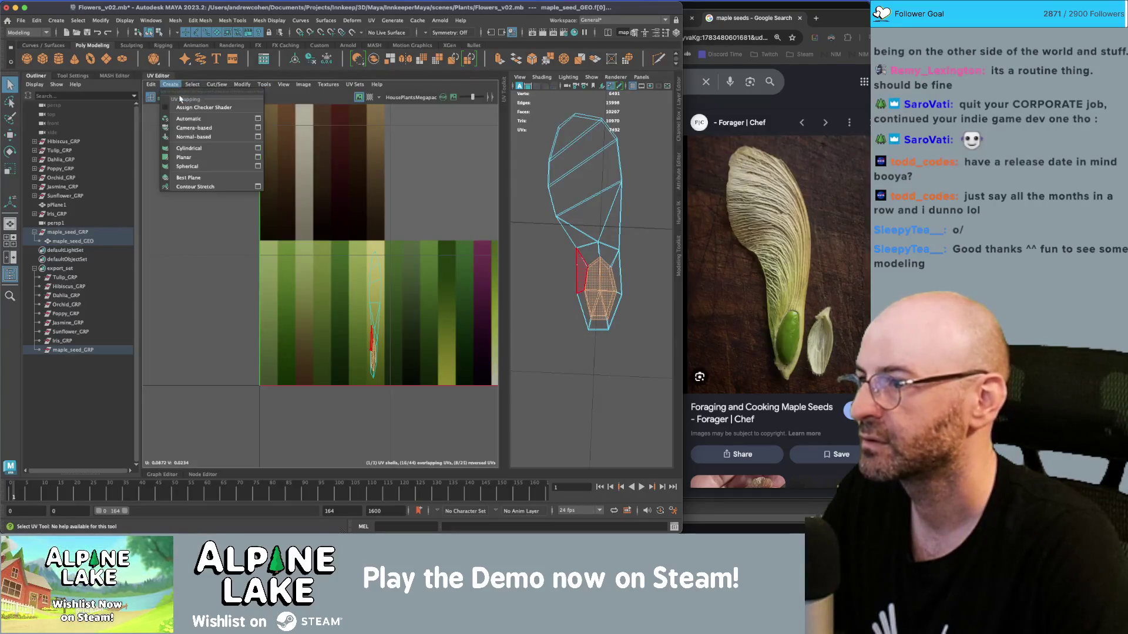
Planar-project the nut-end faces' UVs and shrink the shell onto a dark green strip.
click(194, 158)
mouse_move(390, 227)
mouse_down()
mouse_move(320, 298)
mouse_move(349, 337)
mouse_move(256, 385)
mouse_up()
key(w)
key(r)
key(f)
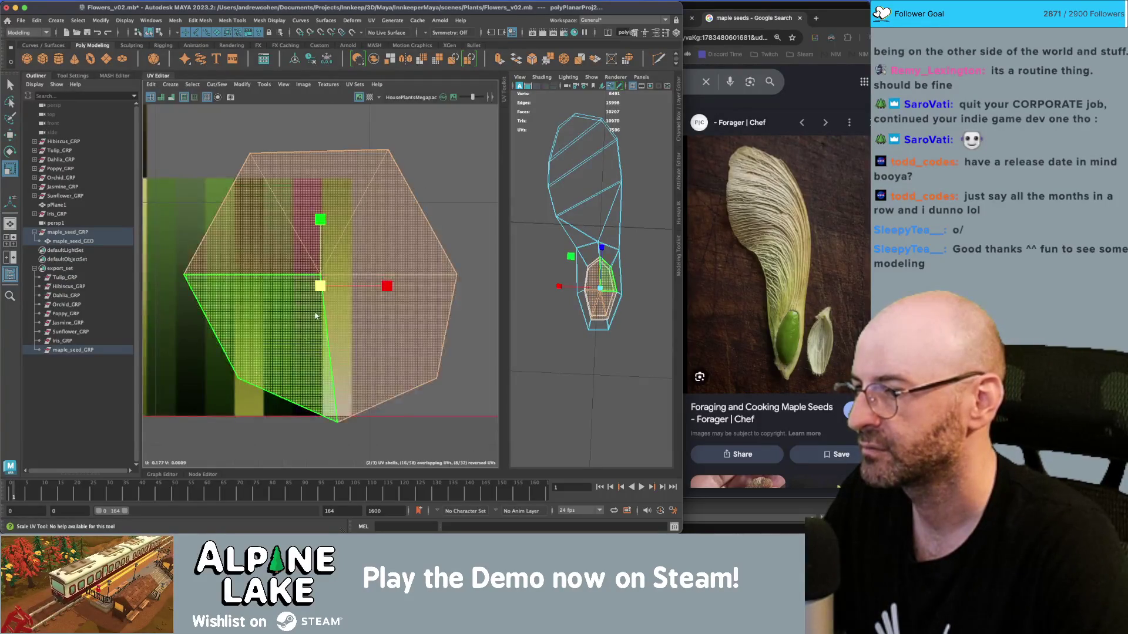
mouse_move(320, 286)
mouse_down()
mouse_move(330, 294)
mouse_move(229, 195)
mouse_move(204, 202)
mouse_move(275, 231)
mouse_up()
scroll(322, 287, down, 4)
key(r)
key(w)
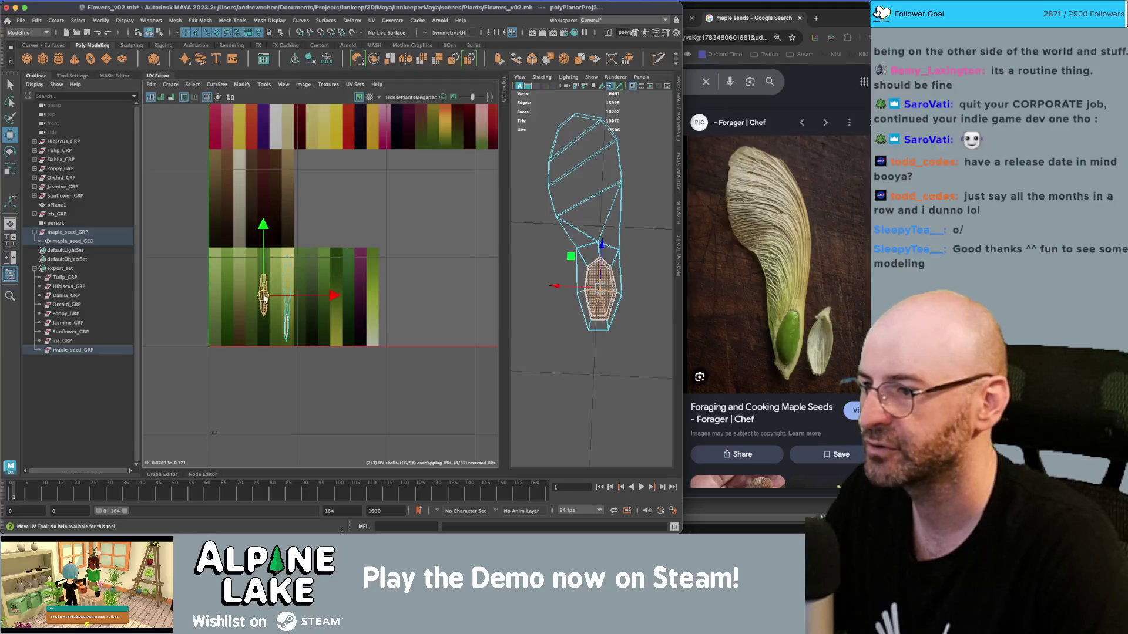
click(150, 32)
click(546, 208)
scroll(545, 207, down, 3)
View the textured seed in 3D and select the maple seed mesh.
key(6)
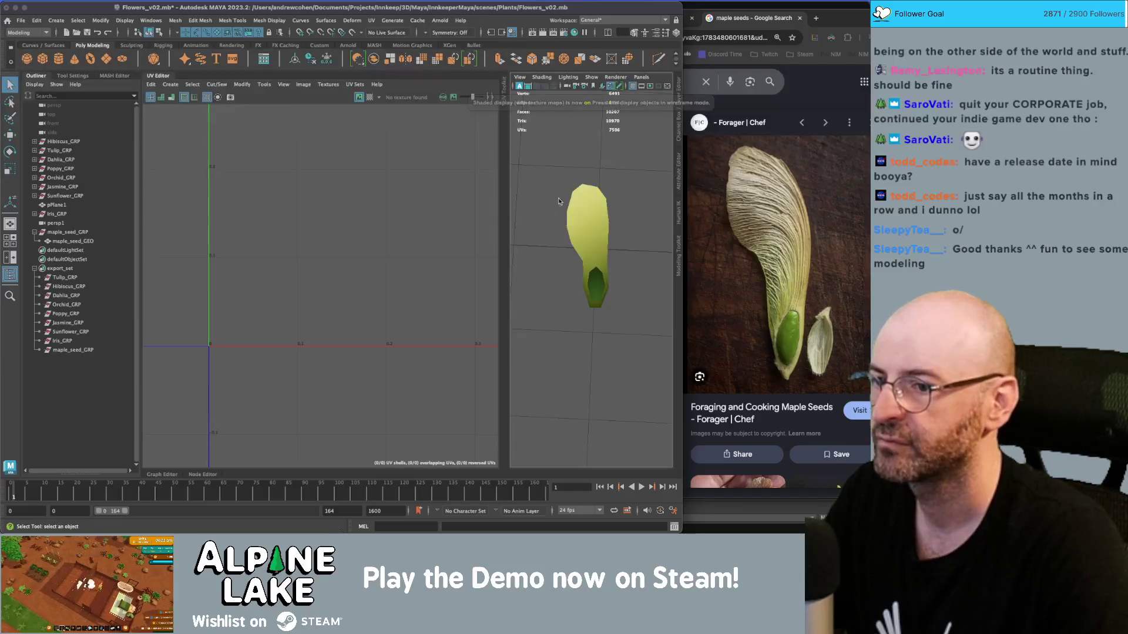
scroll(546, 208, down, 5)
mouse_move(563, 203)
mouse_down()
mouse_move(631, 197)
mouse_move(596, 252)
mouse_up()
scroll(594, 257, up, 5)
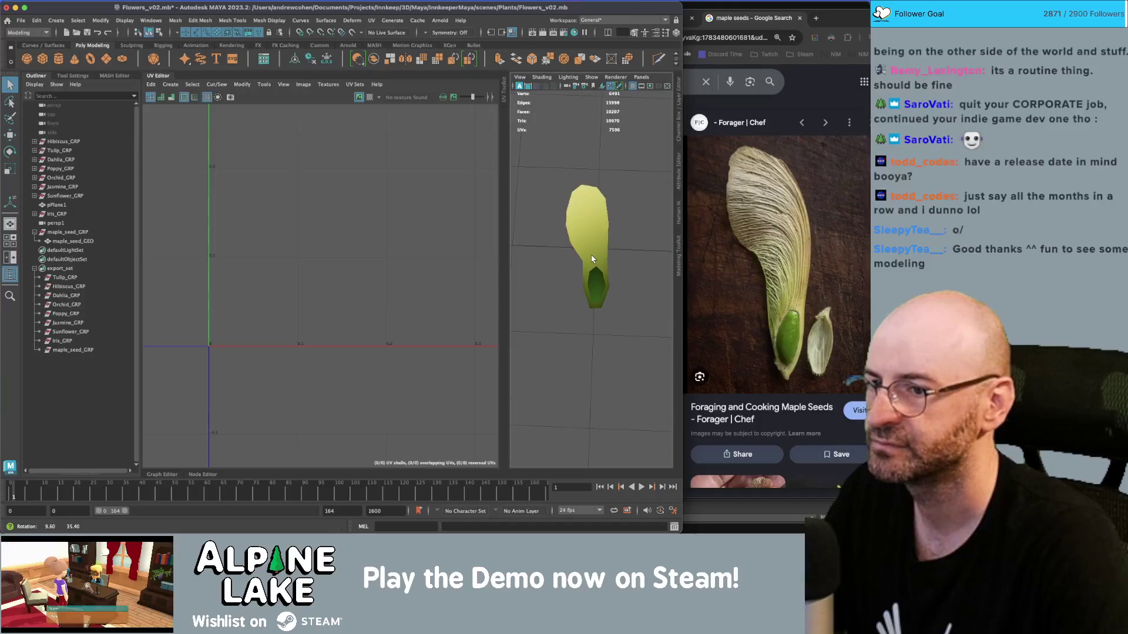
scroll(597, 237, up, 3)
click(593, 235)
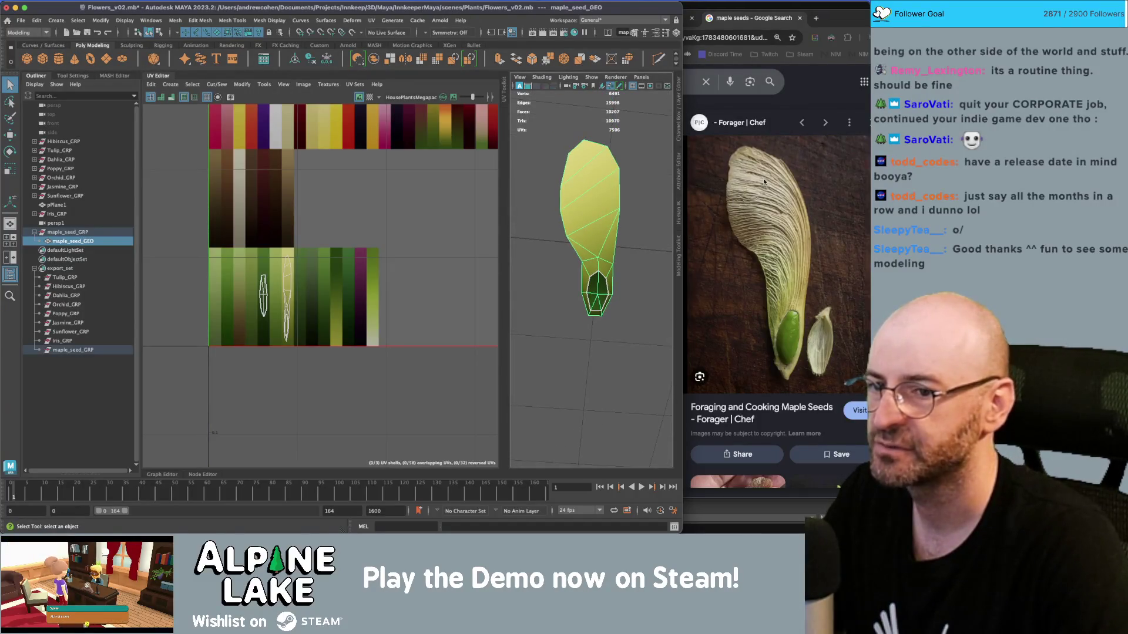
click(615, 192)
click(608, 202)
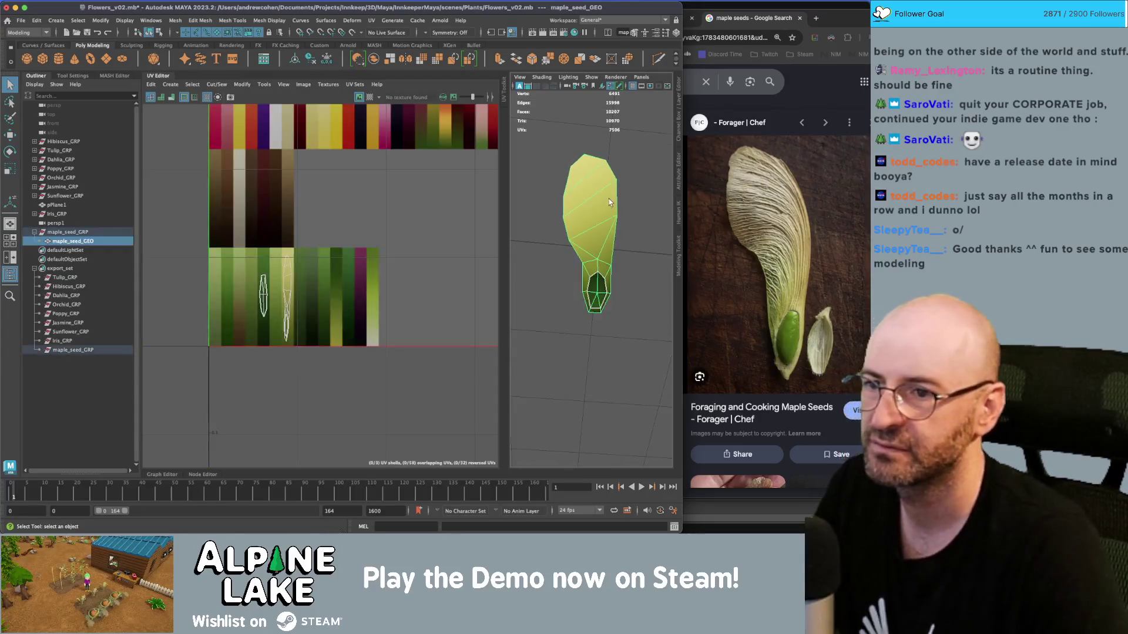
drag(605, 202, 596, 230)
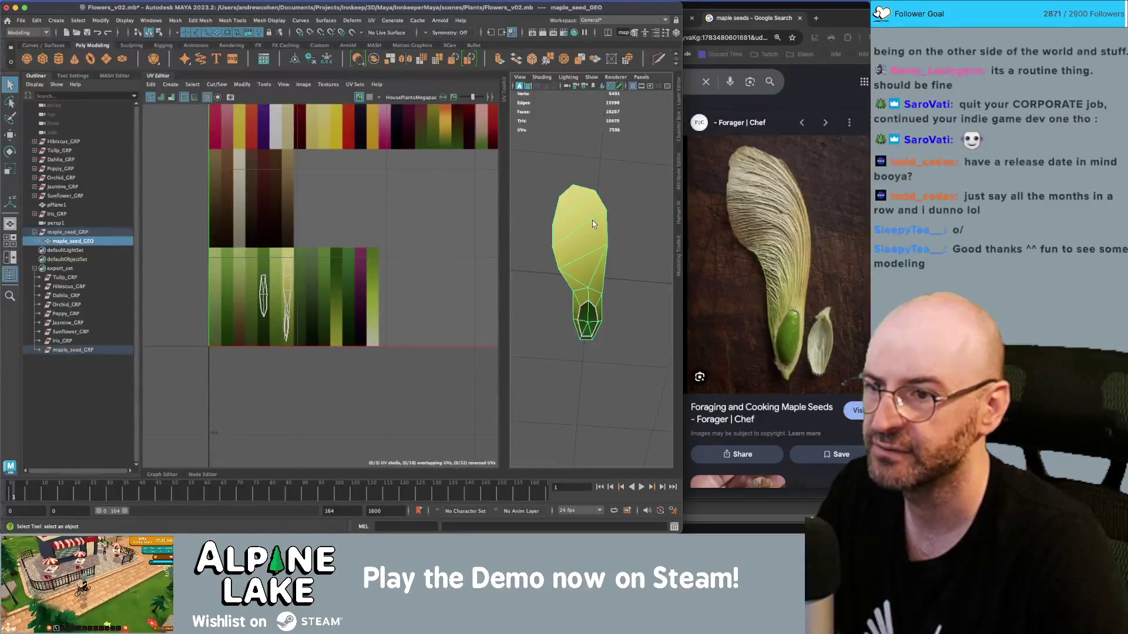
scroll(405, 217, down, 3)
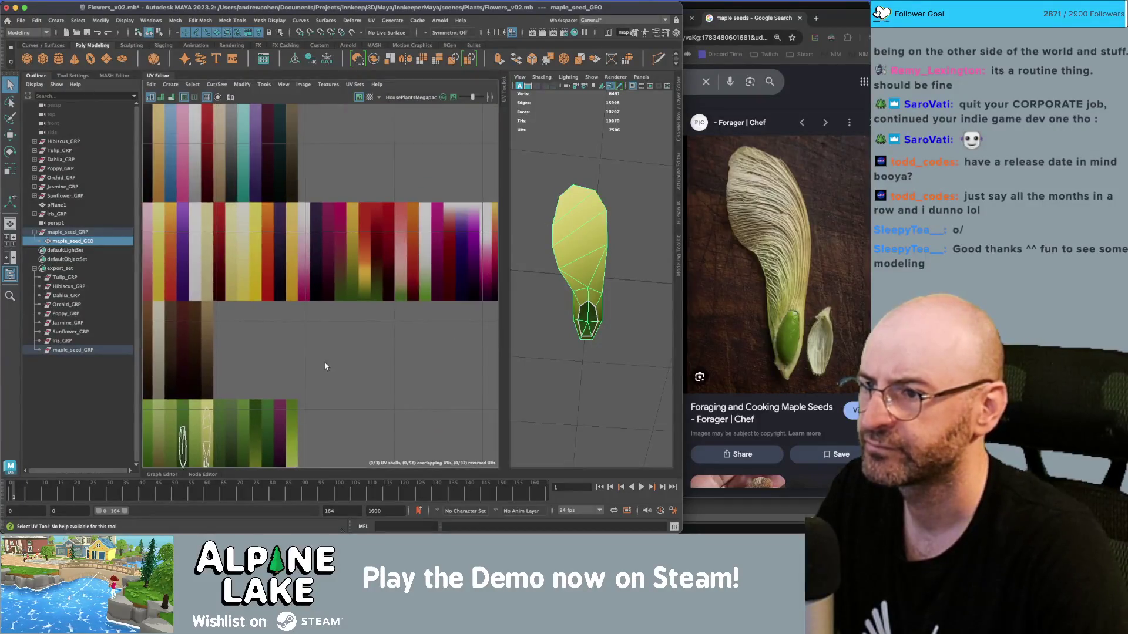
scroll(289, 283, up, 3)
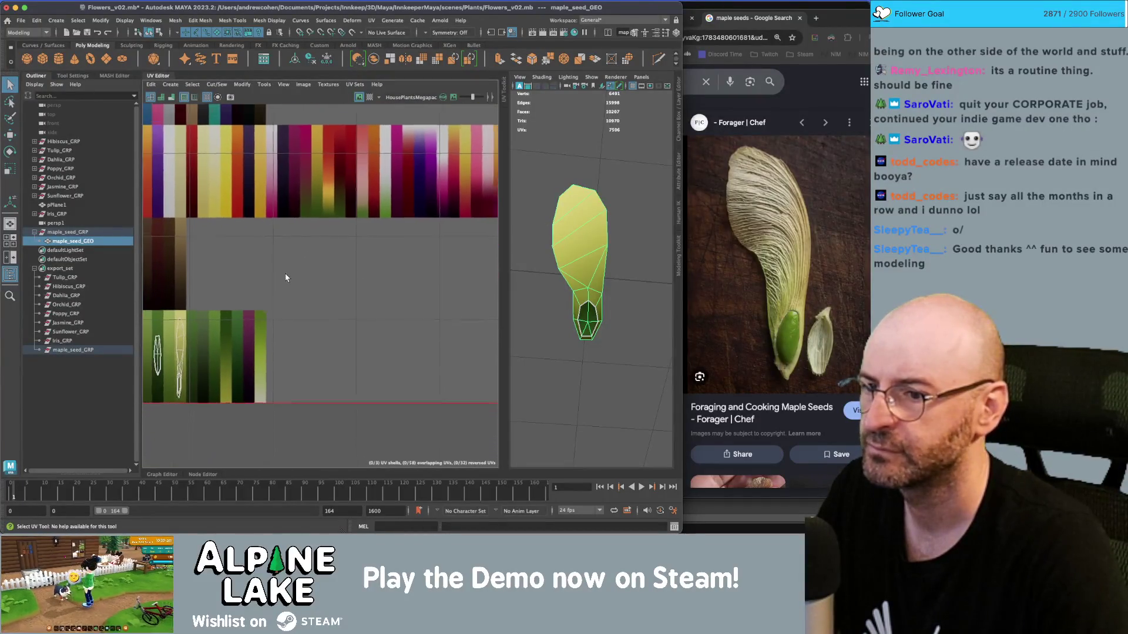
scroll(295, 147, down, 1)
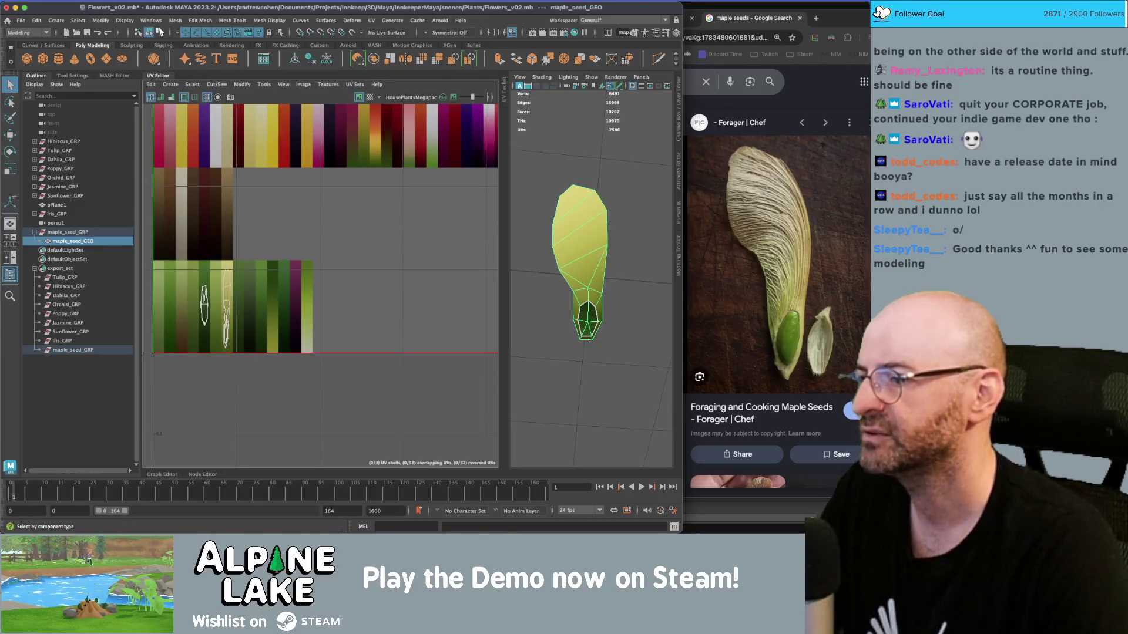
scroll(251, 235, up, 1)
Move the wing UV shell left onto a pale green strip of the texture.
right_click(271, 276)
click(248, 264)
click(230, 300)
key(w)
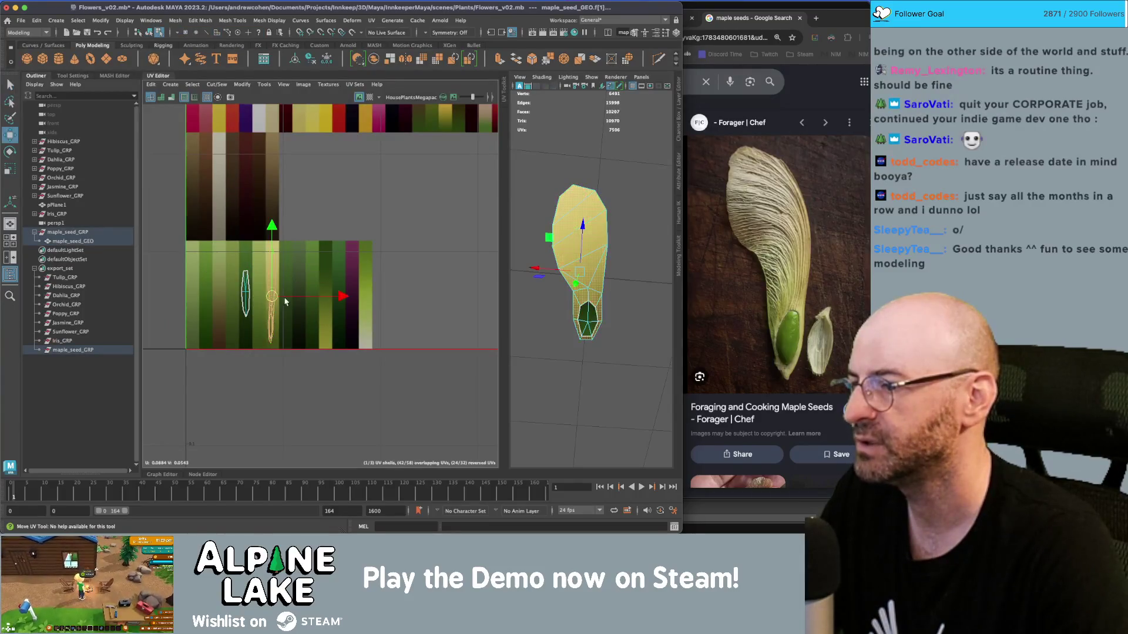
drag(230, 302, 218, 301)
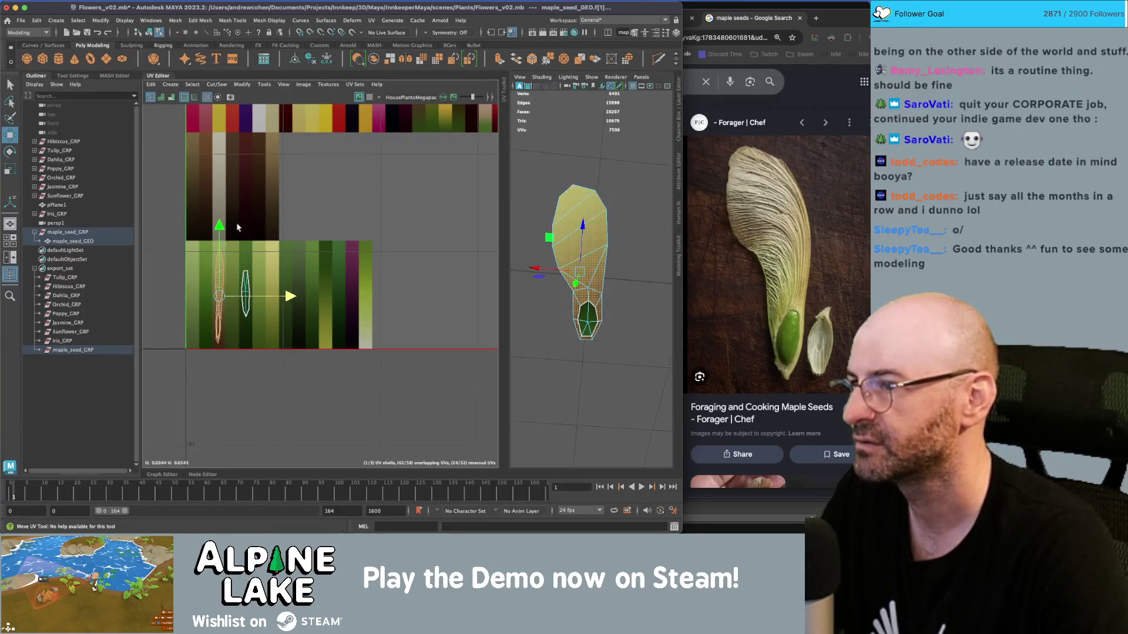
click(148, 34)
click(593, 376)
mouse_move(594, 376)
mouse_down()
mouse_move(582, 235)
mouse_move(566, 200)
mouse_move(577, 189)
mouse_move(548, 232)
mouse_up()
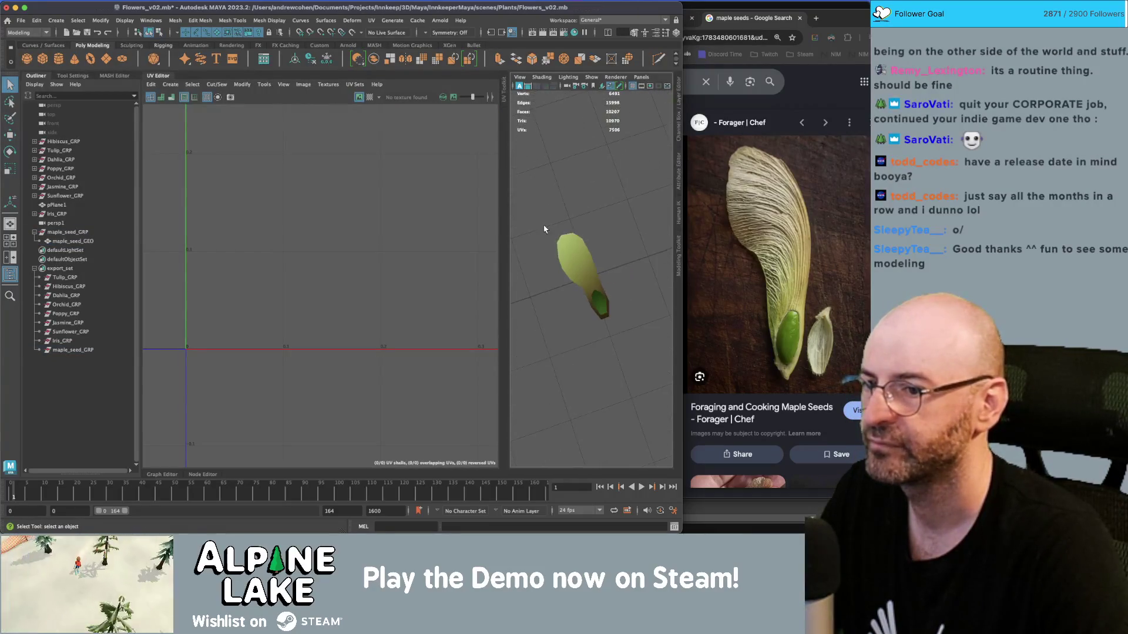
Select the seed's long UV shell and rotate it upright within its strip.
scroll(614, 283, up, 3)
mouse_move(610, 257)
mouse_down()
mouse_move(660, 264)
mouse_move(639, 242)
mouse_up()
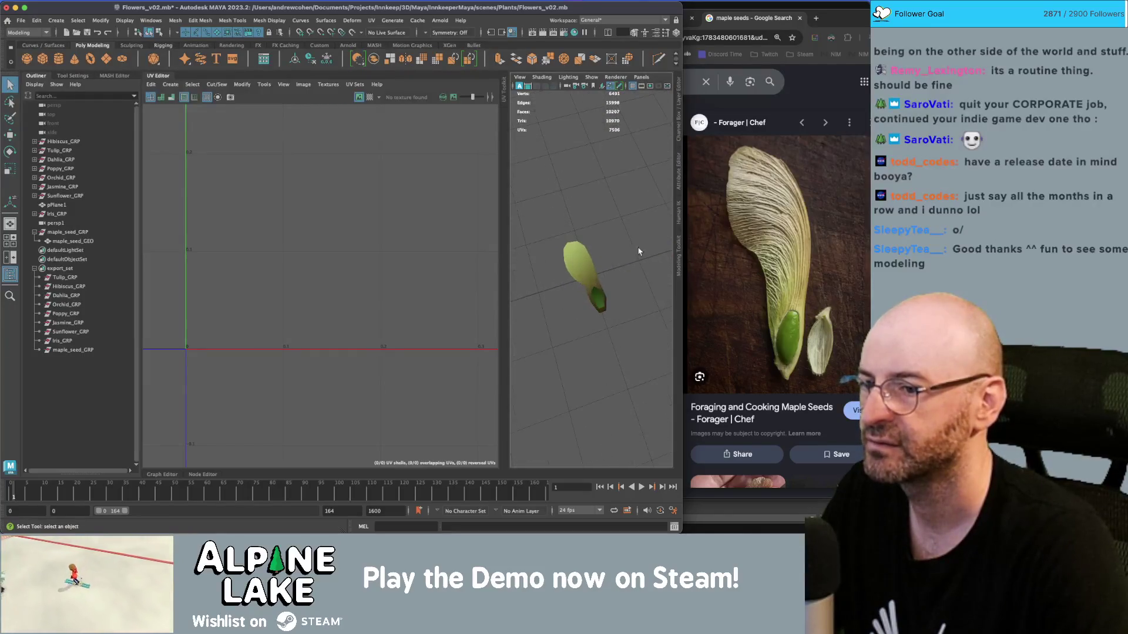
click(583, 276)
right_click(170, 265)
click(176, 305)
click(250, 277)
key(e)
mouse_move(261, 279)
mouse_down()
mouse_move(184, 434)
mouse_move(177, 420)
mouse_up()
key(F8)
key(q)
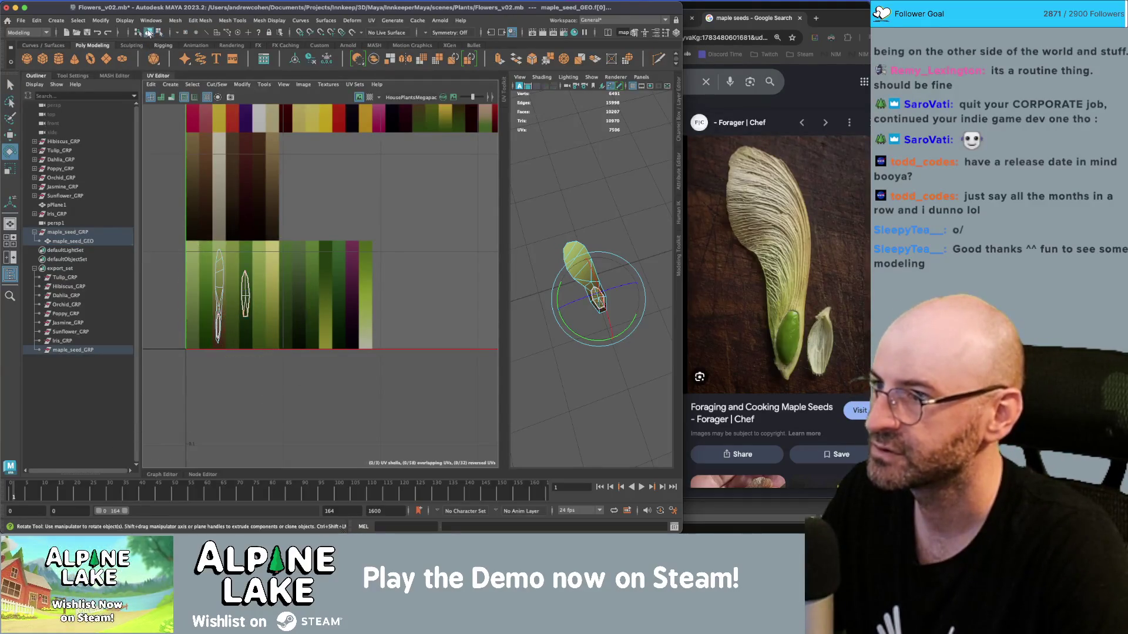
Reselect the seed's UV shell to check its placement, then return to object mode.
click(609, 197)
mouse_move(608, 196)
mouse_down()
mouse_move(617, 203)
mouse_move(604, 209)
mouse_up()
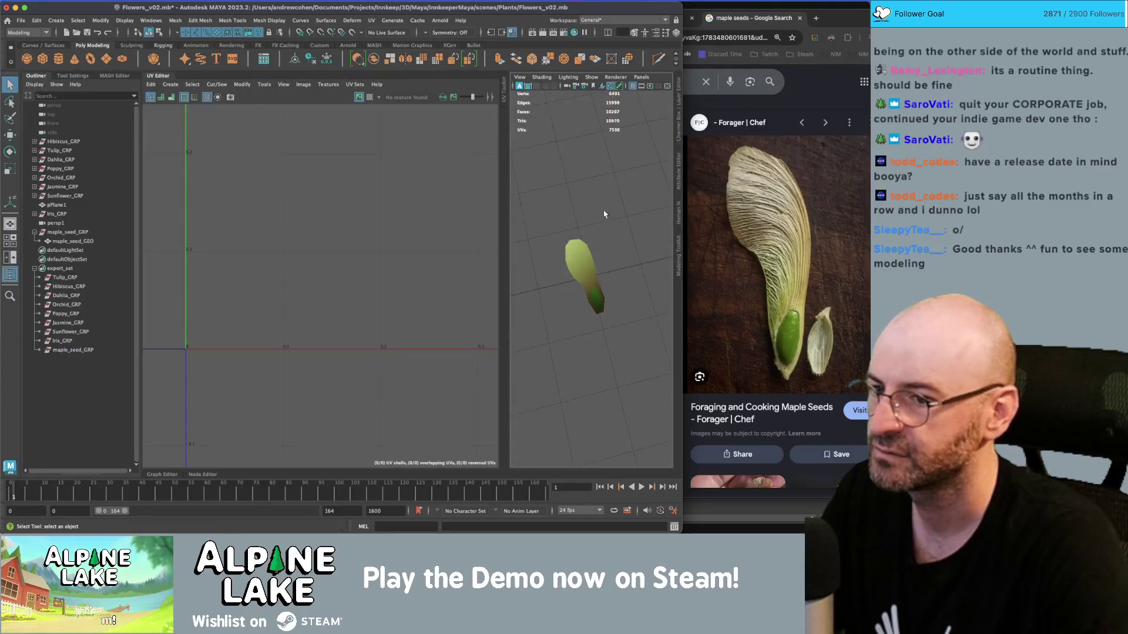
click(583, 270)
right_click(229, 288)
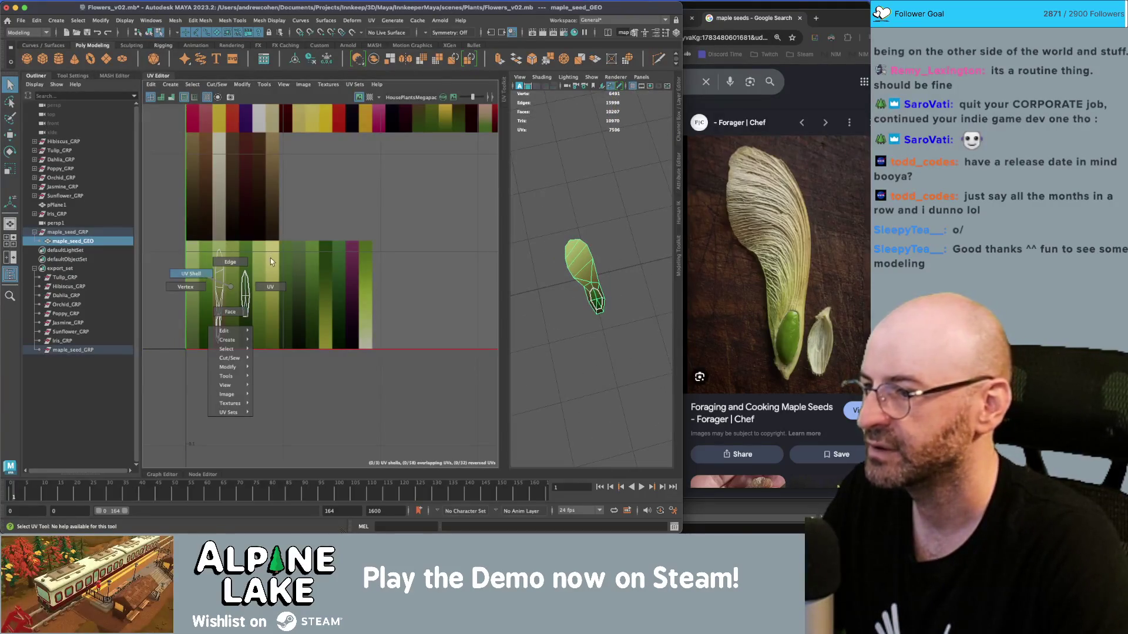
click(190, 275)
click(245, 273)
key(w)
key(F8)
key(q)
click(569, 233)
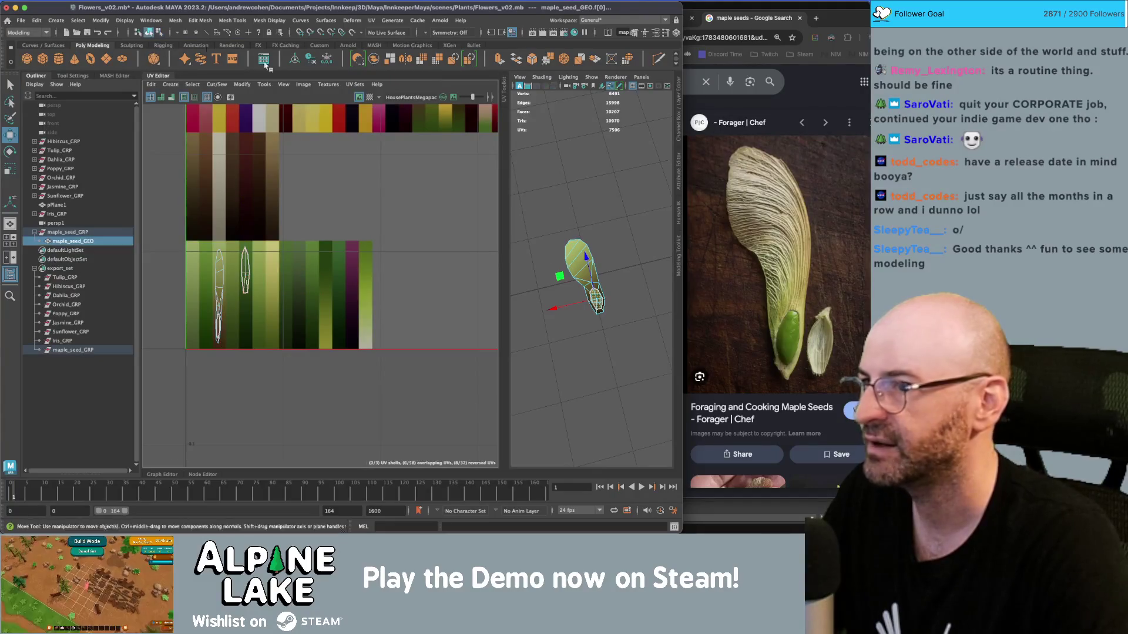
Tidy the scene list with a deletion and select Hibiscus_GRP.
click(583, 269)
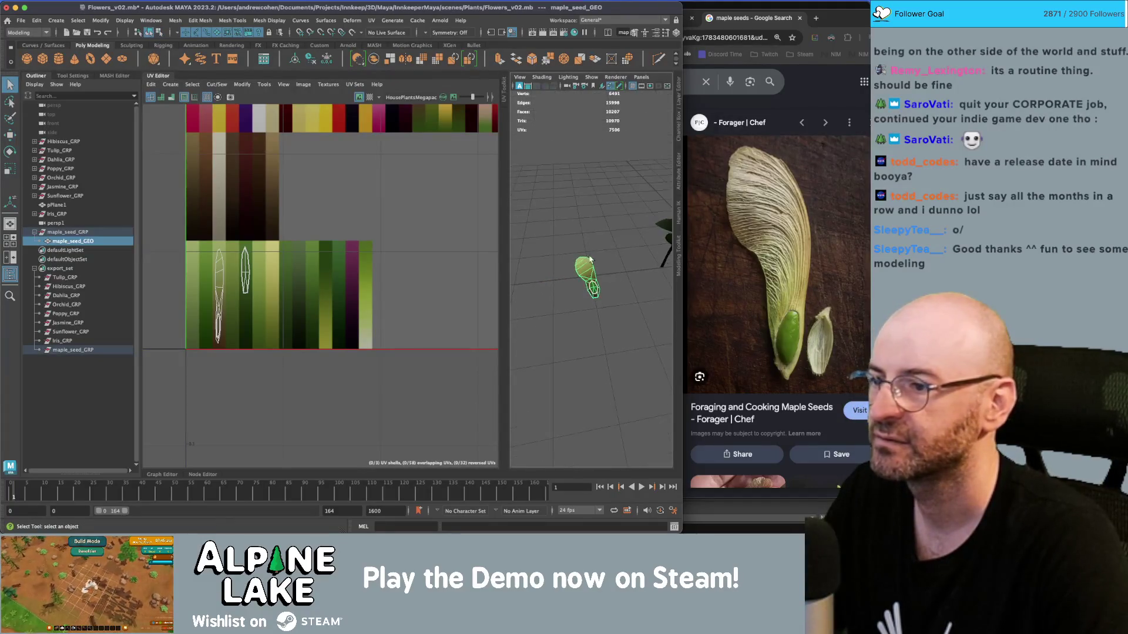
click(547, 233)
click(56, 222)
key(Delete)
click(69, 278)
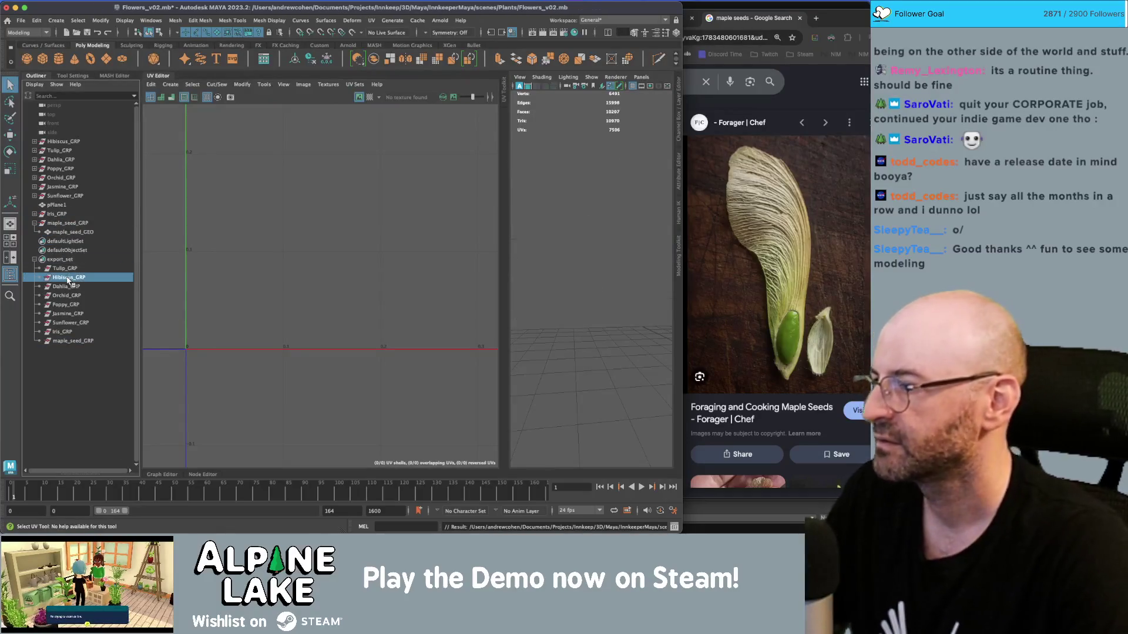
Send the export_set groups to Unity as a selection, replacing flowers.fbx.
double_click(66, 260)
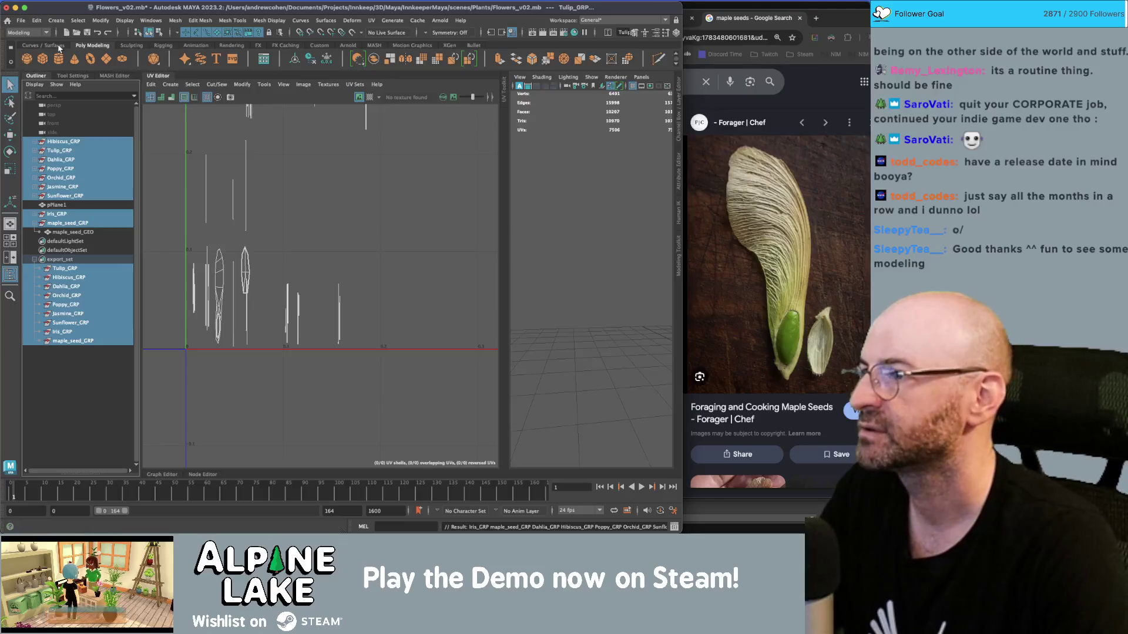
click(21, 20)
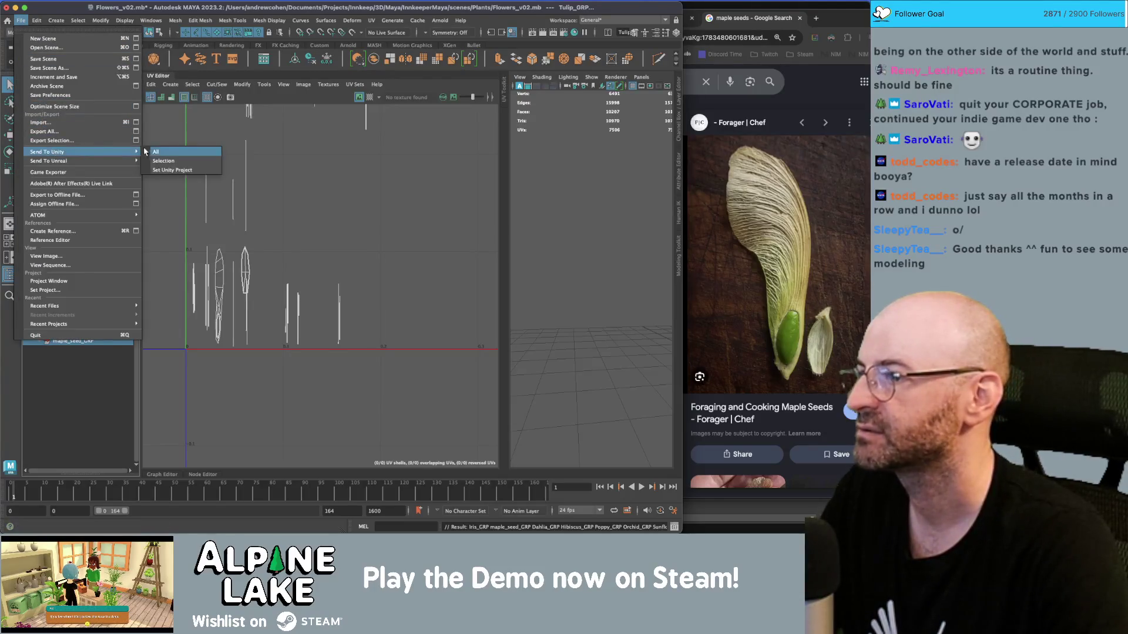
click(152, 161)
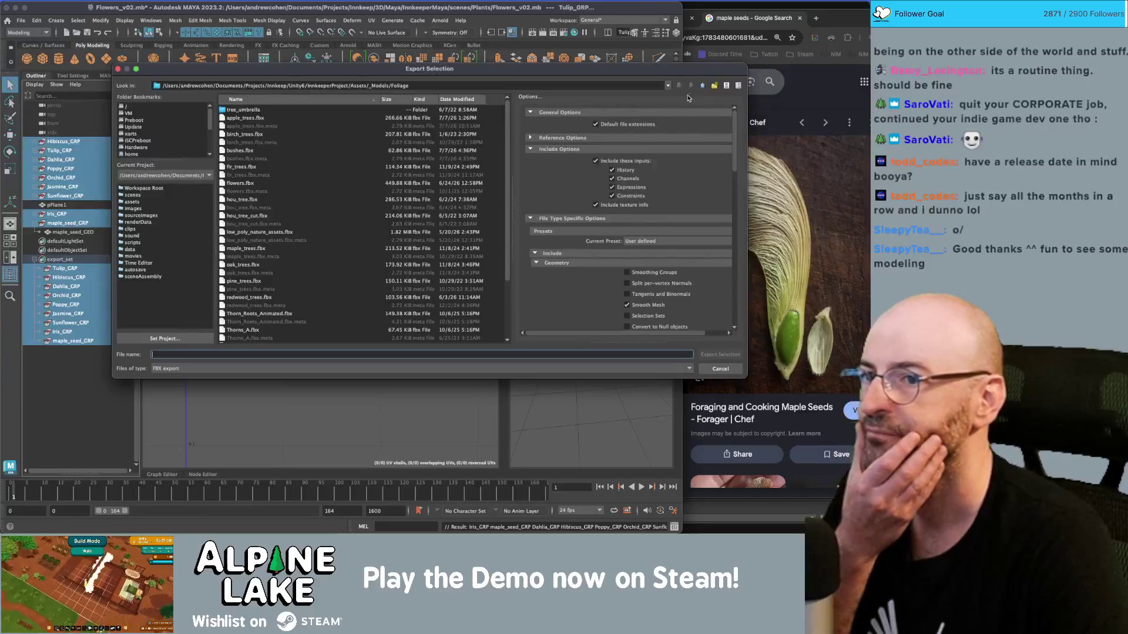
double_click(241, 182)
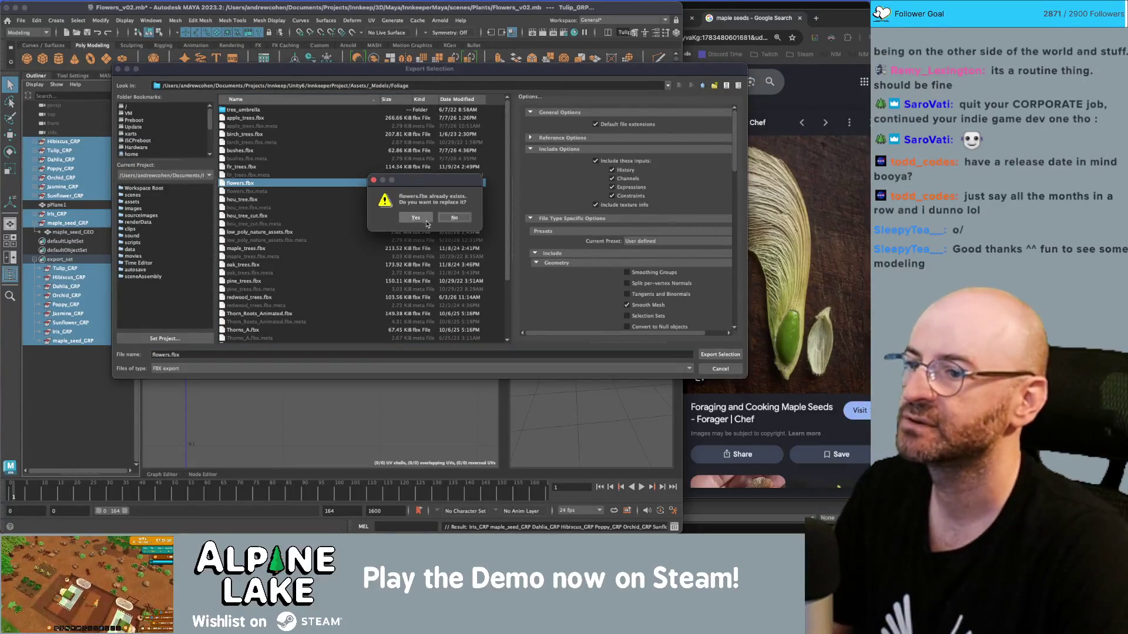
click(415, 217)
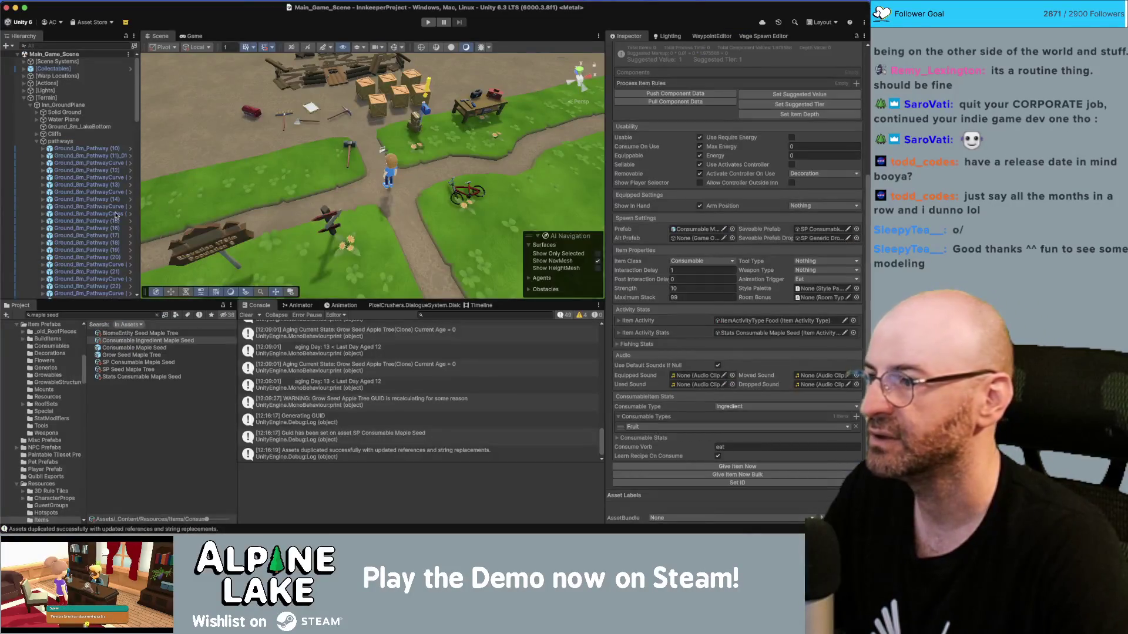
Open the Consumable Maple Seed prefab and drag maple_seed_GEO into it.
click(130, 356)
click(131, 349)
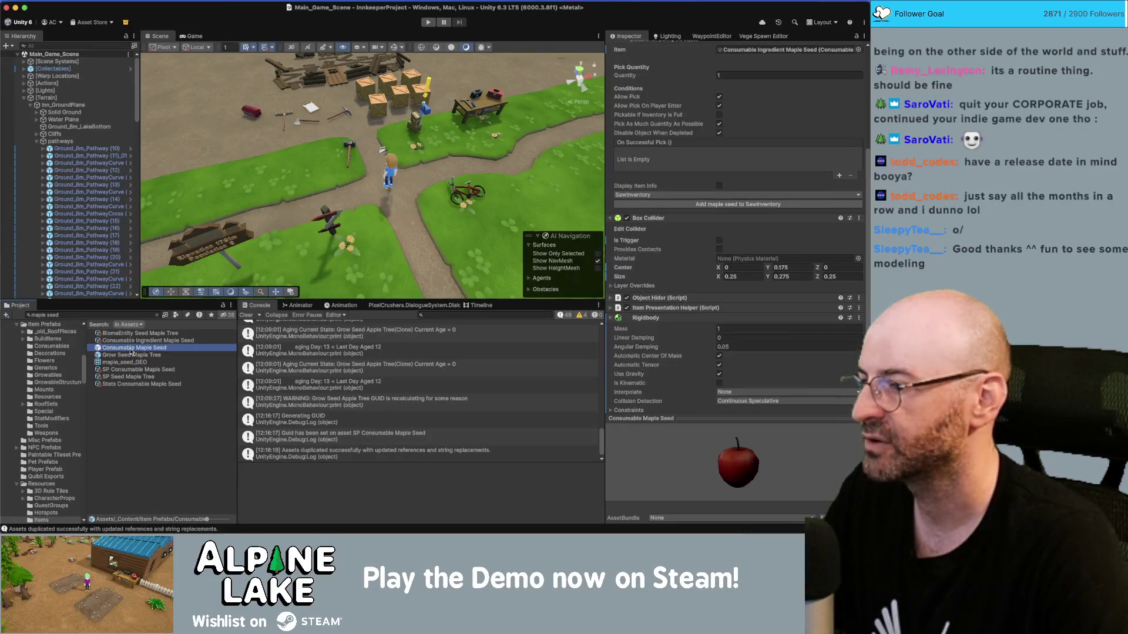
double_click(132, 349)
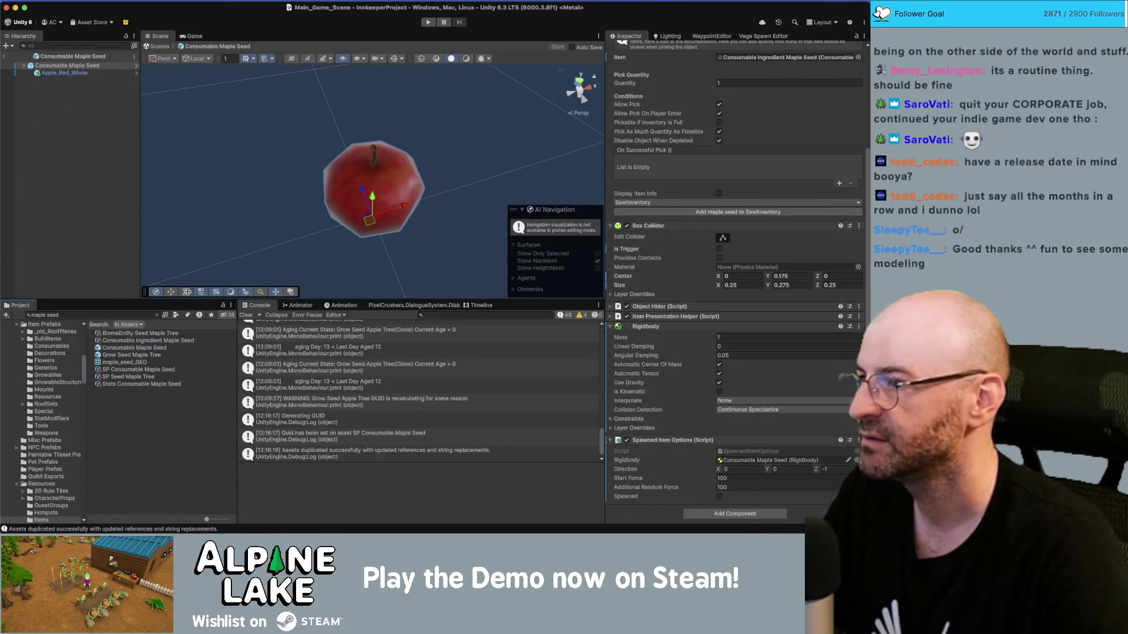
click(94, 74)
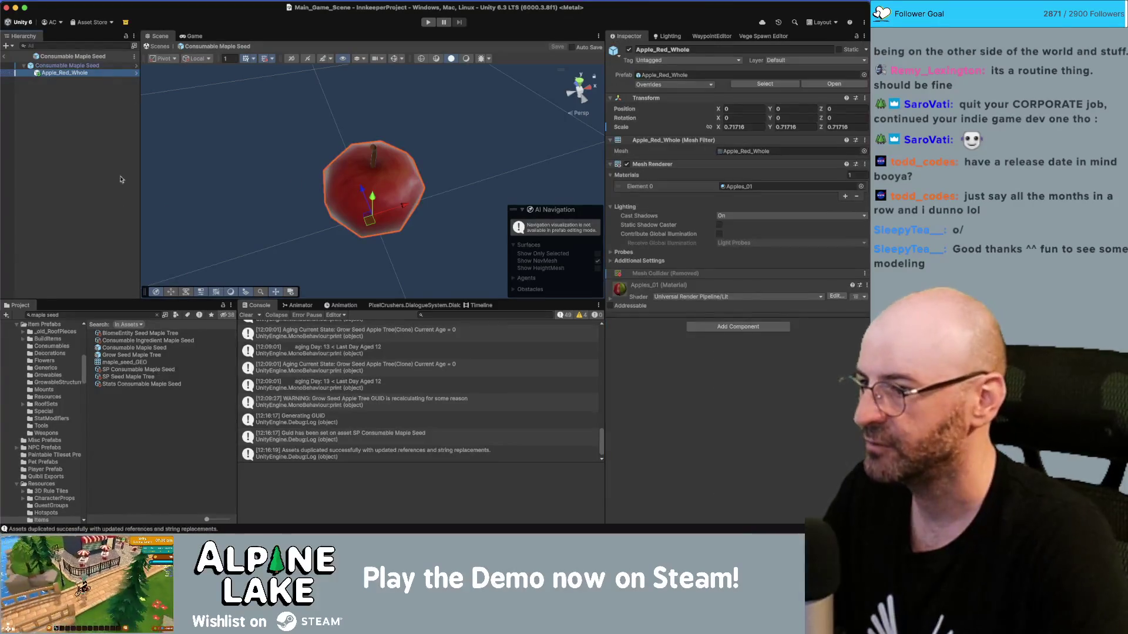
mouse_move(125, 364)
mouse_down()
mouse_move(115, 217)
mouse_move(376, 188)
mouse_move(395, 174)
mouse_up()
Place the seed mesh at position 0, 0, 0 with a scale of 3.
click(759, 82)
text(0)
key(Tab)
text(0)
key(Tab)
text(0)
key(Tab)
key(Tab)
key(Tab)
text(3)
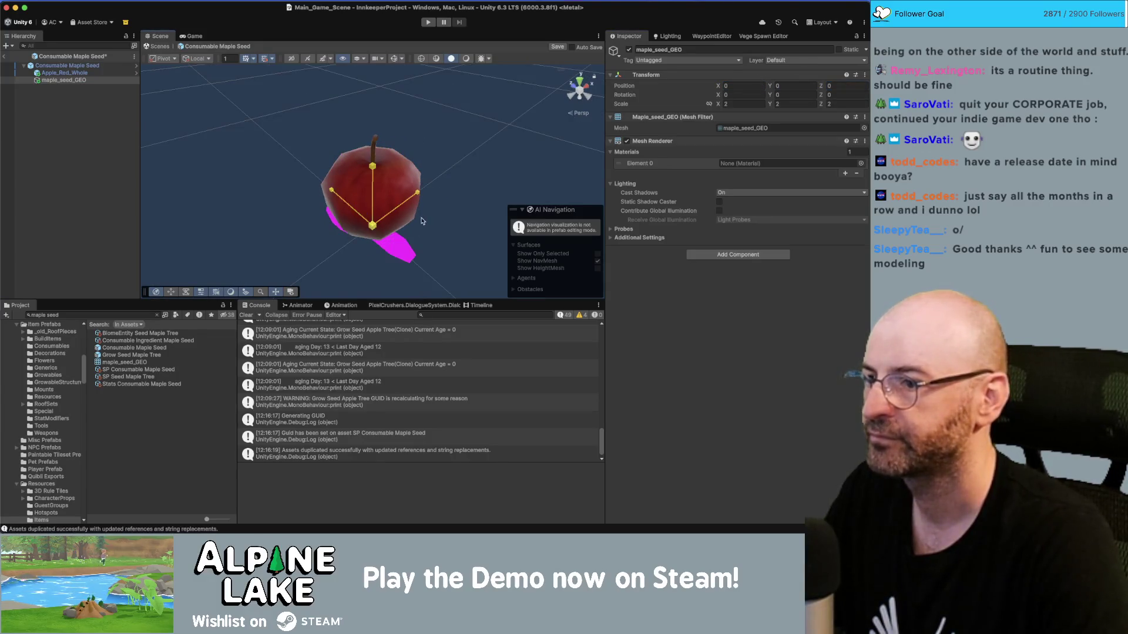
key(Return)
scroll(379, 218, down, 3)
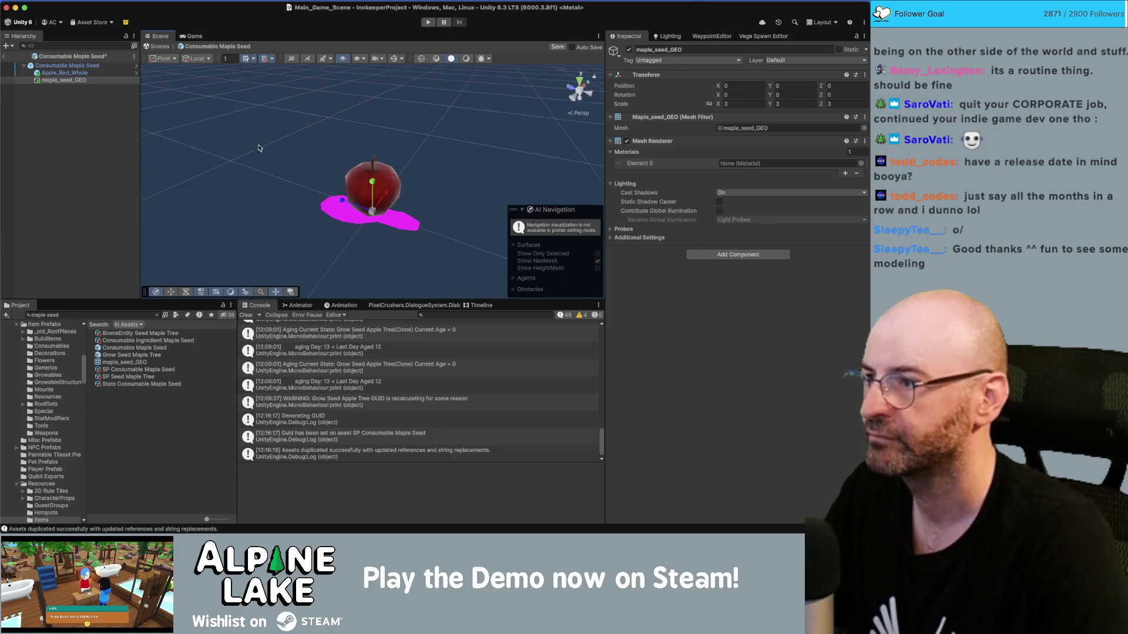
Delete the Apple_Red_Whole model from the prefab and reselect the seed mesh.
click(71, 73)
key(Delete)
click(74, 73)
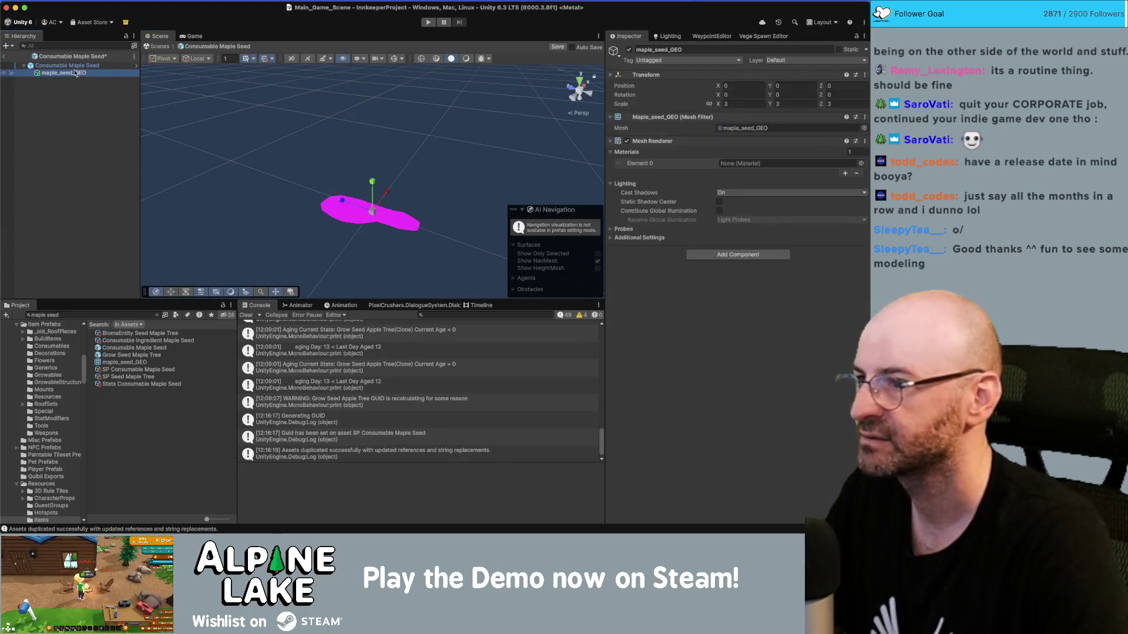
click(369, 213)
drag(374, 203, 431, 152)
Scale the seed to about 2.52 and assign the HousePlantsMegapack_TextureAtlas material.
drag(370, 221, 349, 223)
click(861, 163)
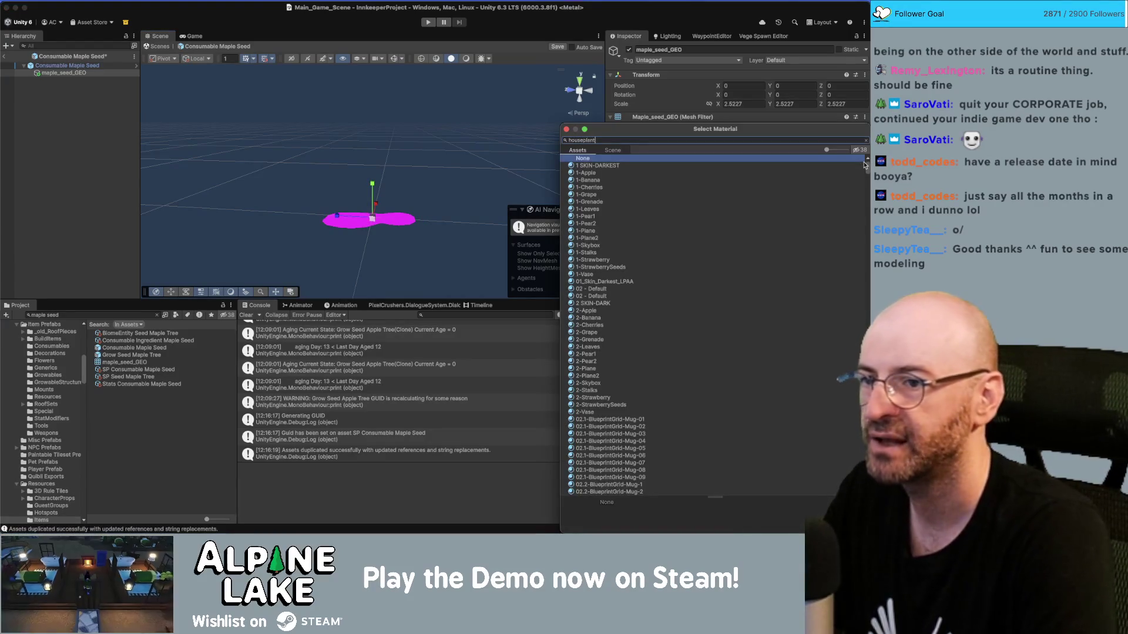
key(Down)
key(Down)
key(Down)
key(Up)
key(Up)
key(Down)
key(Down)
key(Return)
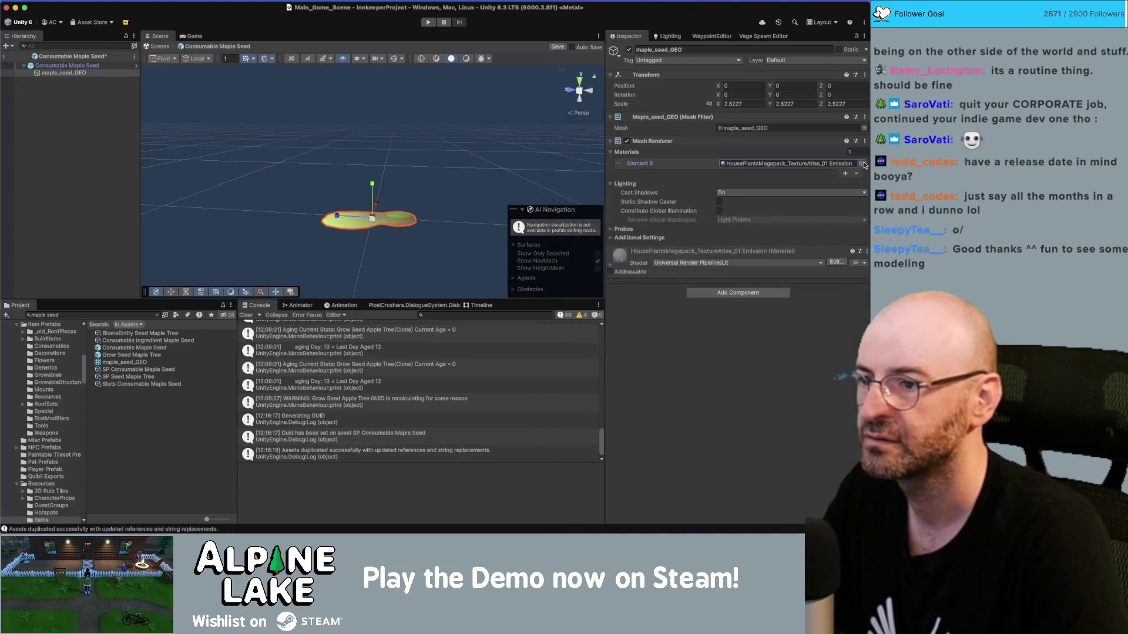
click(861, 163)
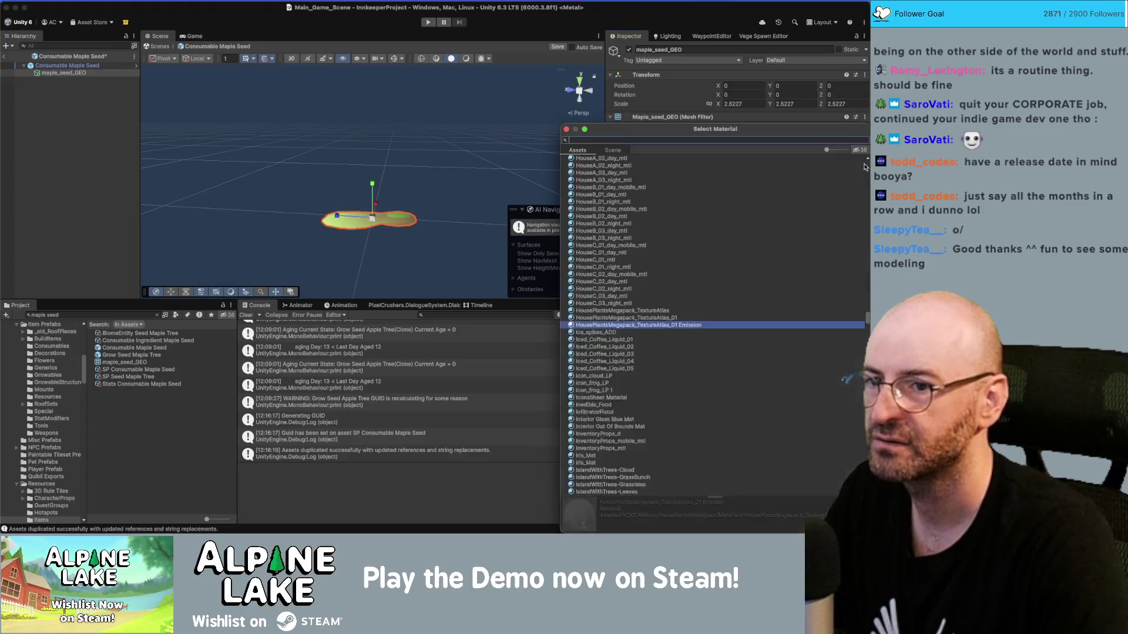
double_click(668, 312)
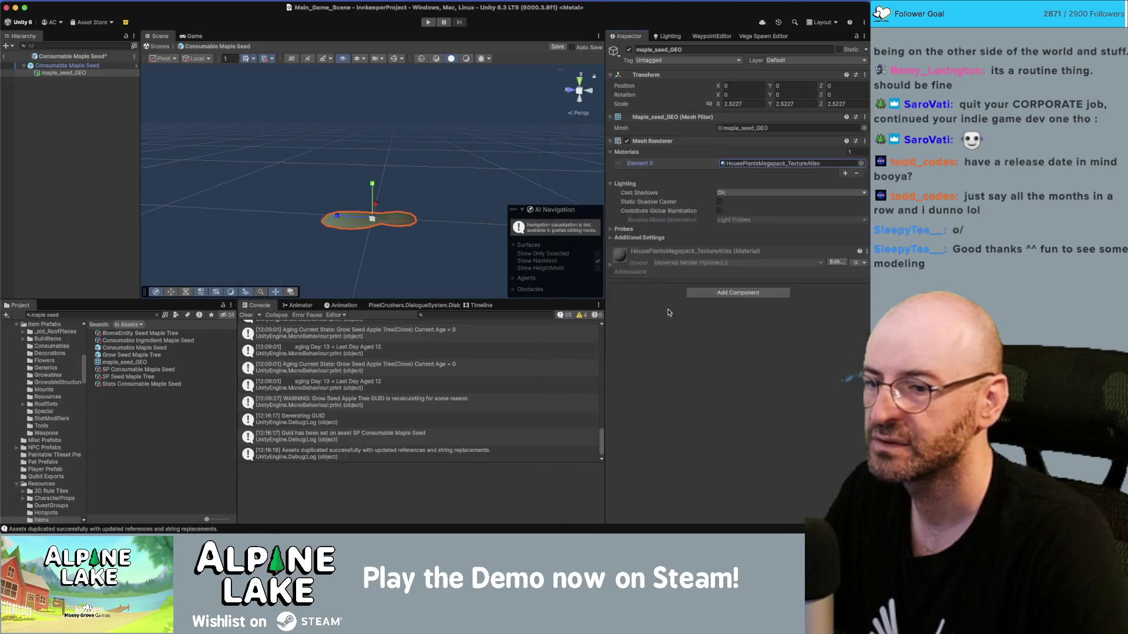
Orbit around the textured seed and select the prefab's root object.
click(407, 182)
drag(407, 181, 378, 203)
click(377, 203)
click(89, 66)
click(88, 73)
click(88, 67)
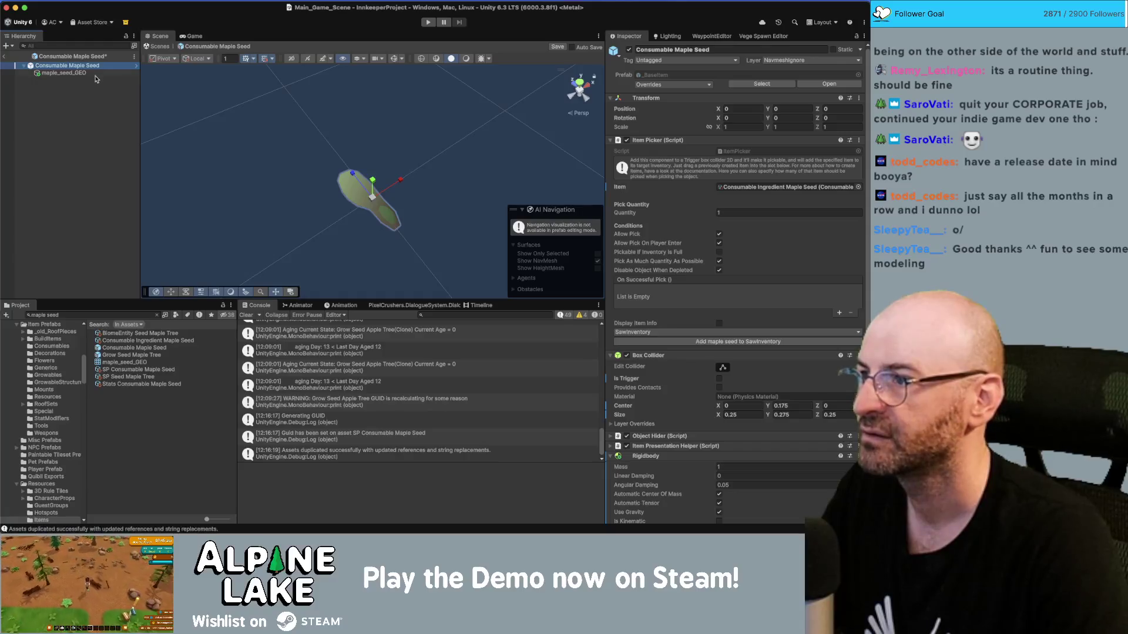
Set the Box Collider's Center Y to 0 from a level front view.
click(94, 73)
click(94, 65)
mouse_move(394, 89)
mouse_down()
mouse_move(413, 153)
mouse_move(441, 144)
mouse_move(435, 103)
mouse_up()
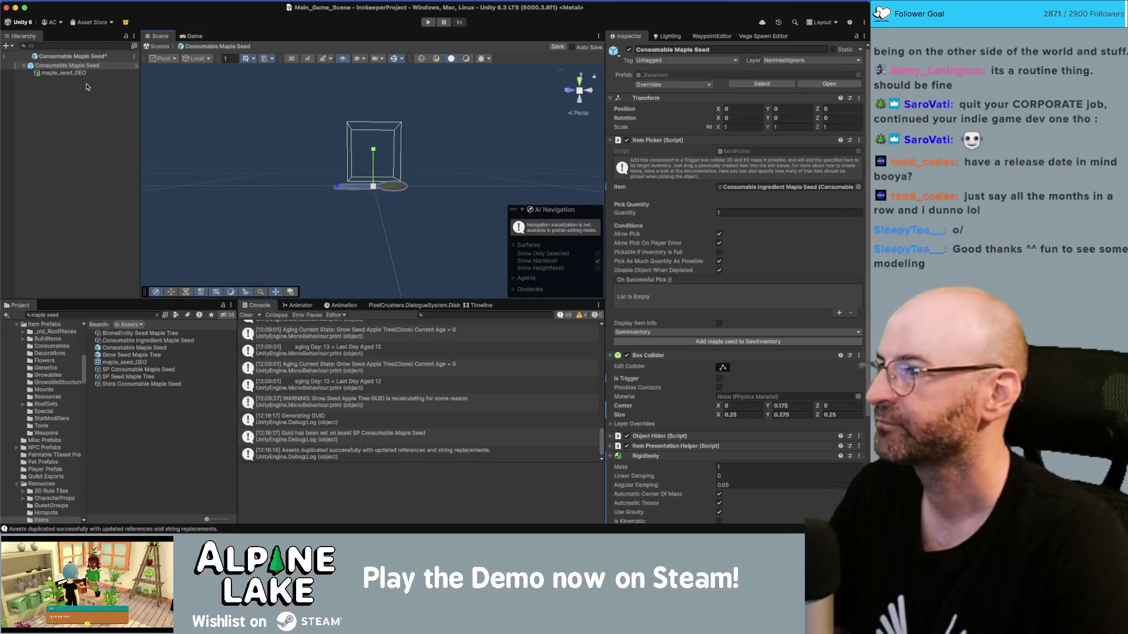
scroll(786, 354, down, 3)
double_click(786, 356)
text(0)
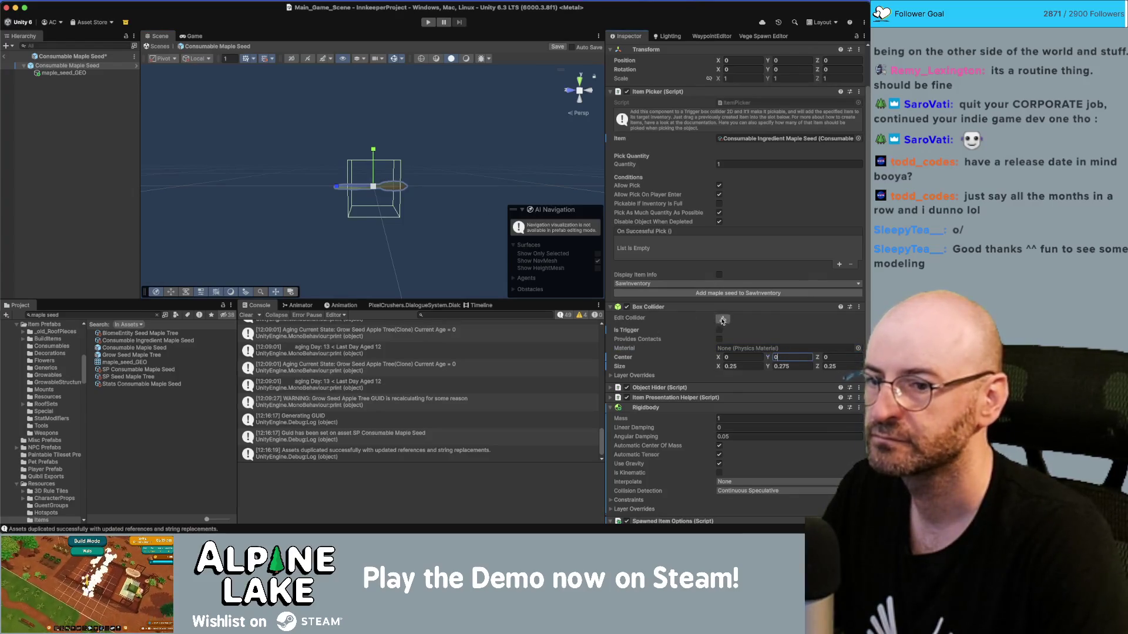
click(377, 168)
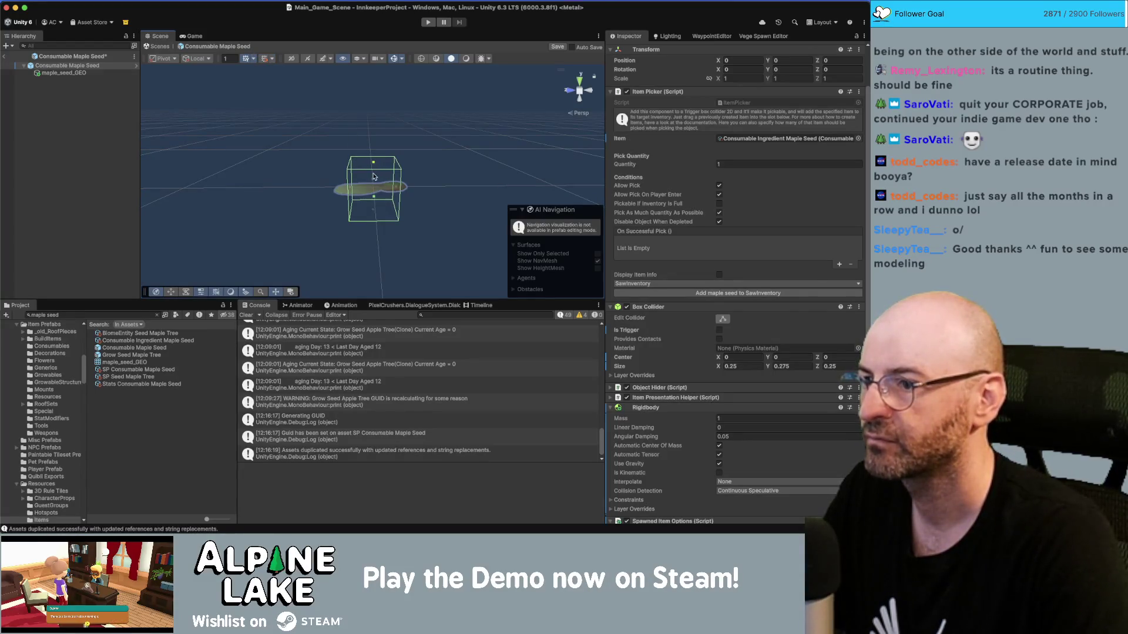
Shrink the collider's height and width to the seed, then rotate the seed mesh slightly.
drag(374, 167, 372, 184)
mouse_move(372, 184)
mouse_down()
mouse_move(418, 198)
mouse_move(314, 276)
mouse_move(329, 264)
mouse_up()
drag(388, 183, 381, 217)
click(369, 175)
key(e)
click(294, 135)
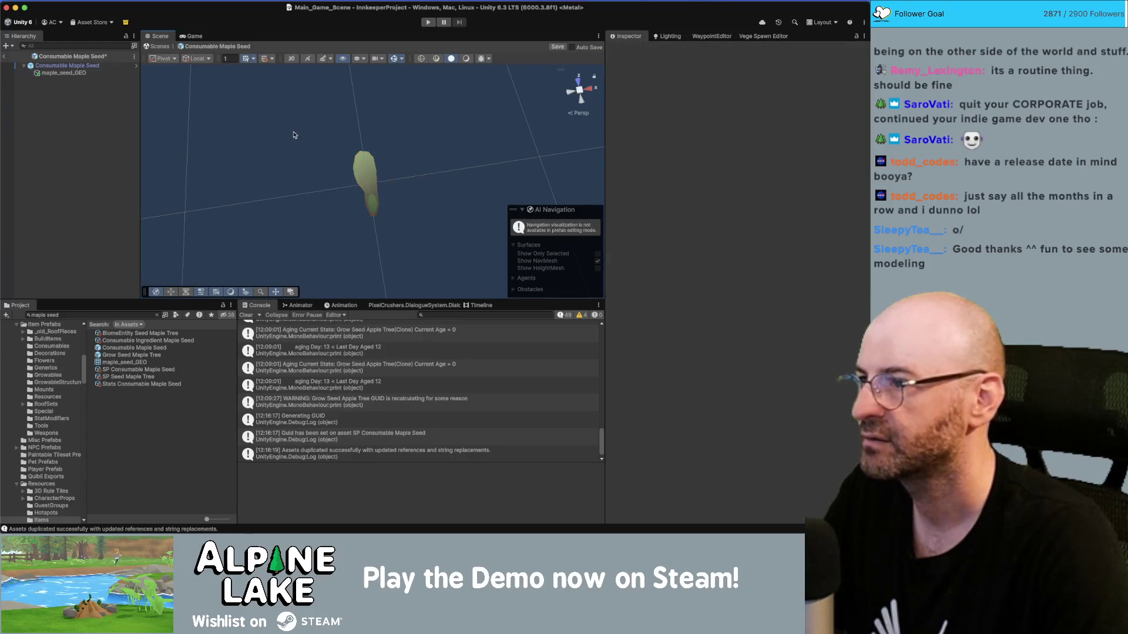
Exit prefab mode and select the Degradable Maple Tree prefab via project search.
click(7, 57)
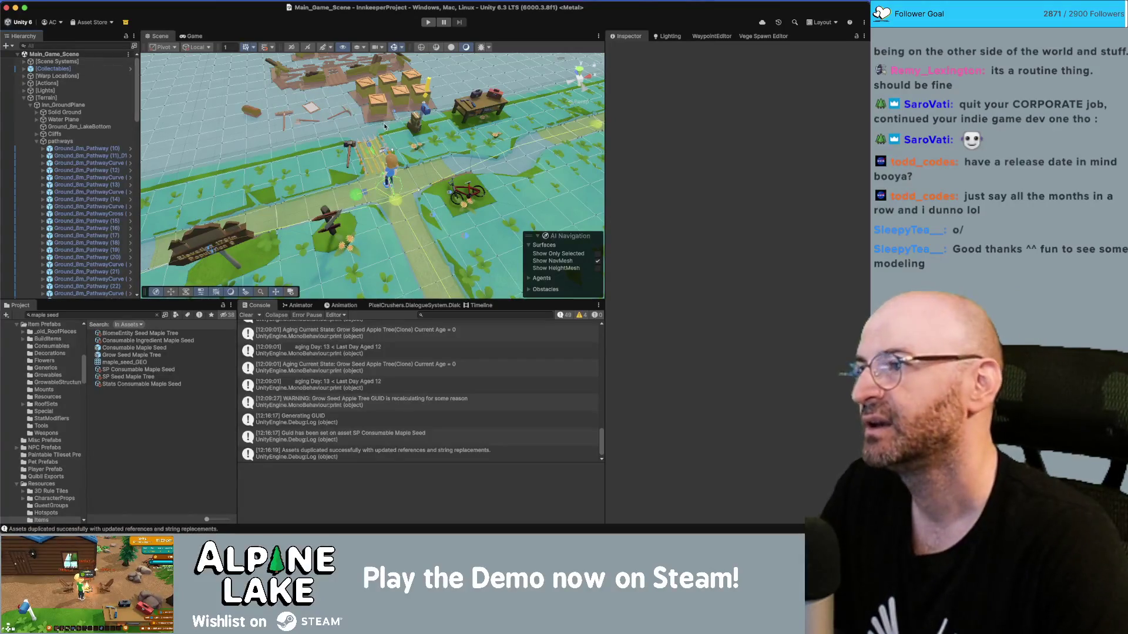
click(94, 315)
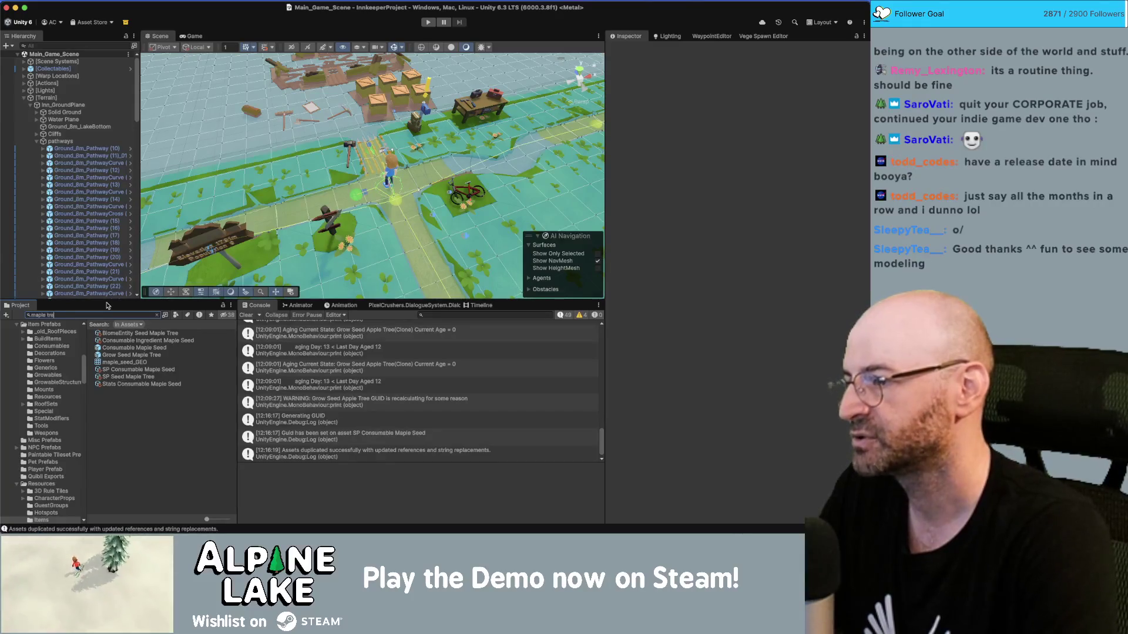
text(e)
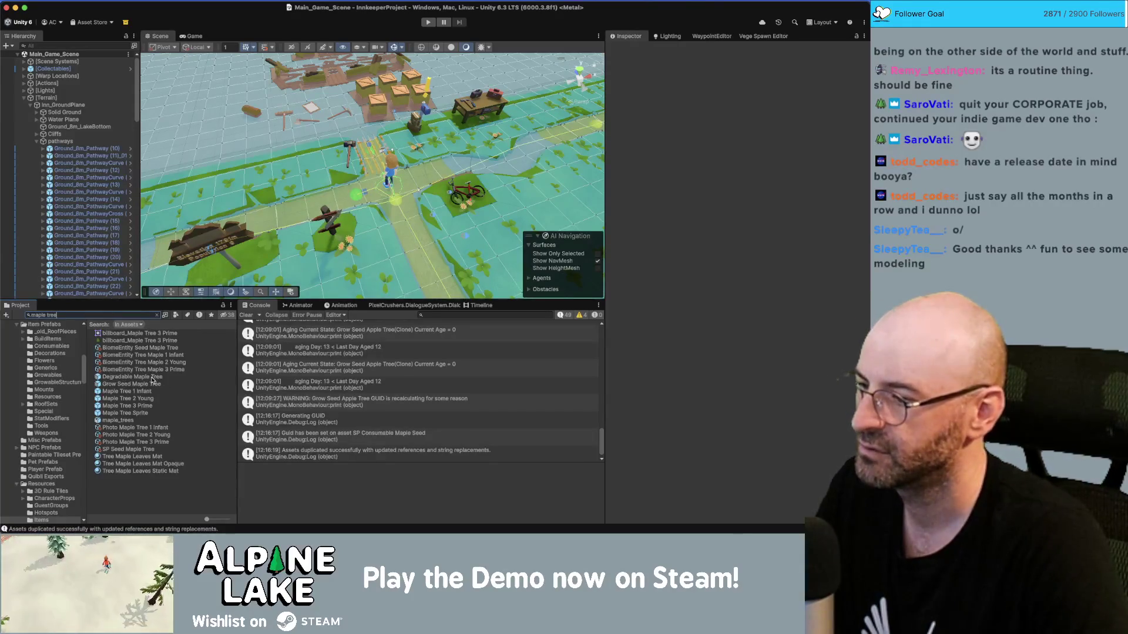
click(152, 378)
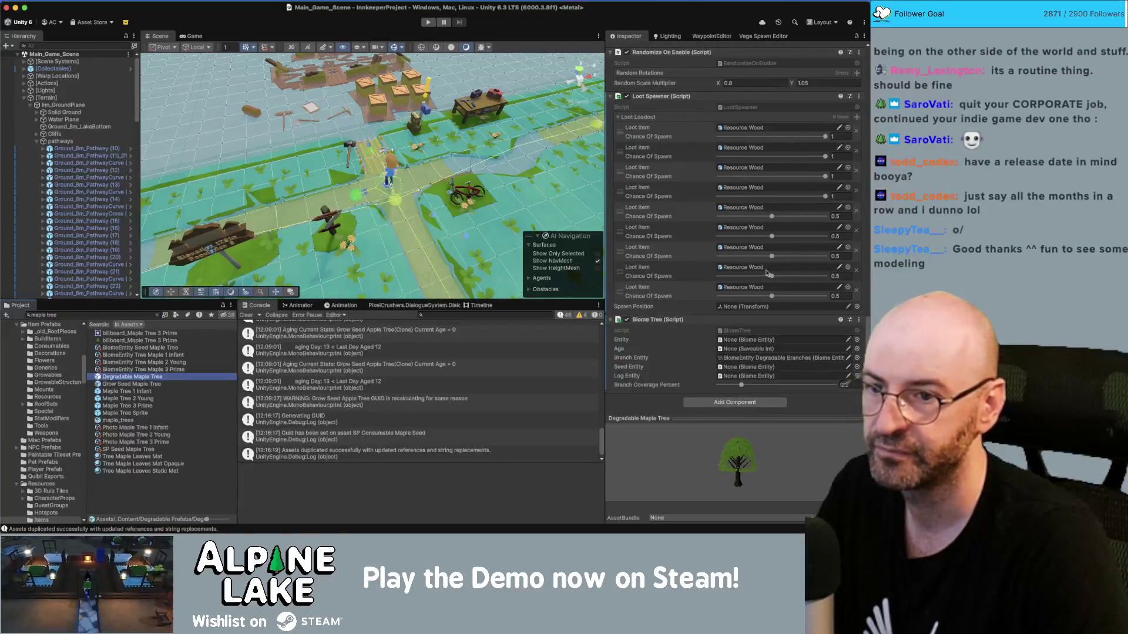
Add Consumable Maple Seed to the Loot Loadout with spawn chance 1, then open Grow Seed Maple Tree.
click(858, 117)
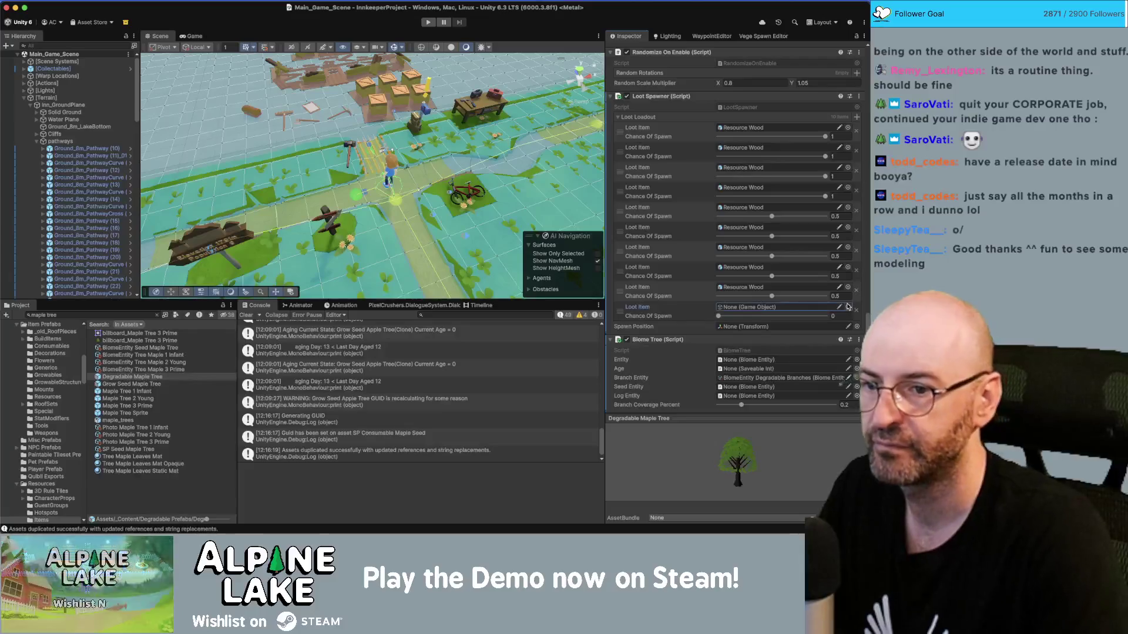
click(848, 307)
text(maple seed)
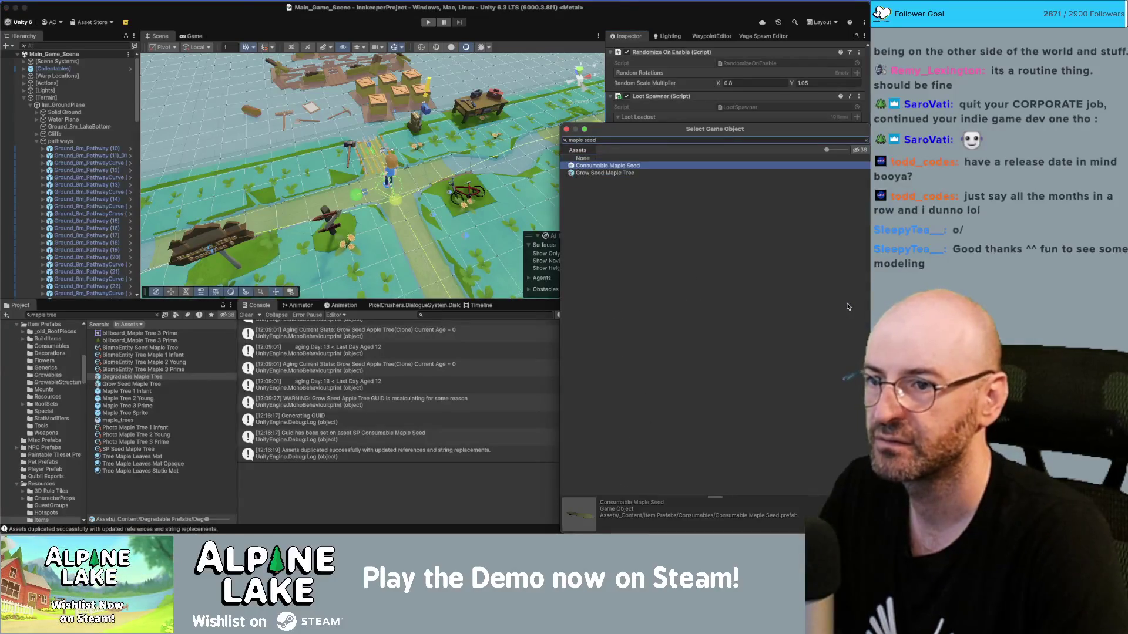
key(Return)
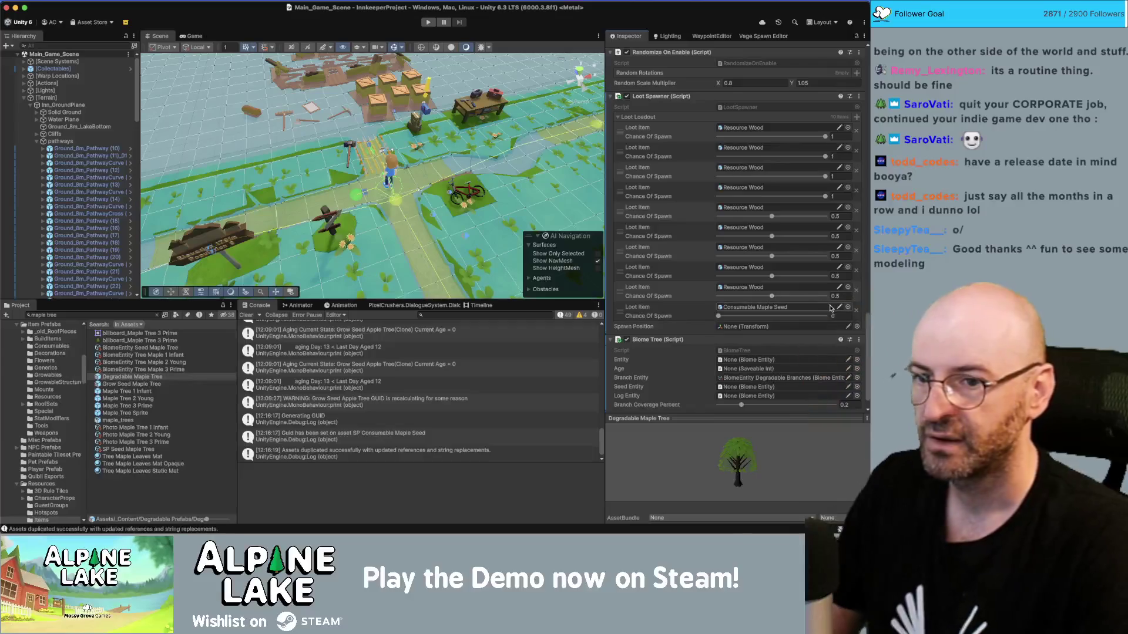
click(837, 316)
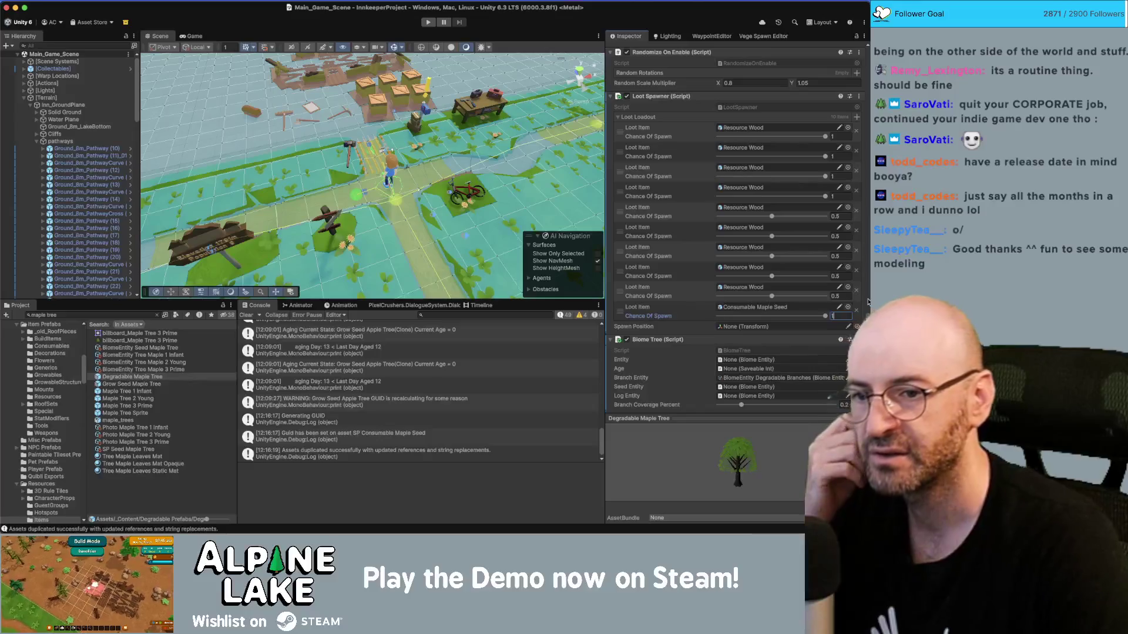
key(Return)
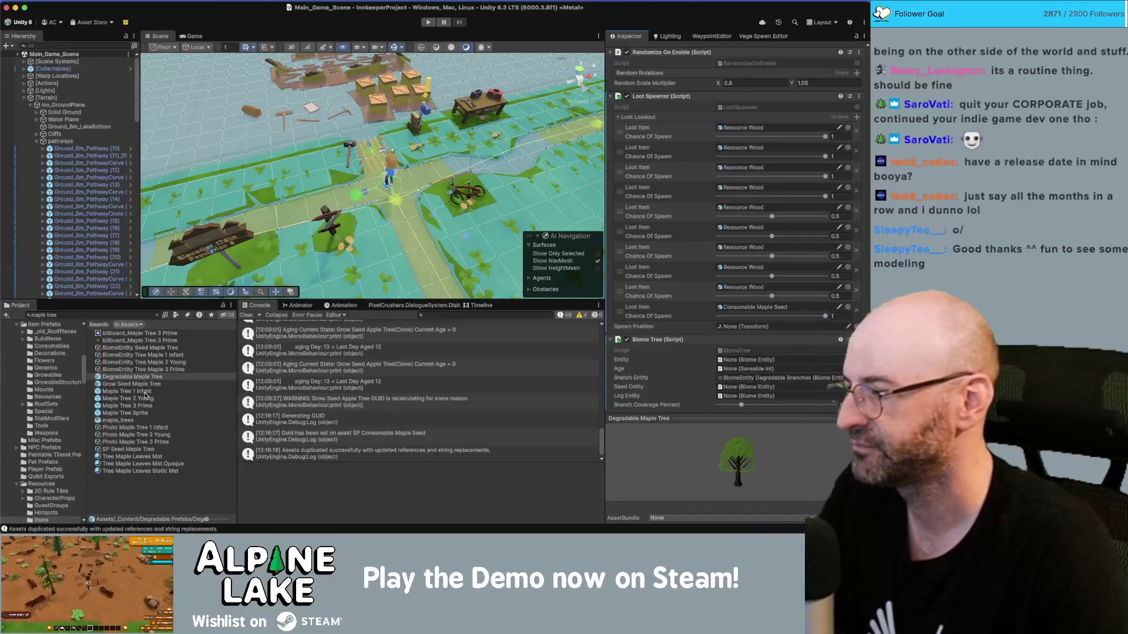
double_click(141, 384)
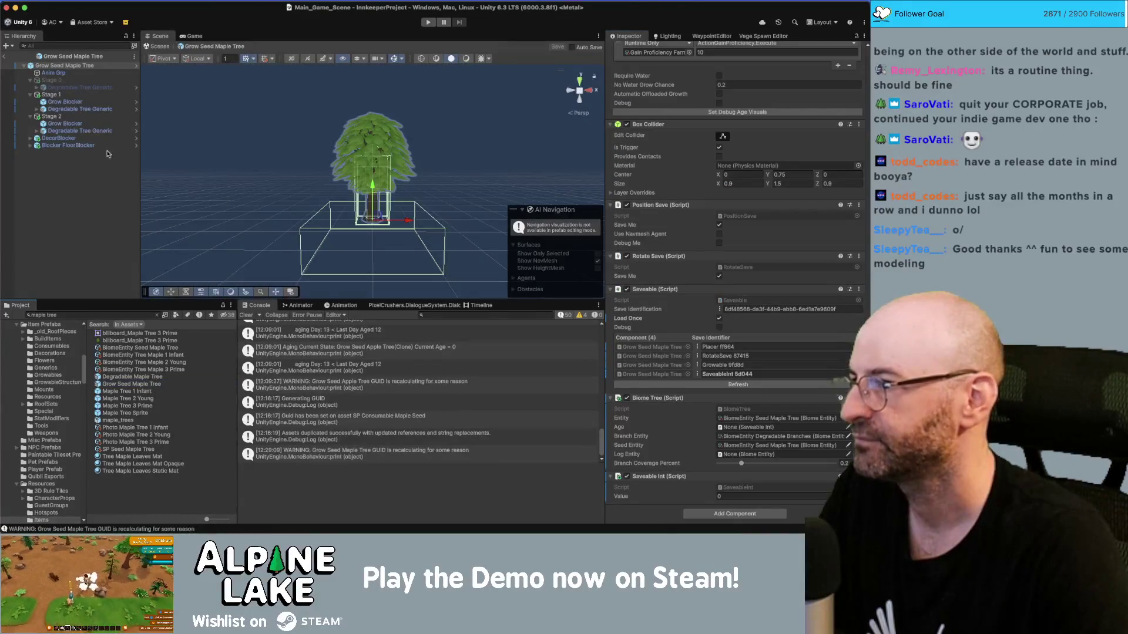
Inspect the degradable trees of each growth stage, adding then removing a spare Stage 0 loot entry.
click(92, 131)
super+click(88, 109)
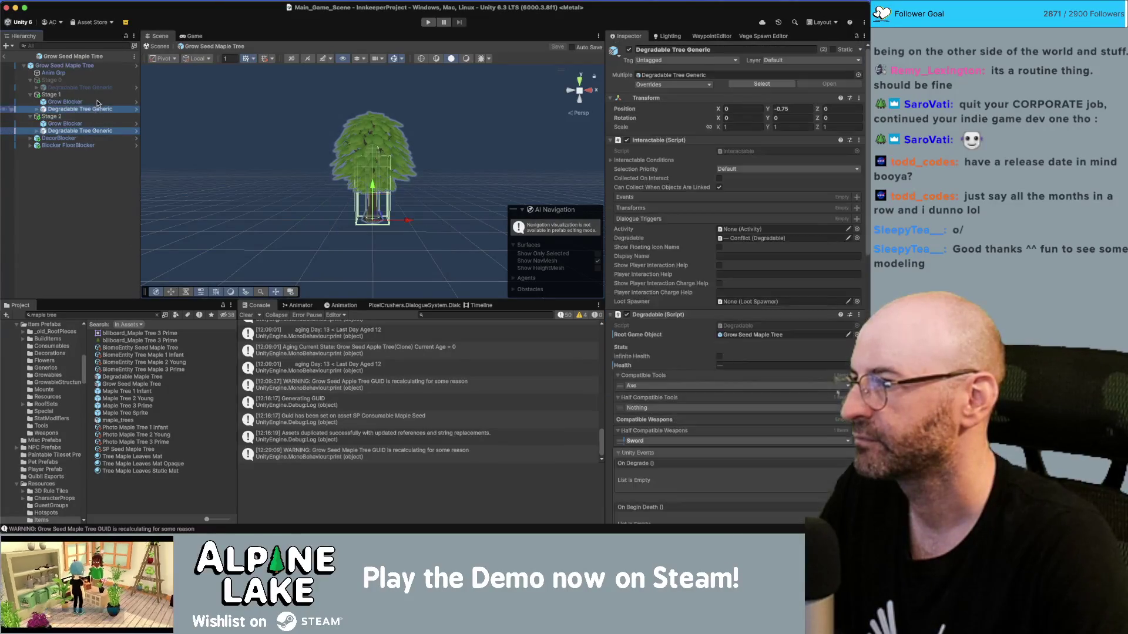
super+click(99, 88)
scroll(693, 289, down, 15)
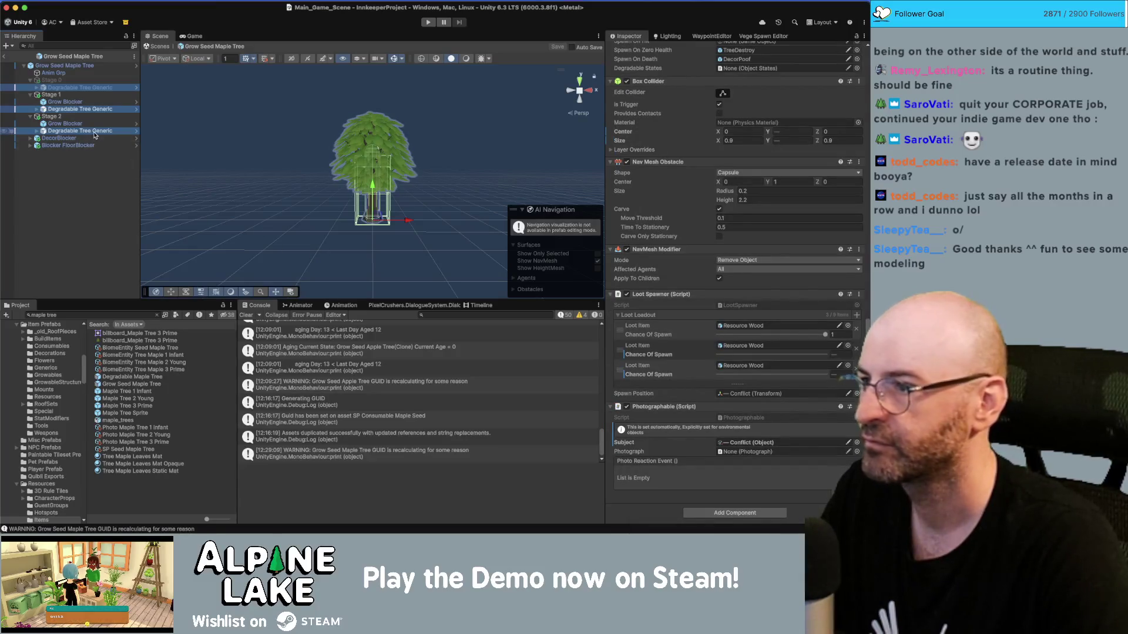
click(97, 109)
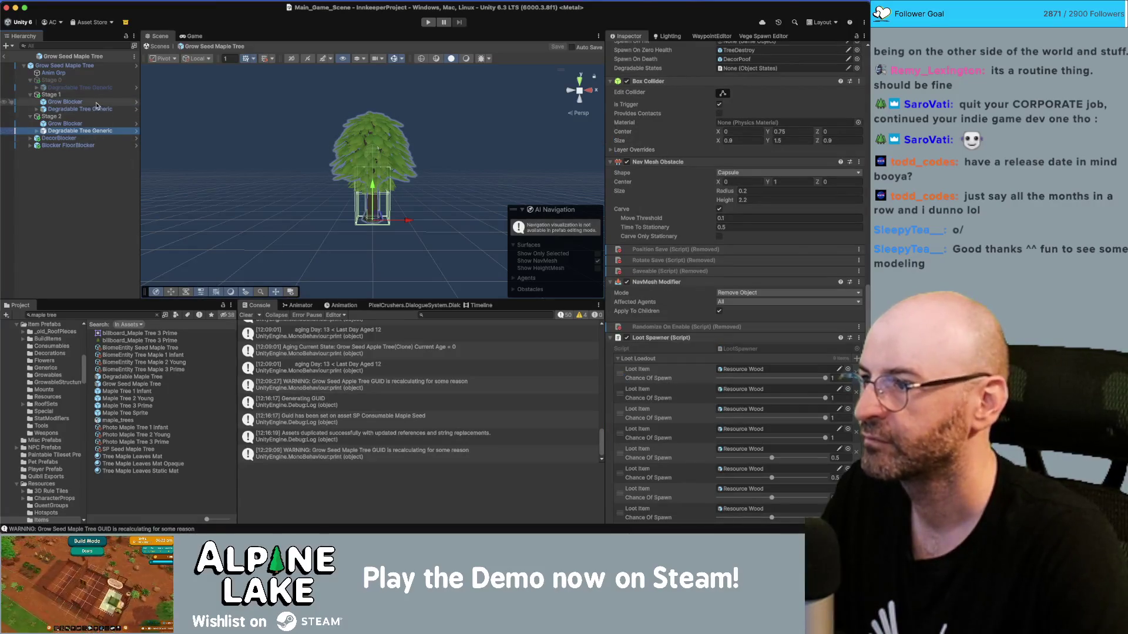
click(82, 87)
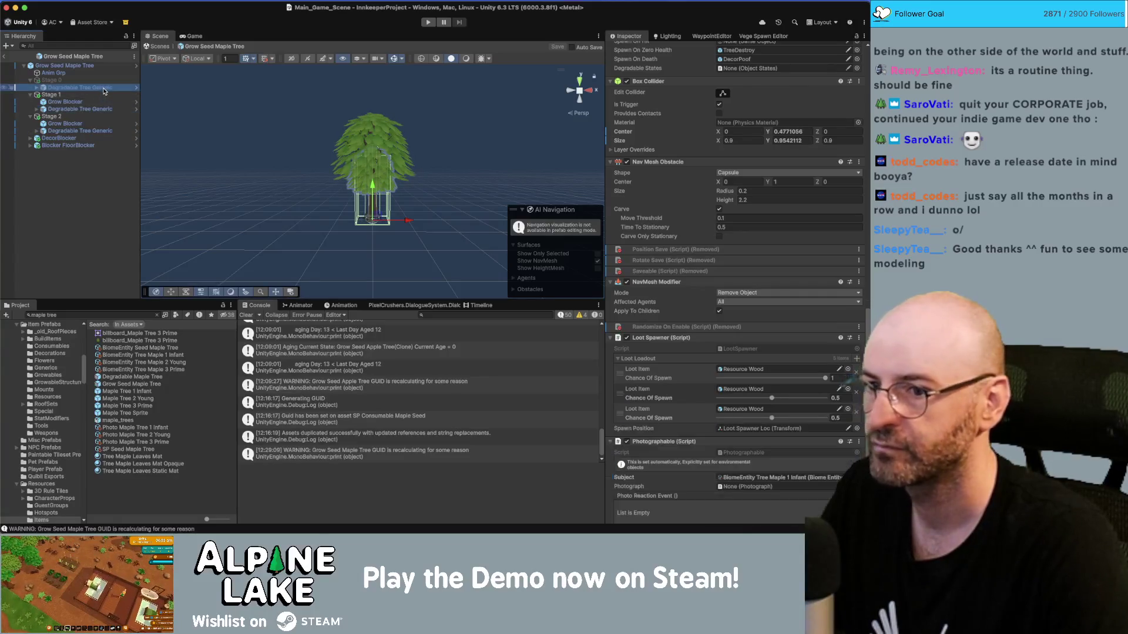
click(857, 313)
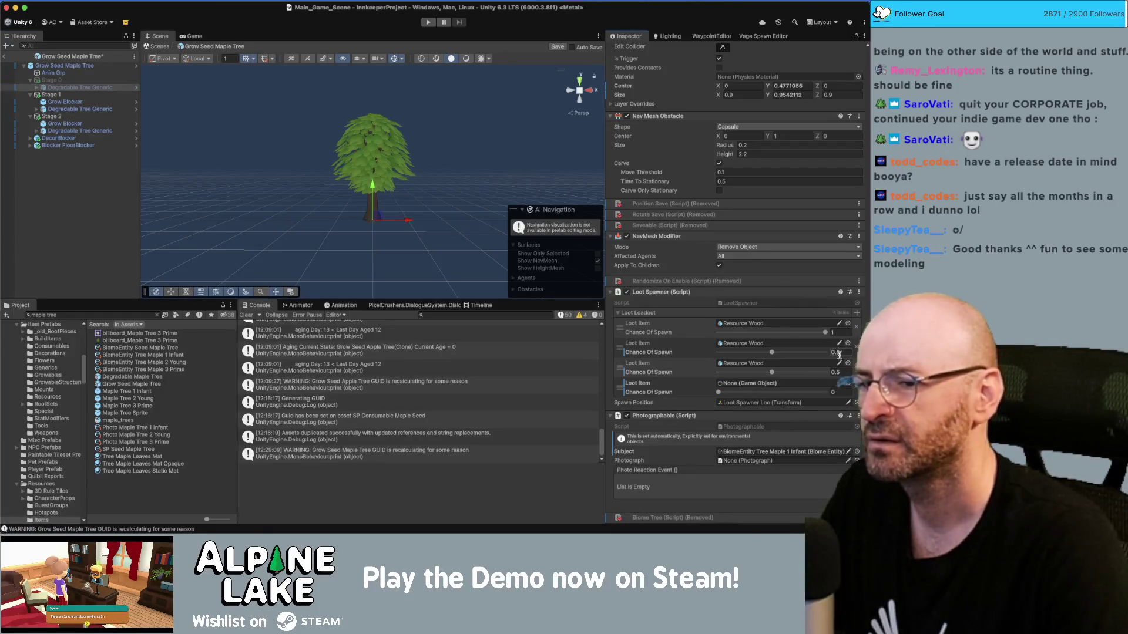
click(856, 387)
Add a Consumable Maple Seed loot entry with spawn chance 1 to the Stage 2 tree.
click(87, 131)
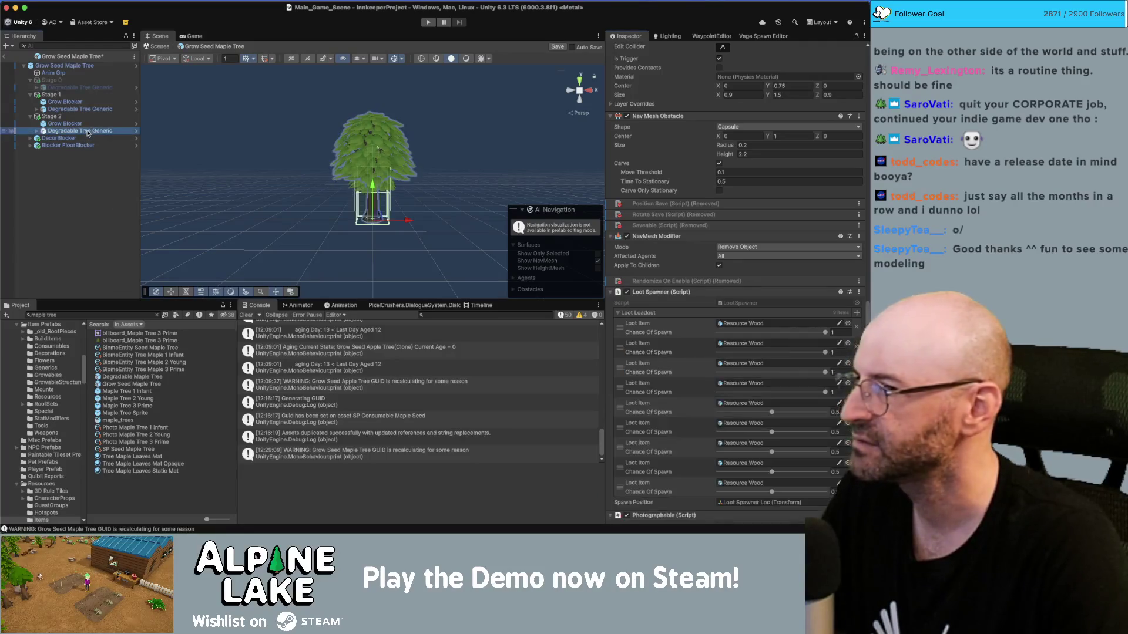
scroll(857, 344, down, 5)
click(856, 193)
click(848, 384)
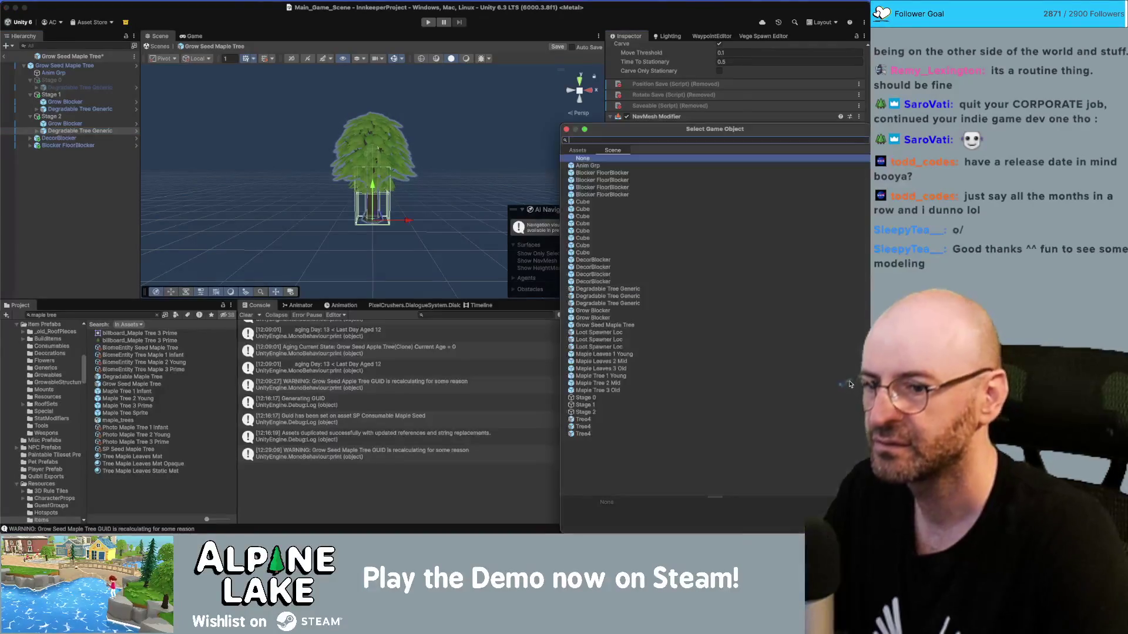
text(mapleseed)
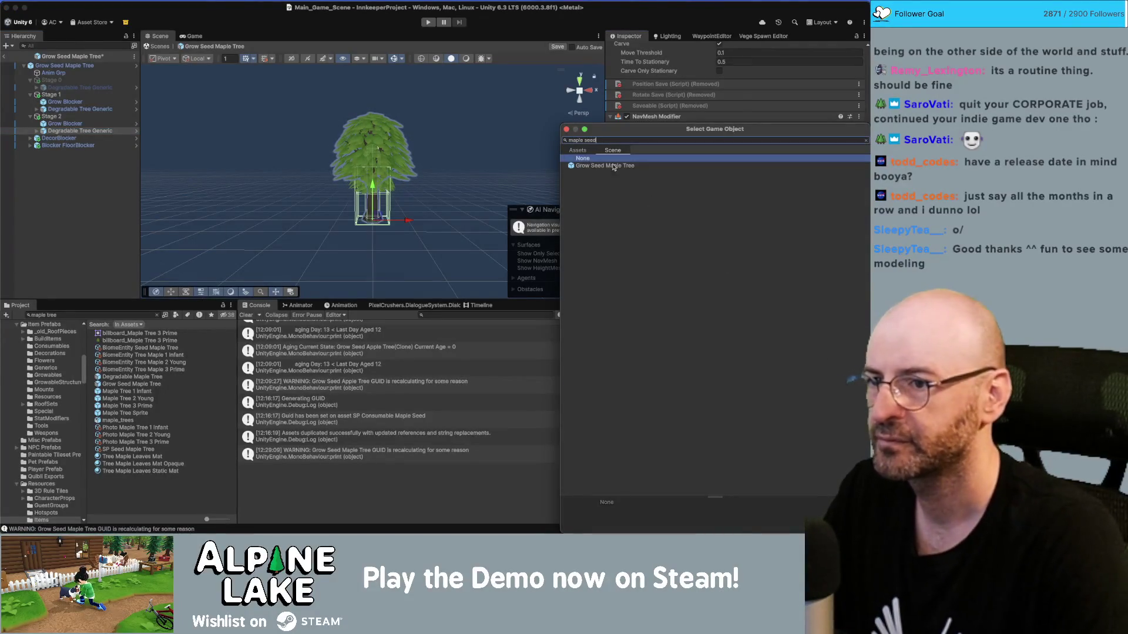
click(586, 151)
double_click(605, 165)
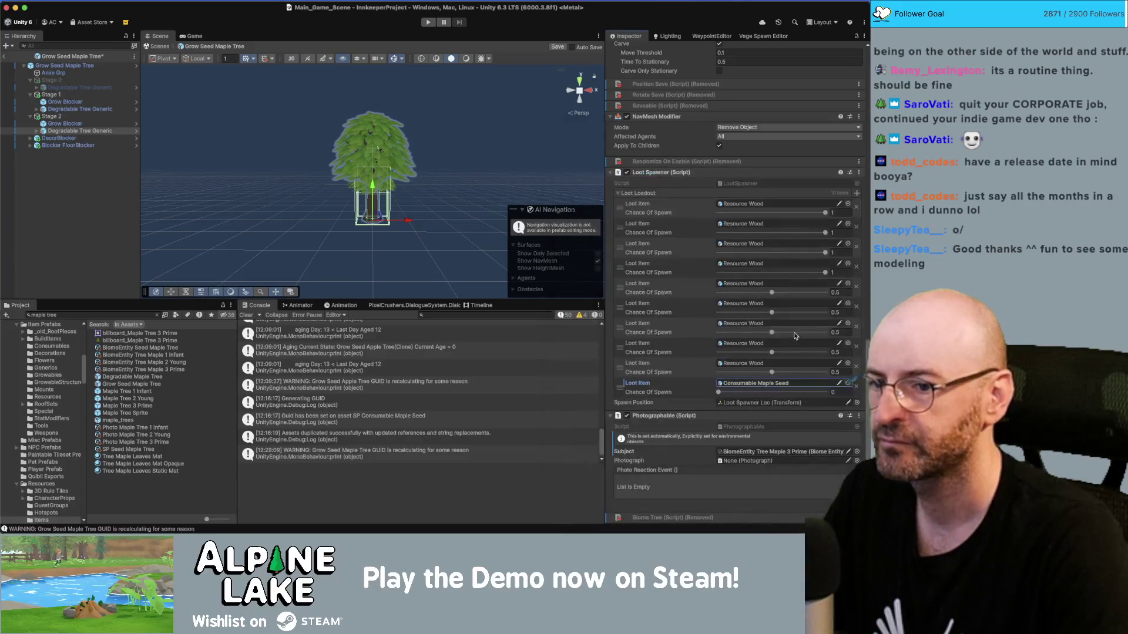
click(834, 391)
text(1)
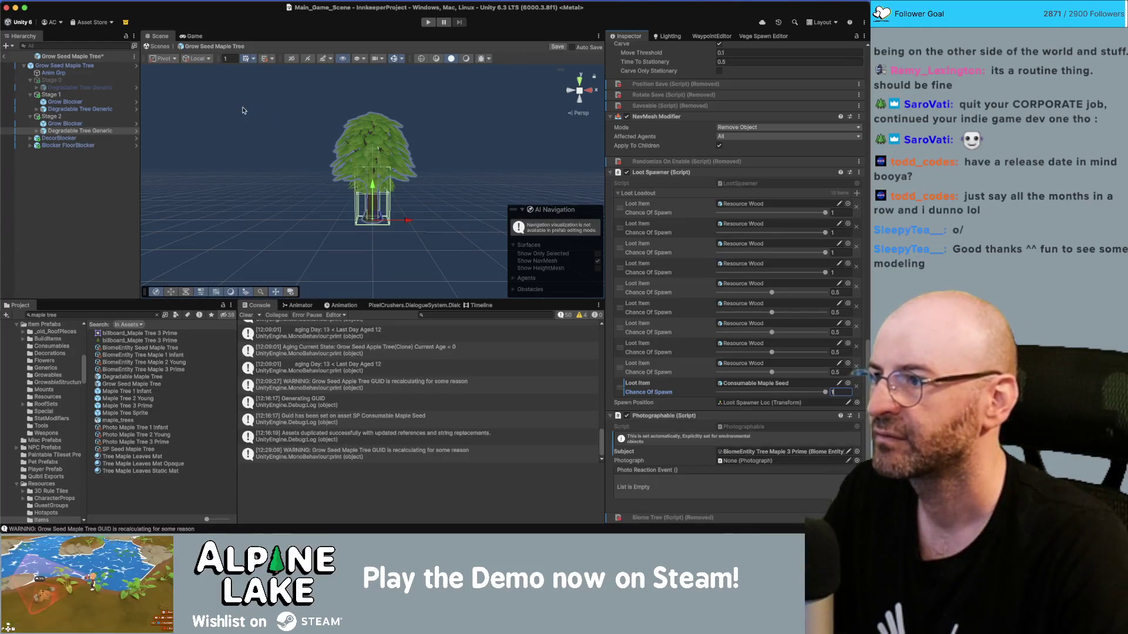
click(99, 110)
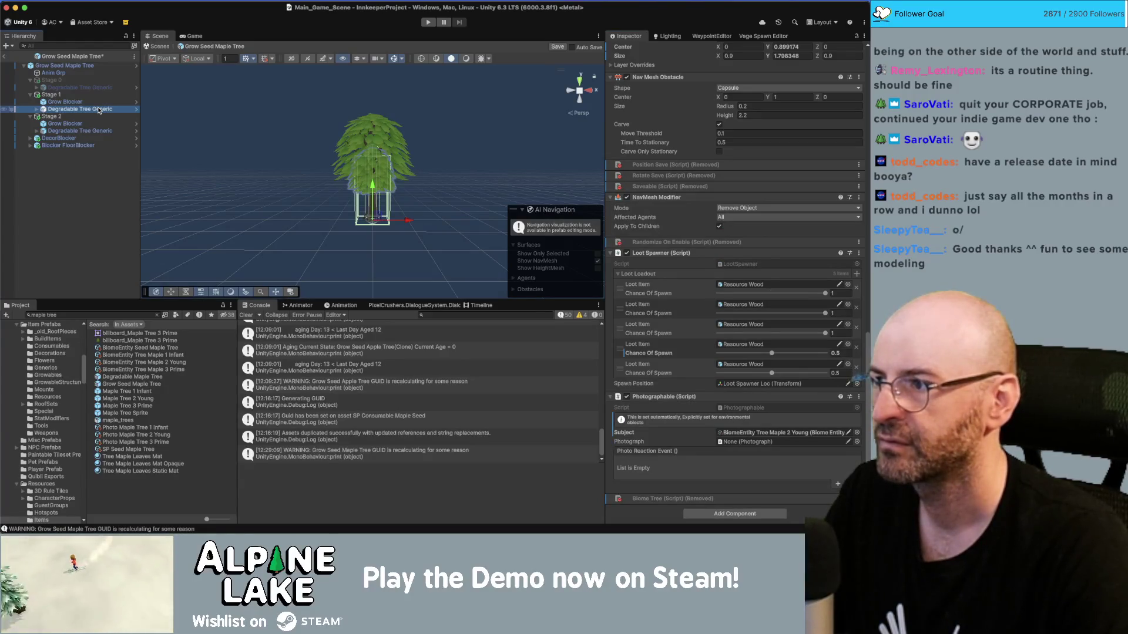
Add Consumable Maple Seed to the Stage 1 tree's Loot Loadout with spawn chance 1.
click(100, 88)
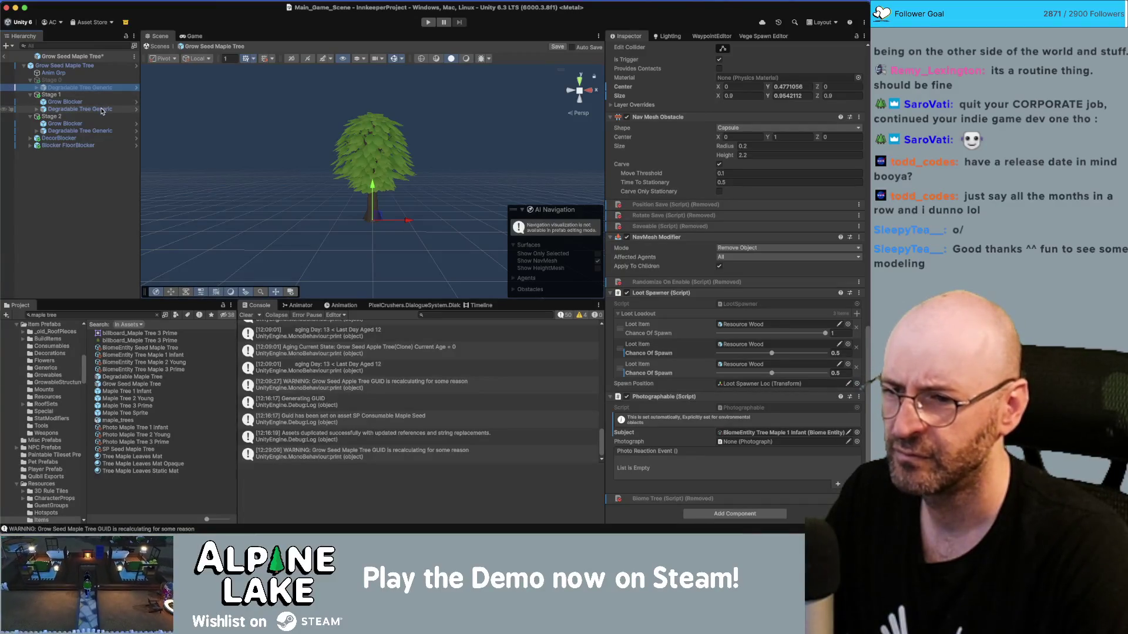
click(101, 110)
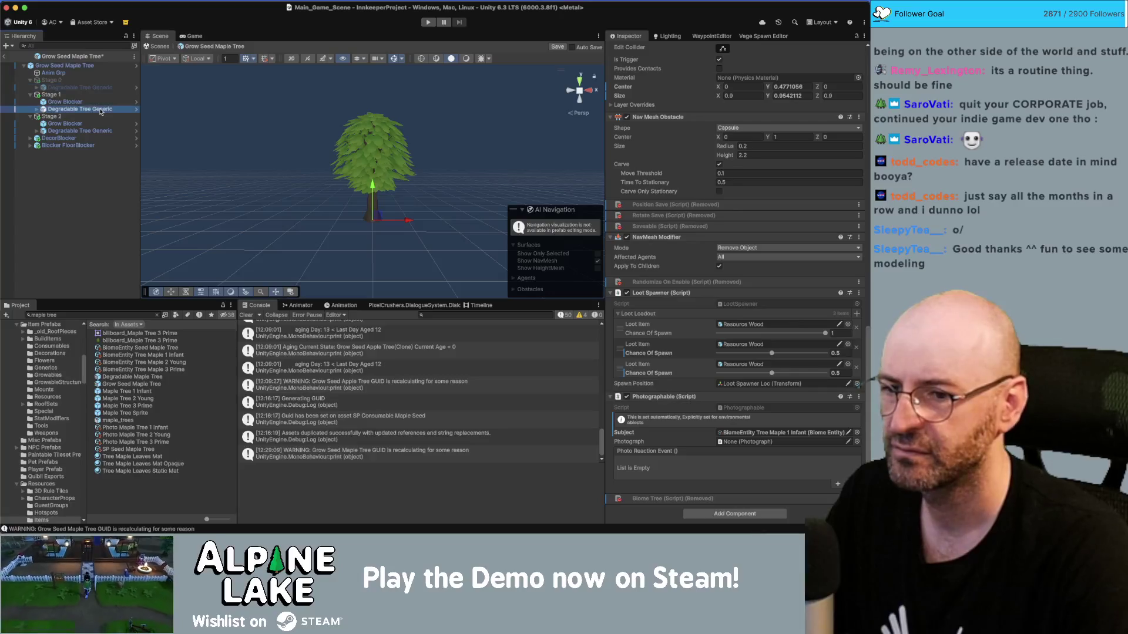
click(858, 315)
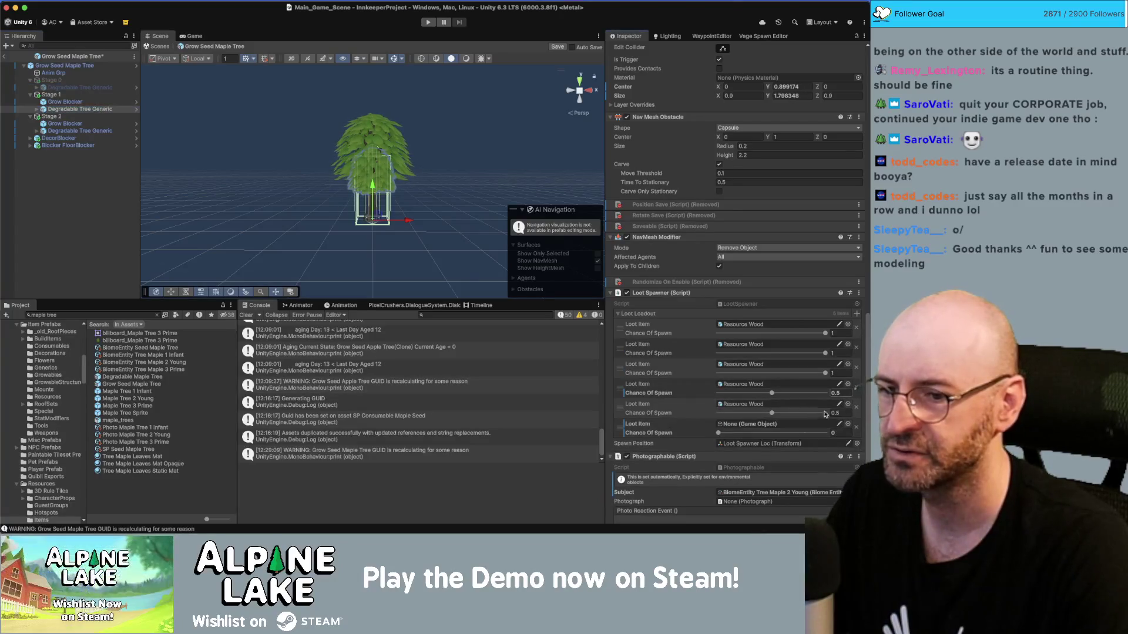
click(848, 424)
text(maple see)
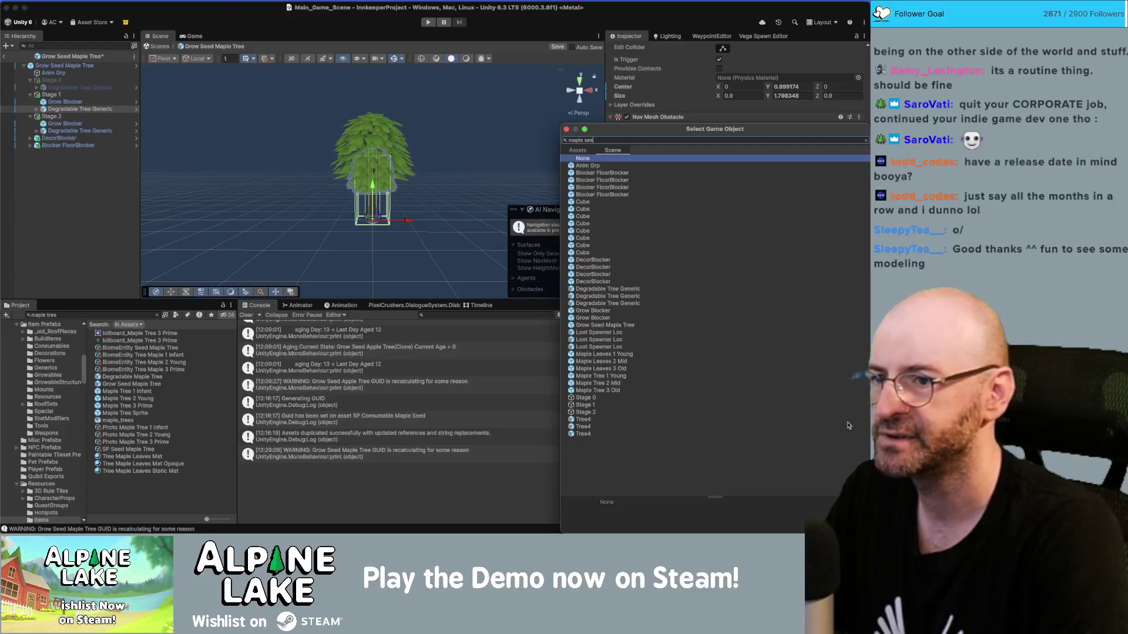
text(d)
click(583, 167)
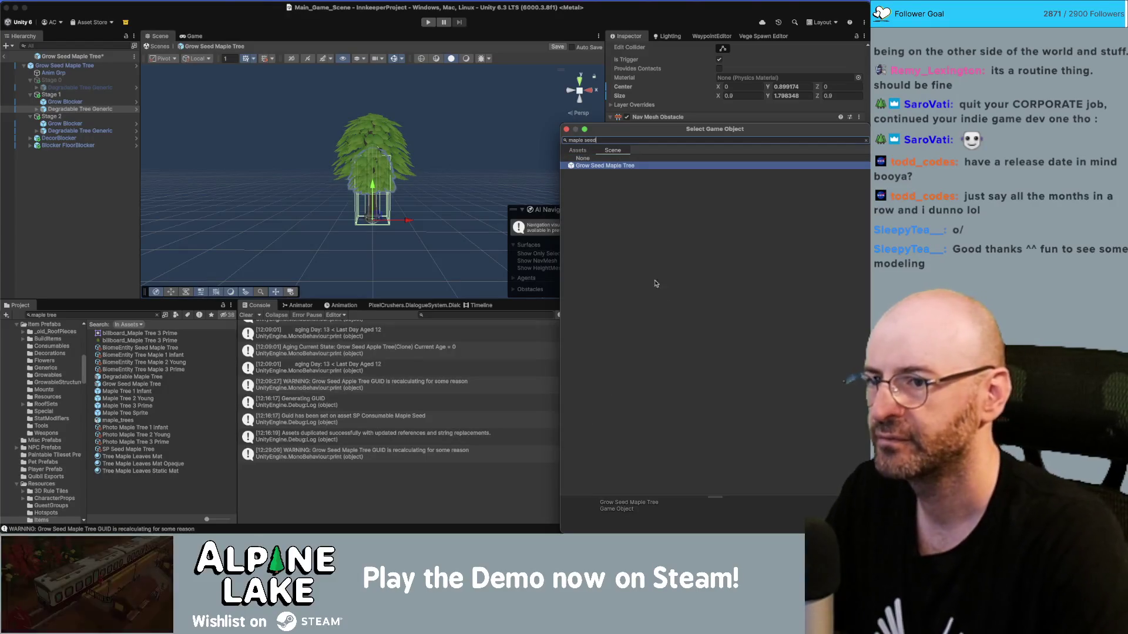
click(578, 151)
double_click(594, 168)
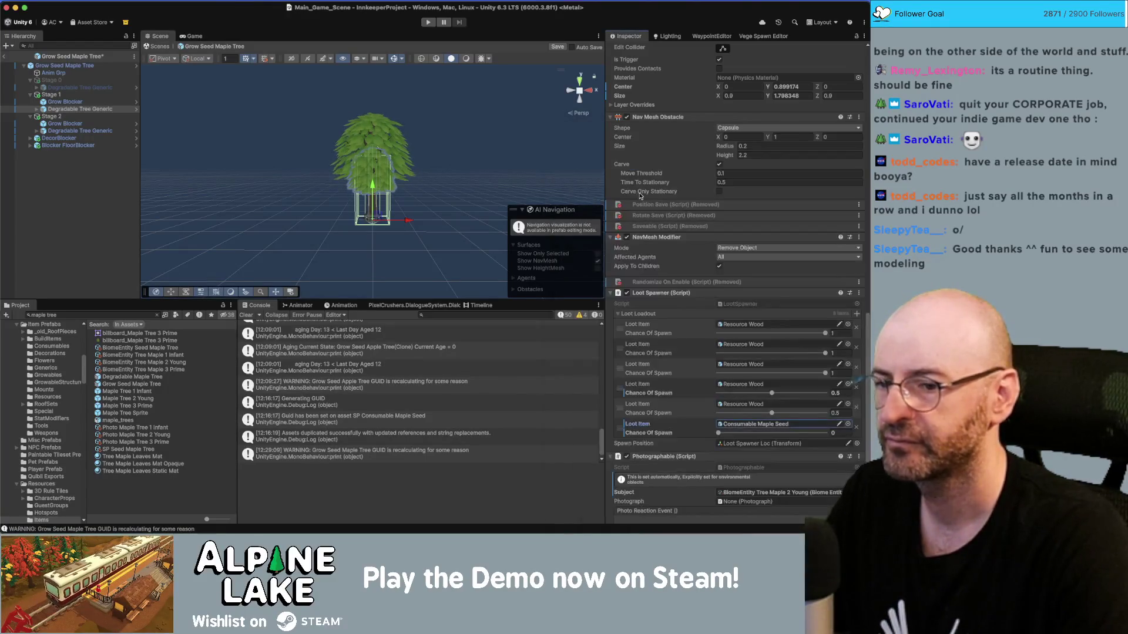
click(845, 434)
text(1)
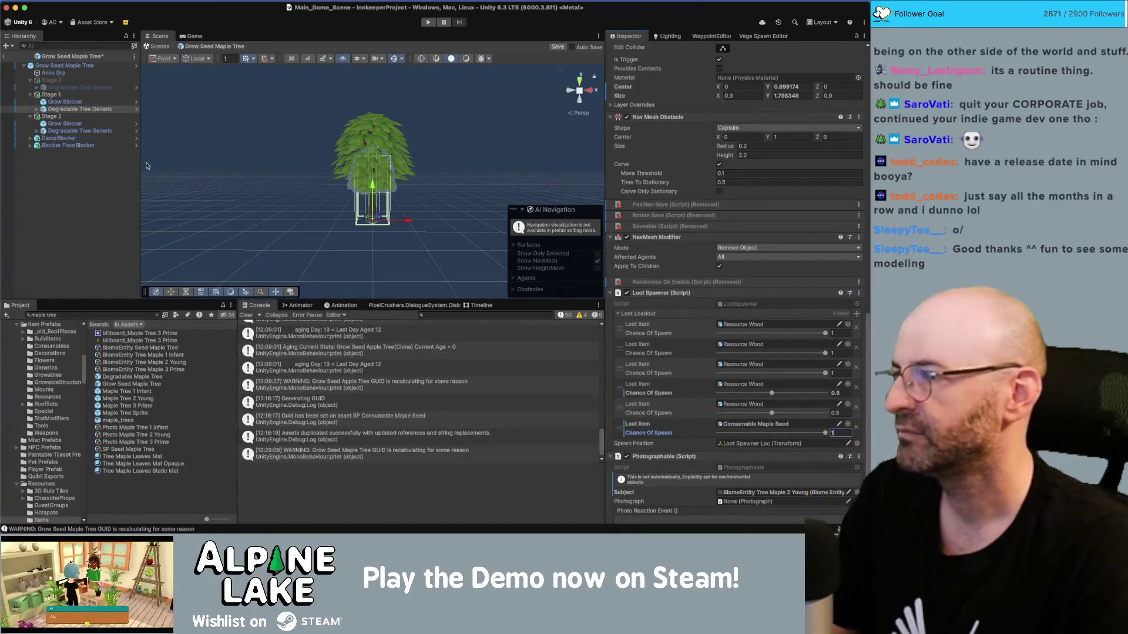
Give the Stage 0 tree a Consumable Maple Seed loot entry at chance 1, then exit prefab mode.
click(79, 87)
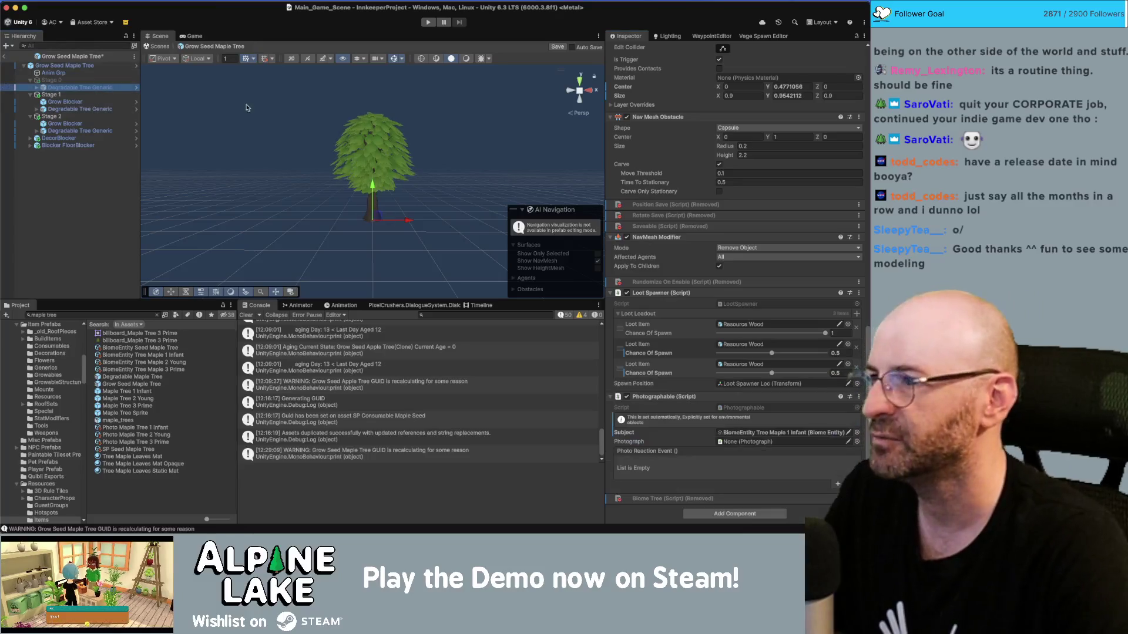
click(856, 313)
click(847, 384)
click(577, 150)
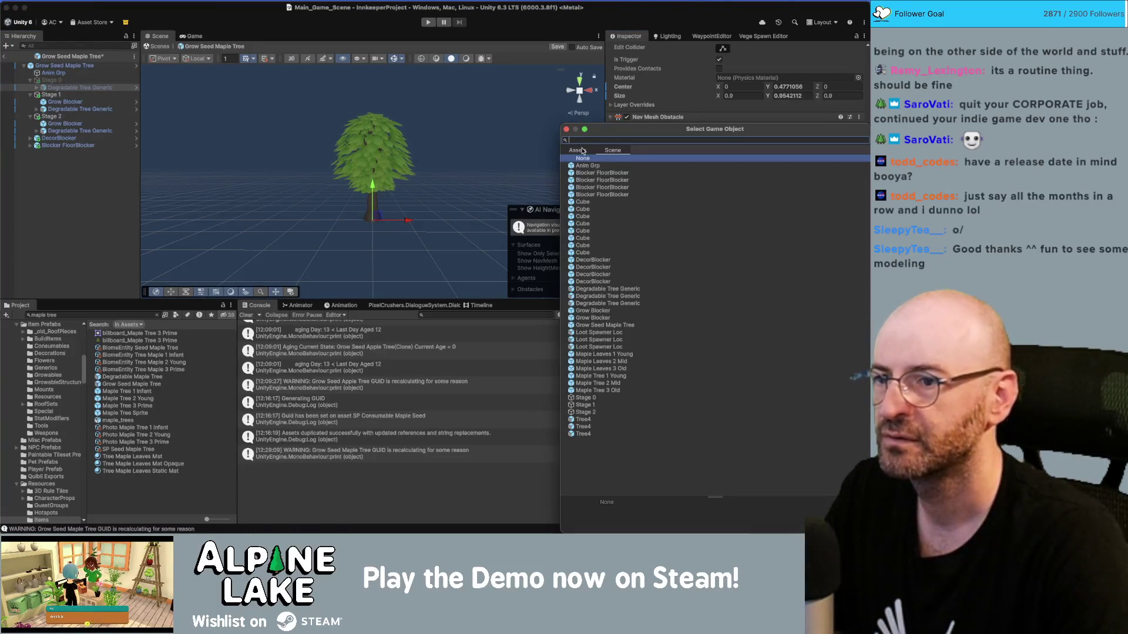
click(591, 139)
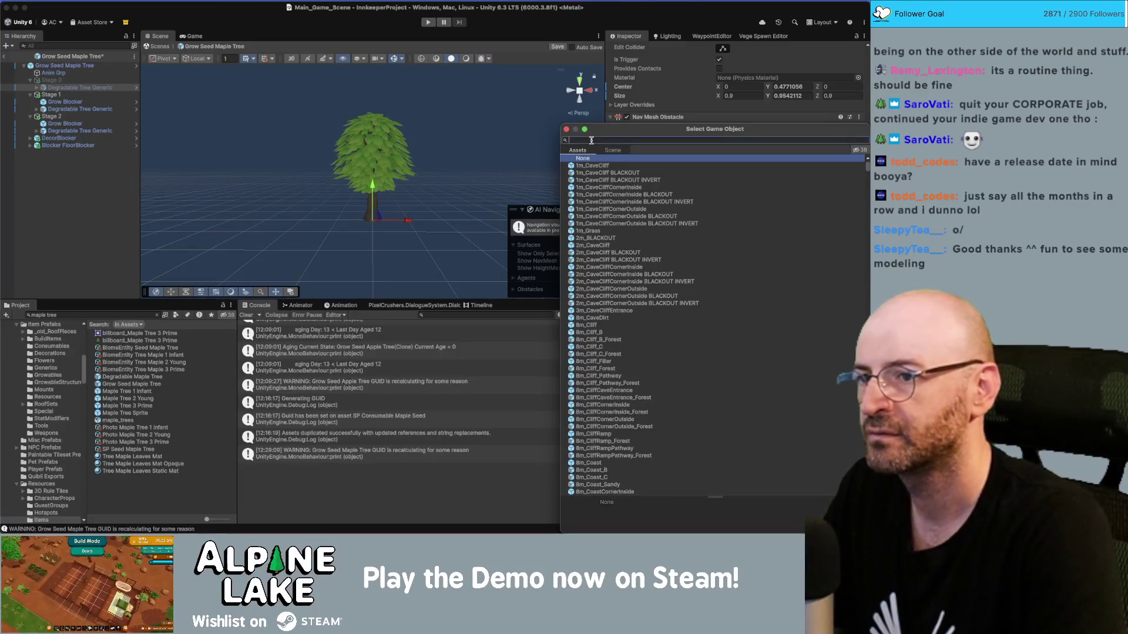
text(maple seed)
key(Return)
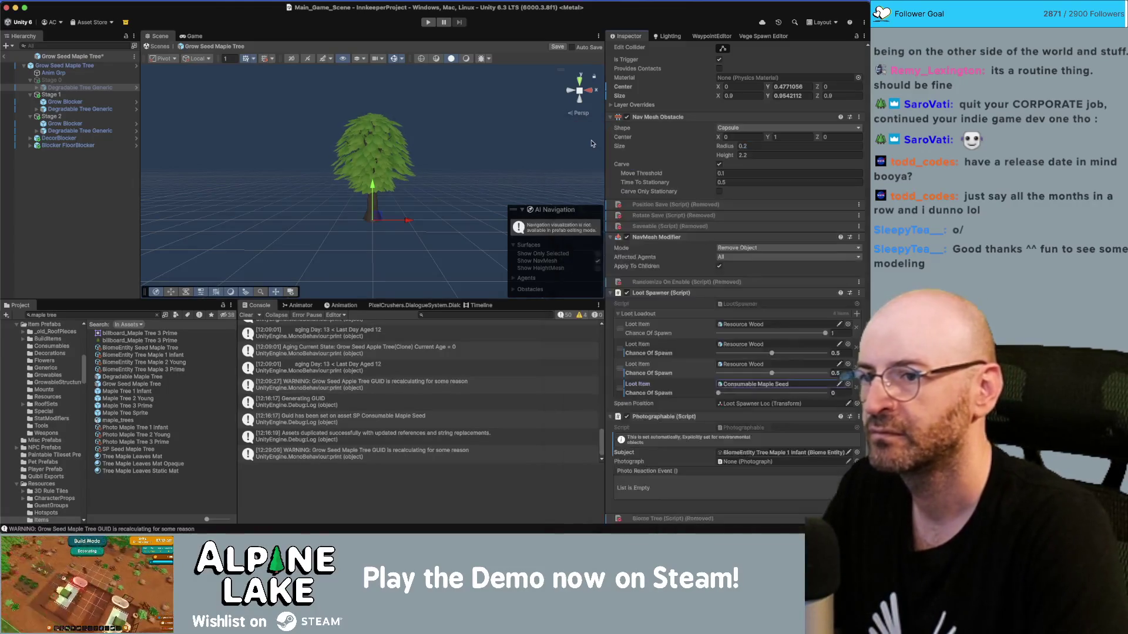
click(842, 392)
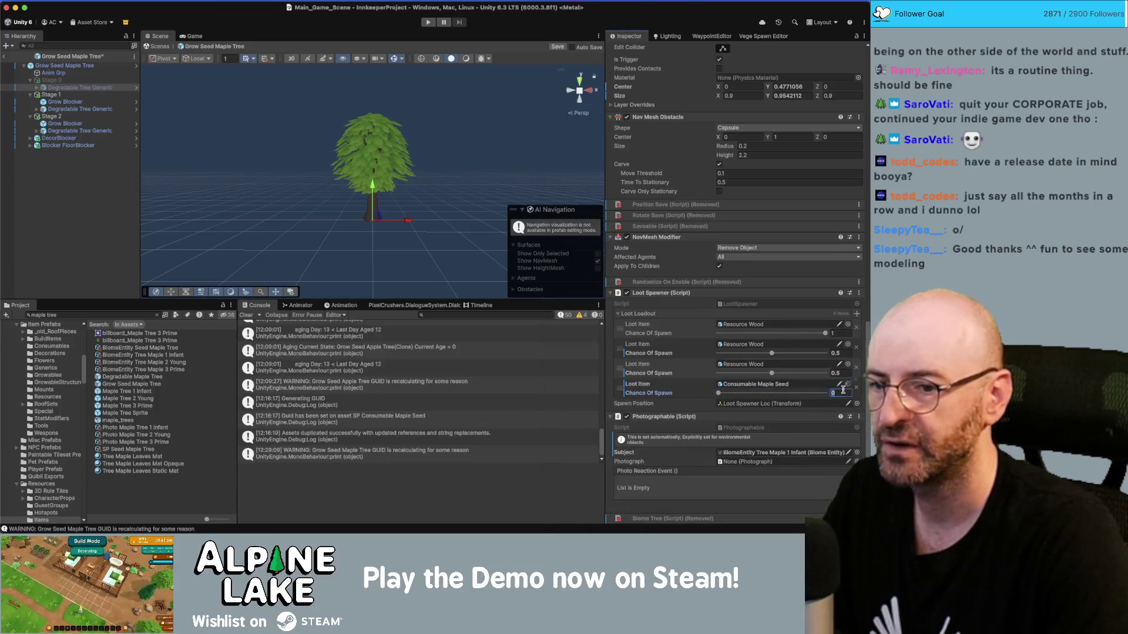
click(104, 179)
click(5, 56)
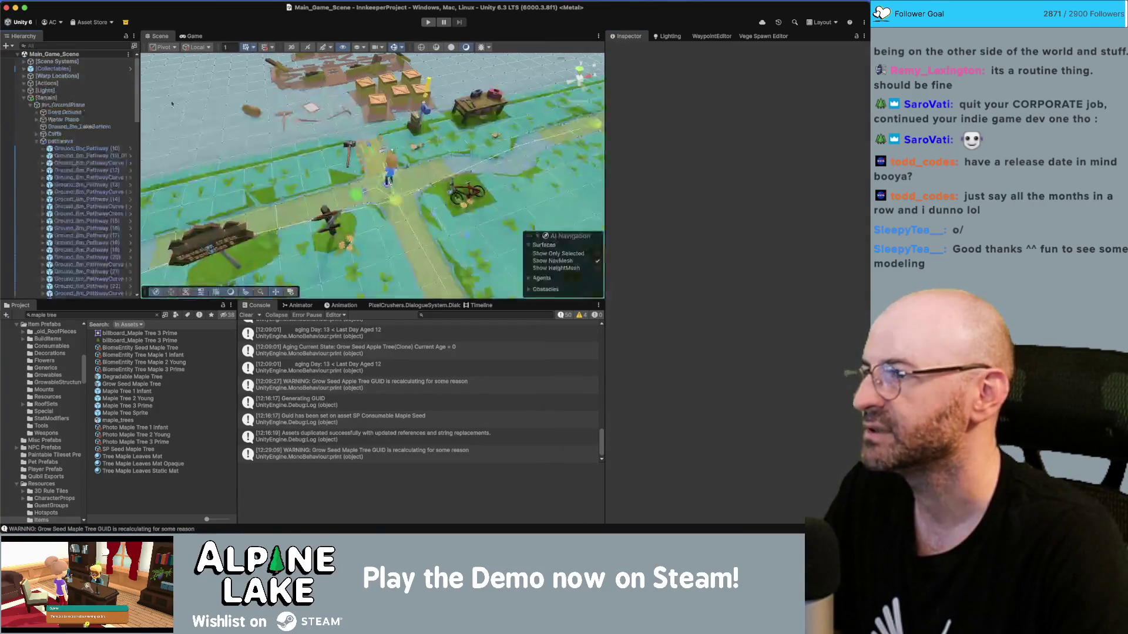
Enter Play mode to playtest Main_Game_Scene.
click(428, 23)
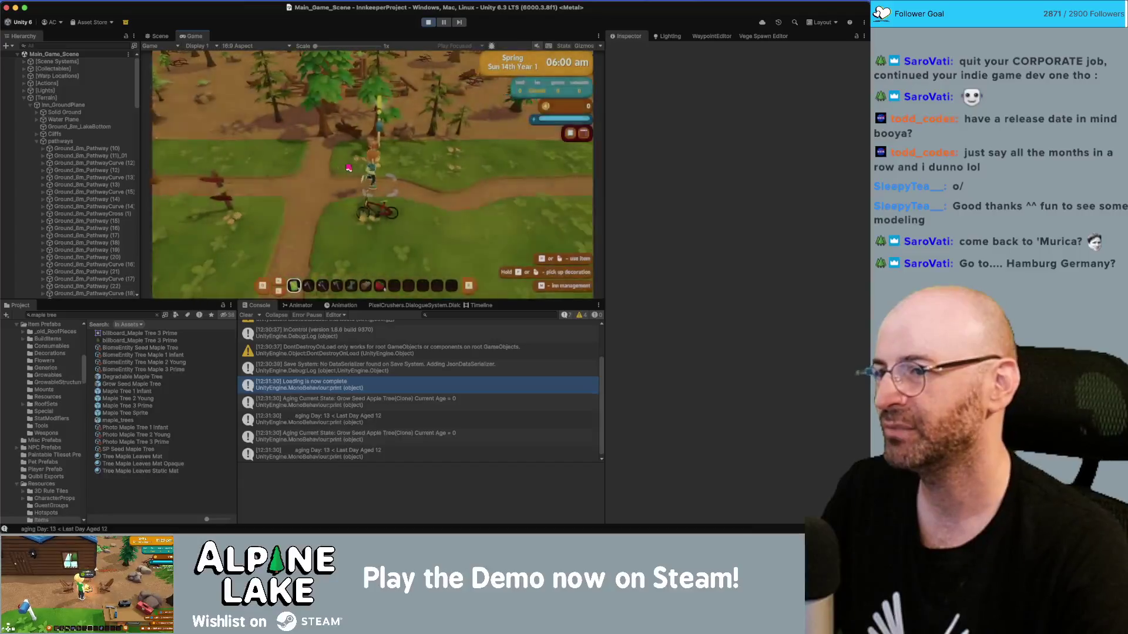
Walk the character across the map to the maple trees and chop one down.
key(d)
key(w)
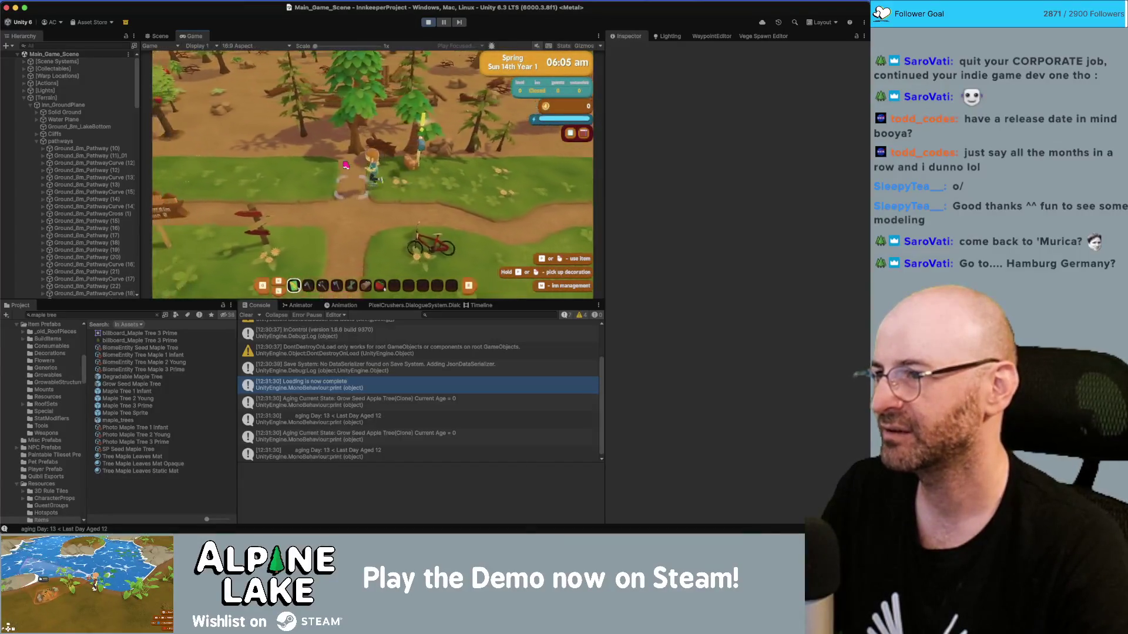
key(d)
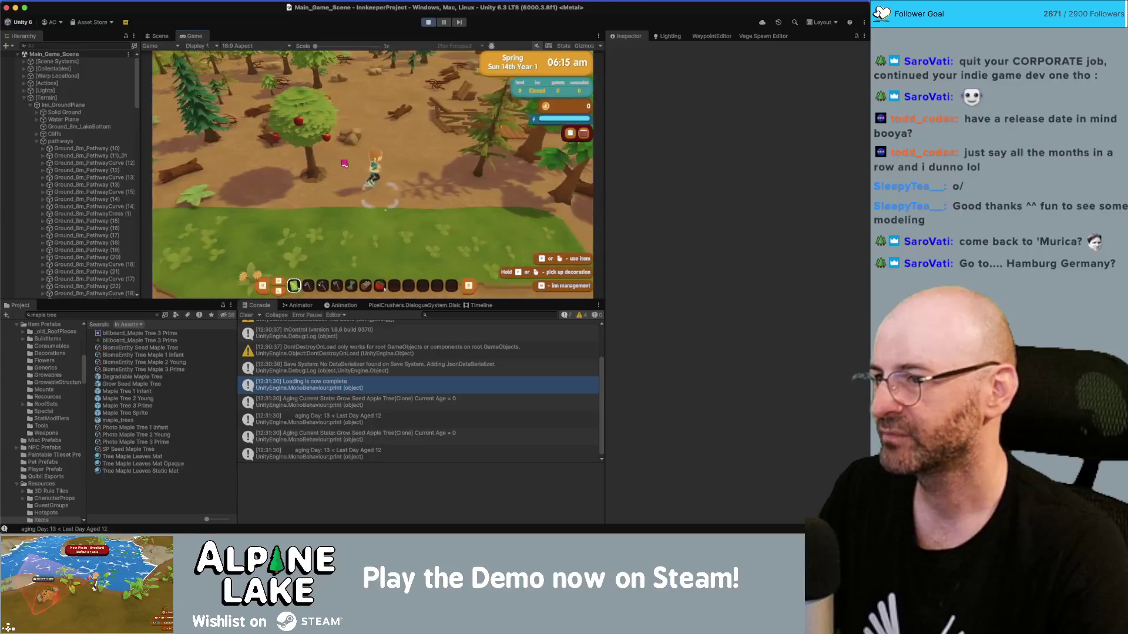
key(s)
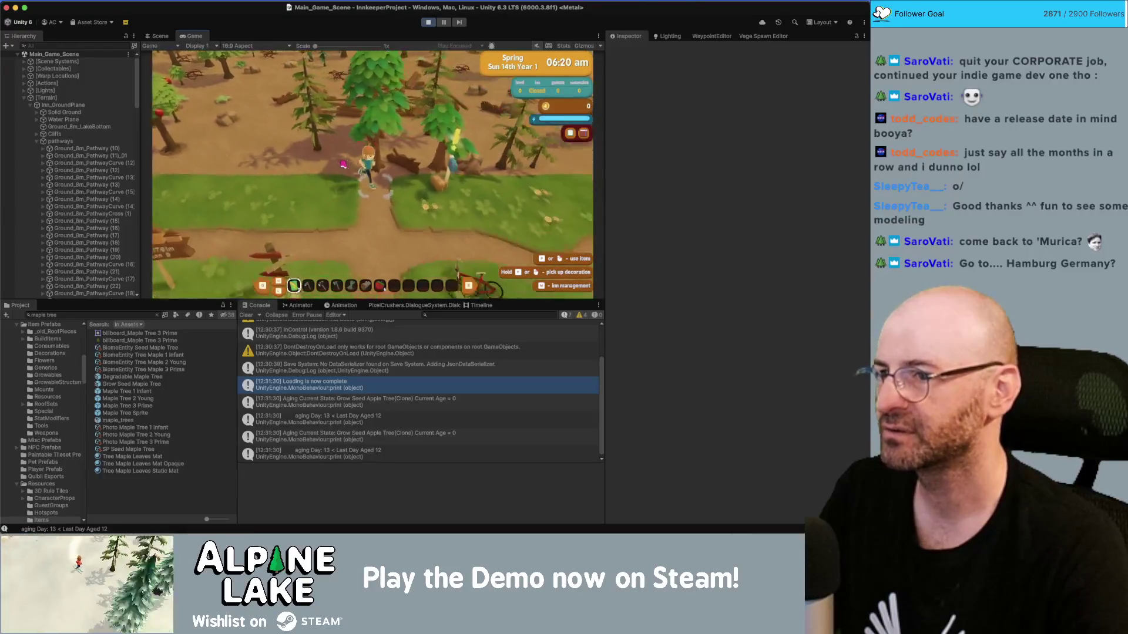
key(w)
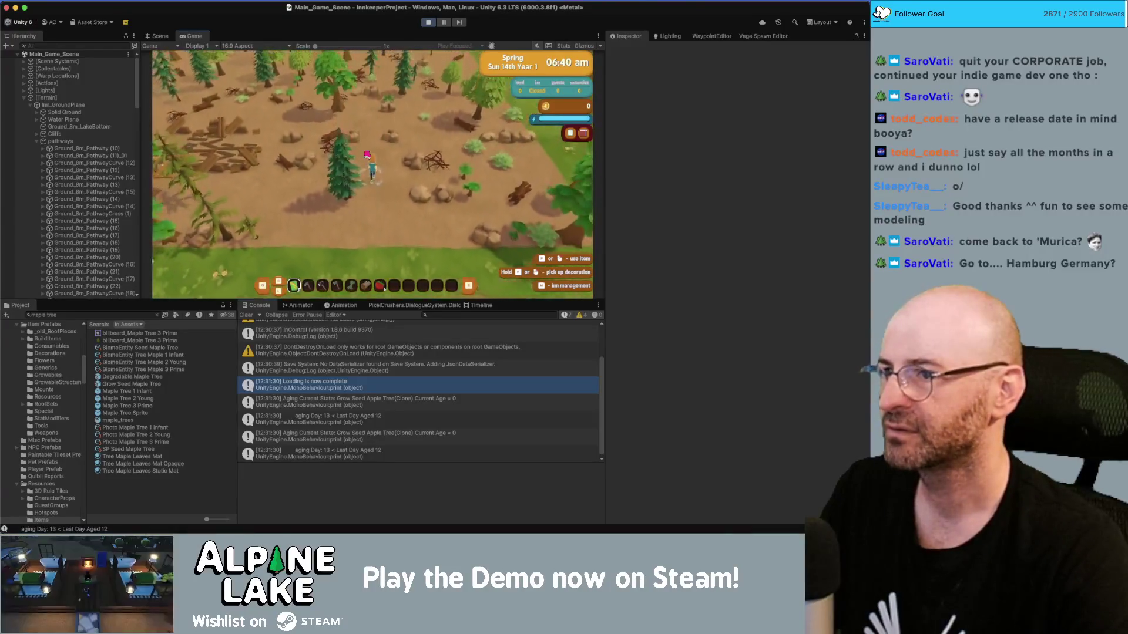
key(w)
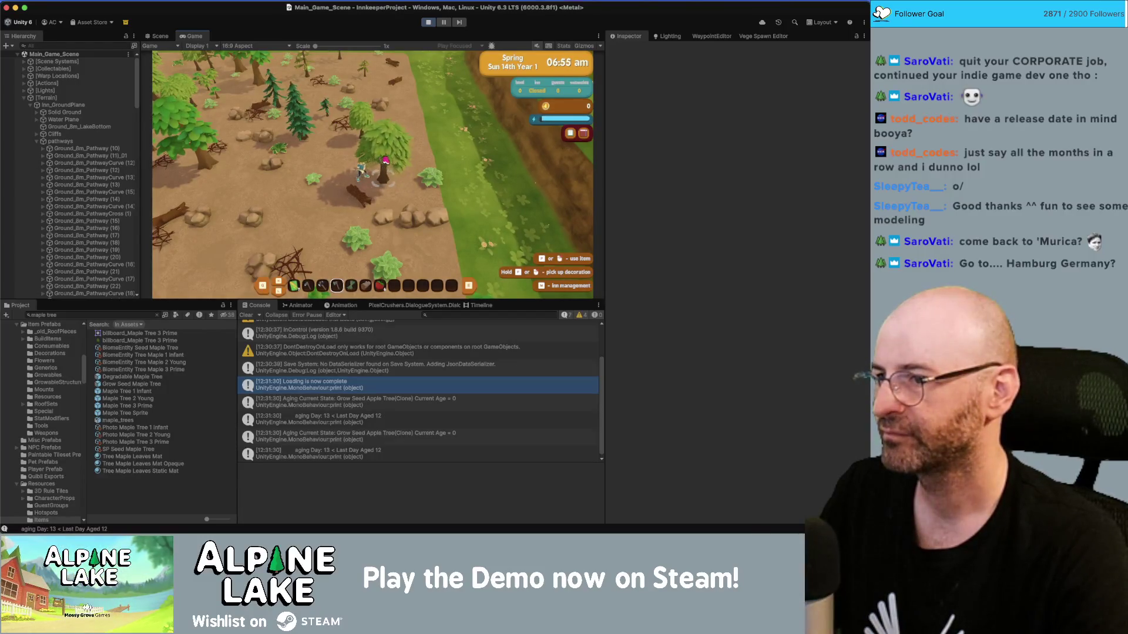
key(w)
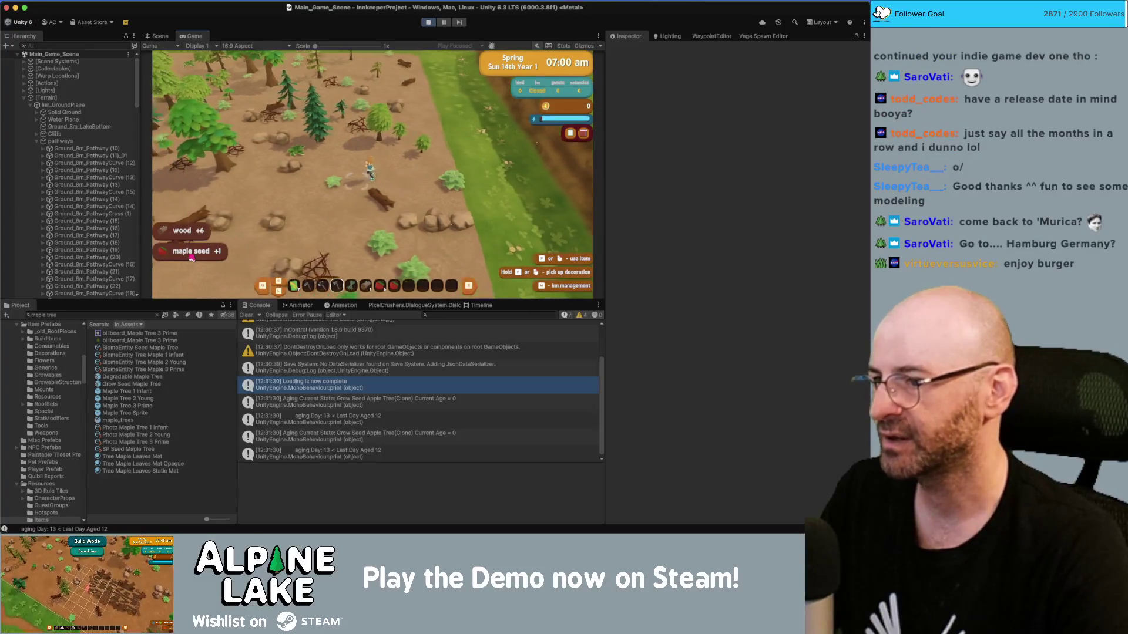
key(w)
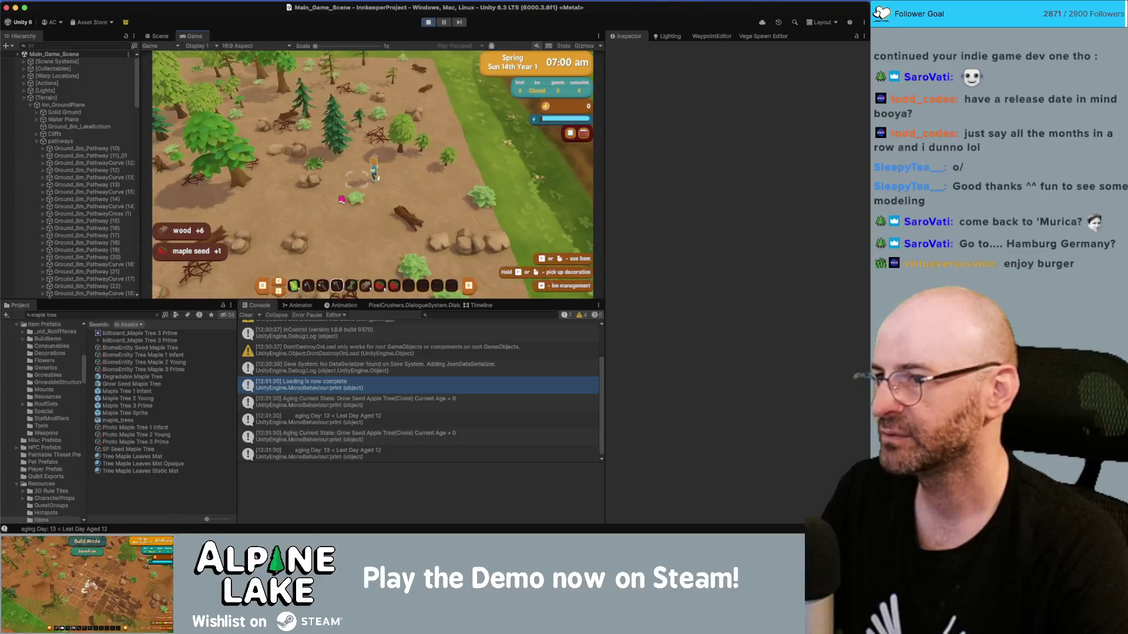
key(d)
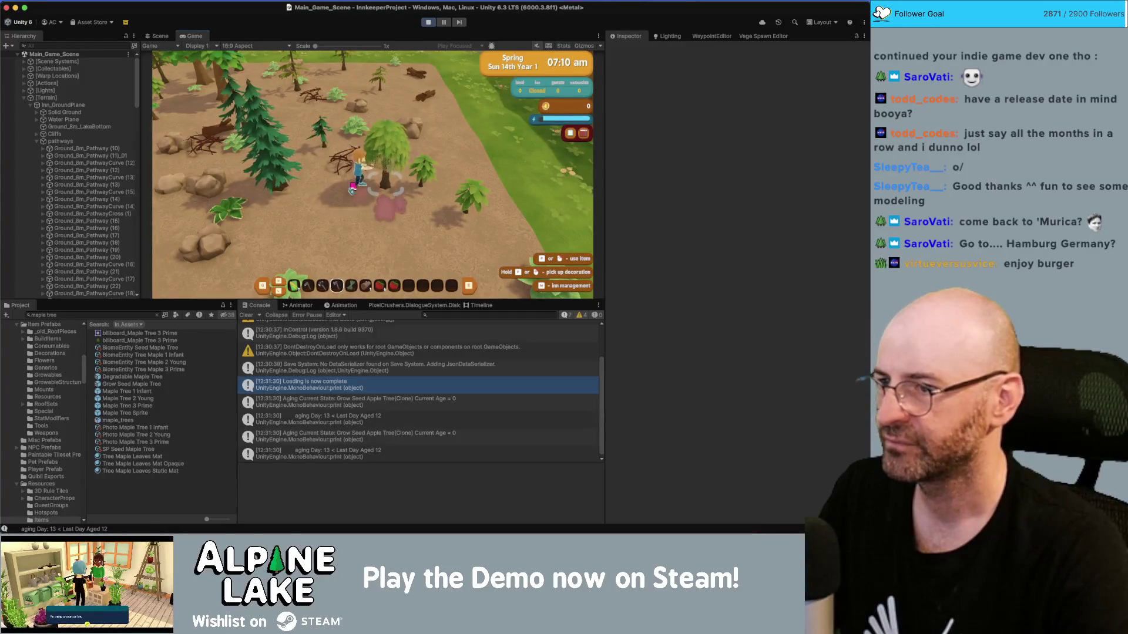
key(e)
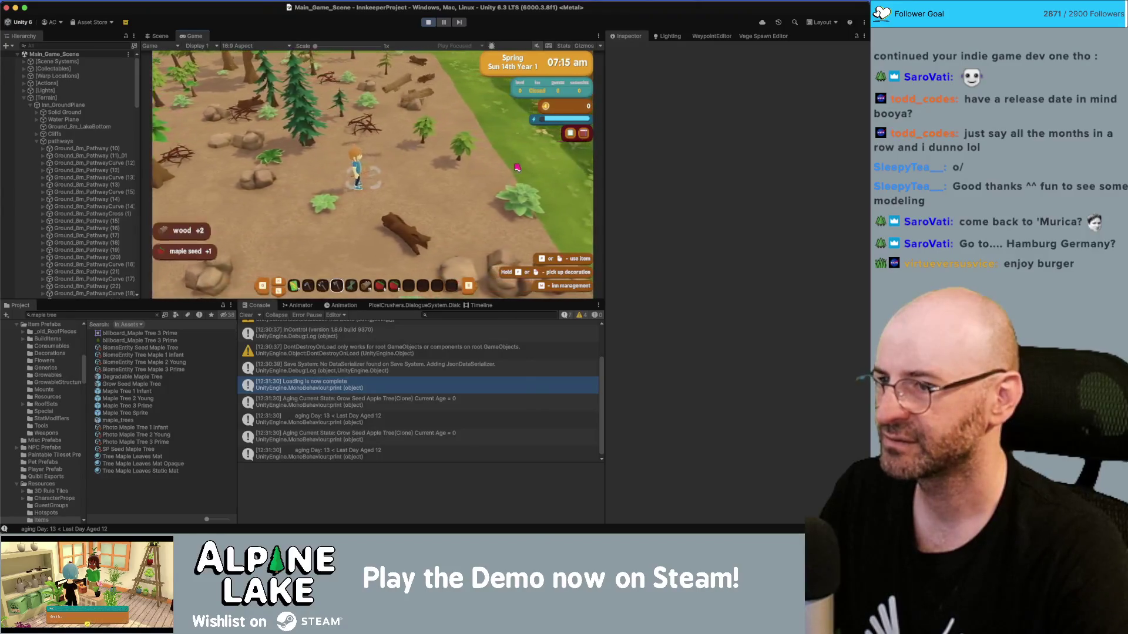
Chop a second small tree and run north collecting the dropped wood and maple seeds.
key(w)
key(e)
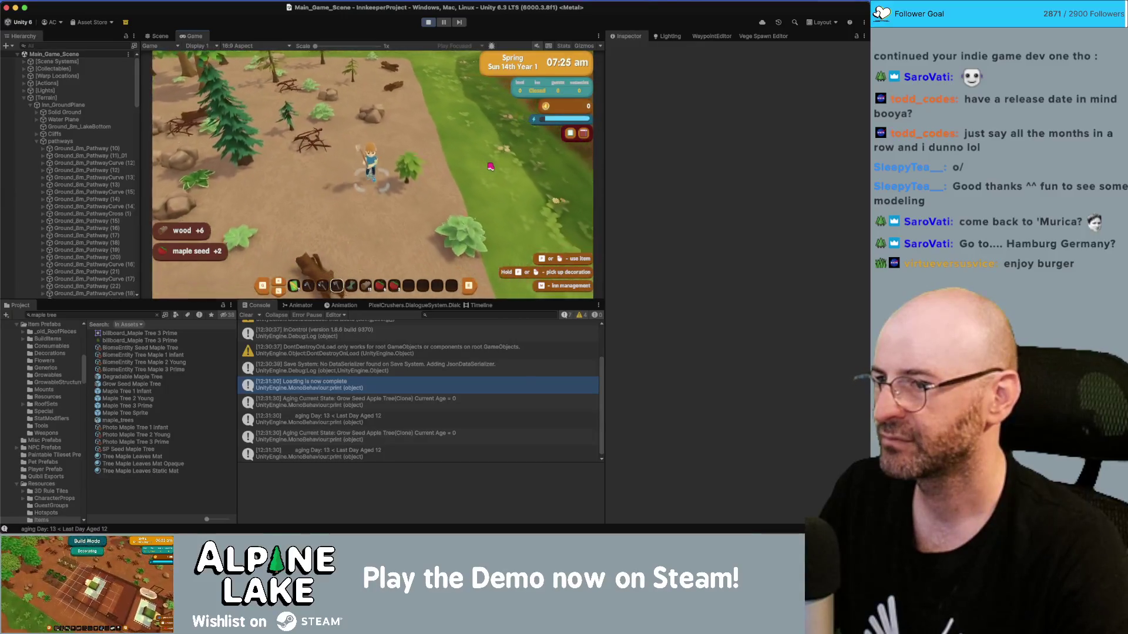
key(e)
key(a)
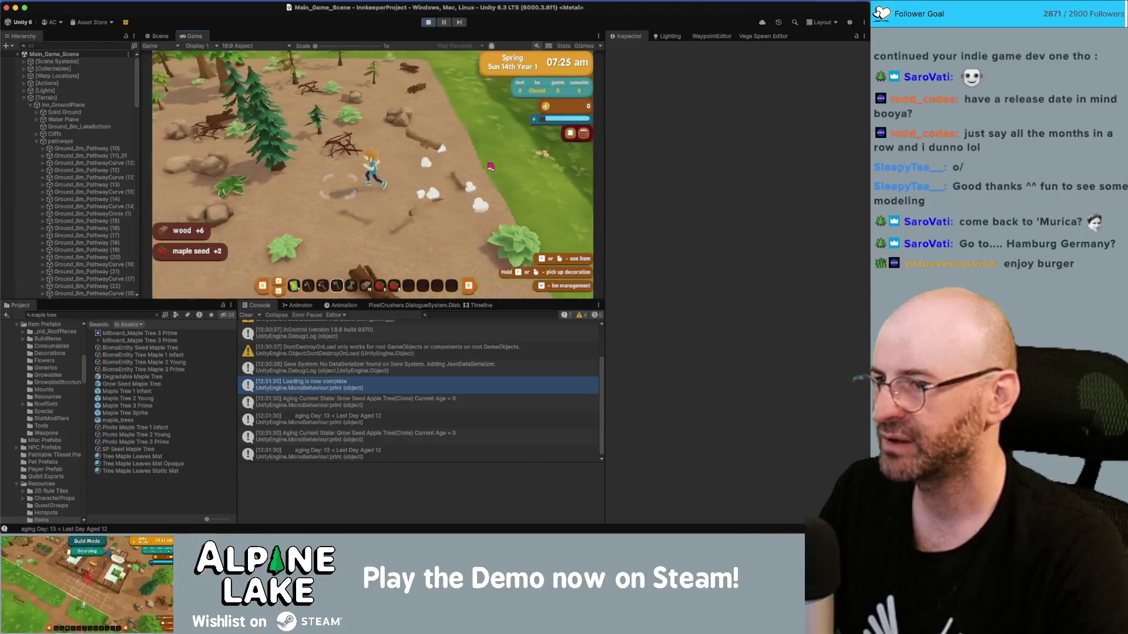
key(d)
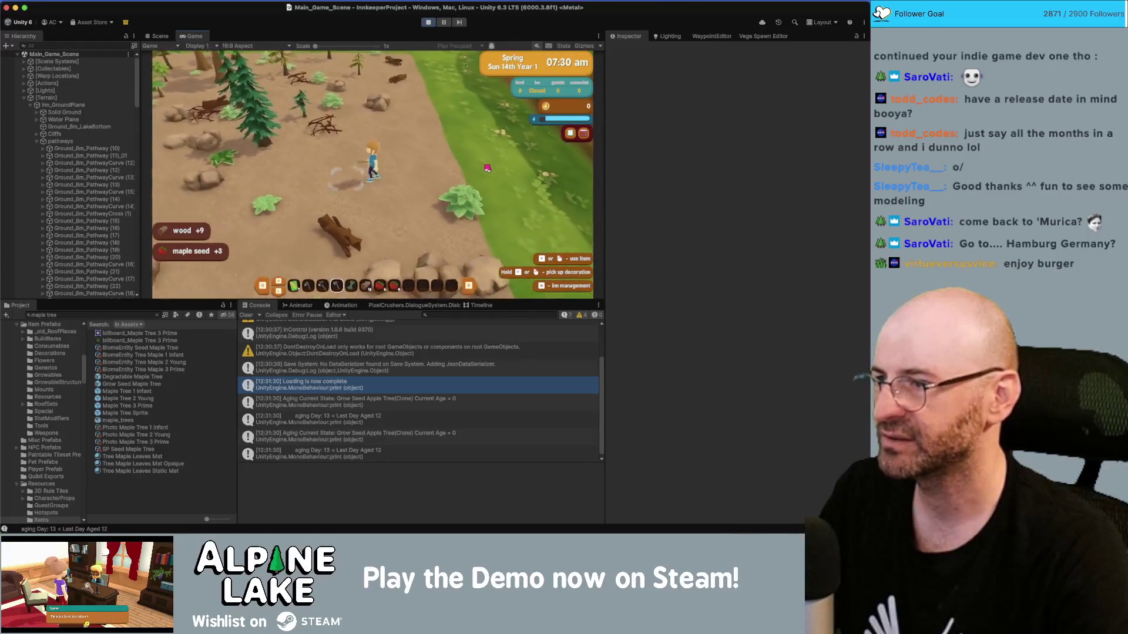
key(w)
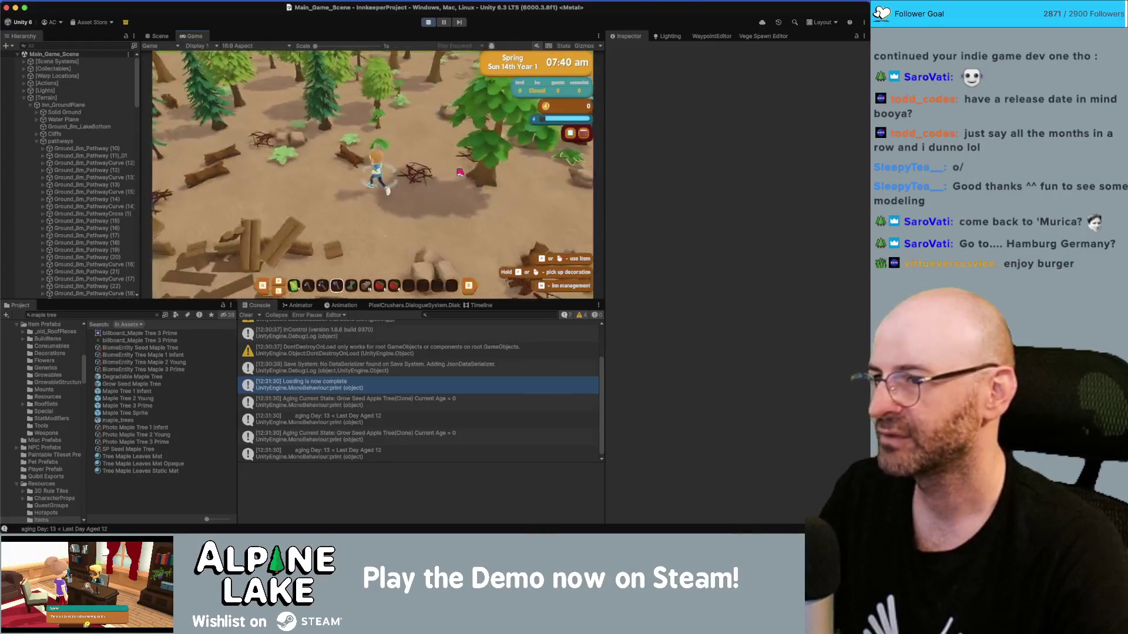
key(d)
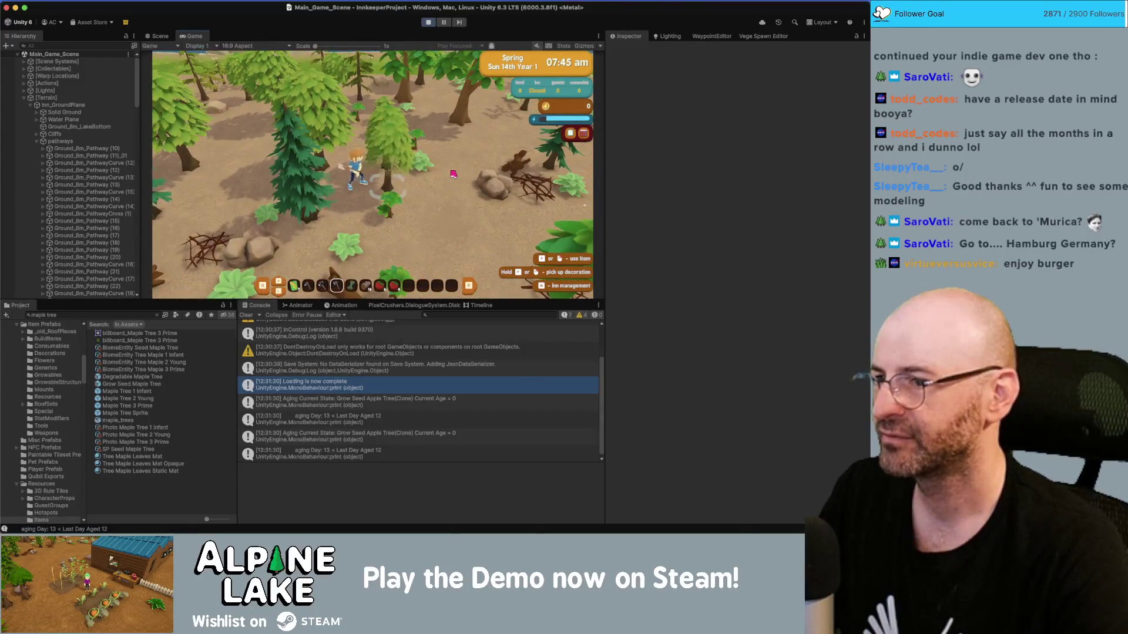
key(w)
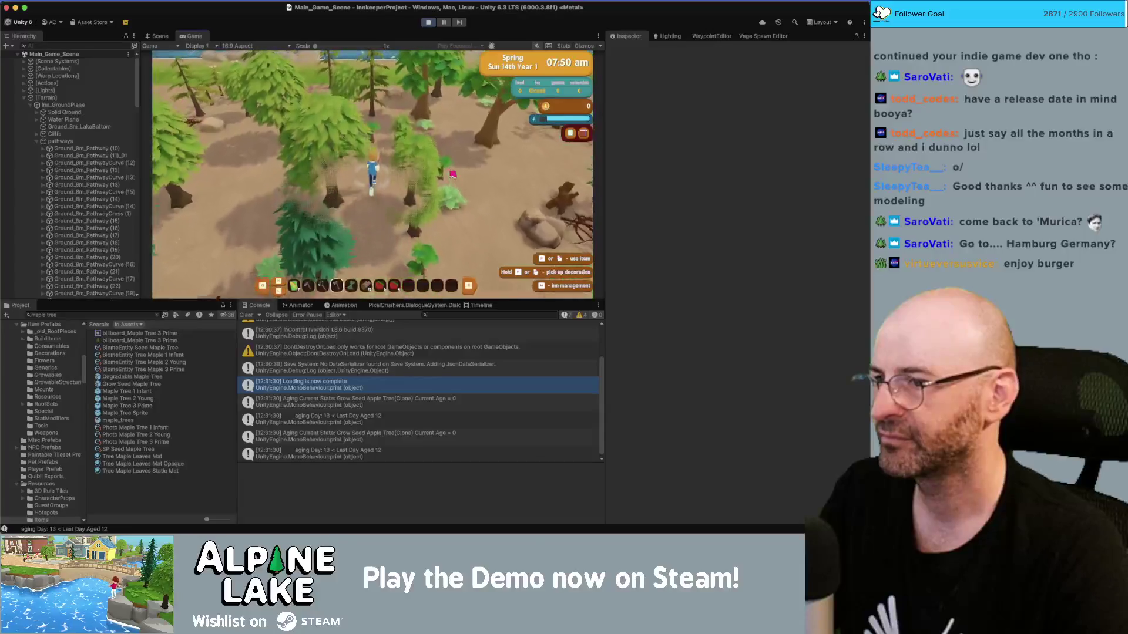
key(w)
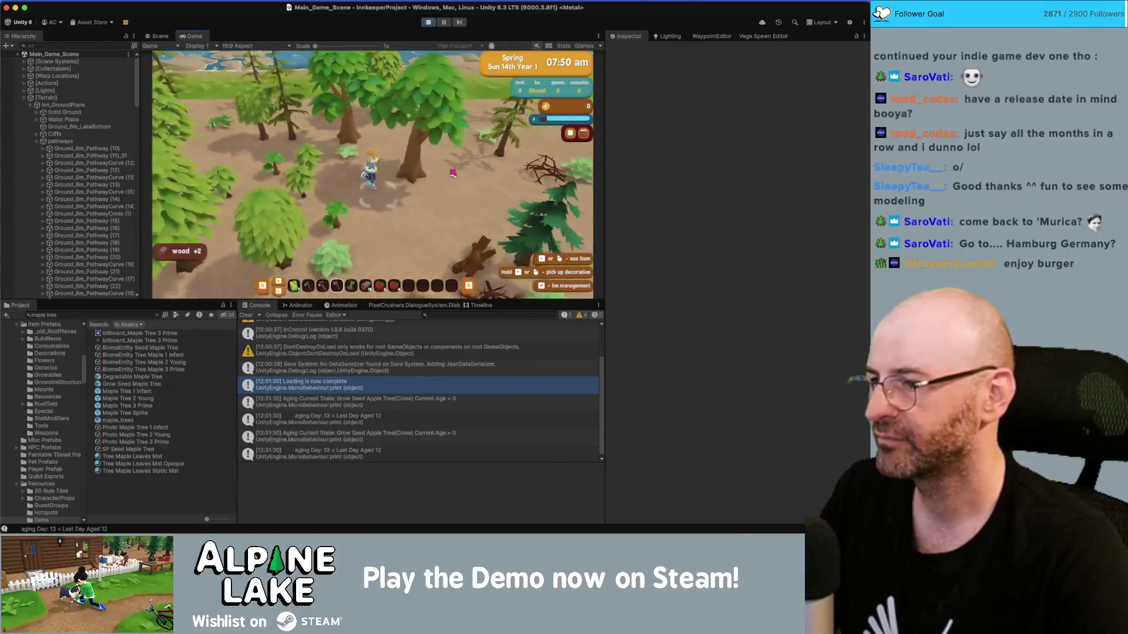
key(w)
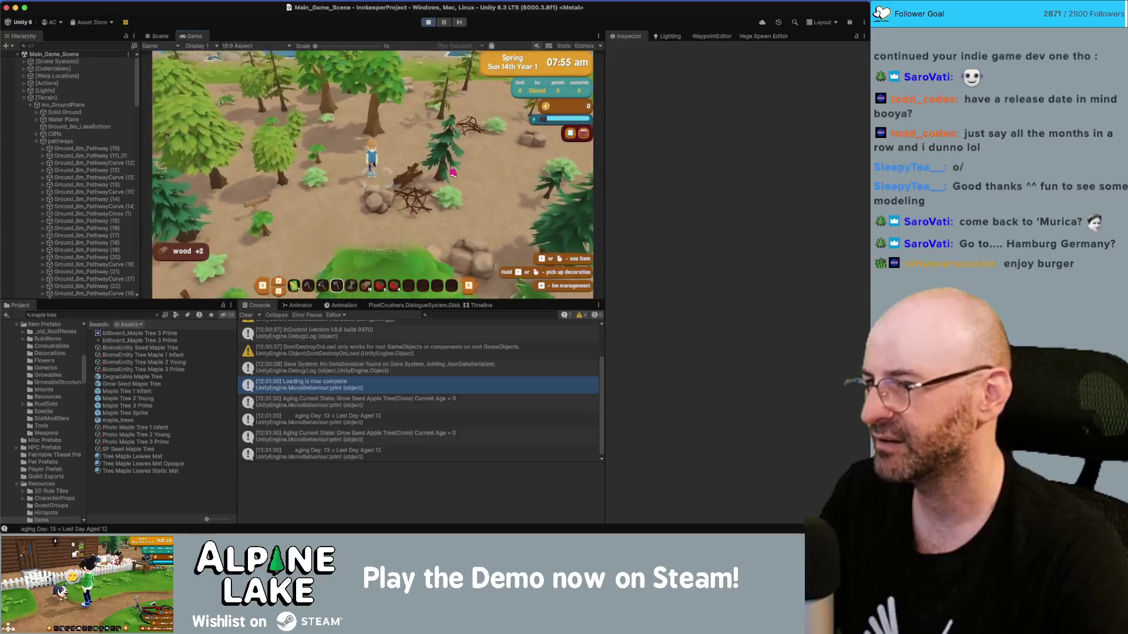
scroll(452, 172, up, 3)
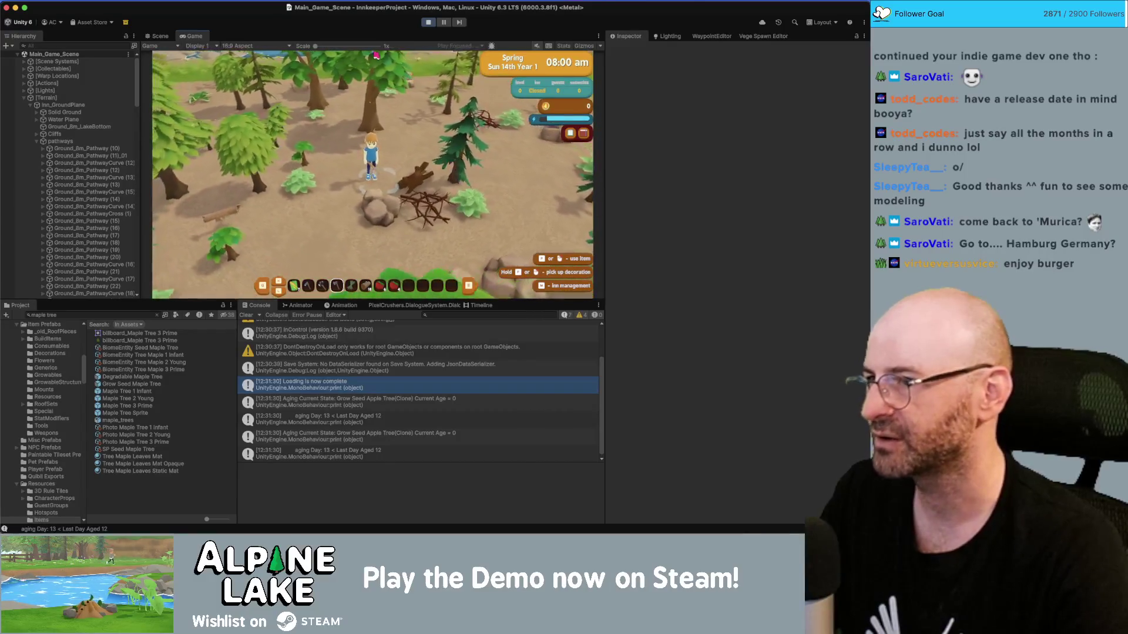
key(super+1)
Find and select the dropped Consumable Maple Seed(Clone) in the Scene view.
mouse_move(355, 125)
mouse_down()
mouse_move(376, 64)
mouse_move(337, 68)
mouse_move(440, 68)
mouse_up()
click(421, 153)
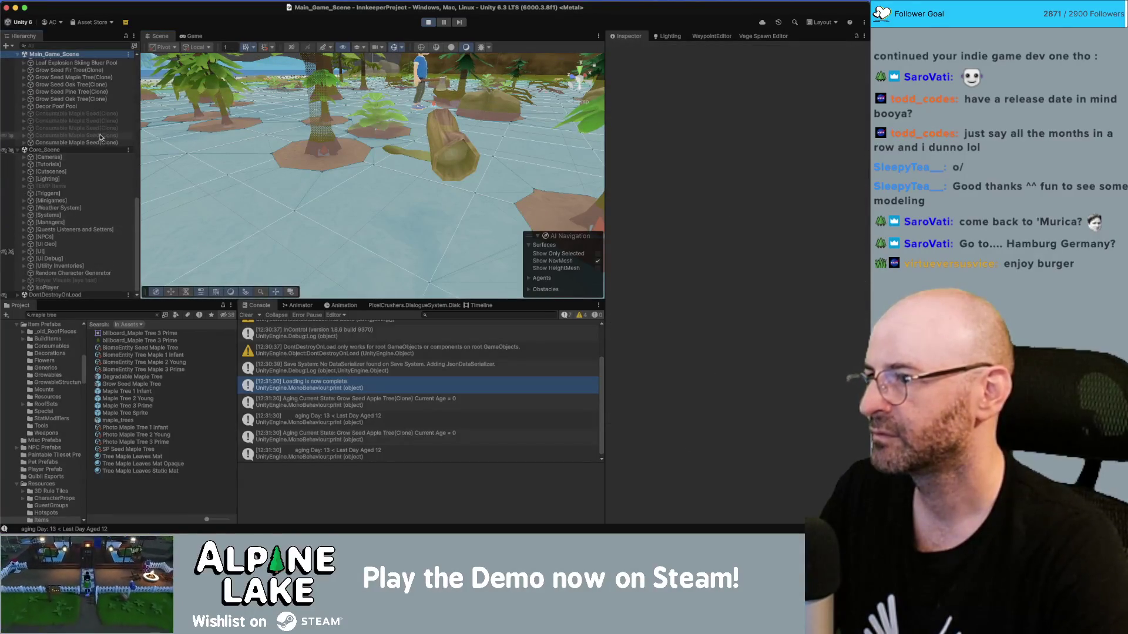
click(402, 178)
drag(402, 178, 453, 162)
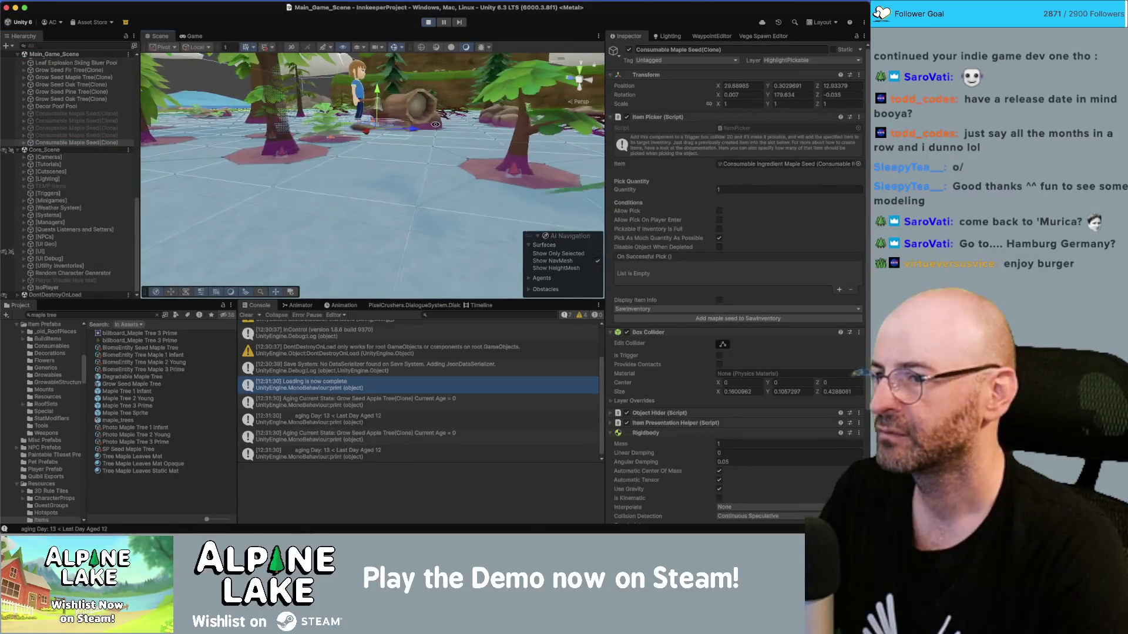
click(427, 109)
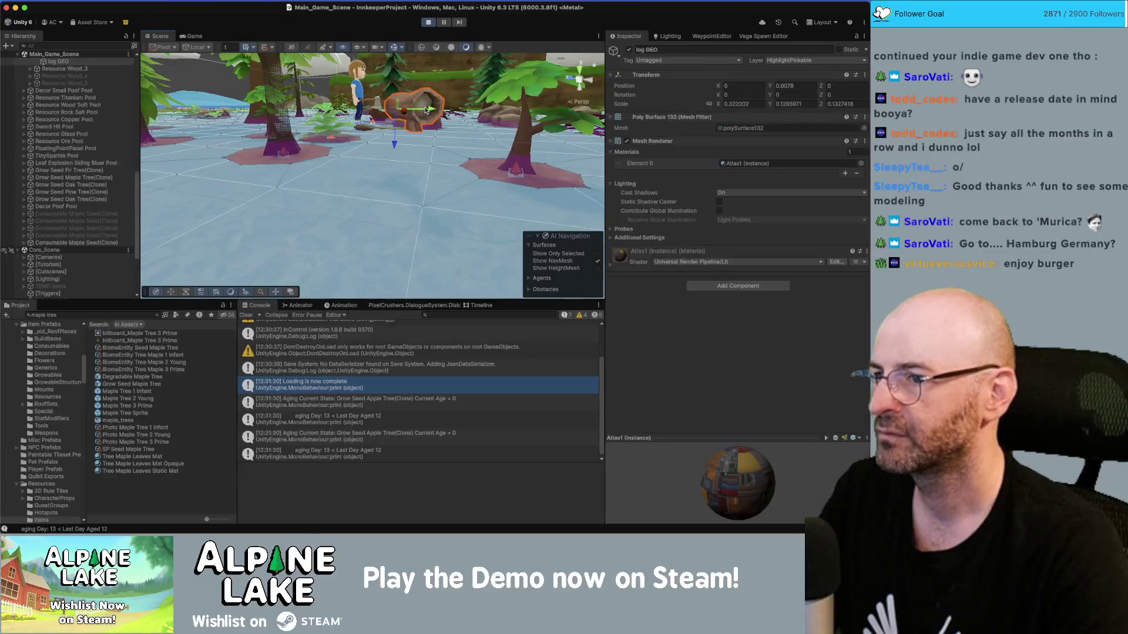
click(368, 125)
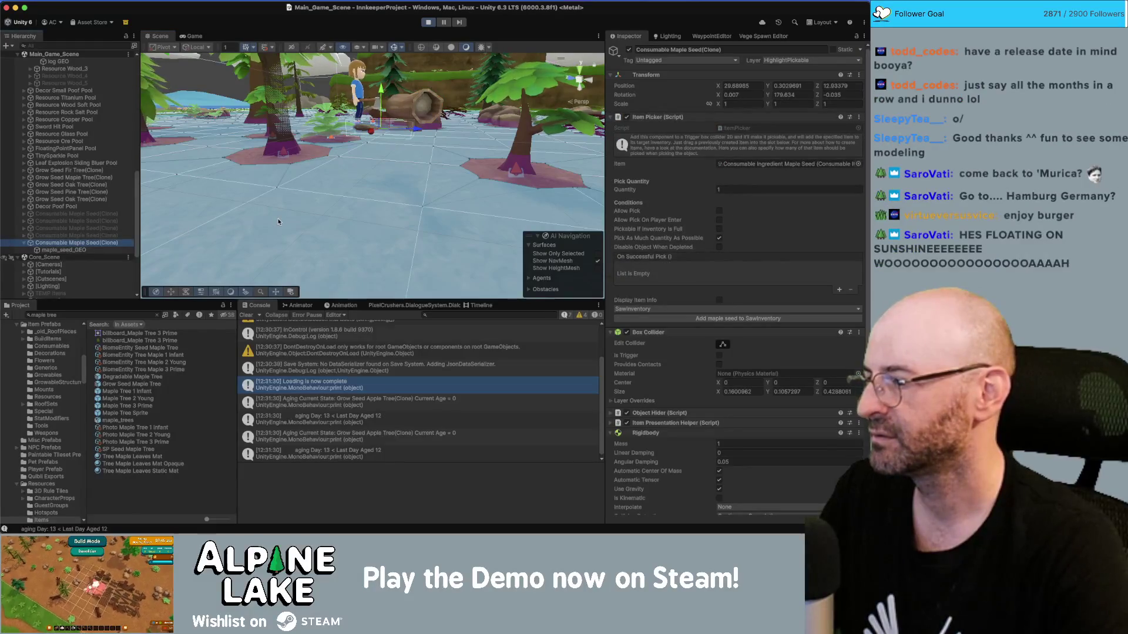
Toggle Is Kinematic on the seed's Rigidbody, then stop the playtest.
scroll(751, 392, down, 3)
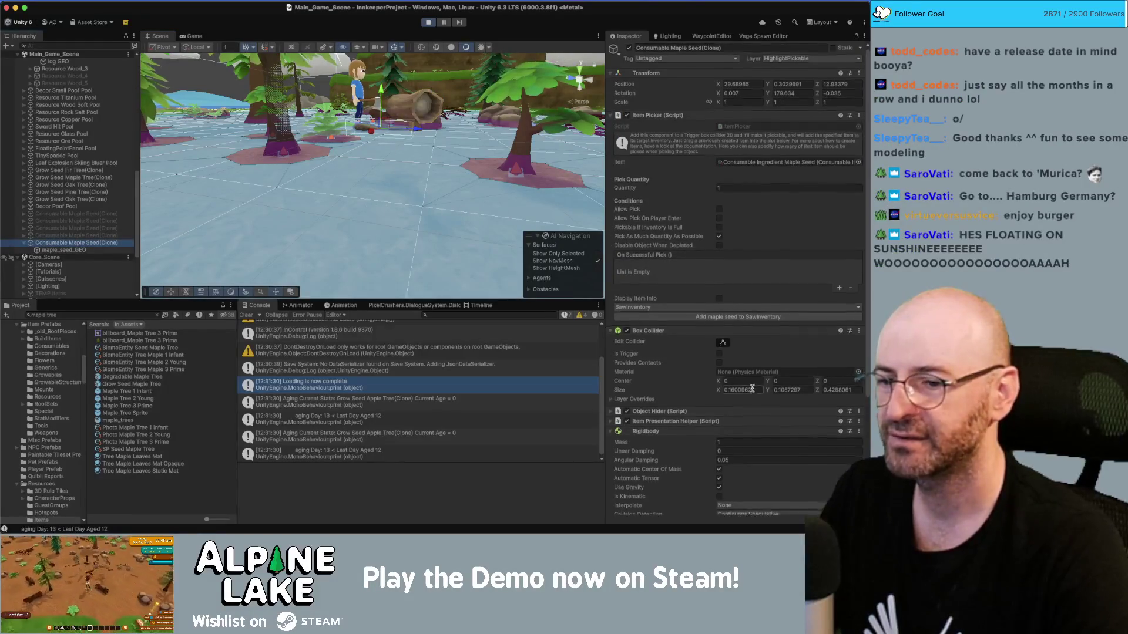
scroll(750, 393, down, 2)
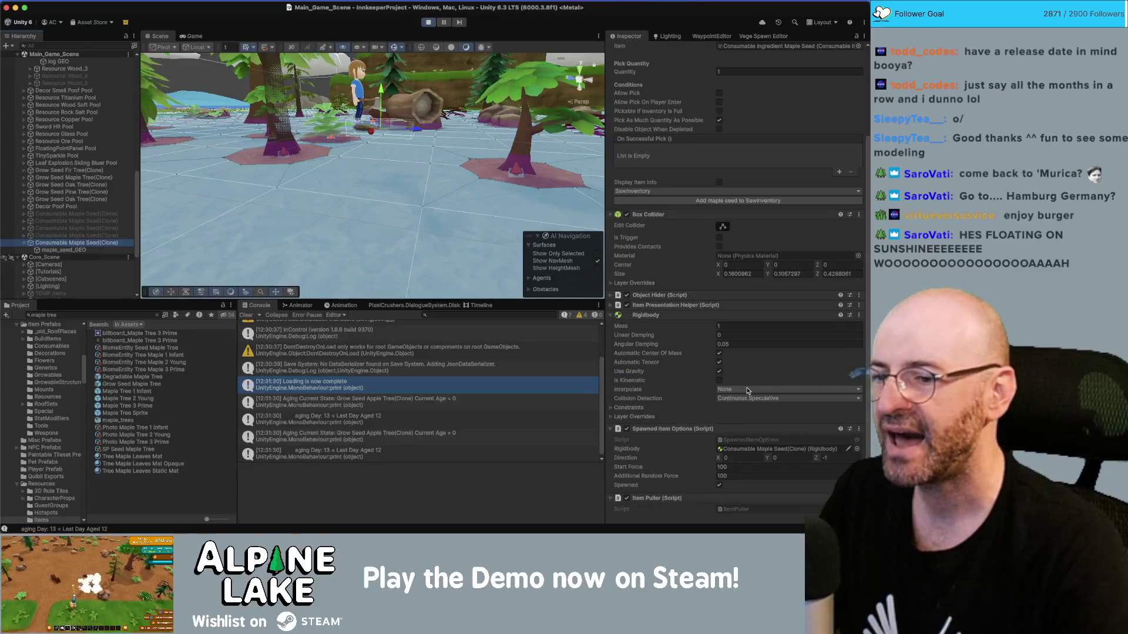
click(720, 380)
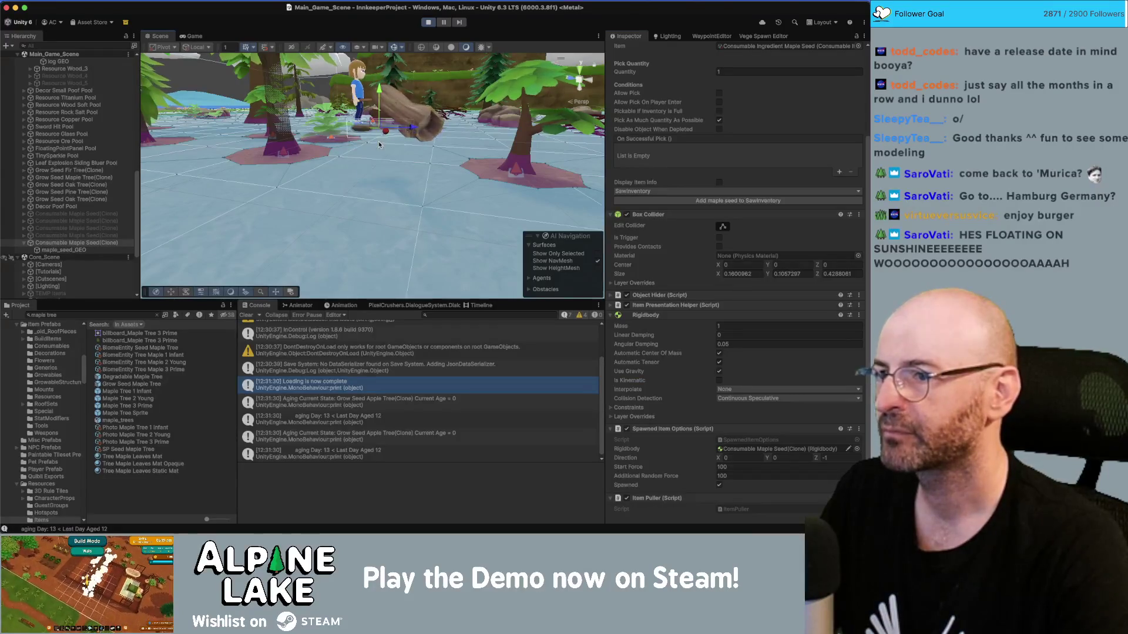
scroll(754, 320, down, 2)
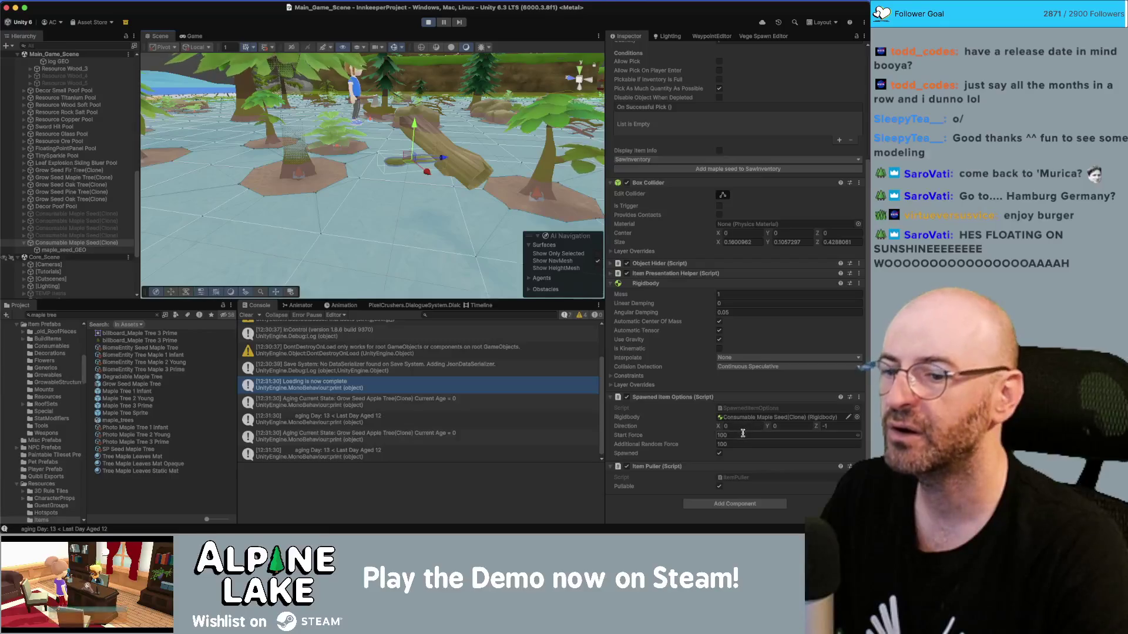
click(427, 22)
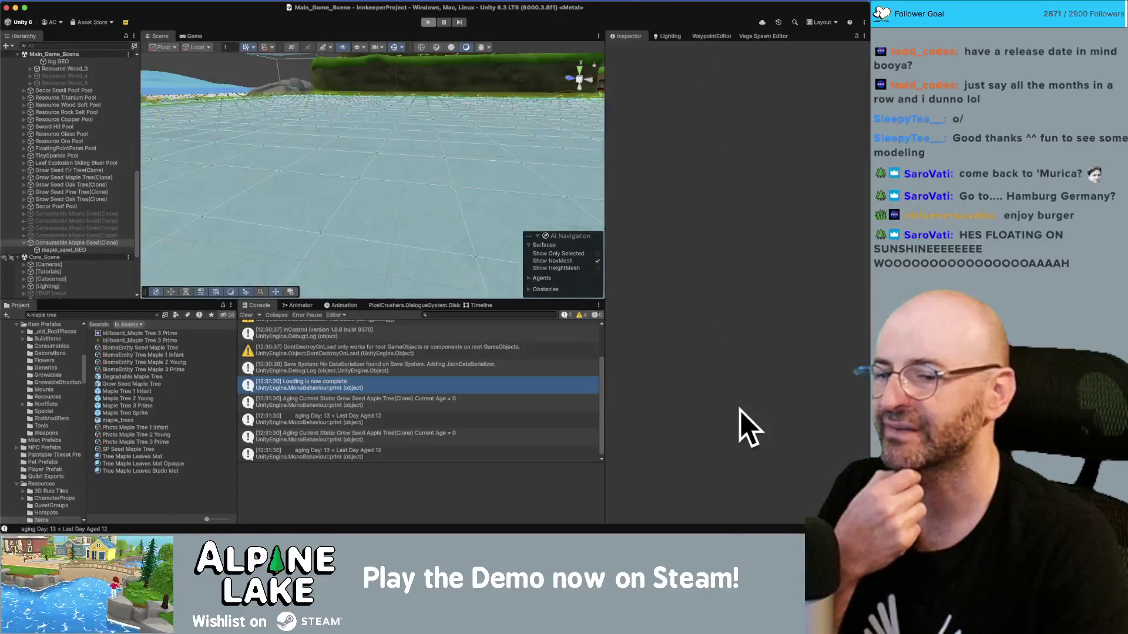
Search 'maple seed', remove Spawned Item Options from Consumable Maple Seed, and start playtesting again.
click(135, 315)
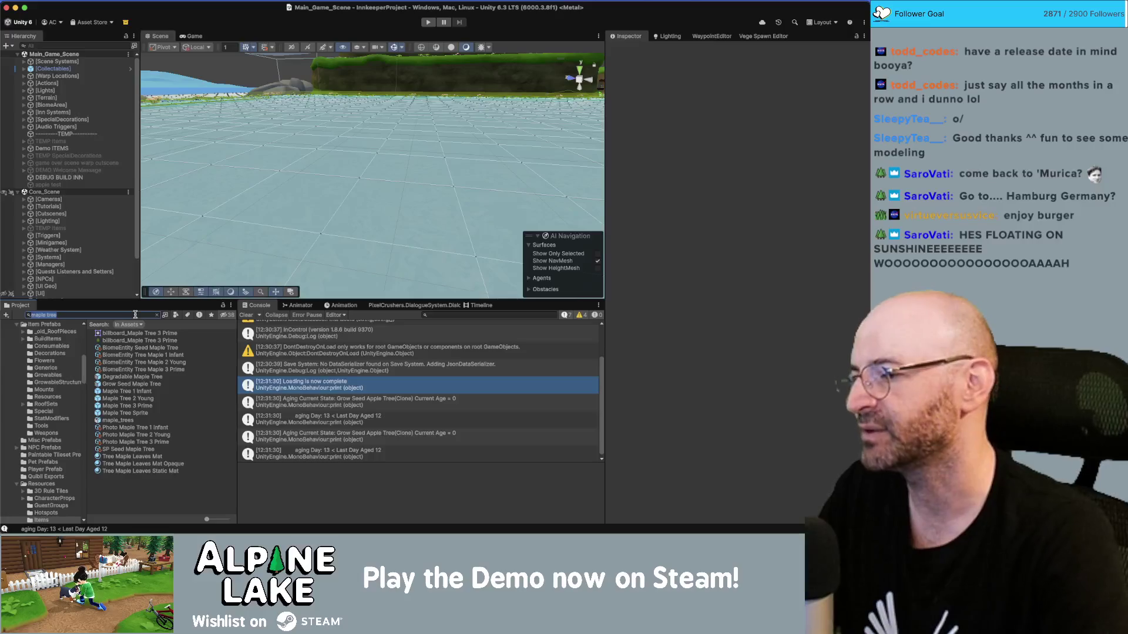
text(maple seed)
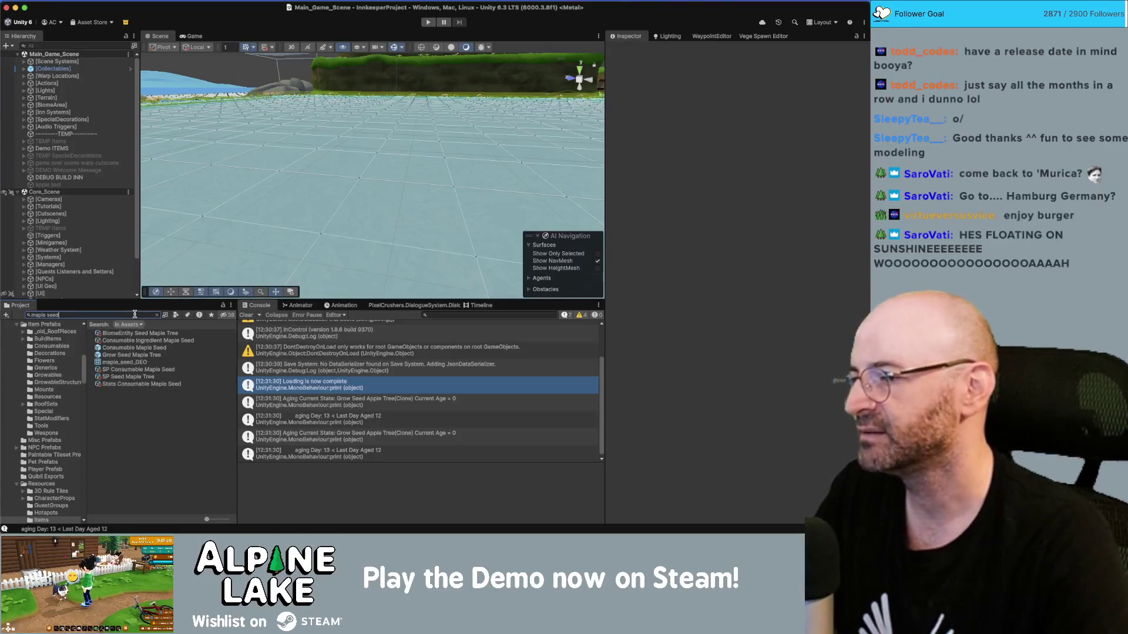
click(140, 347)
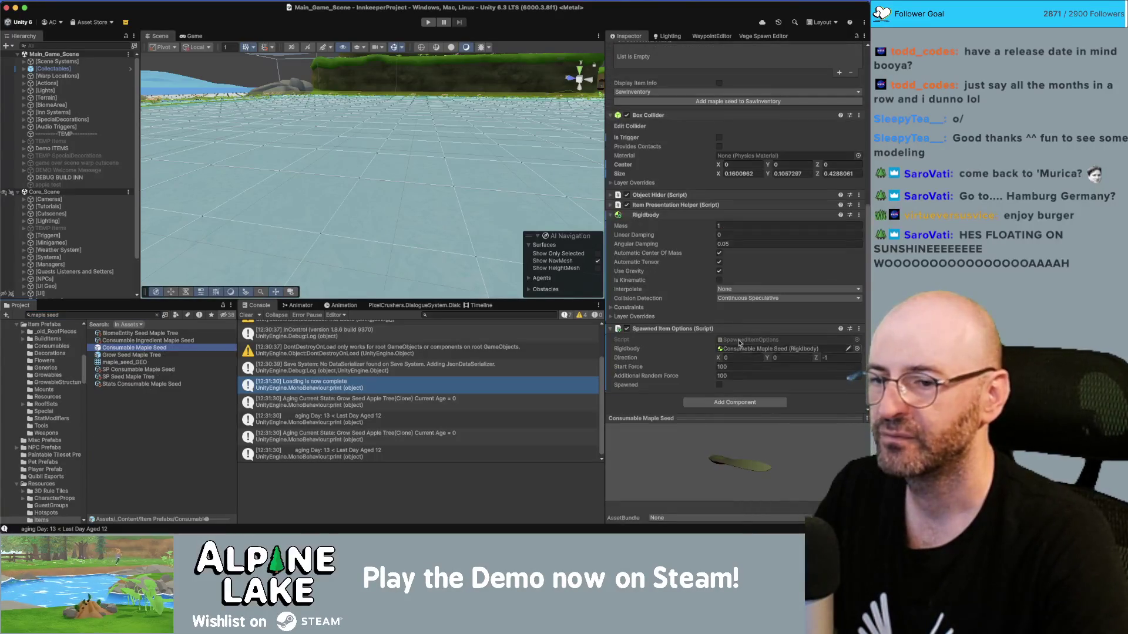
right_click(739, 344)
click(758, 360)
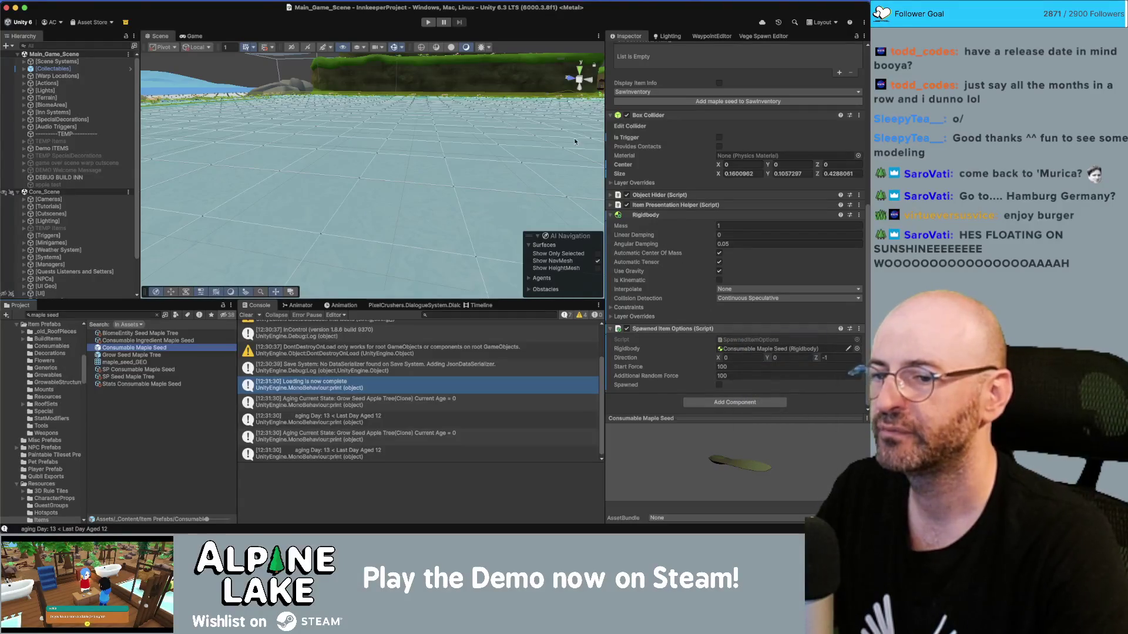
click(427, 23)
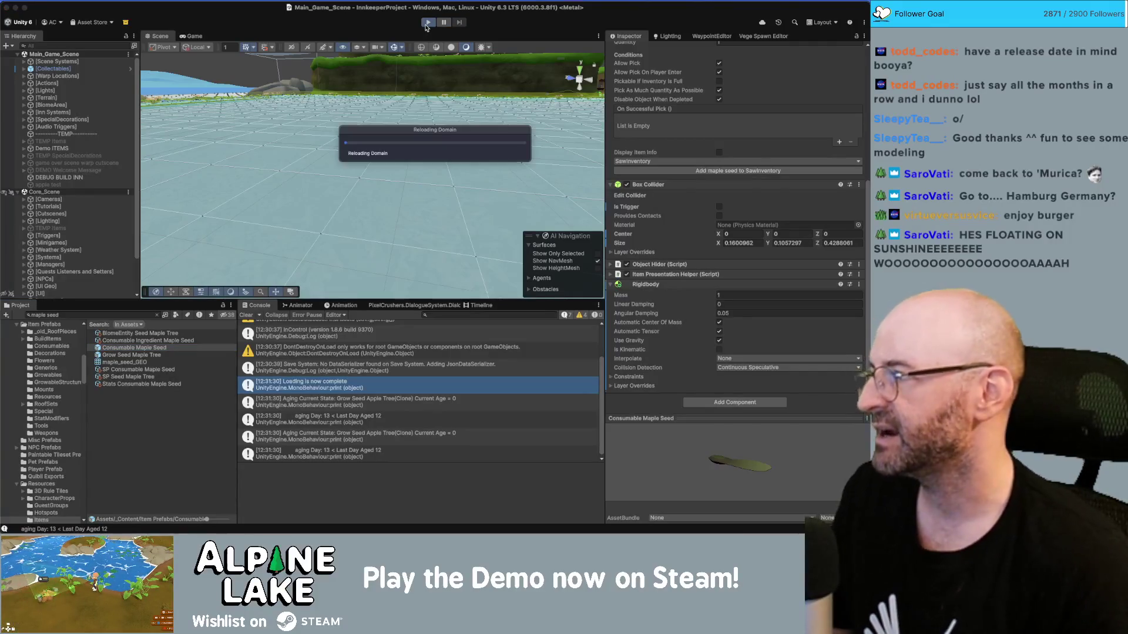